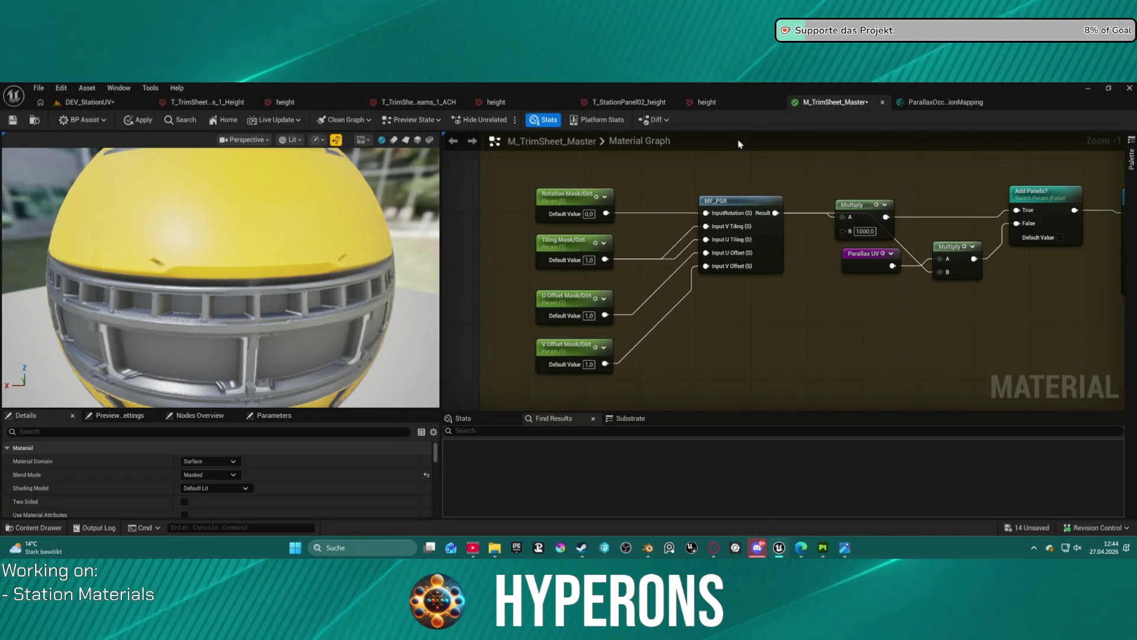
Shift the MicroVariation Scale node down-left, then fly the DEV_StationUV viewport close to the yellow Plane3 panel
scroll(897, 267, down, 6)
mouse_move(787, 285)
mouse_down()
mouse_move(740, 314)
mouse_move(729, 207)
mouse_move(681, 237)
mouse_move(695, 269)
mouse_move(838, 244)
mouse_move(680, 257)
mouse_move(659, 253)
mouse_move(669, 239)
mouse_up()
scroll(695, 269, up, 5)
mouse_move(669, 163)
mouse_down()
mouse_move(492, 220)
mouse_move(464, 175)
mouse_move(582, 165)
mouse_up()
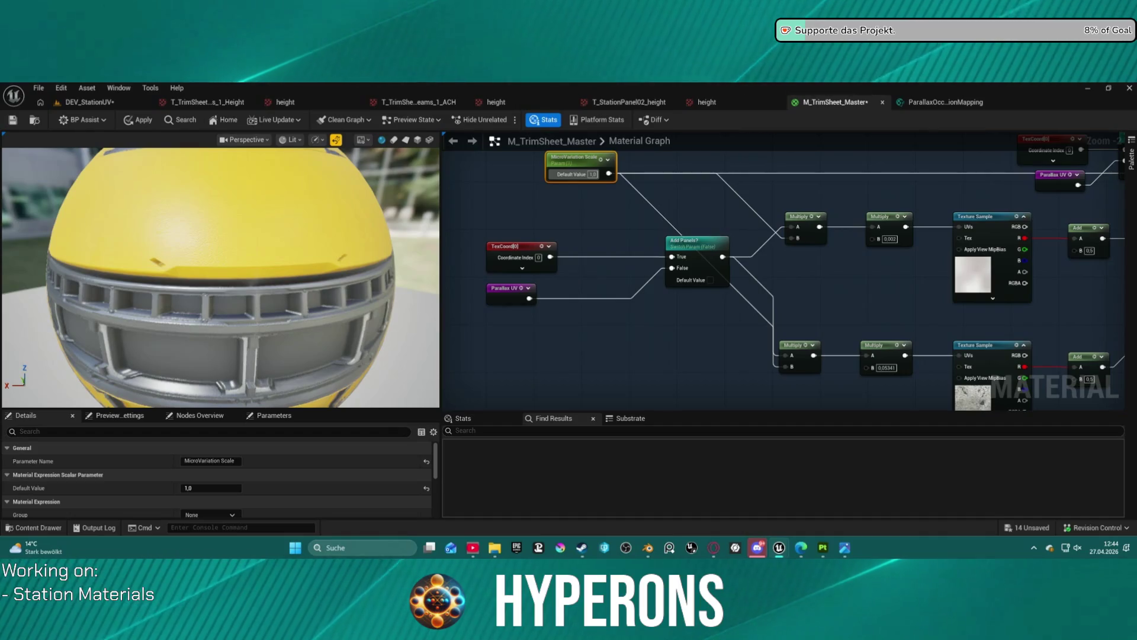
click(89, 102)
mouse_move(283, 356)
mouse_down()
mouse_move(314, 339)
mouse_move(314, 286)
mouse_move(341, 289)
mouse_move(219, 302)
mouse_up()
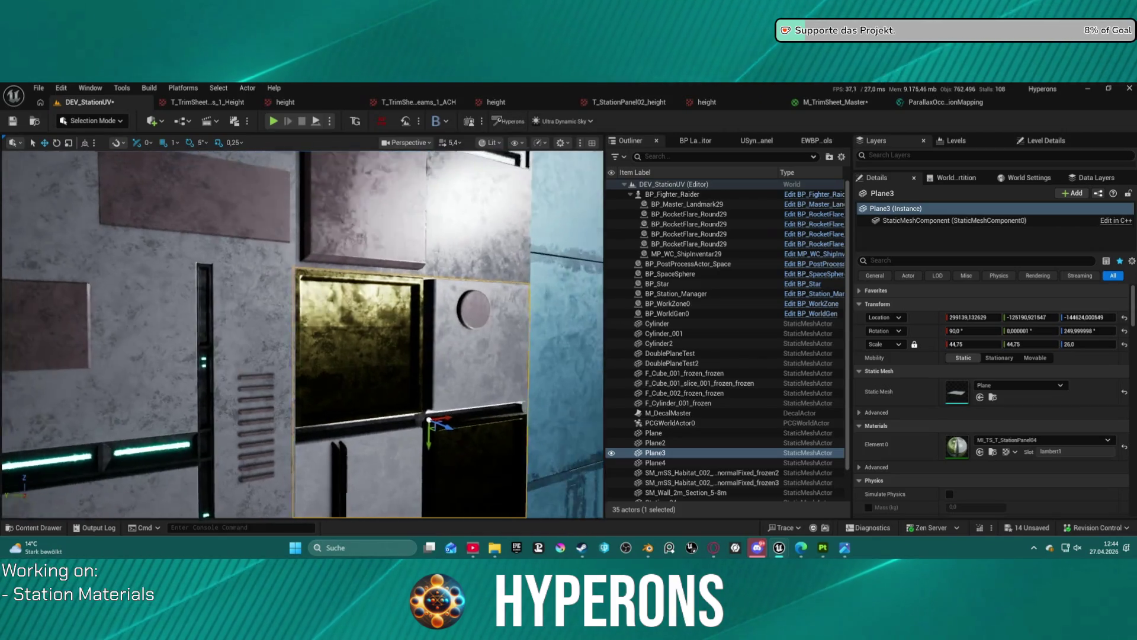
Frame Plane3 and view the panel wall from angled, head-on and close-up views, then return to M_TrimSheet_Master
key(f)
scroll(302, 331, down, 4)
drag(302, 332, 468, 332)
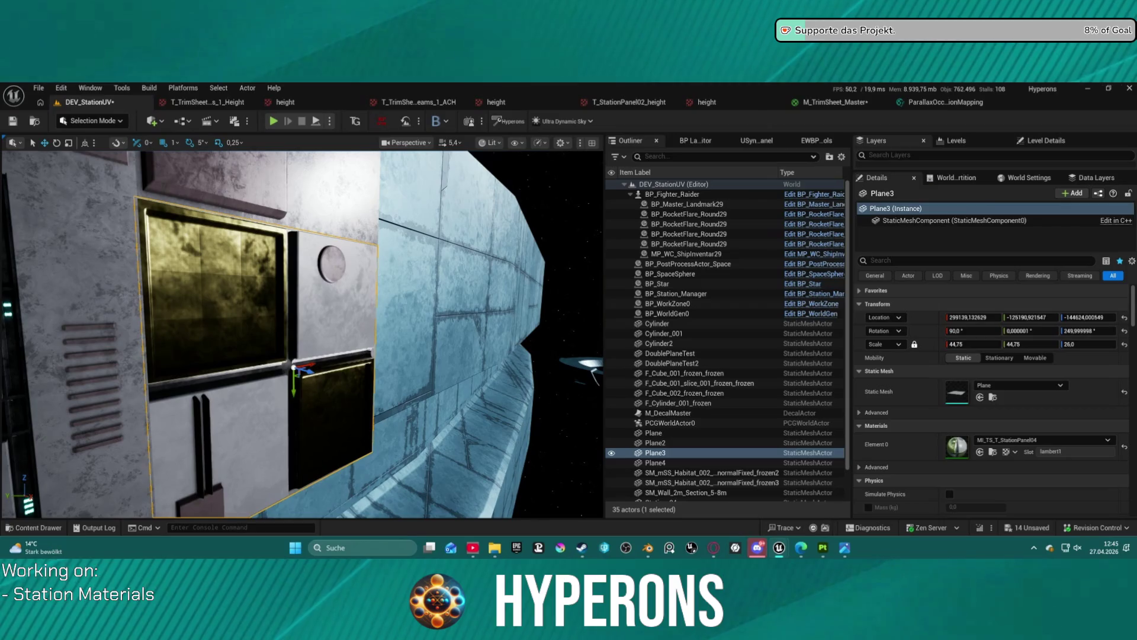
mouse_move(332, 355)
mouse_down()
mouse_move(154, 356)
mouse_move(181, 355)
mouse_up()
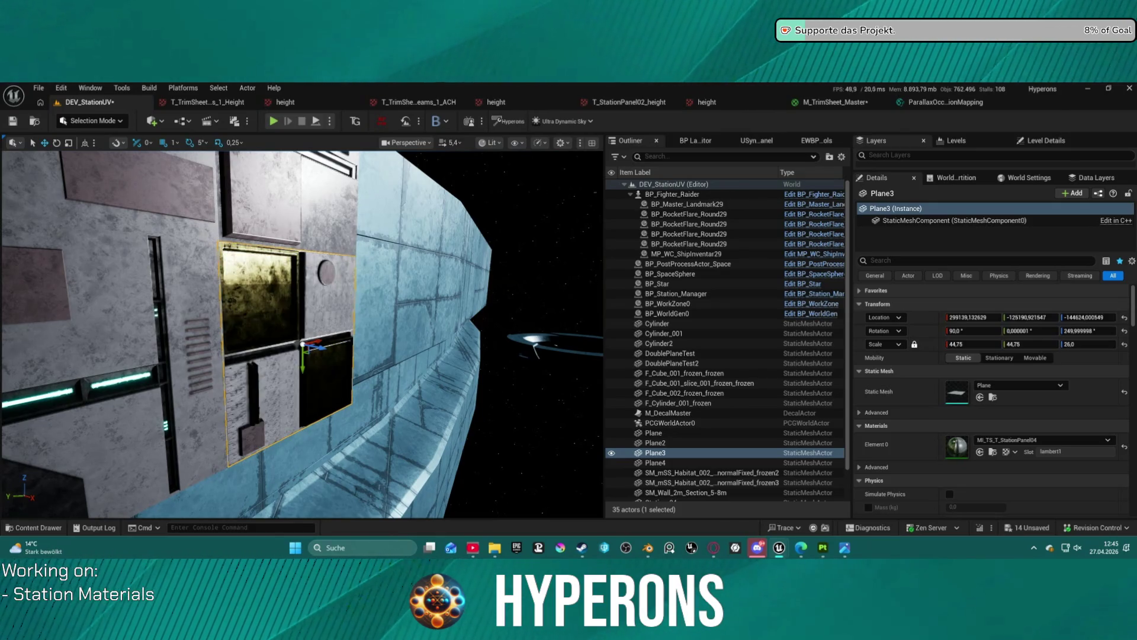
drag(329, 292, 263, 178)
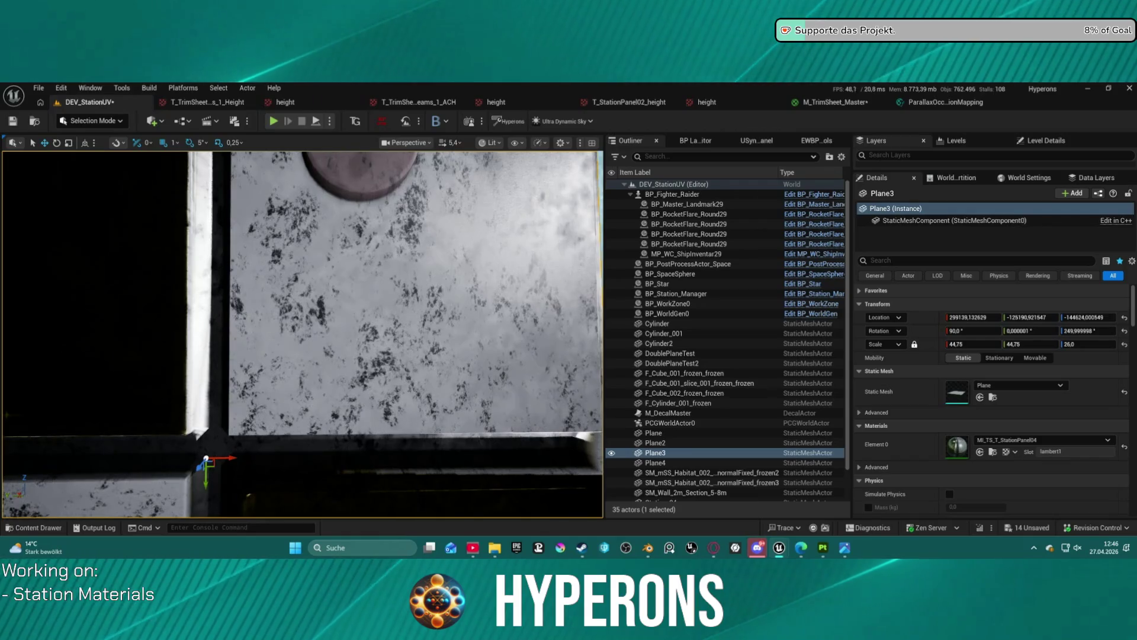
drag(332, 249, 342, 291)
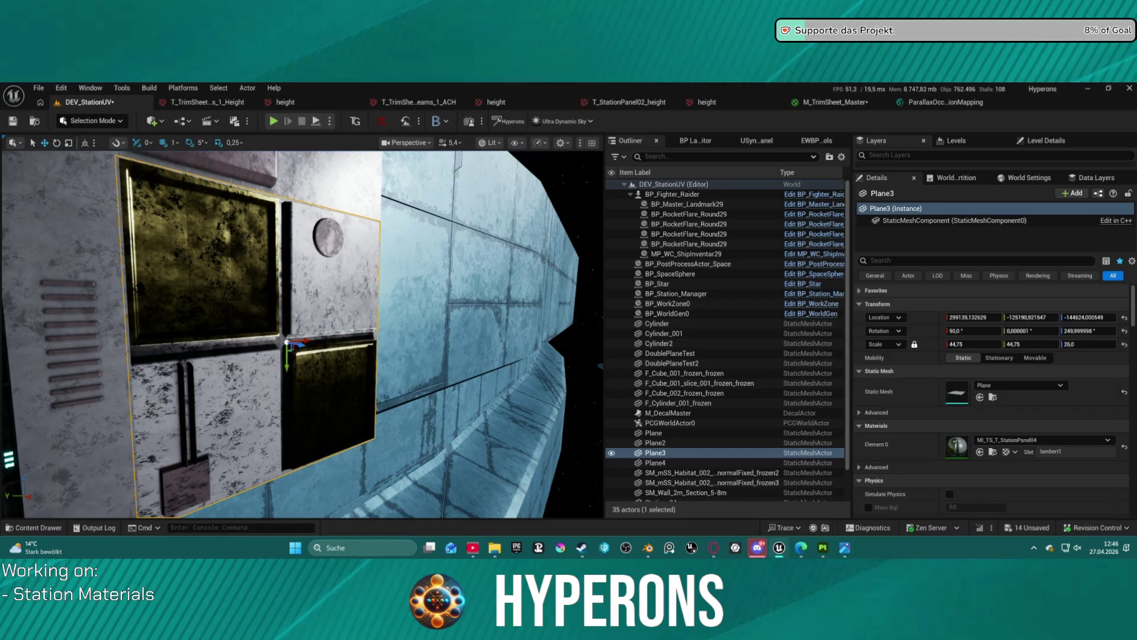
click(807, 102)
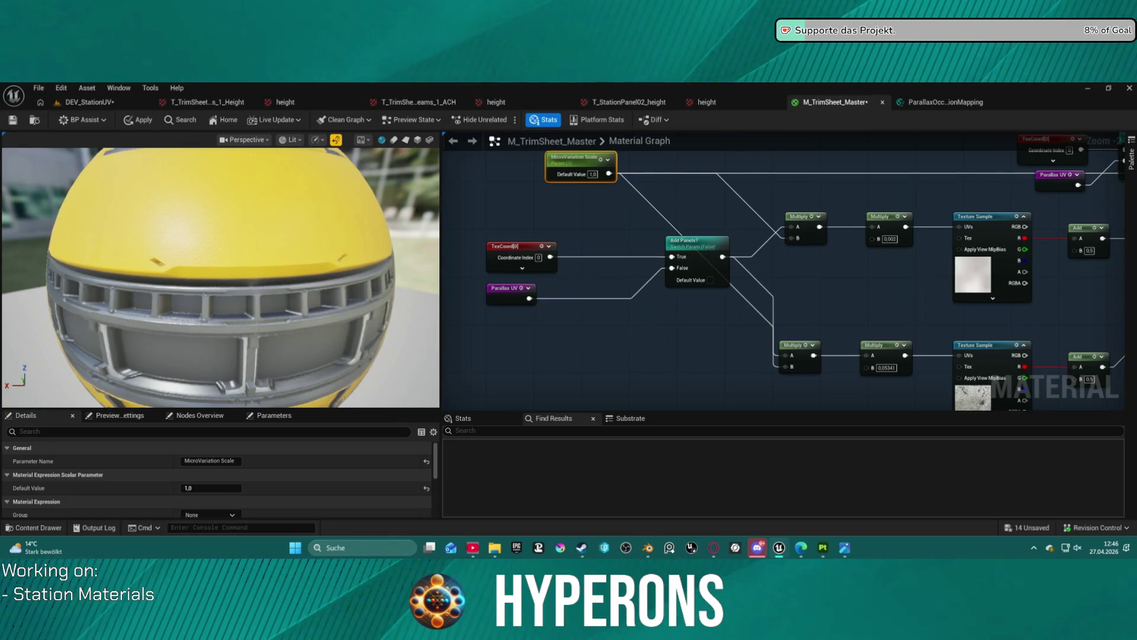
Select MF_PSR and raise the Rotation and Tiling Mask/Dirt parameter nodes up beside each other
scroll(816, 272, down, 6)
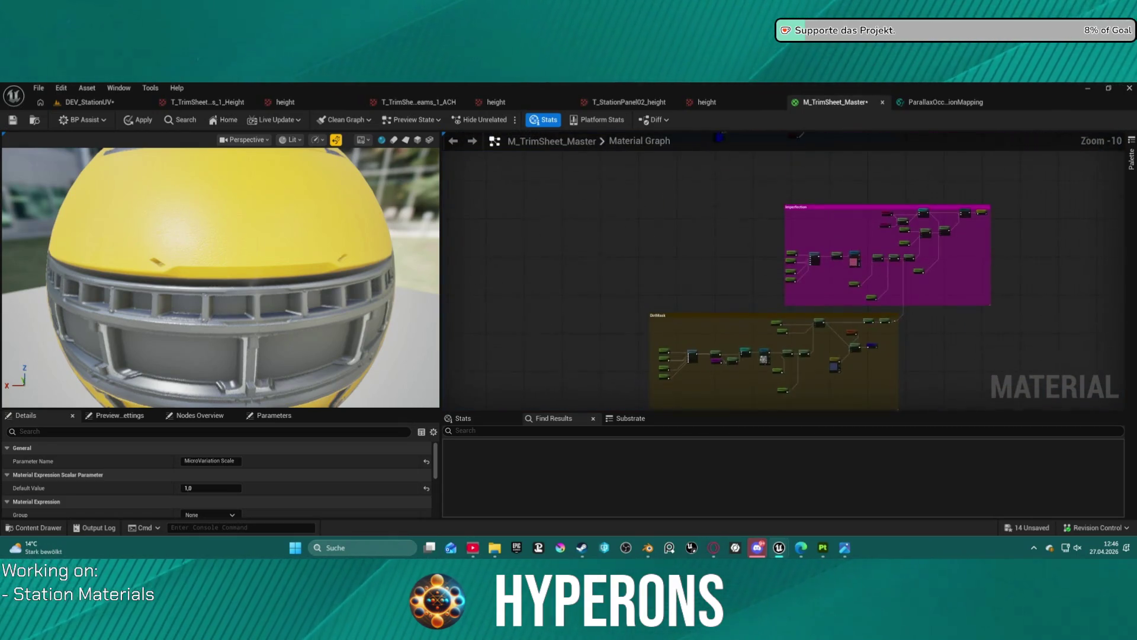
scroll(709, 371, up, 5)
scroll(709, 372, up, 1)
click(694, 354)
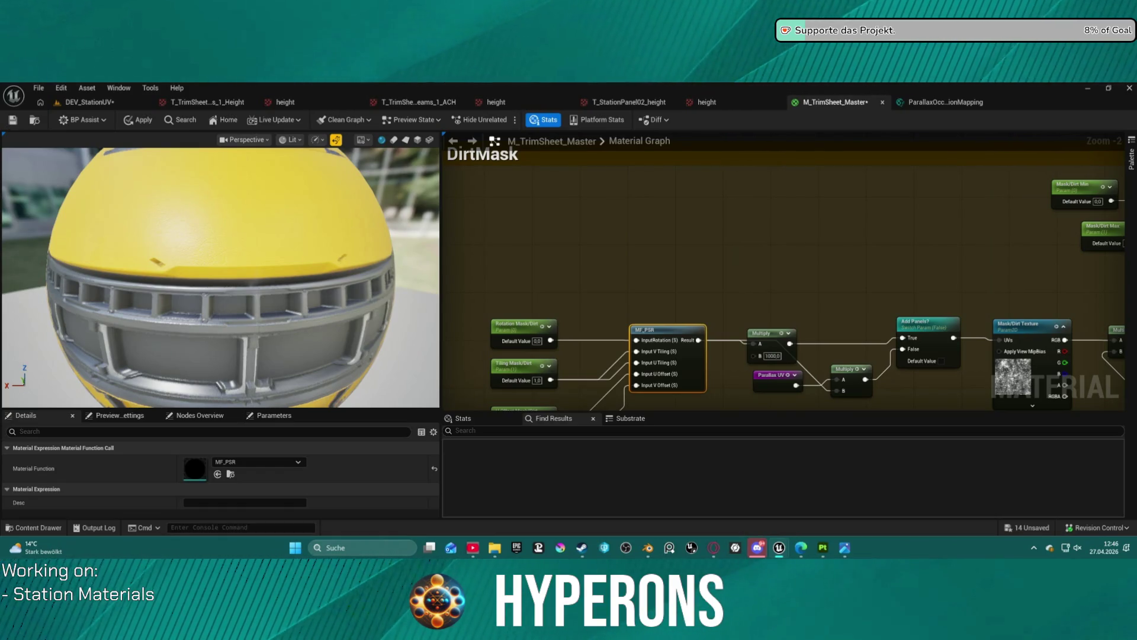
scroll(706, 142, up, 2)
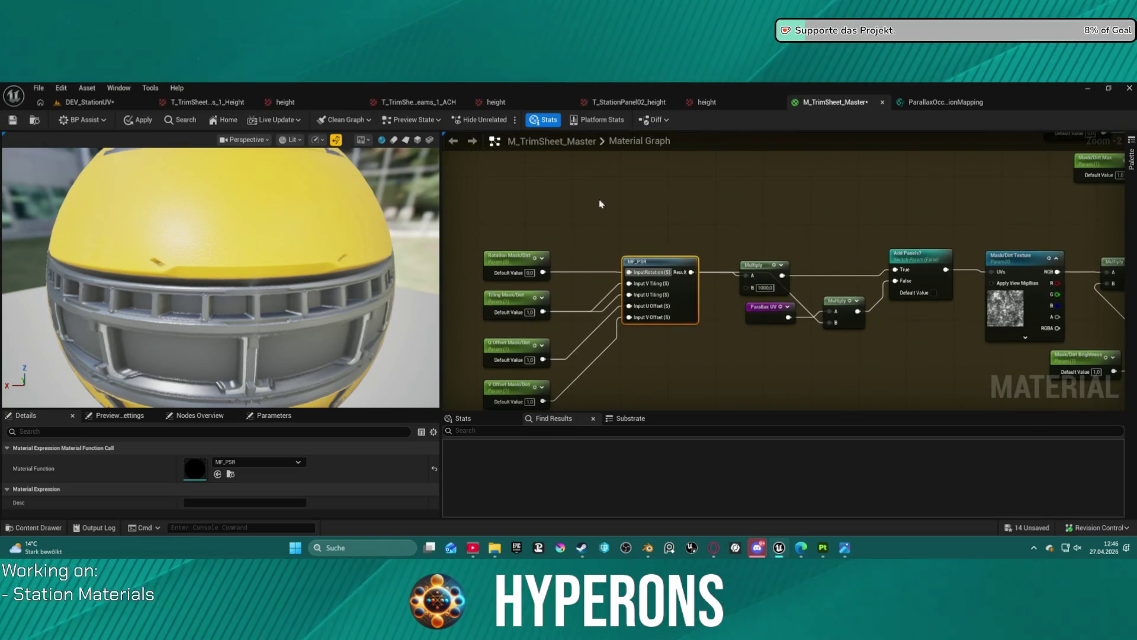
drag(606, 273, 612, 255)
drag(616, 209, 616, 166)
drag(620, 264, 620, 232)
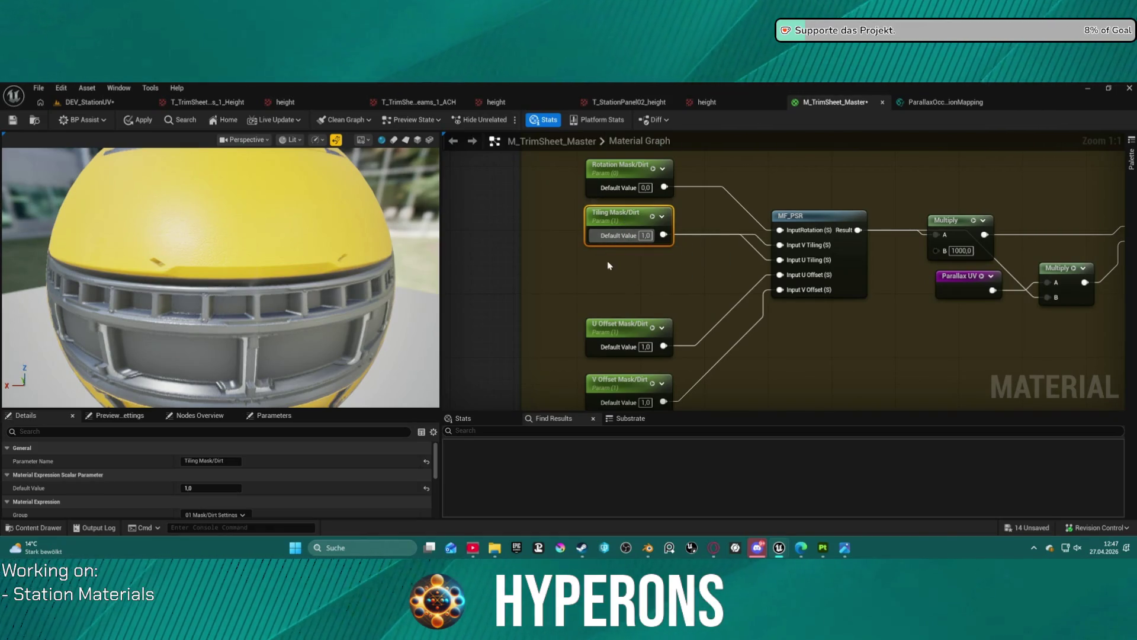
Duplicate Tiling Mask/Dirt, wire the copy into MF_PSR's Input U Tiling, rename it and apply
key(ctrl+d)
drag(682, 283, 779, 259)
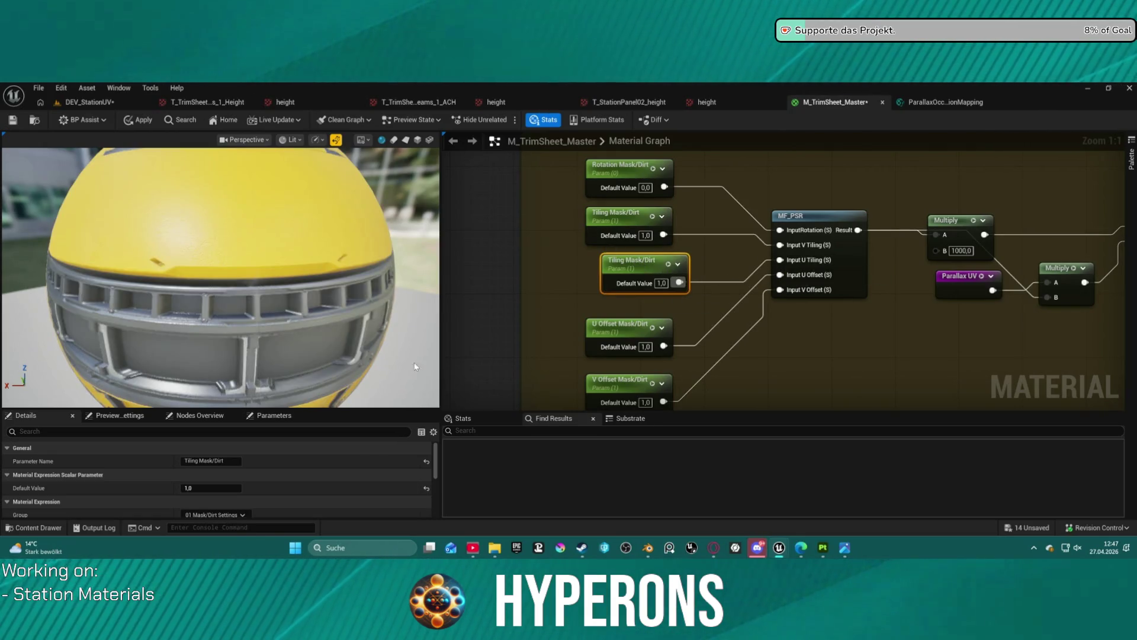
click(210, 461)
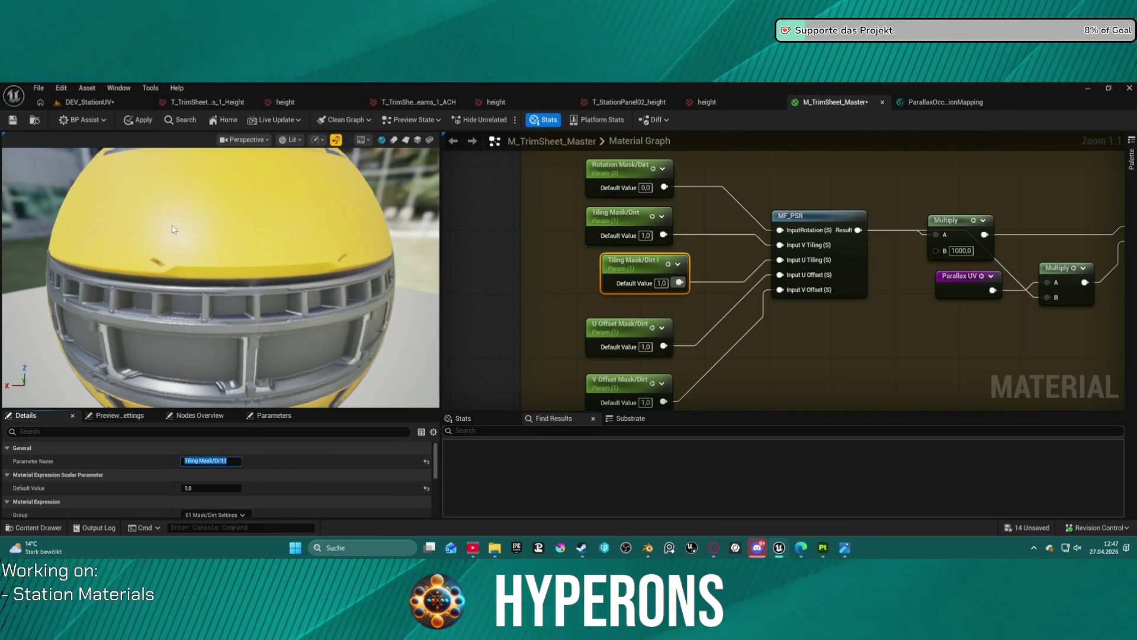
click(135, 118)
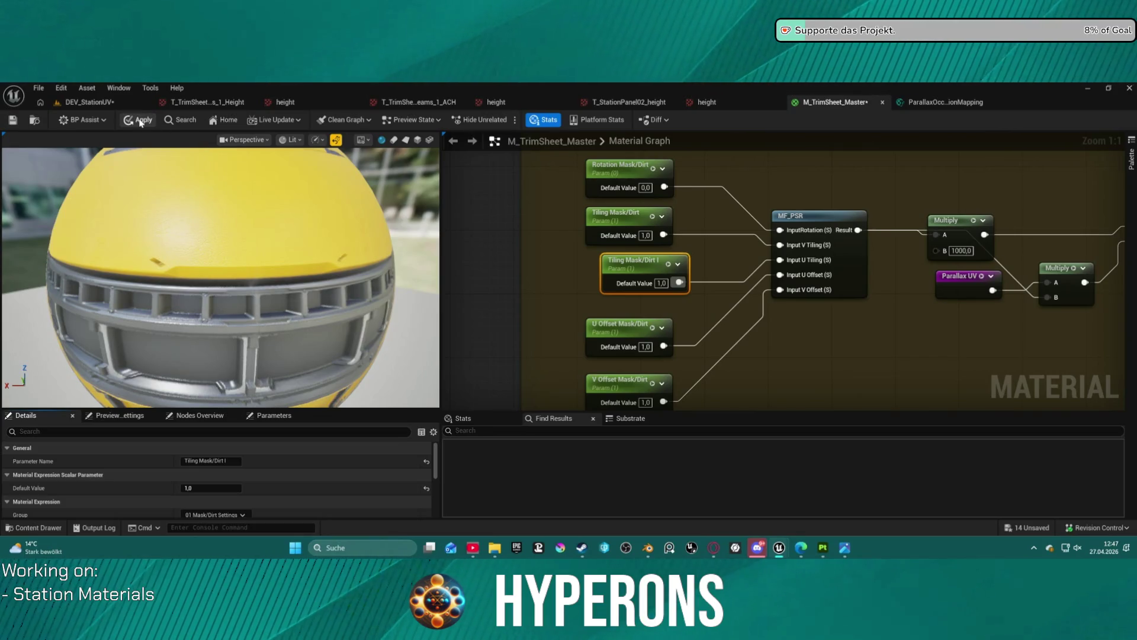
click(134, 122)
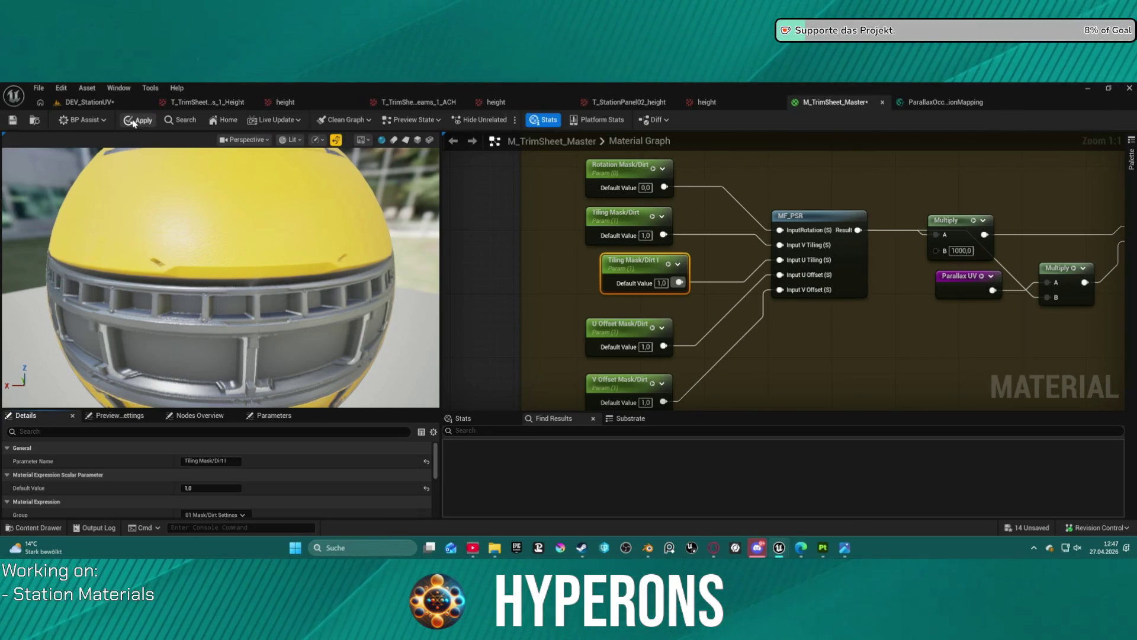
Fly in on the lower wall panels in DEV_StationUV, then return to the material graph
click(89, 102)
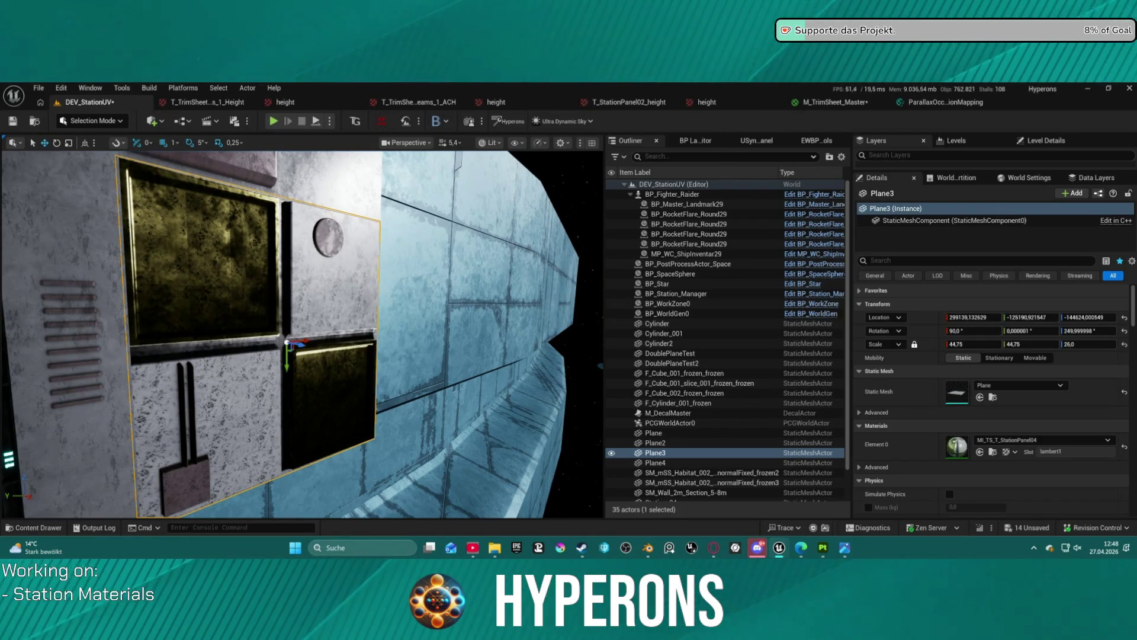
drag(483, 169, 392, 213)
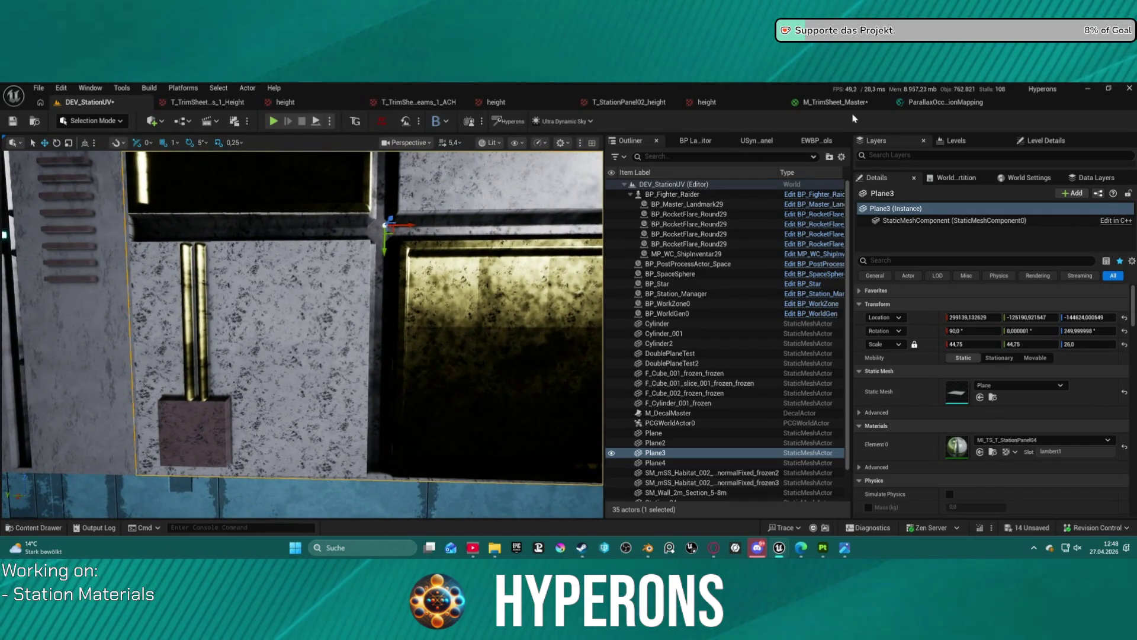
click(840, 103)
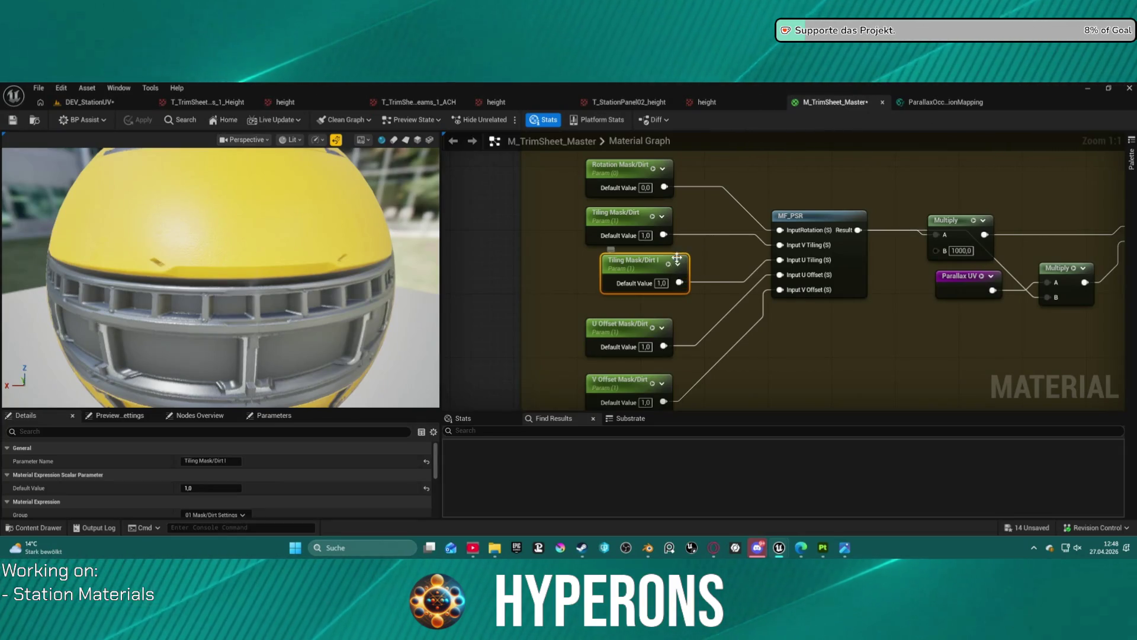
Reconnect the original Tiling Mask/Dirt to Input U Tiling and redock the M_TrimSheet_Master editor tab
mouse_move(652, 233)
mouse_down()
mouse_move(692, 249)
mouse_move(667, 241)
mouse_up()
drag(679, 243, 780, 260)
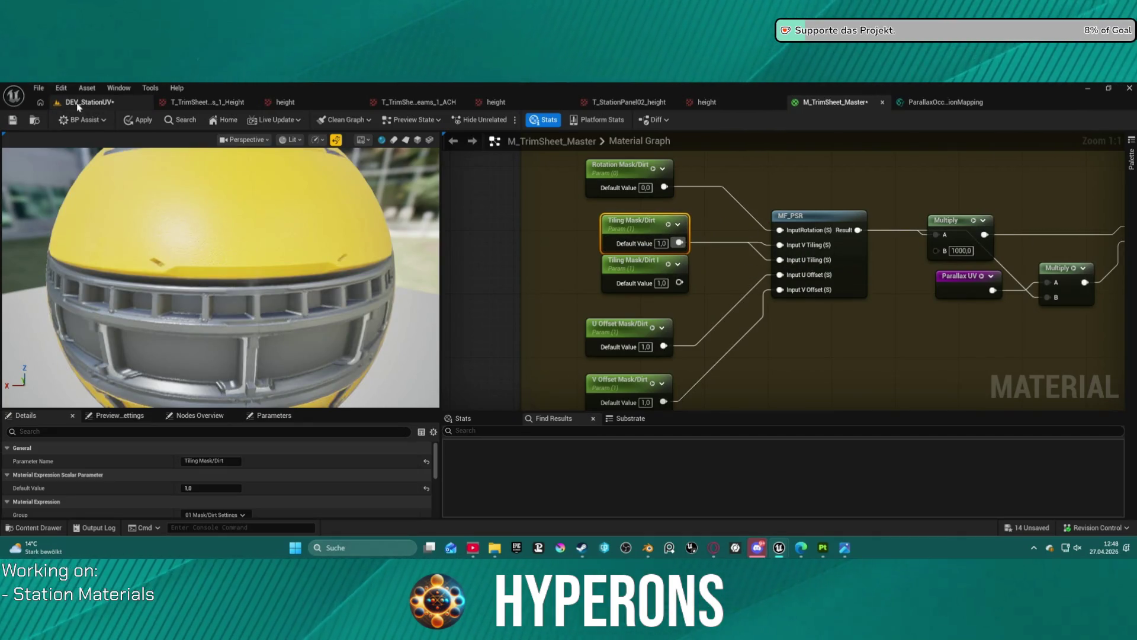
middle_click(847, 104)
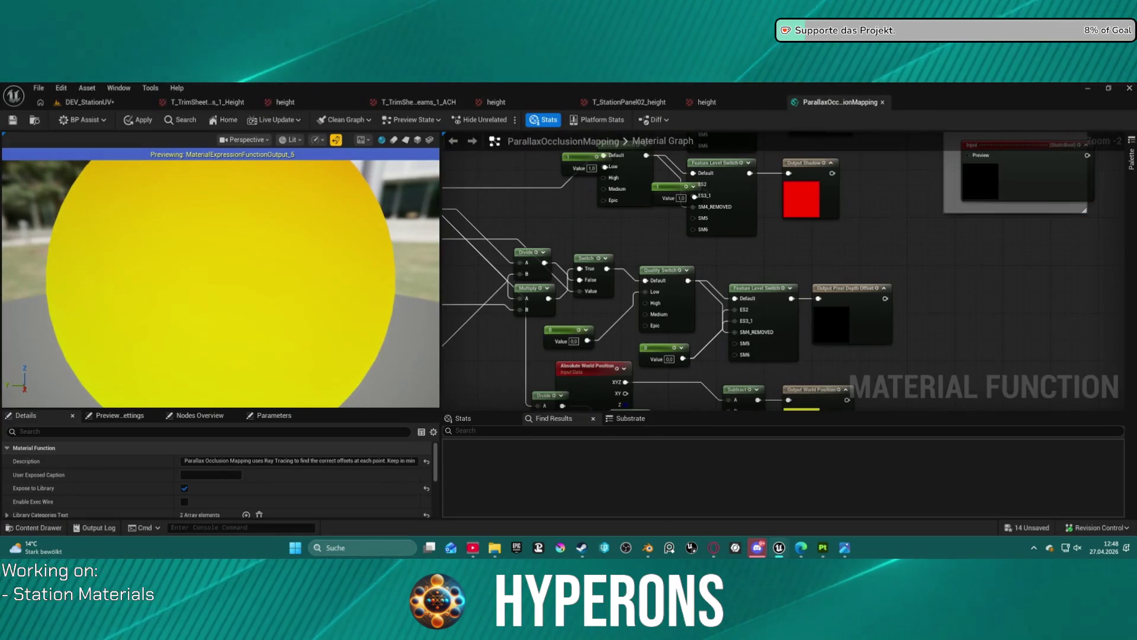
click(76, 103)
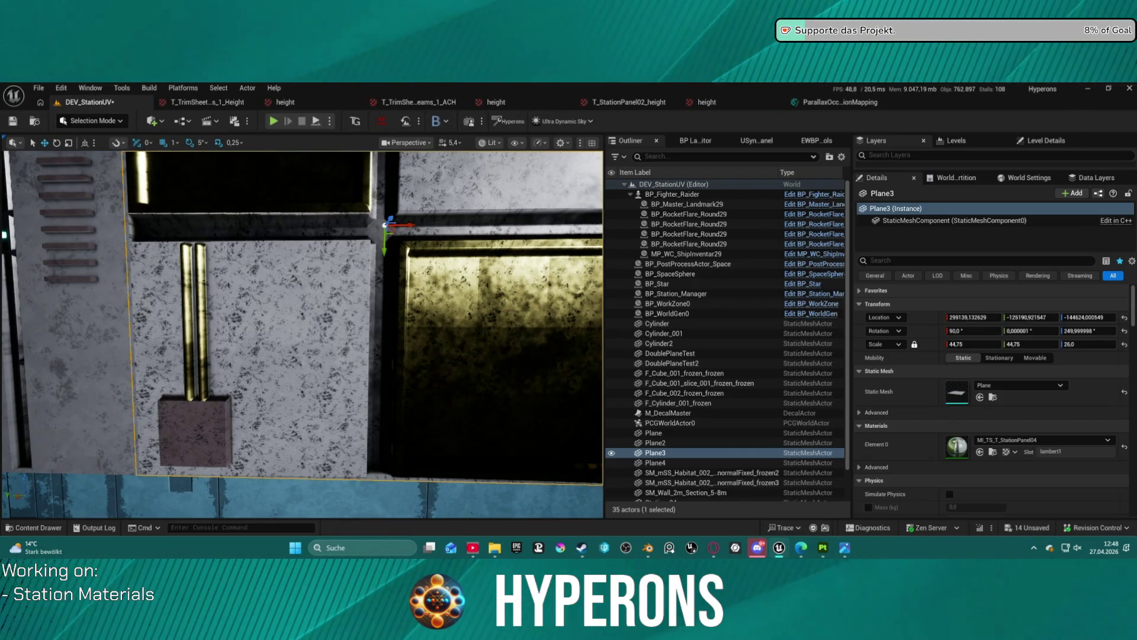
mouse_move(616, 104)
mouse_down()
mouse_move(494, 104)
mouse_move(622, 103)
mouse_up()
click(89, 102)
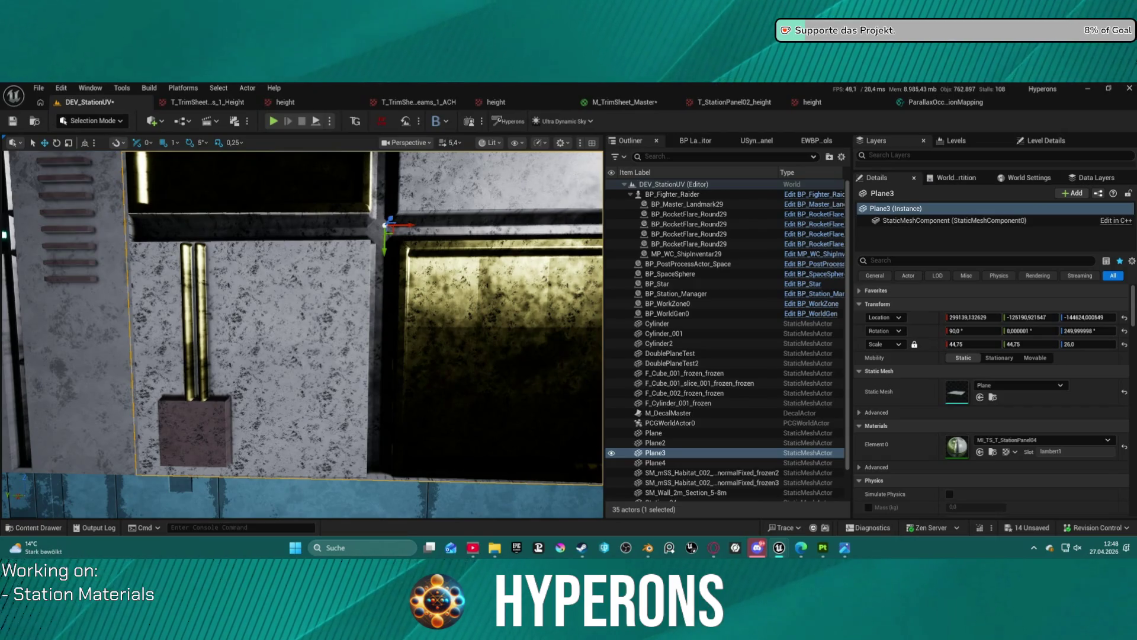
click(628, 102)
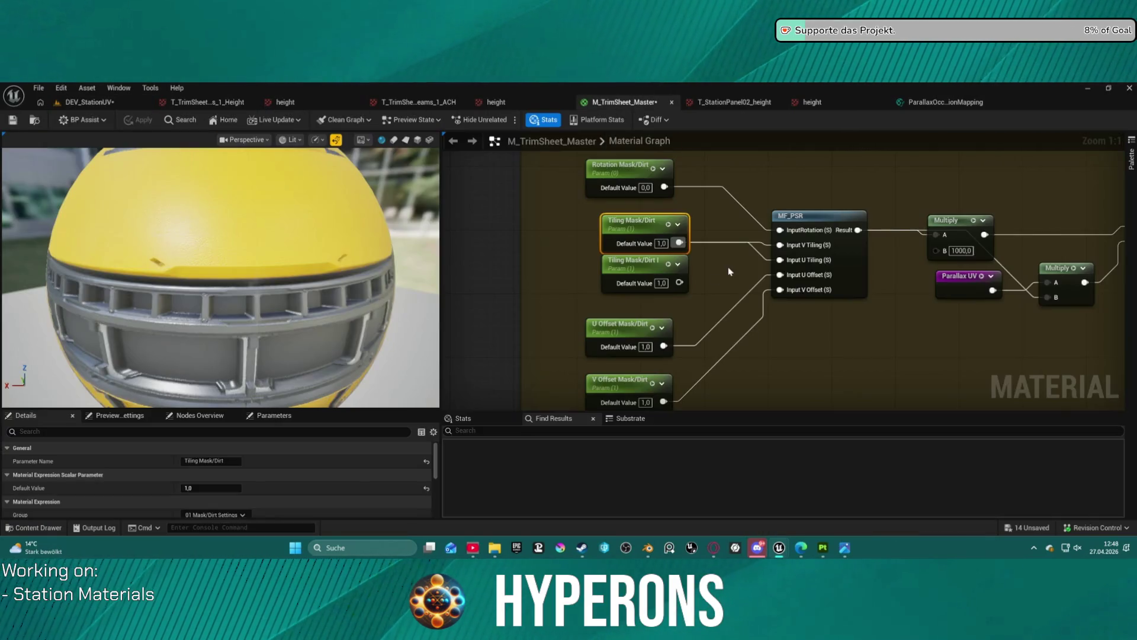
Delete the duplicate tiling parameter node and apply the material
click(668, 278)
key(Delete)
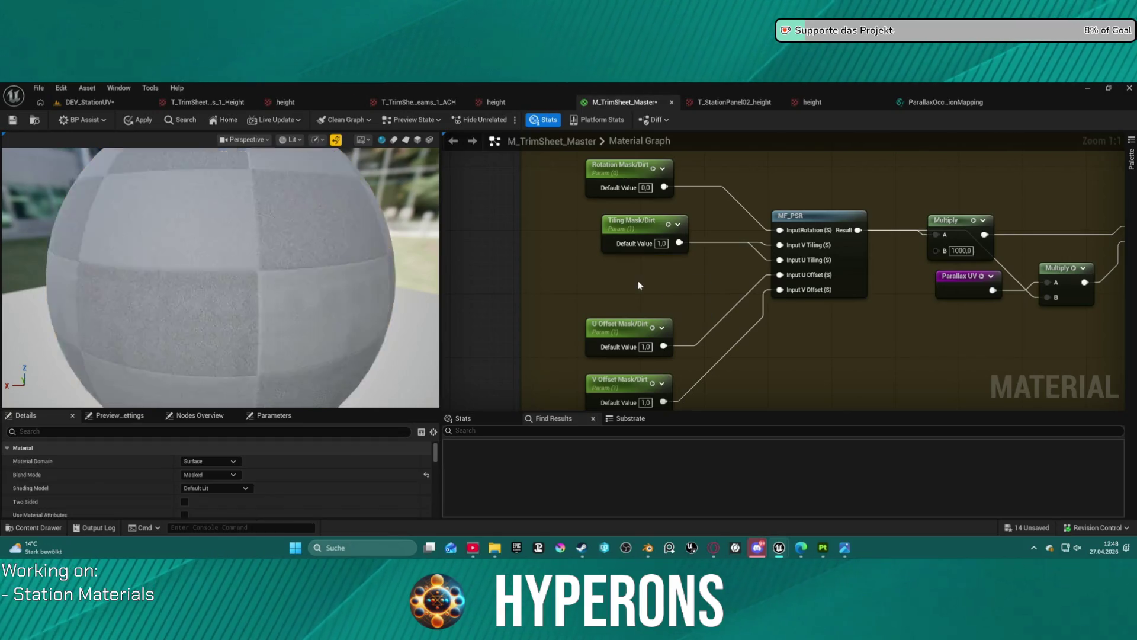
click(132, 122)
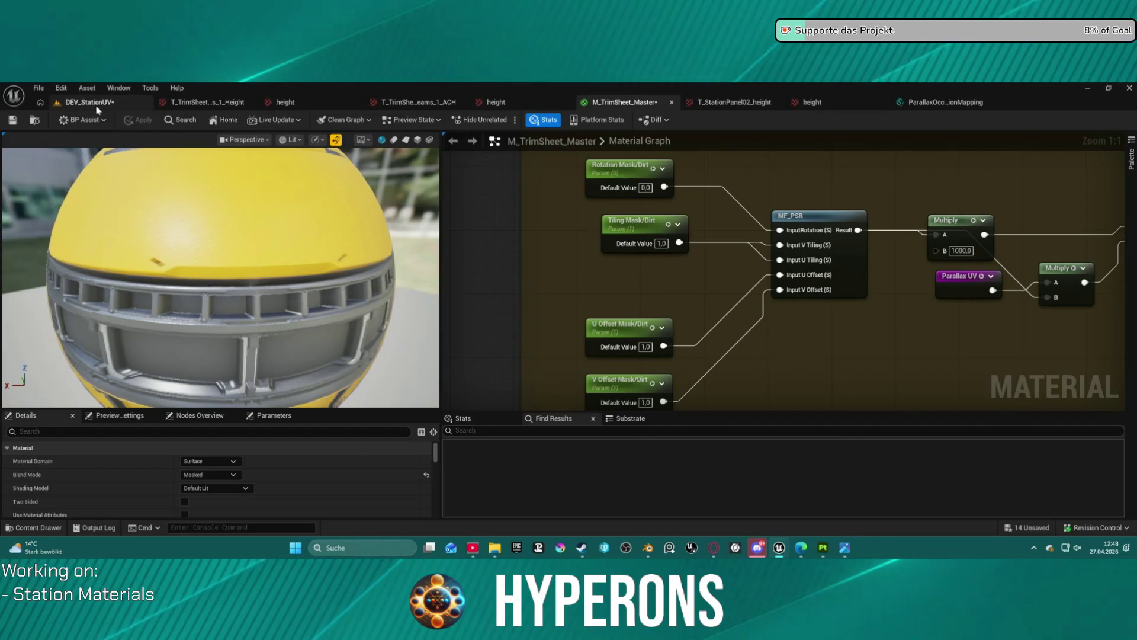
click(98, 109)
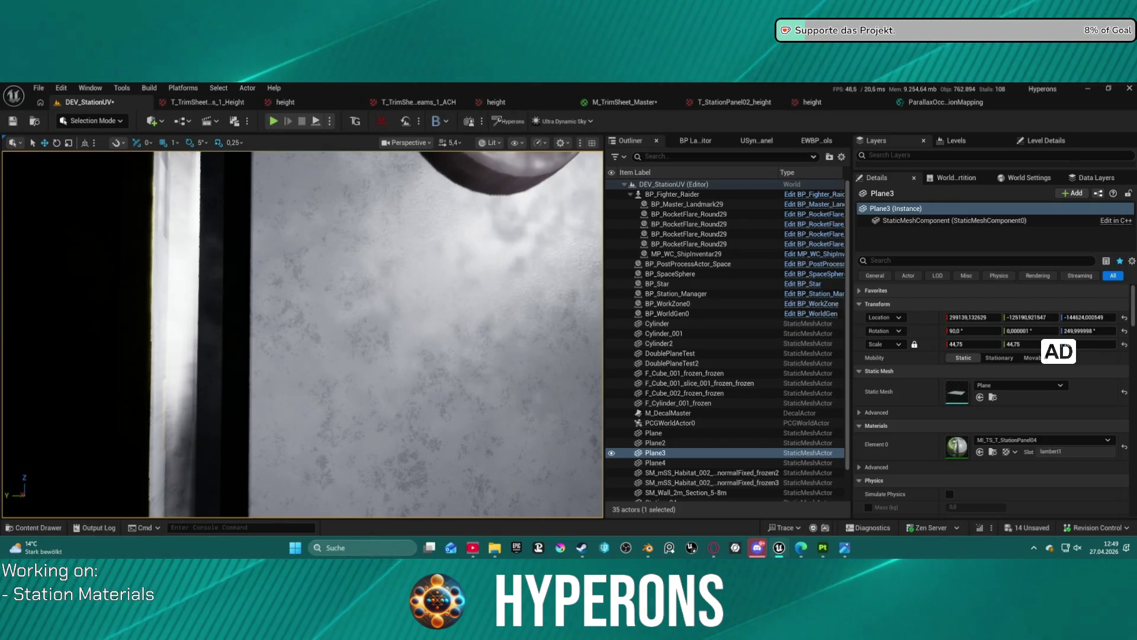
key(s)
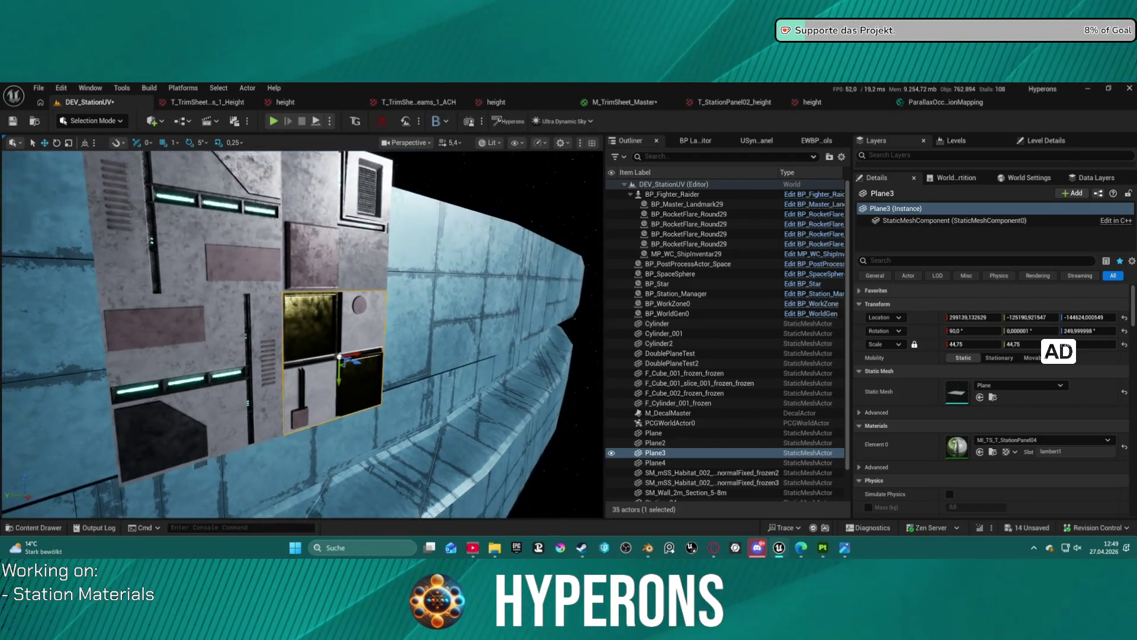
scroll(519, 285, up, 3)
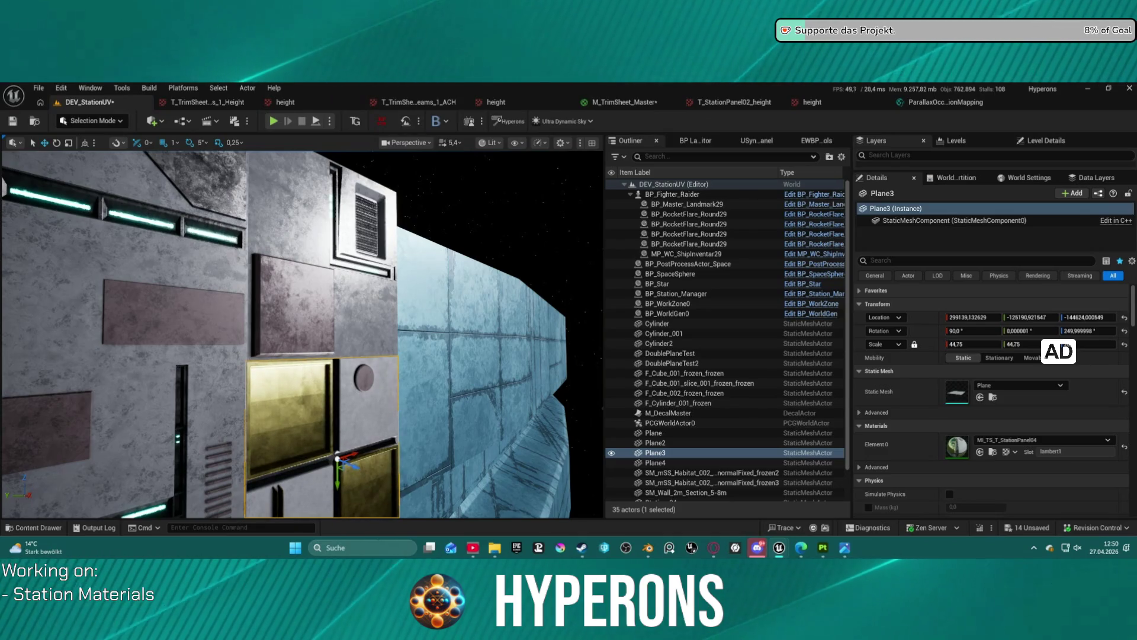
drag(526, 259, 433, 264)
drag(533, 237, 554, 236)
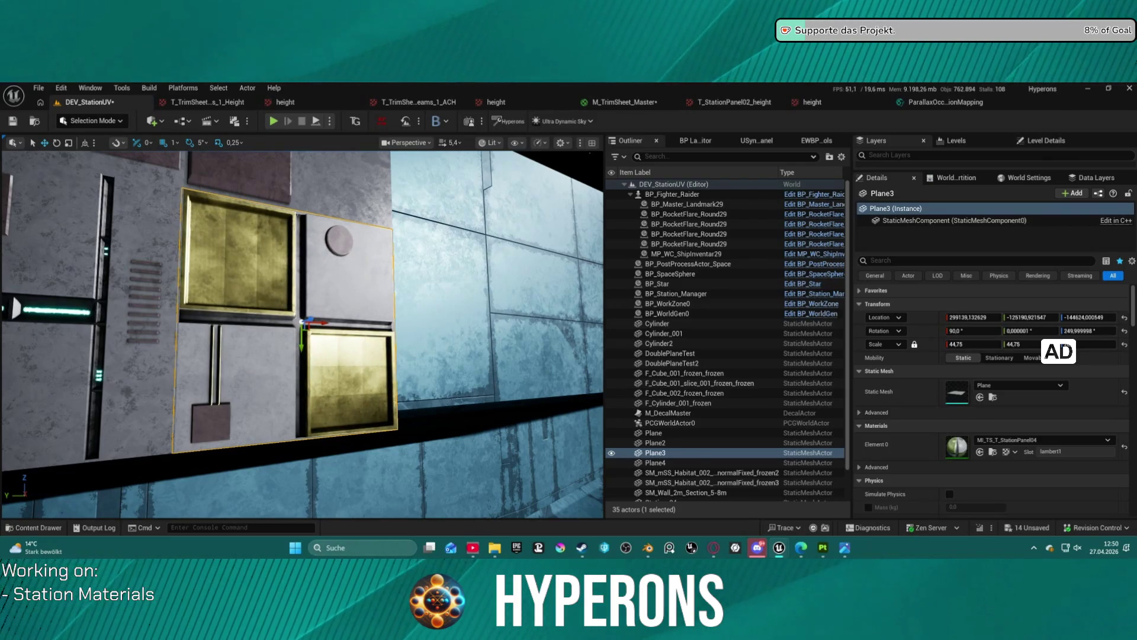
mouse_move(302, 332)
mouse_down()
mouse_move(356, 328)
mouse_move(326, 332)
mouse_move(350, 415)
mouse_move(382, 382)
mouse_up()
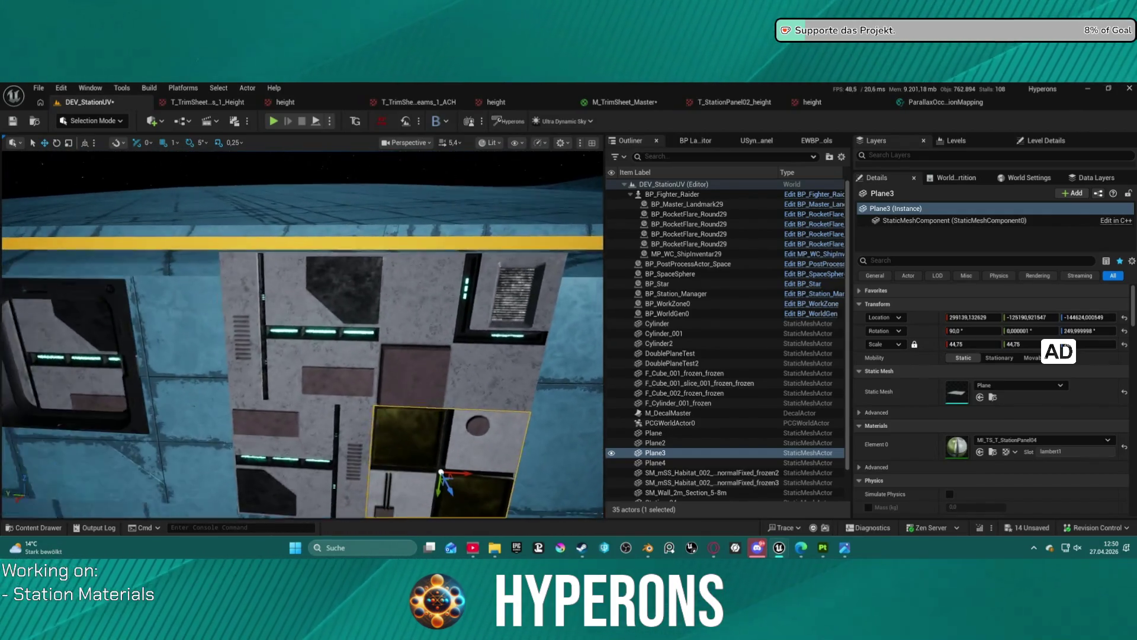
drag(382, 382, 402, 373)
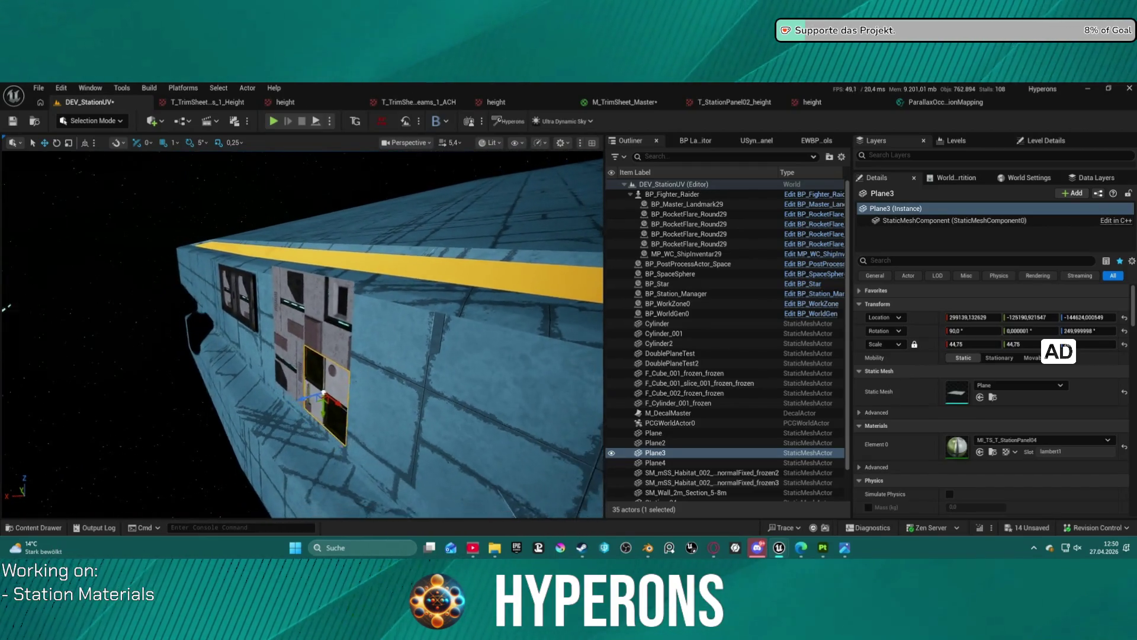
mouse_move(403, 373)
mouse_down()
mouse_move(420, 366)
mouse_move(350, 374)
mouse_up()
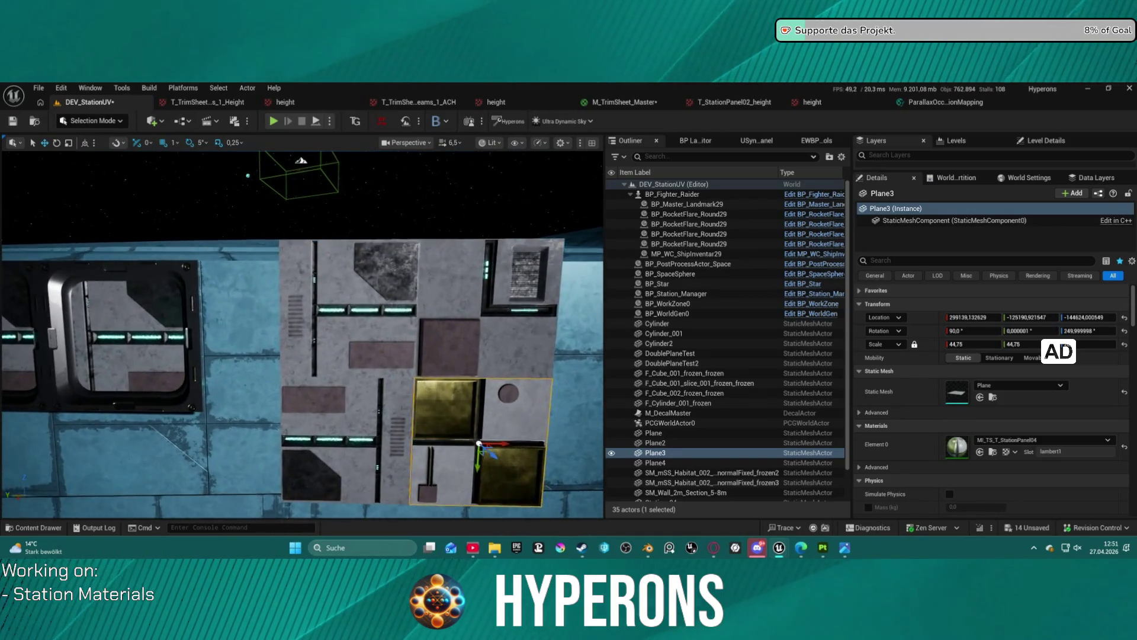
click(358, 344)
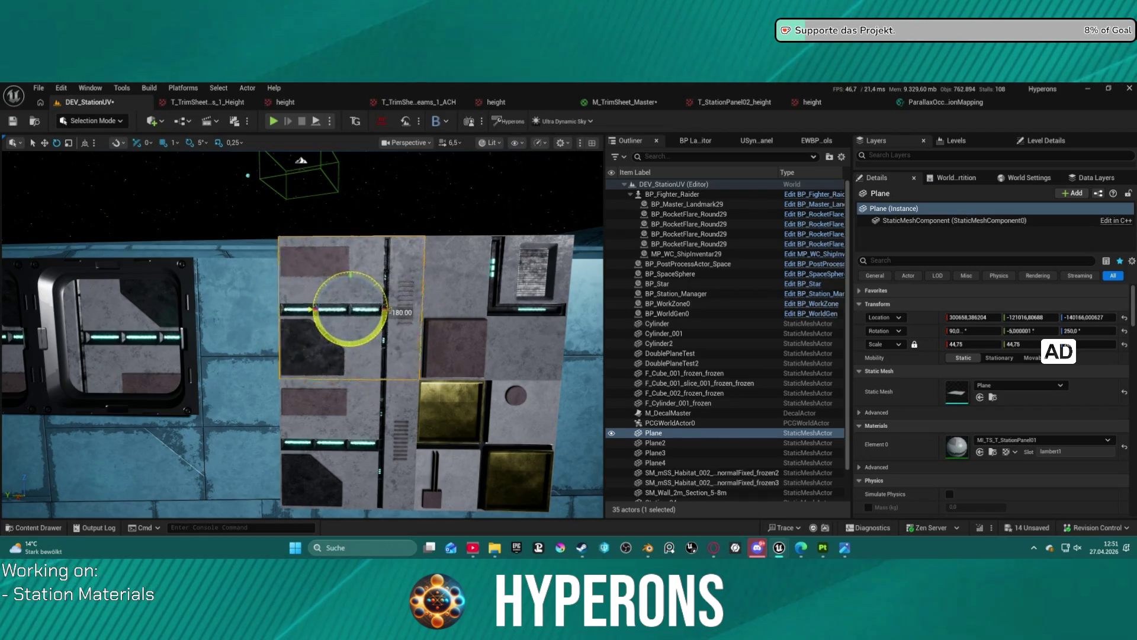
Switch to the move tool and add Plane2 to the selected Plane tile
key(w)
scroll(302, 332, down, 5)
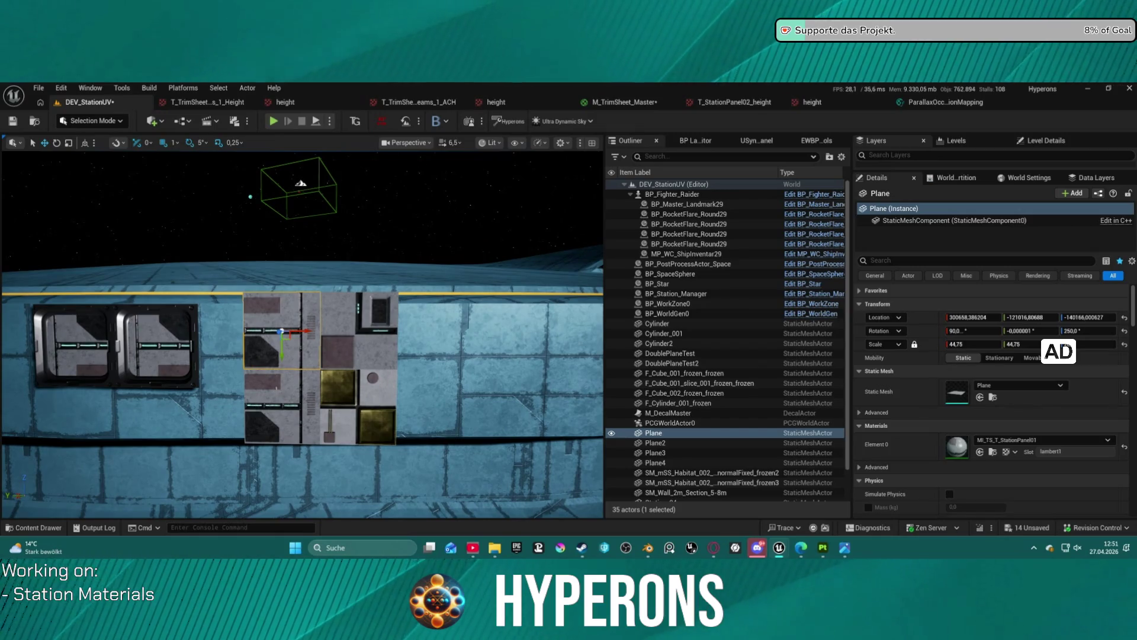
ctrl+click(278, 409)
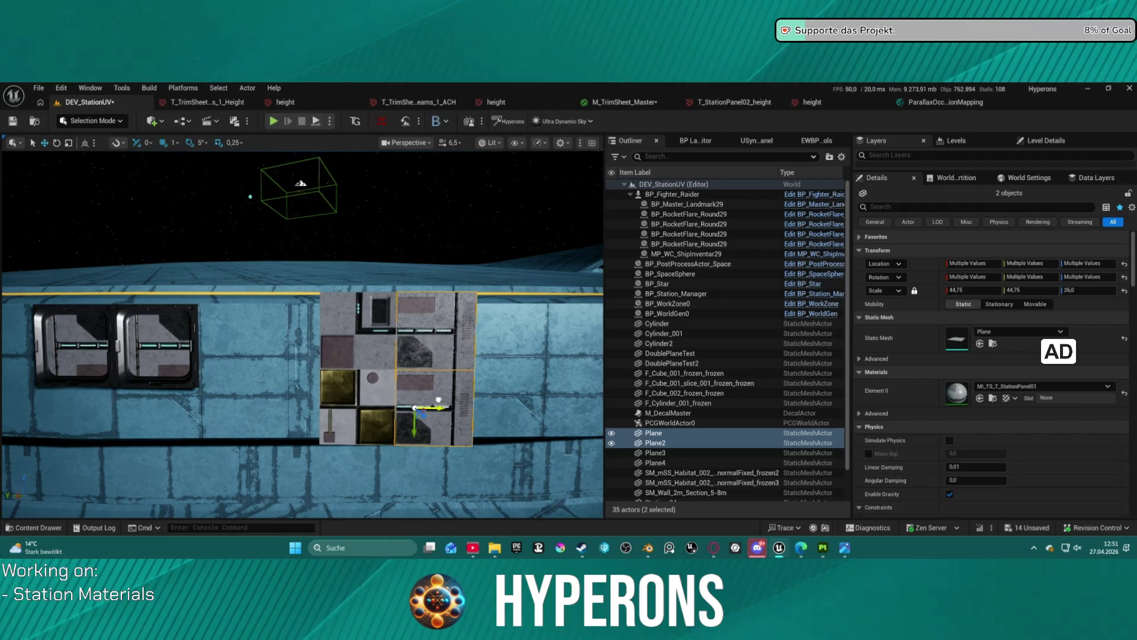
Select the Cylinder_001 station module and swing to an oblique view of the hull
click(513, 355)
scroll(302, 331, up, 4)
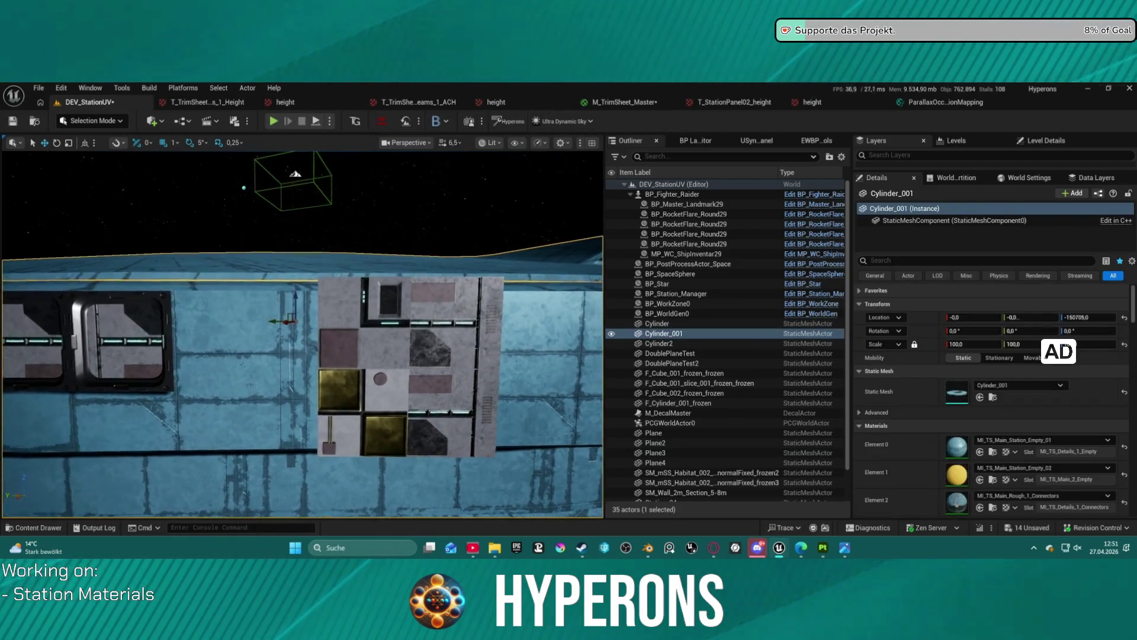
scroll(302, 332, up, 5)
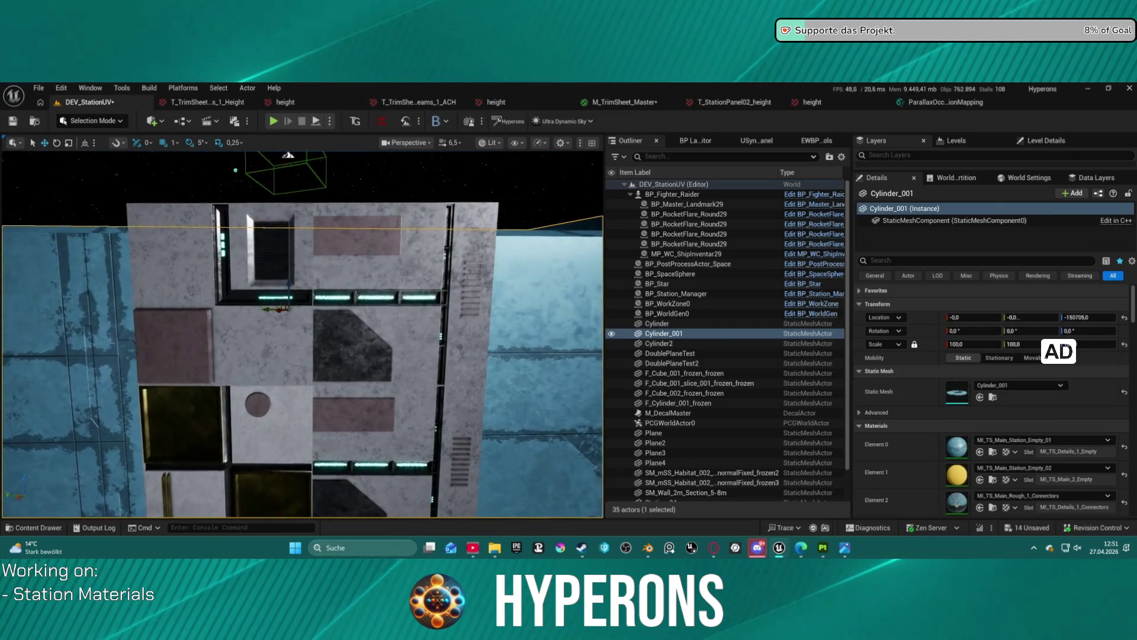
mouse_move(302, 332)
mouse_down()
mouse_move(260, 297)
mouse_move(296, 320)
mouse_move(302, 332)
mouse_move(291, 332)
mouse_up()
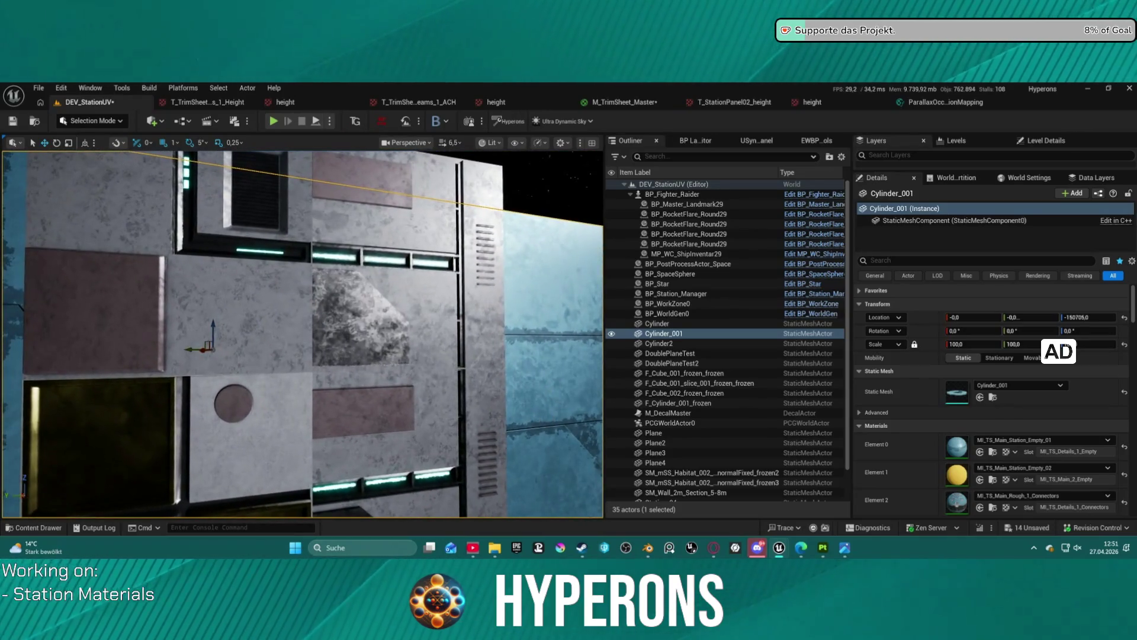
click(249, 332)
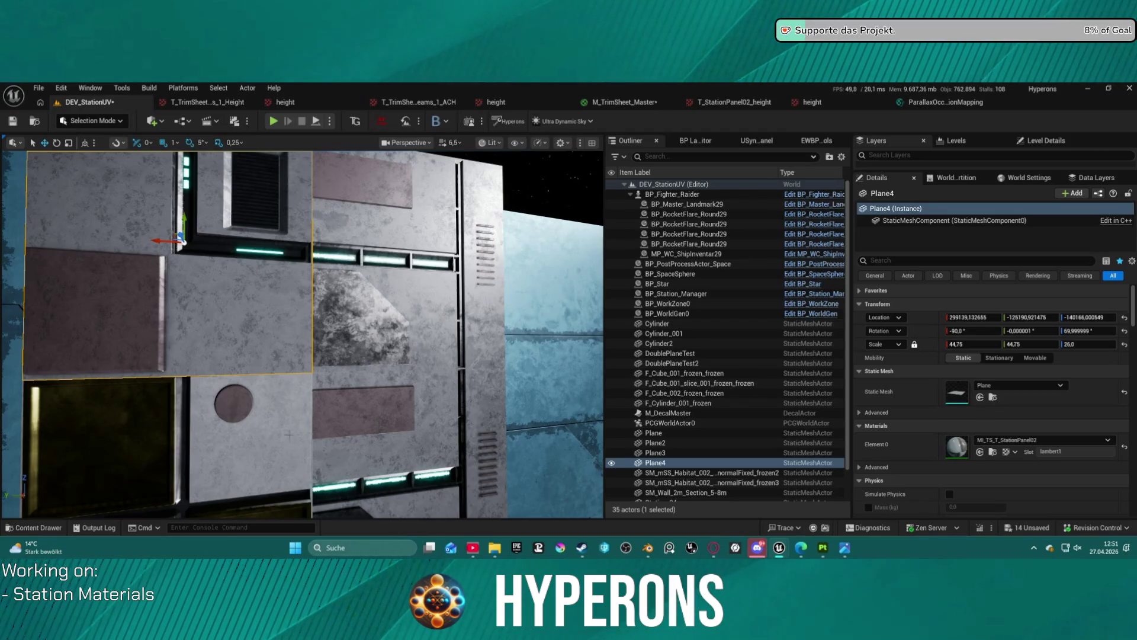
click(268, 427)
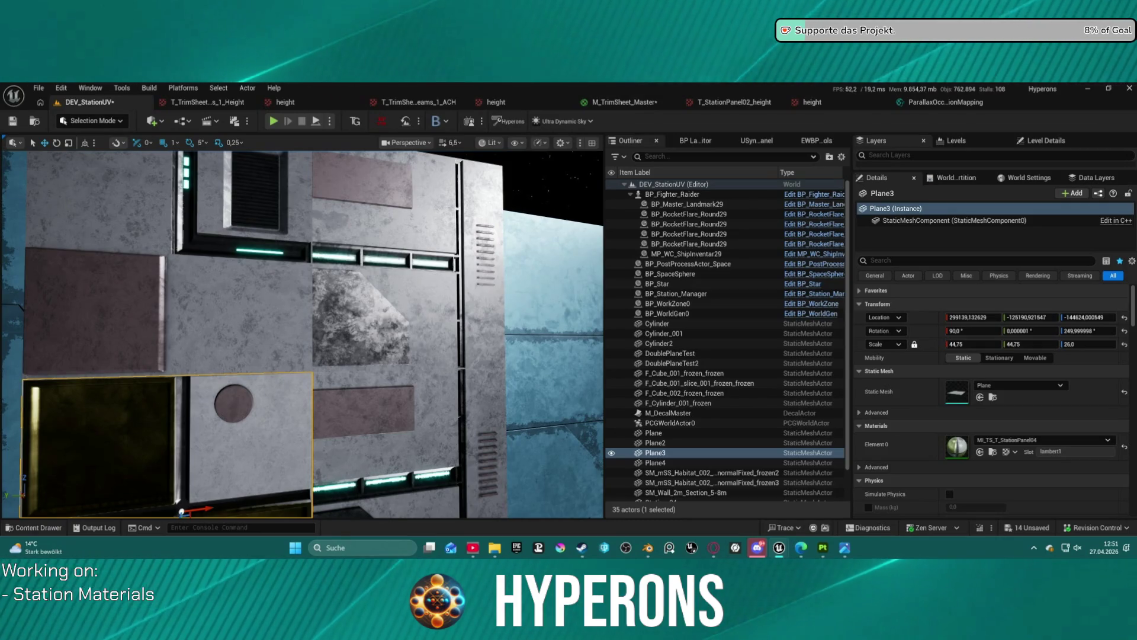
key(f)
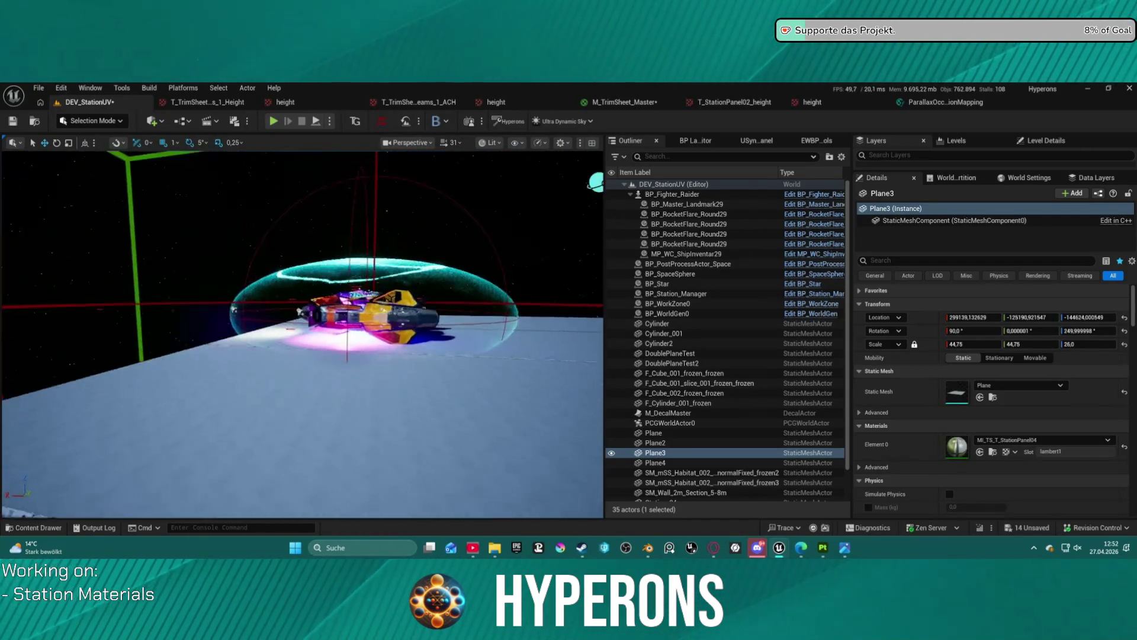
Play the level in a New Editor Window, walk the character to the ship, board and lift off
click(331, 121)
click(381, 170)
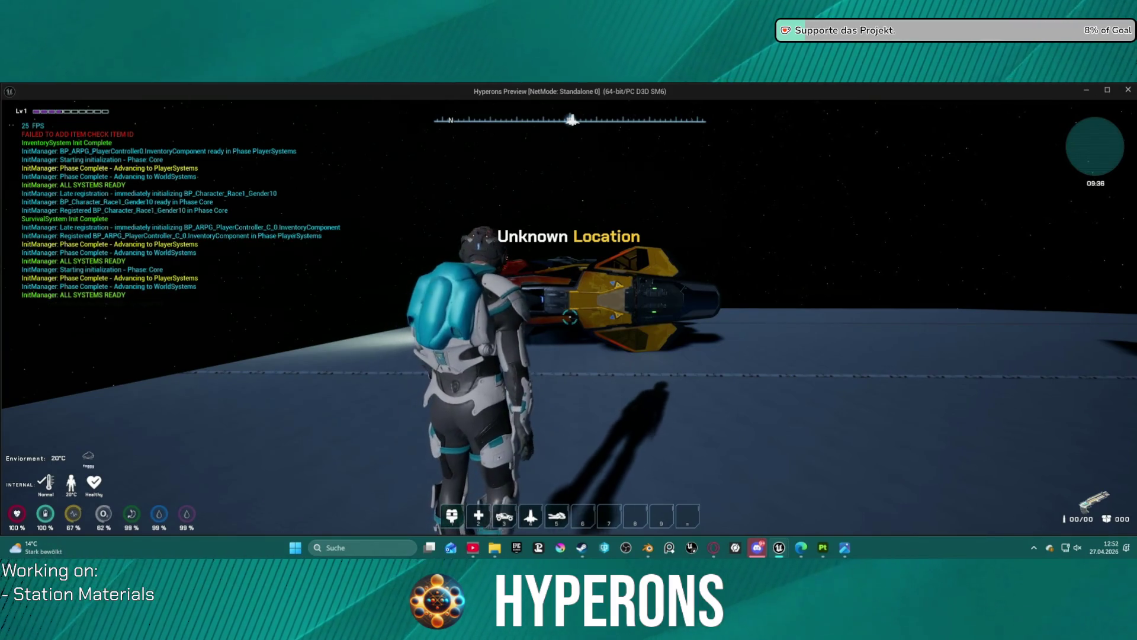
key(w)
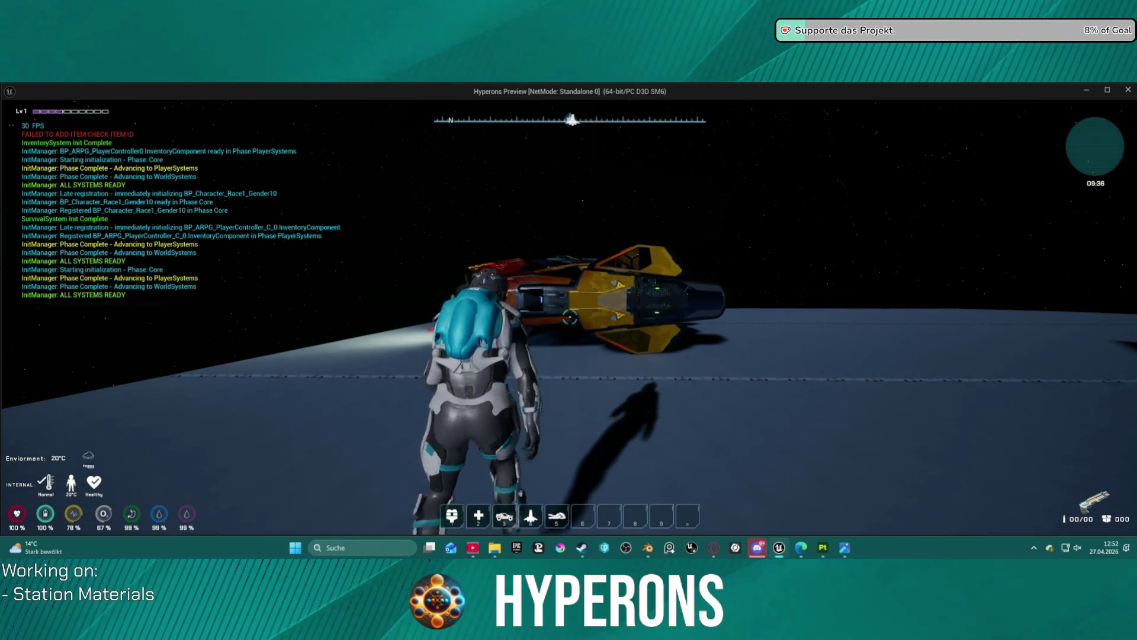
key(w)
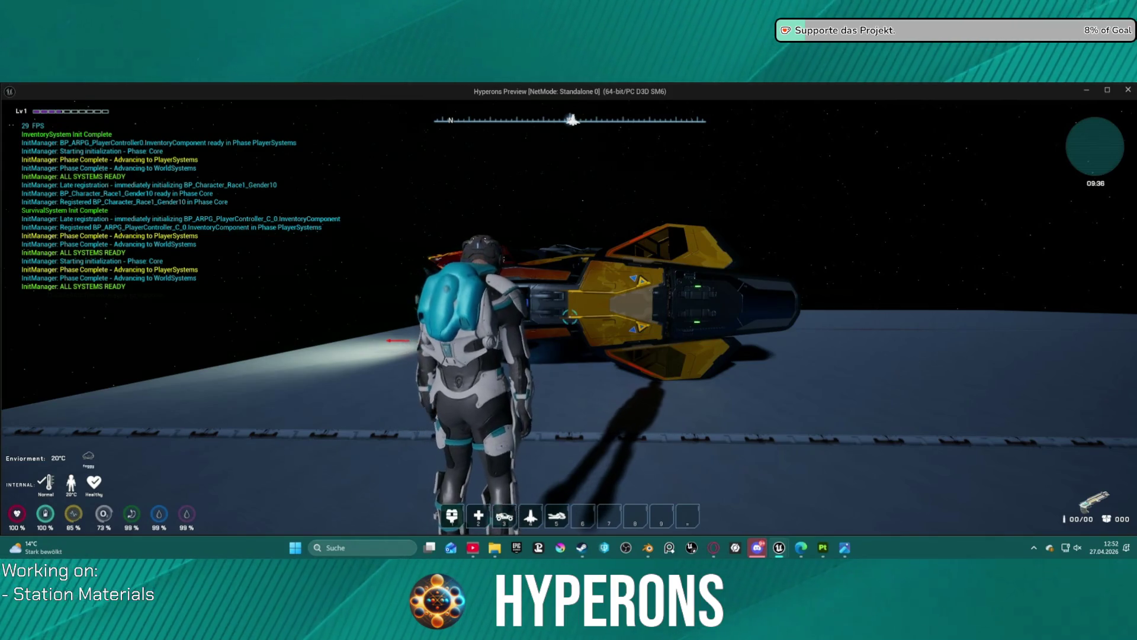
key(w)
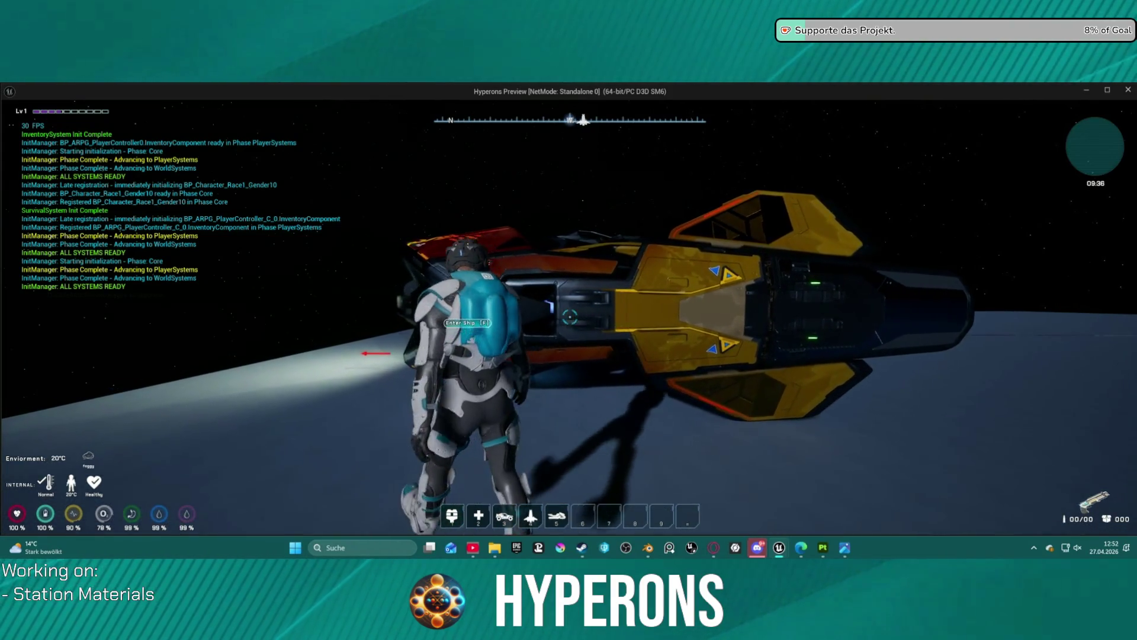
key(w)
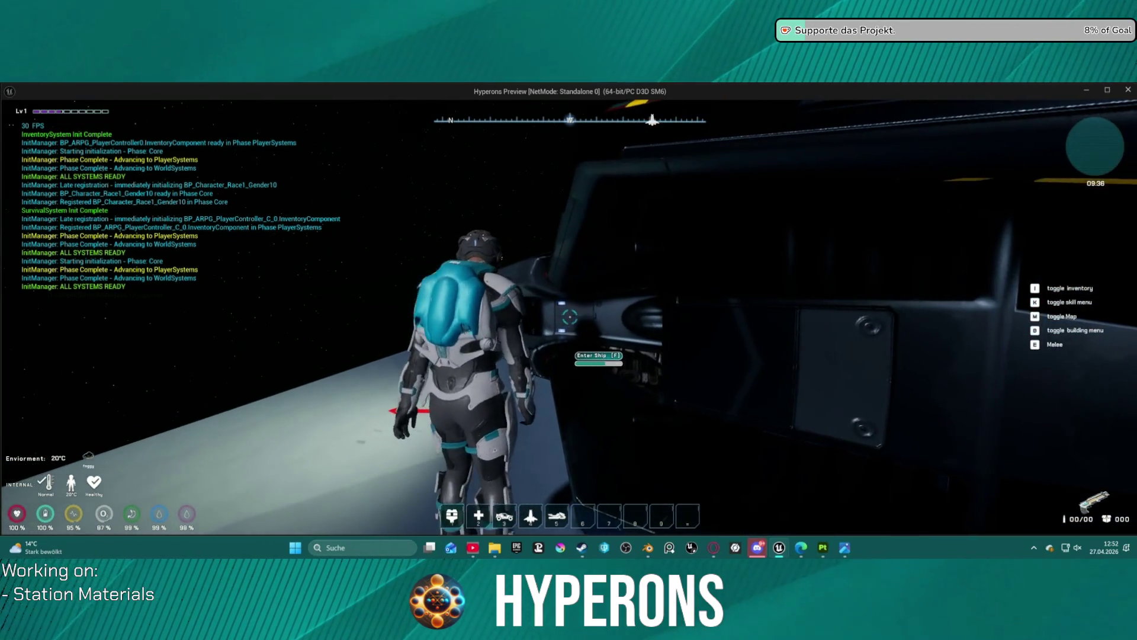
key(f)
key(space)
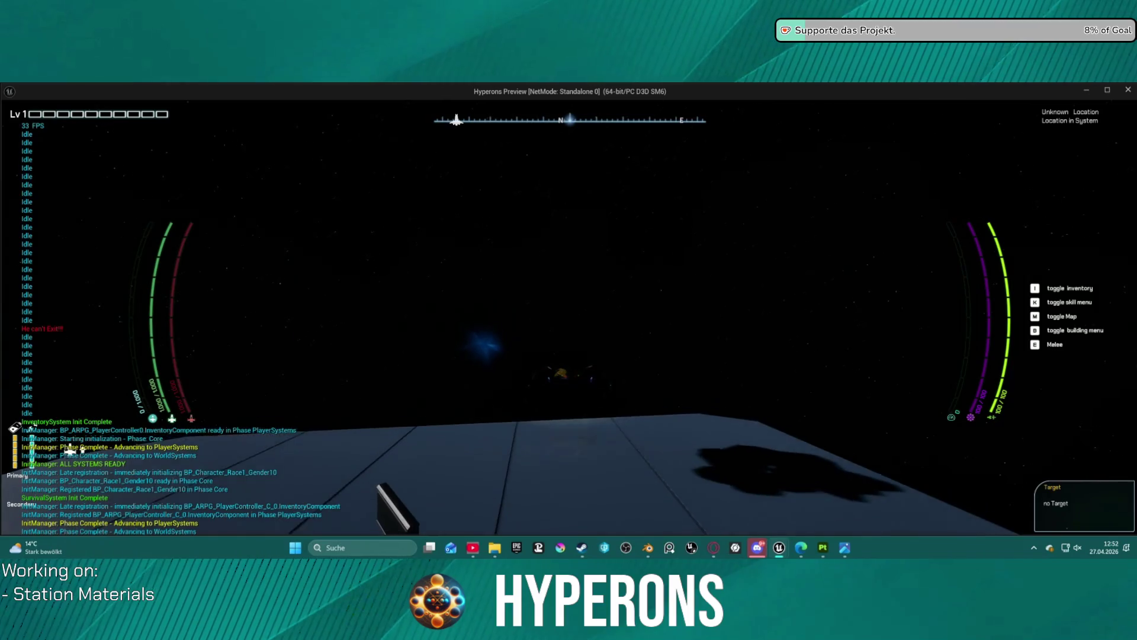
Steer the ship right and down, then fly along the station wall at full speed to the cylinder module
key(w)
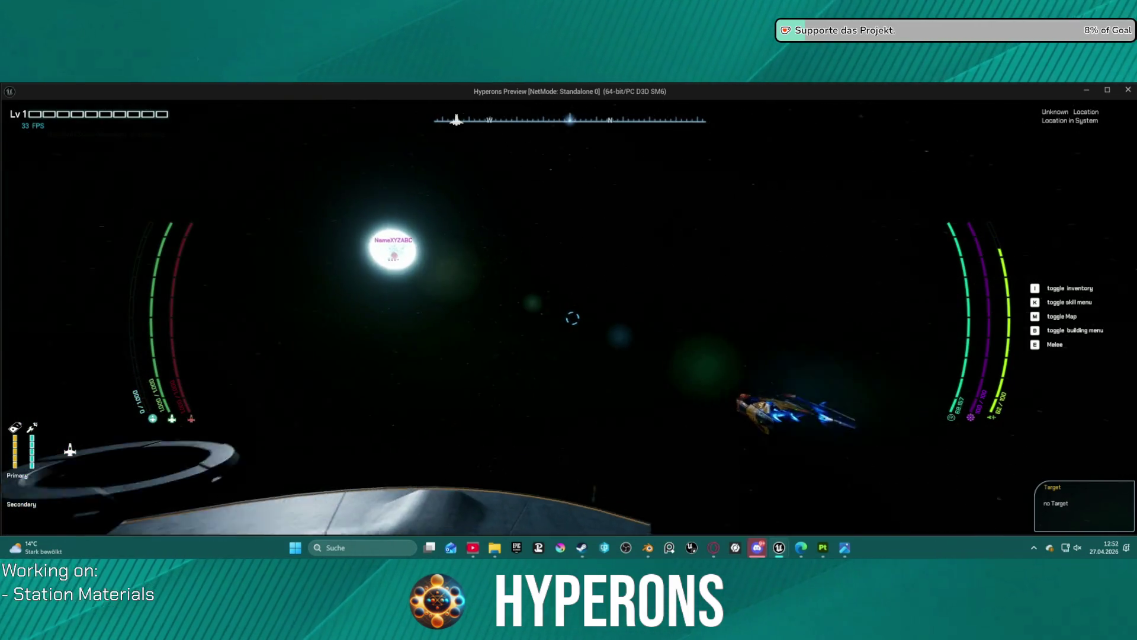
key(d)
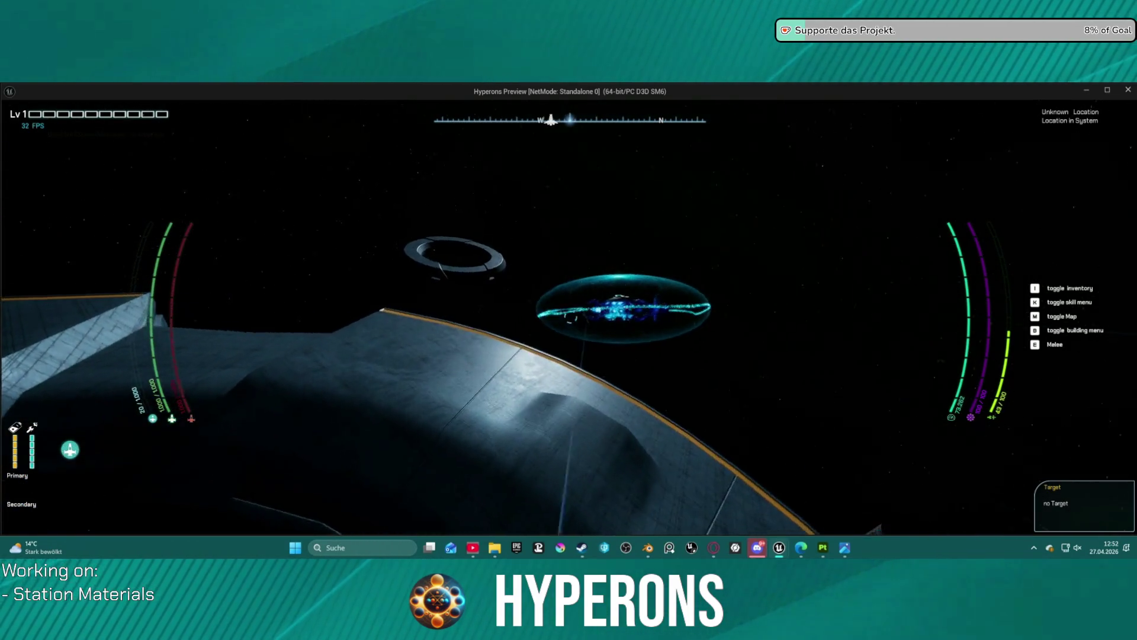
key(d)
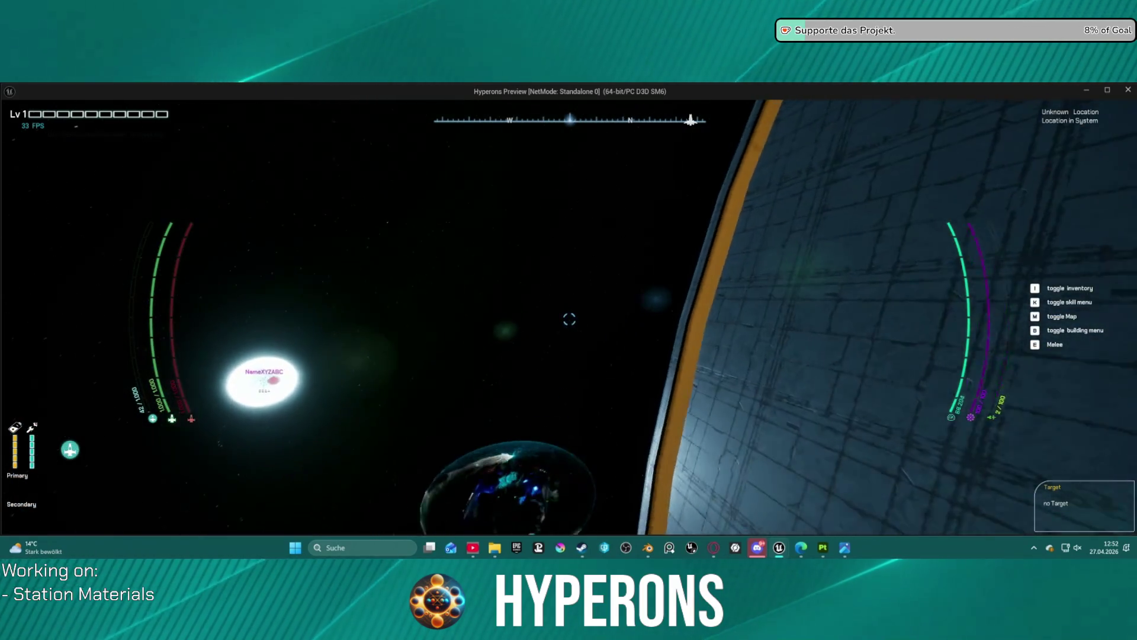
key(d)
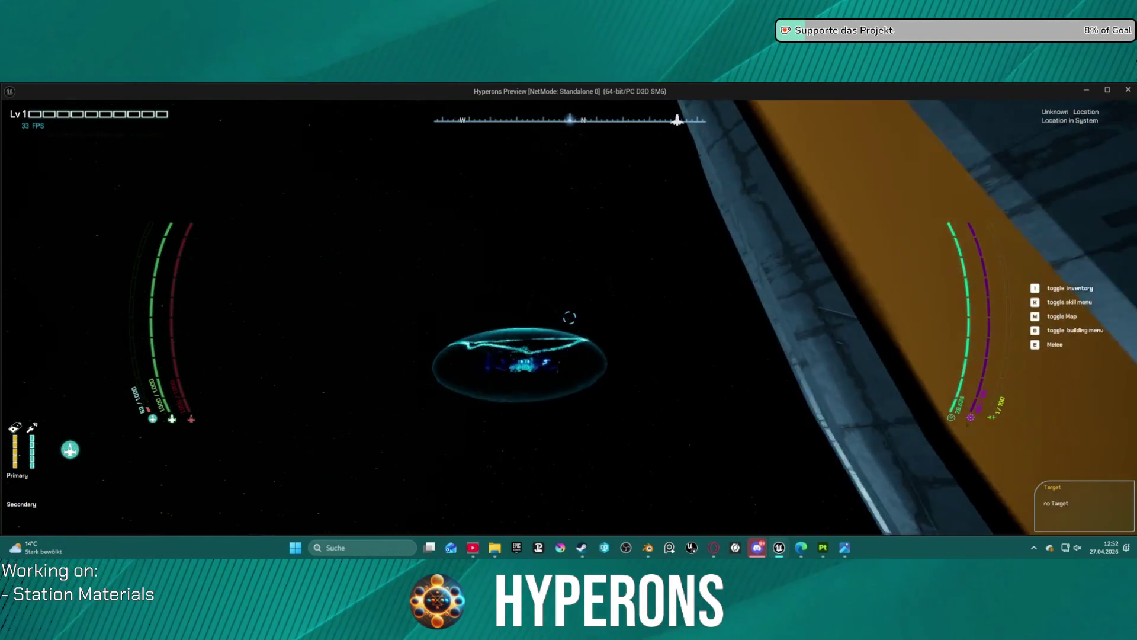
key(w)
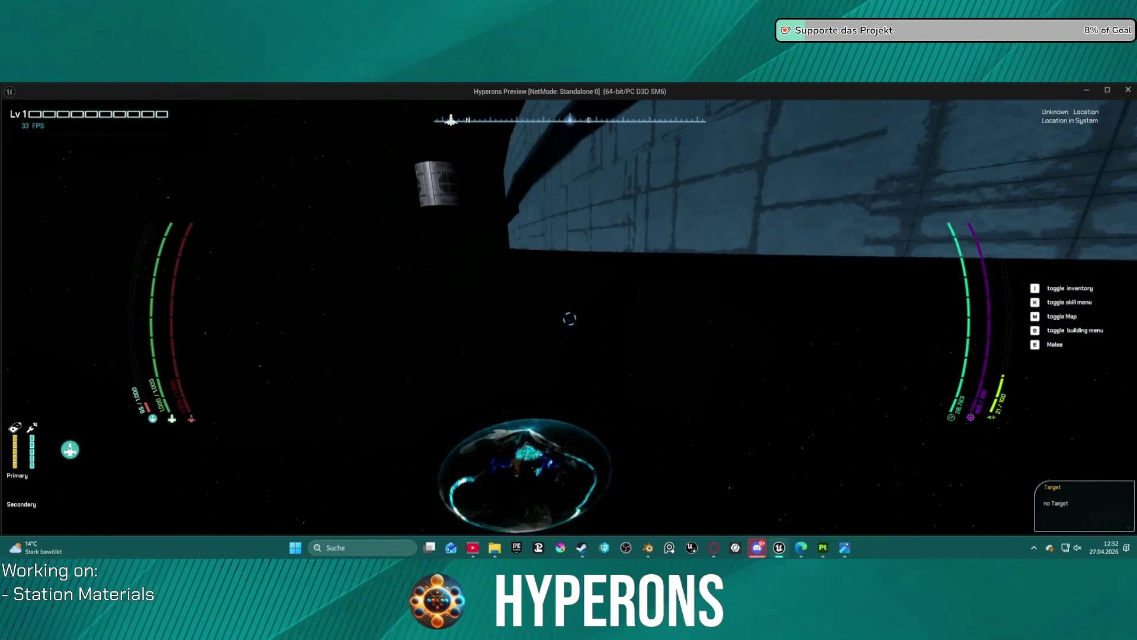
key(w)
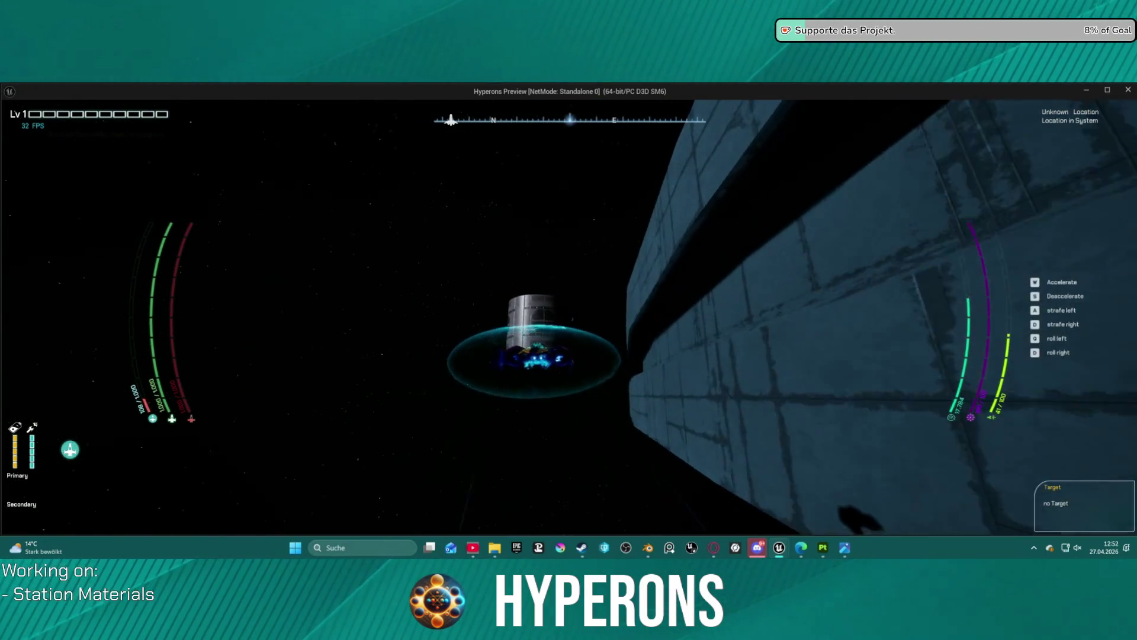
key(w)
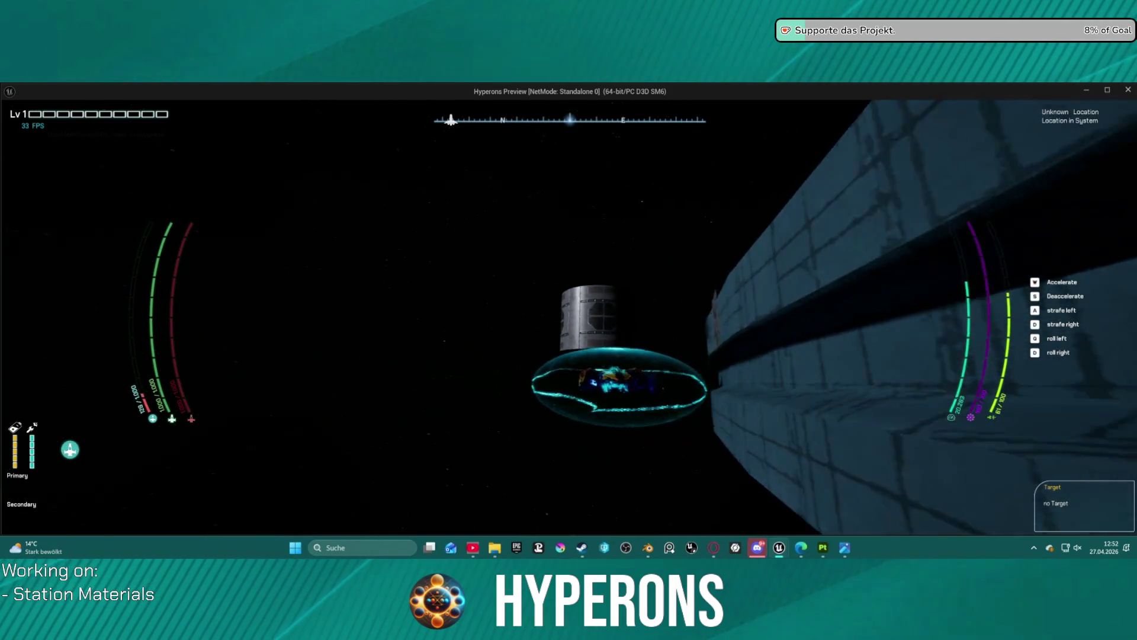
key(w)
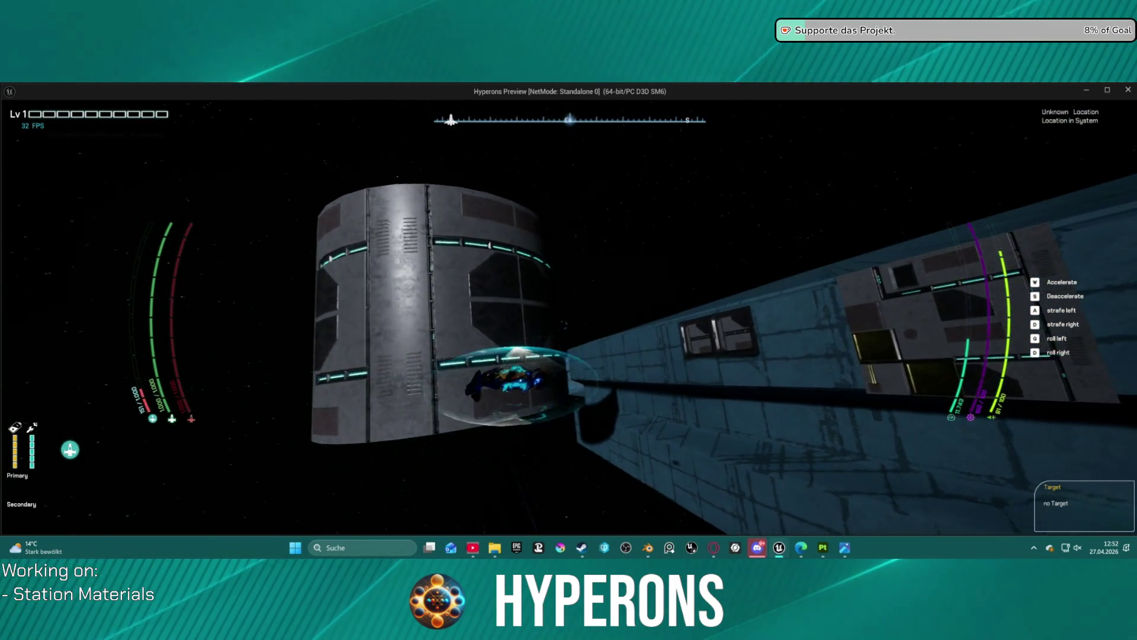
key(w)
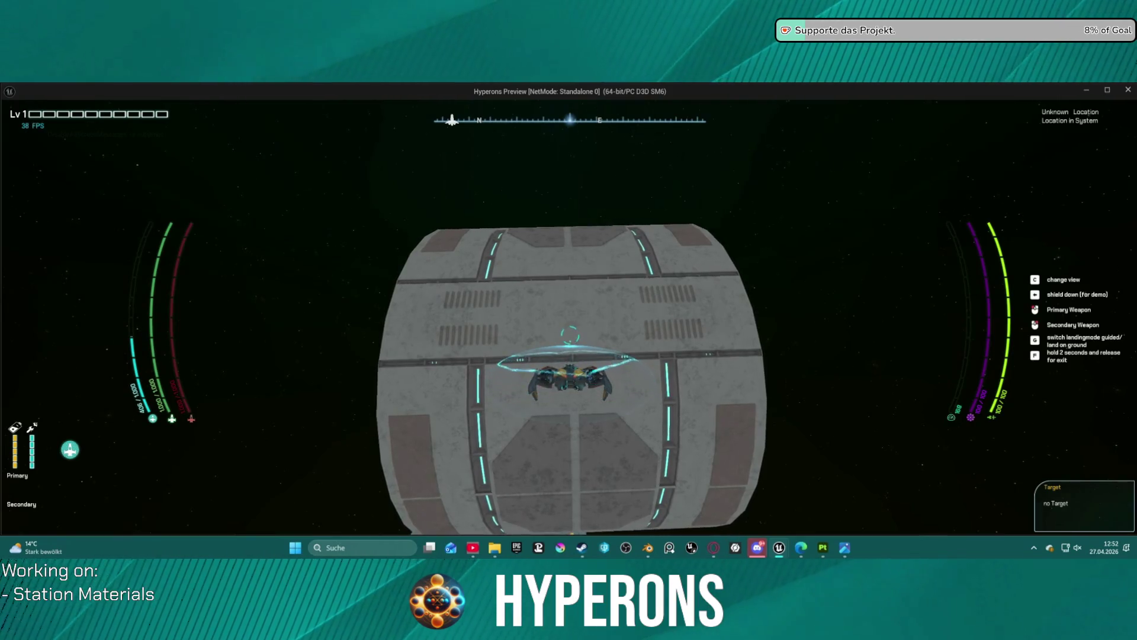
Cycle the preview through shader complexity (F5), lit (F3) and wireframe (F1) views, ending lit
key(F5)
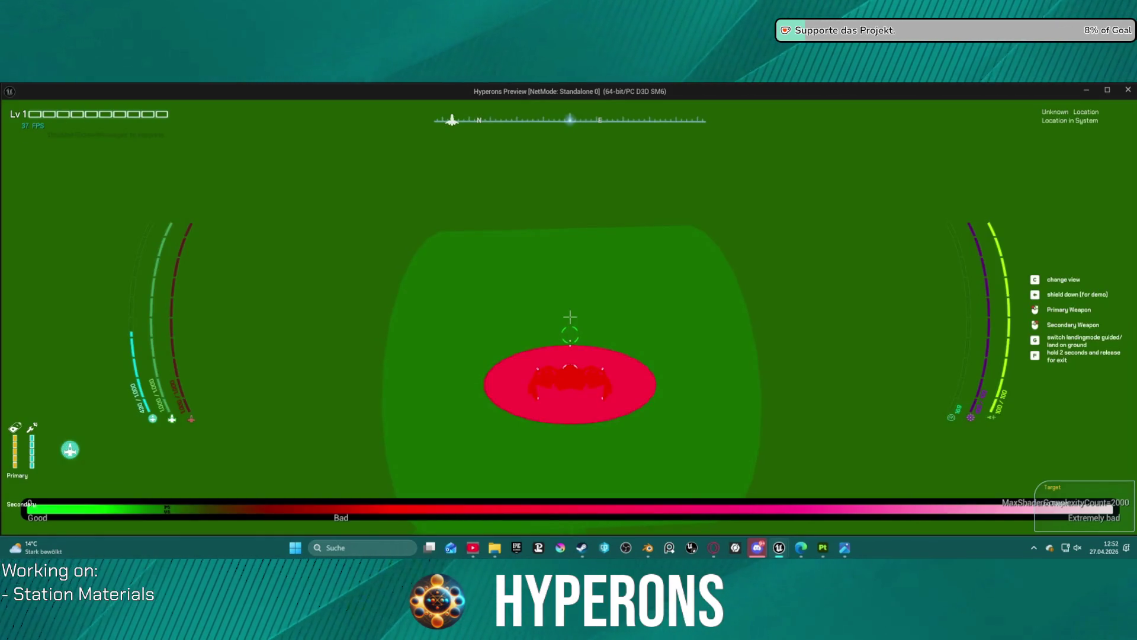
key(F3)
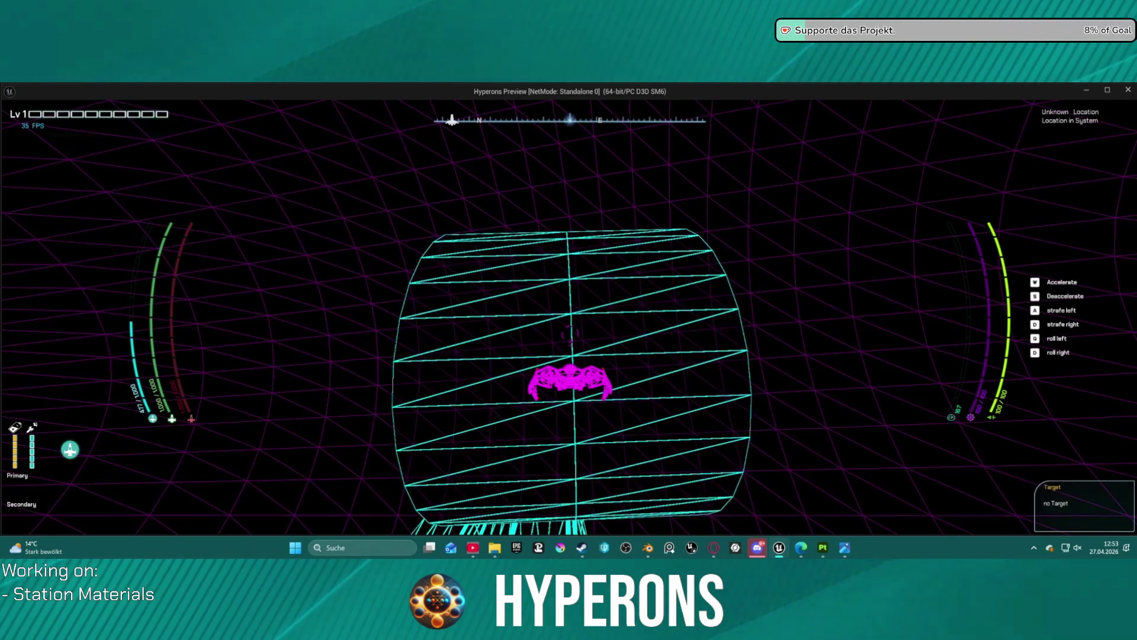
key(F3)
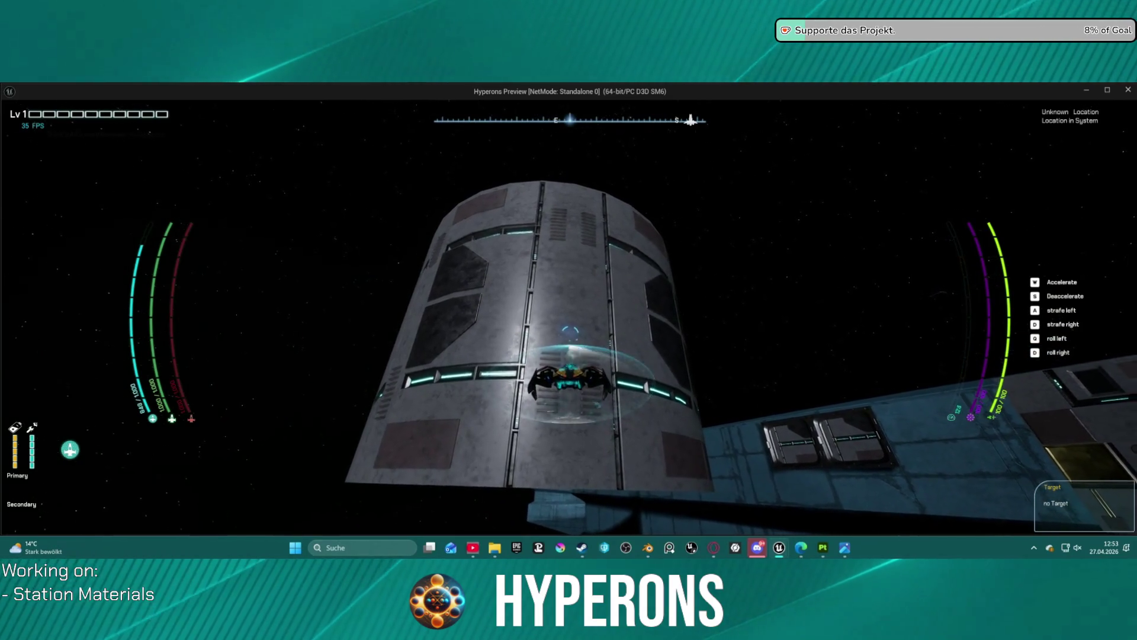
key(F1)
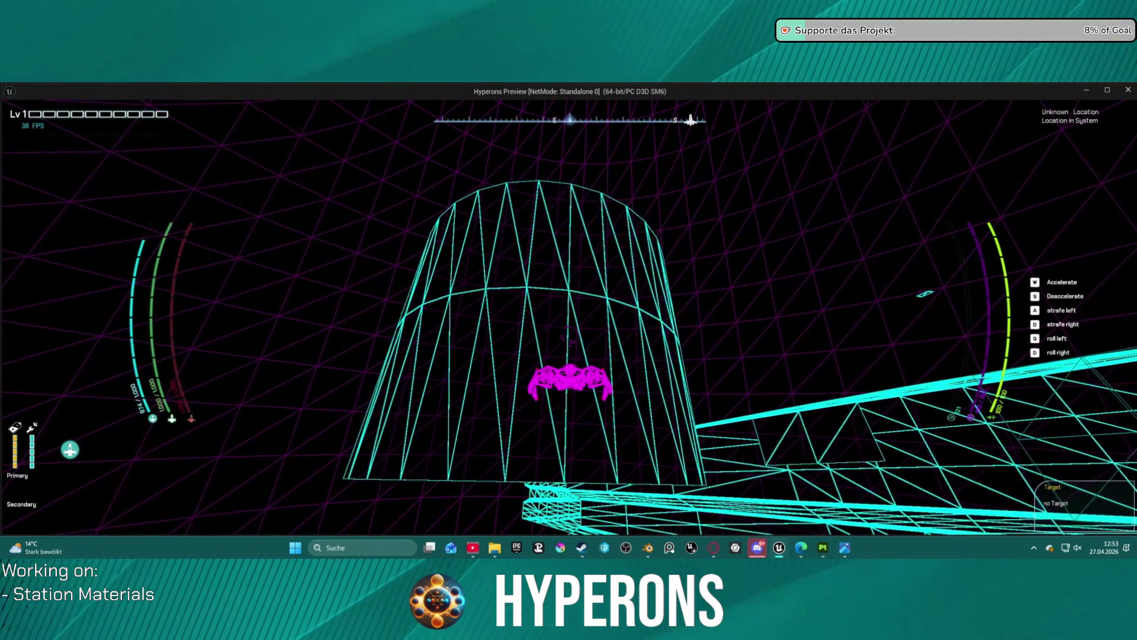
key(F3)
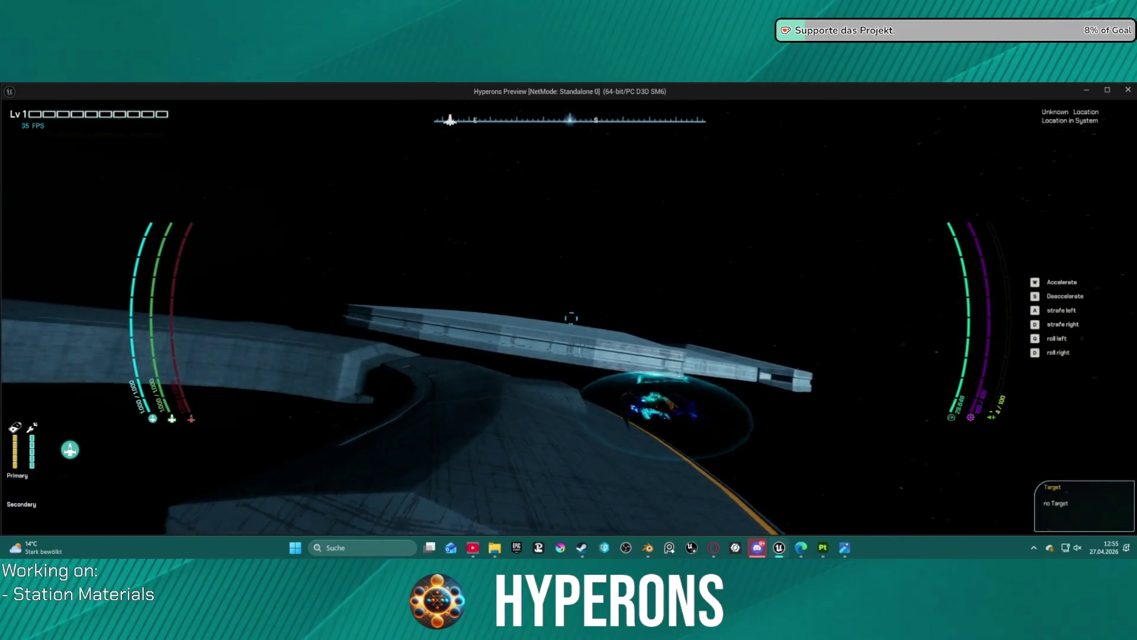
Stop the standalone Hyperons preview with Esc and return to the DEV_StationUV editor
key(Escape)
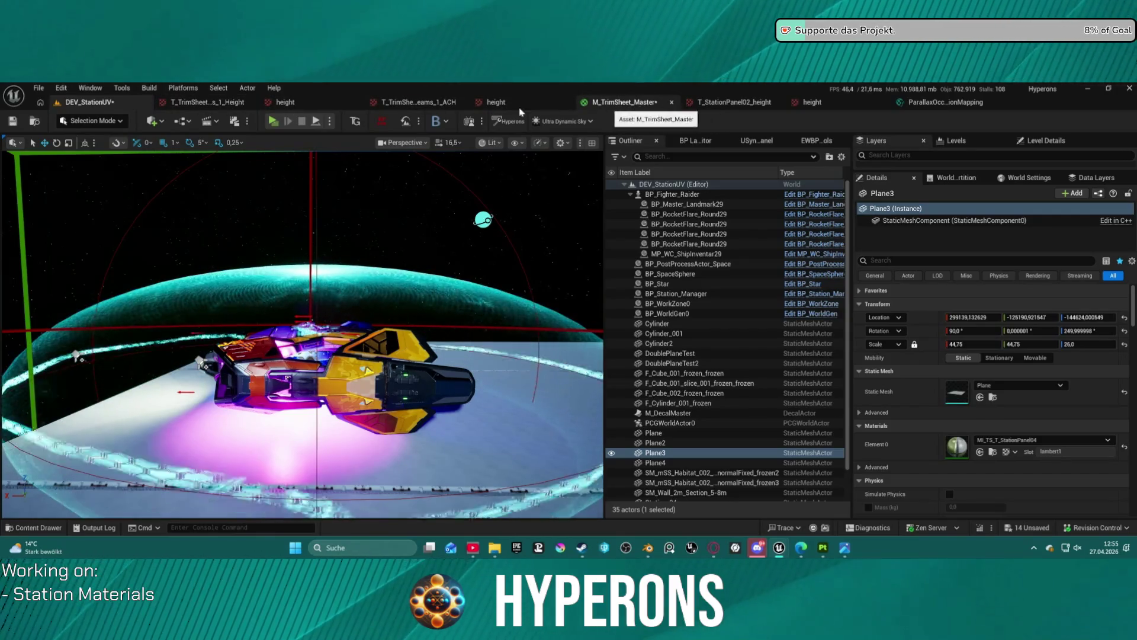
Fly the viewport from the ship toward the station ring, adjusting camera speed along the way
scroll(302, 332, up, 5)
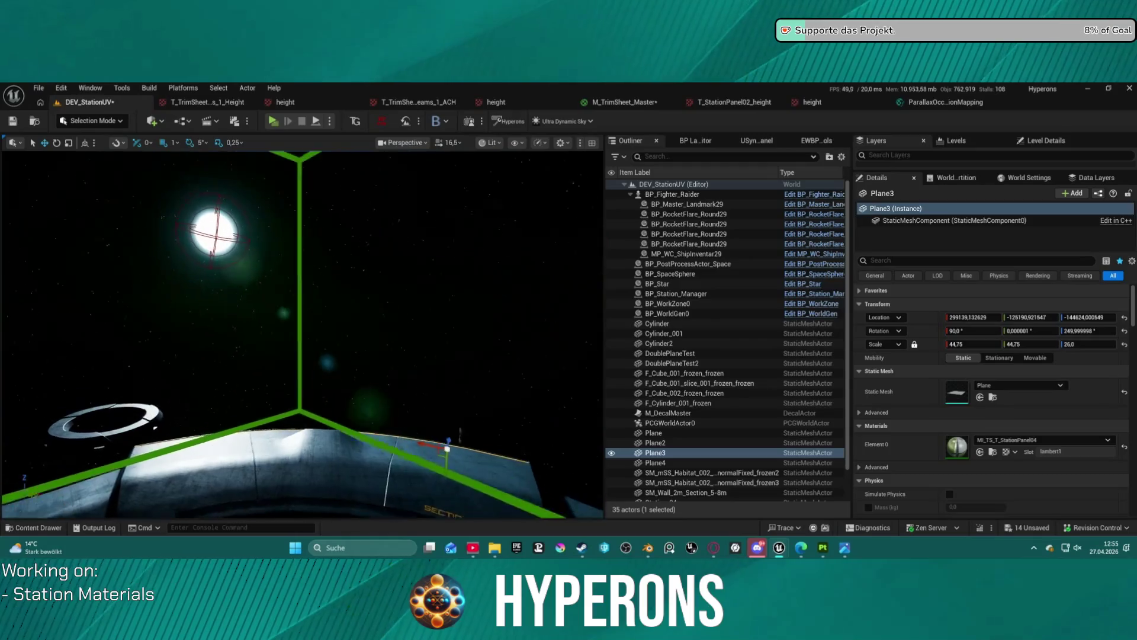
scroll(302, 331, up, 5)
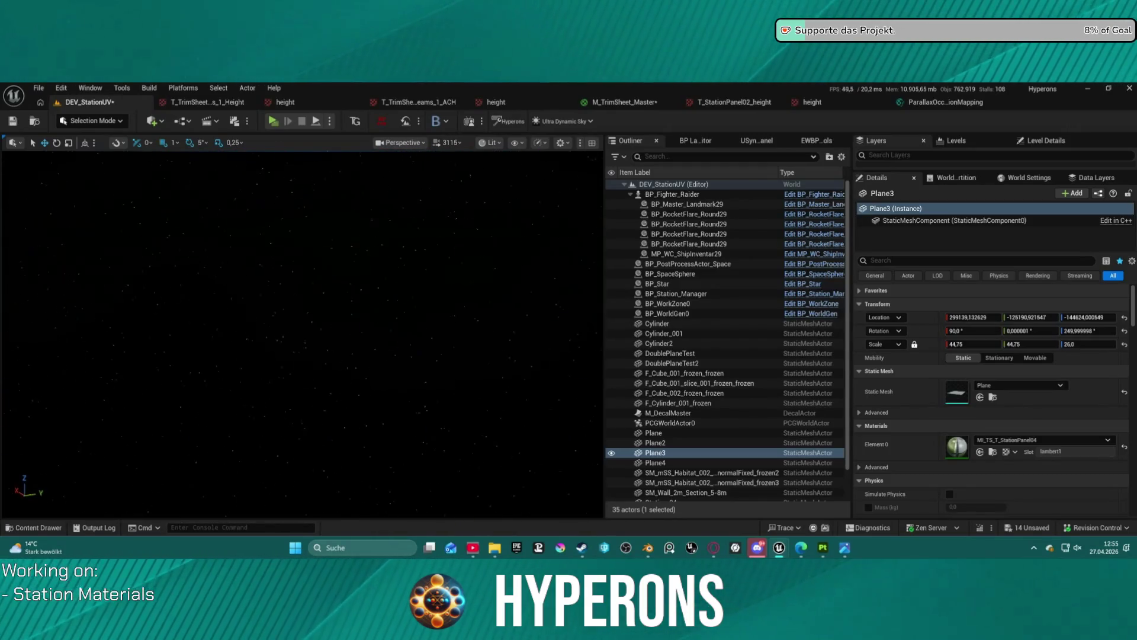
scroll(302, 332, down, 3)
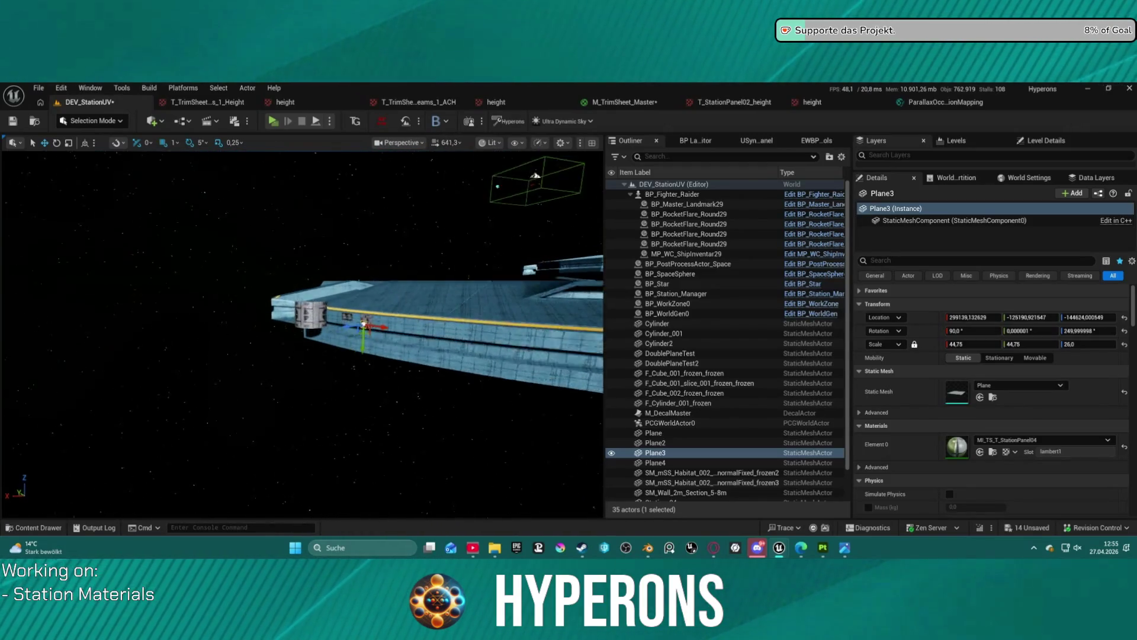
scroll(302, 332, down, 1)
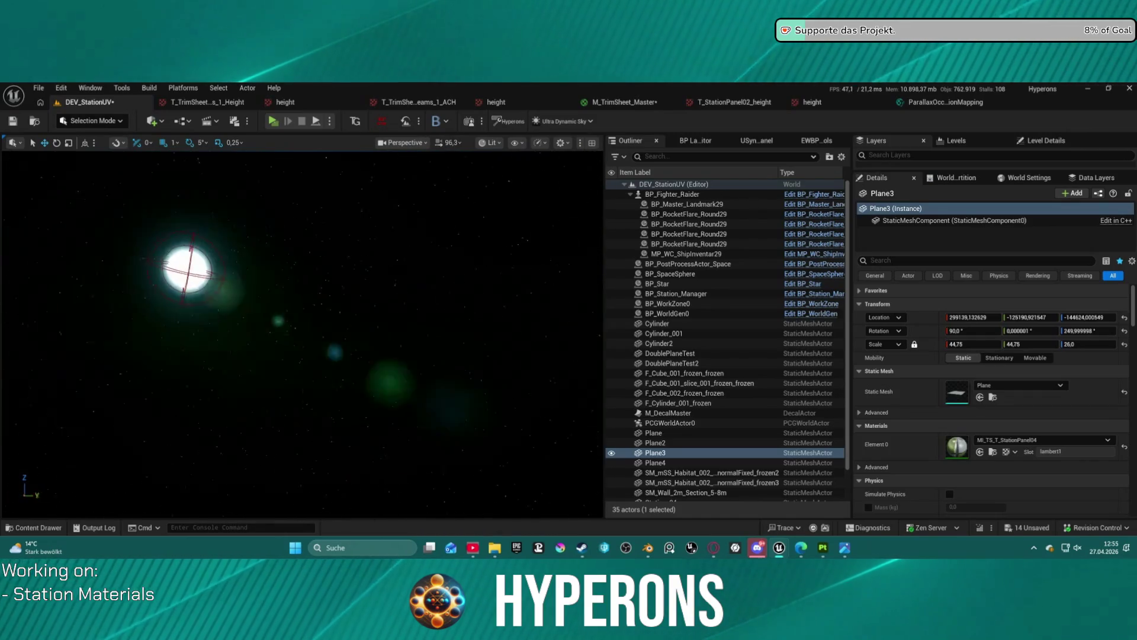
scroll(302, 332, down, 5)
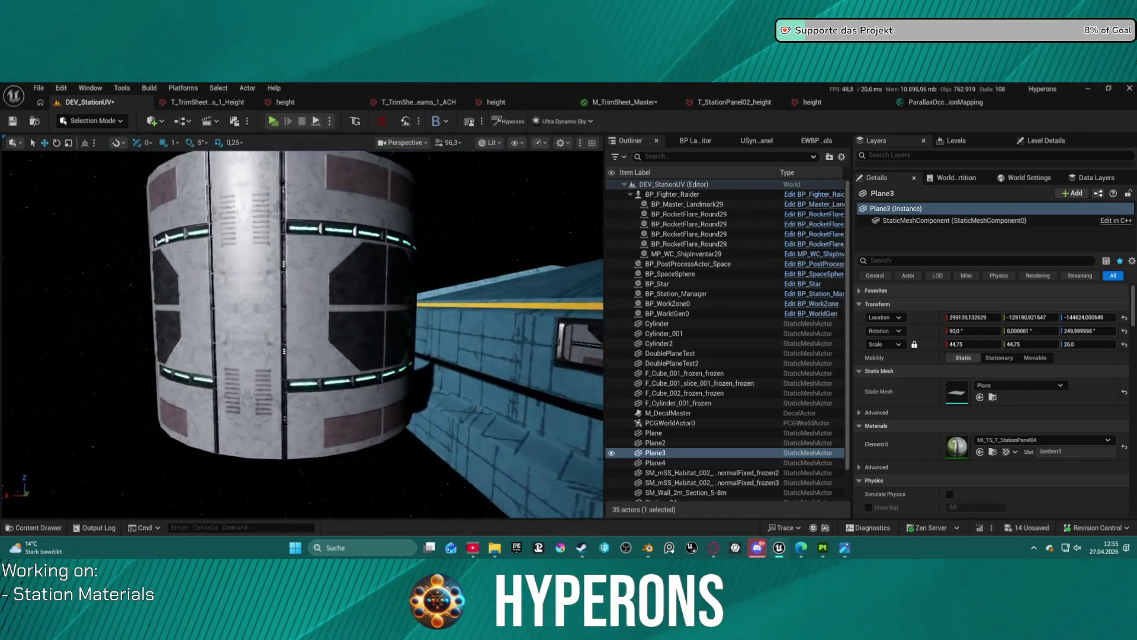
mouse_move(302, 332)
mouse_down()
mouse_move(255, 331)
mouse_move(344, 337)
mouse_move(329, 293)
mouse_move(290, 297)
mouse_up()
scroll(302, 332, down, 3)
scroll(320, 293, down, 2)
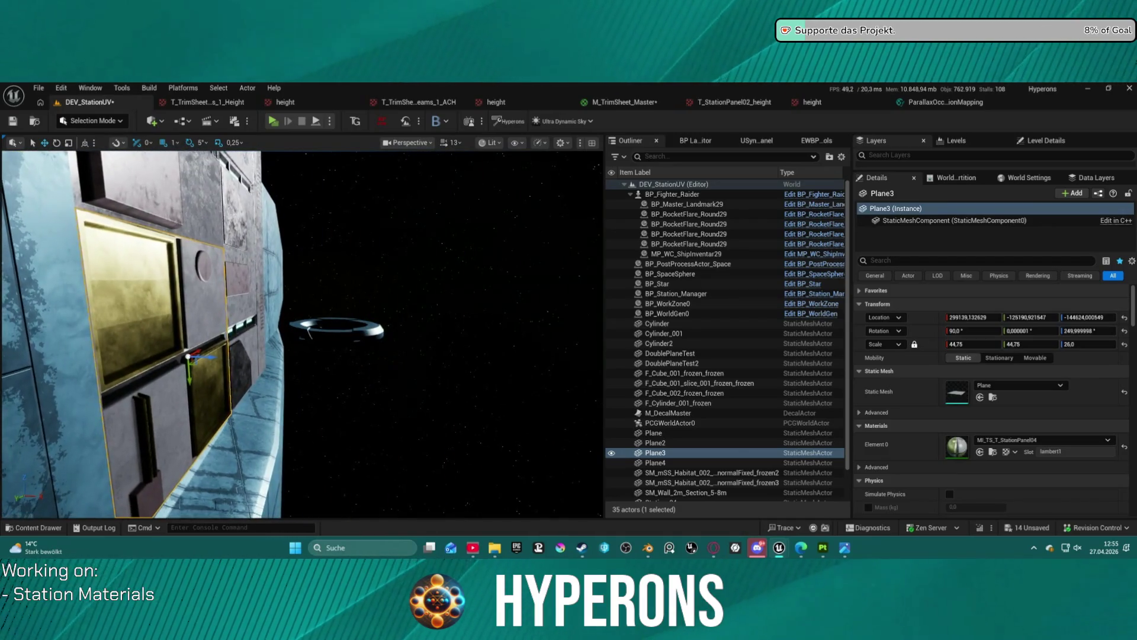
Face the wall front-on, select the upper-left Plane4 panel, and frame it among its neighbours
mouse_move(291, 297)
mouse_down()
mouse_move(240, 303)
mouse_move(271, 302)
mouse_up()
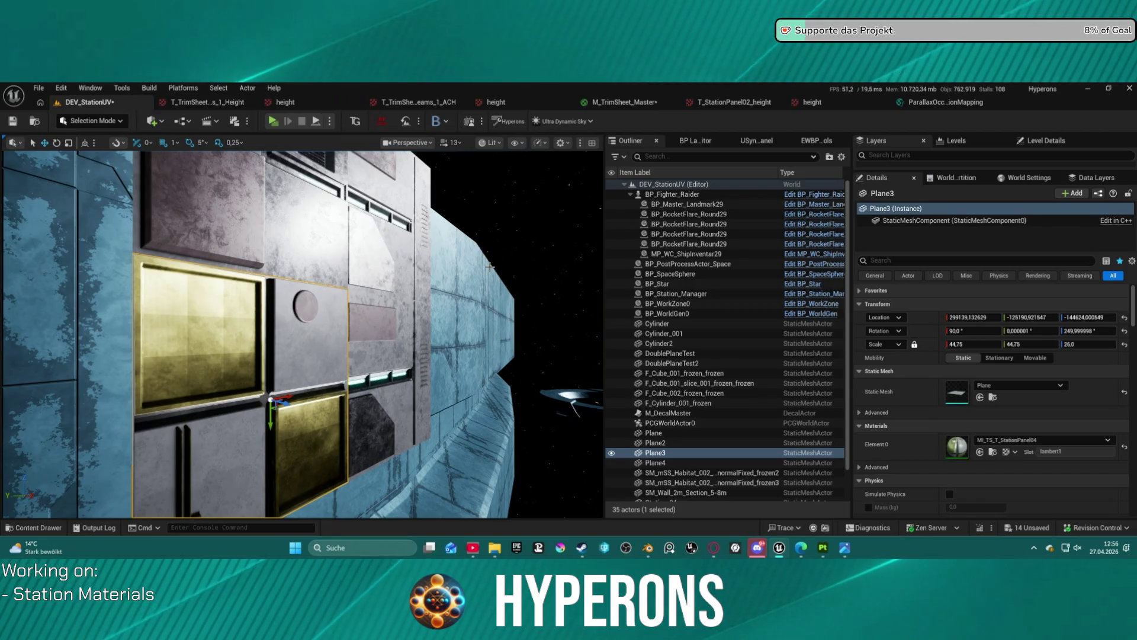
mouse_move(400, 290)
mouse_down()
mouse_move(487, 414)
mouse_move(504, 391)
mouse_up()
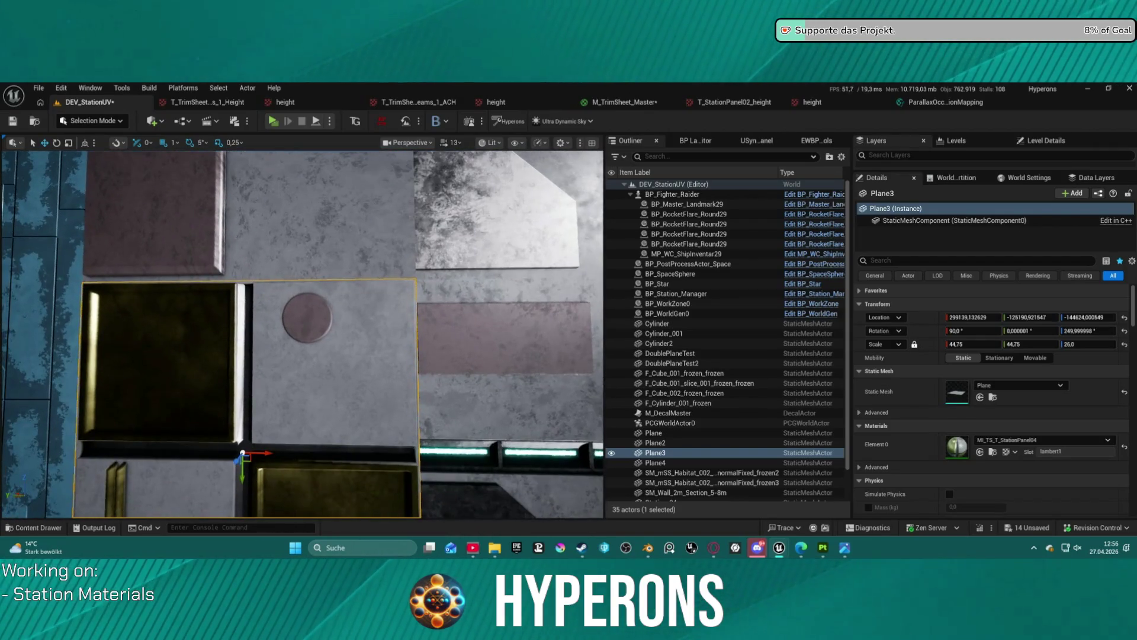
click(365, 251)
mouse_move(459, 277)
mouse_down()
mouse_move(459, 320)
mouse_move(461, 296)
mouse_up()
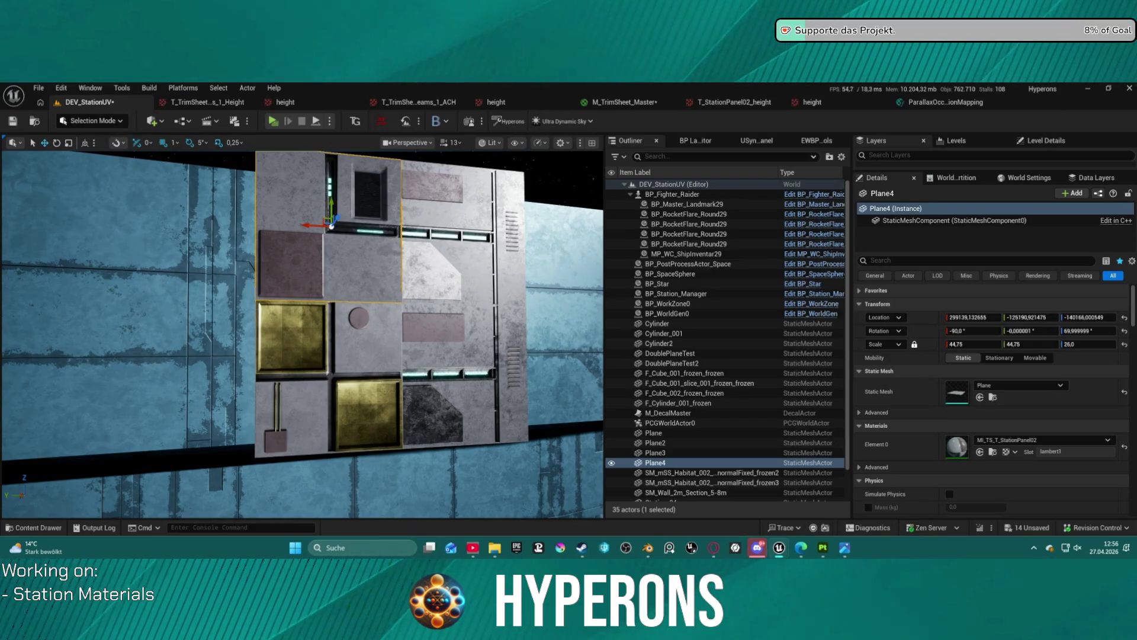
key(a)
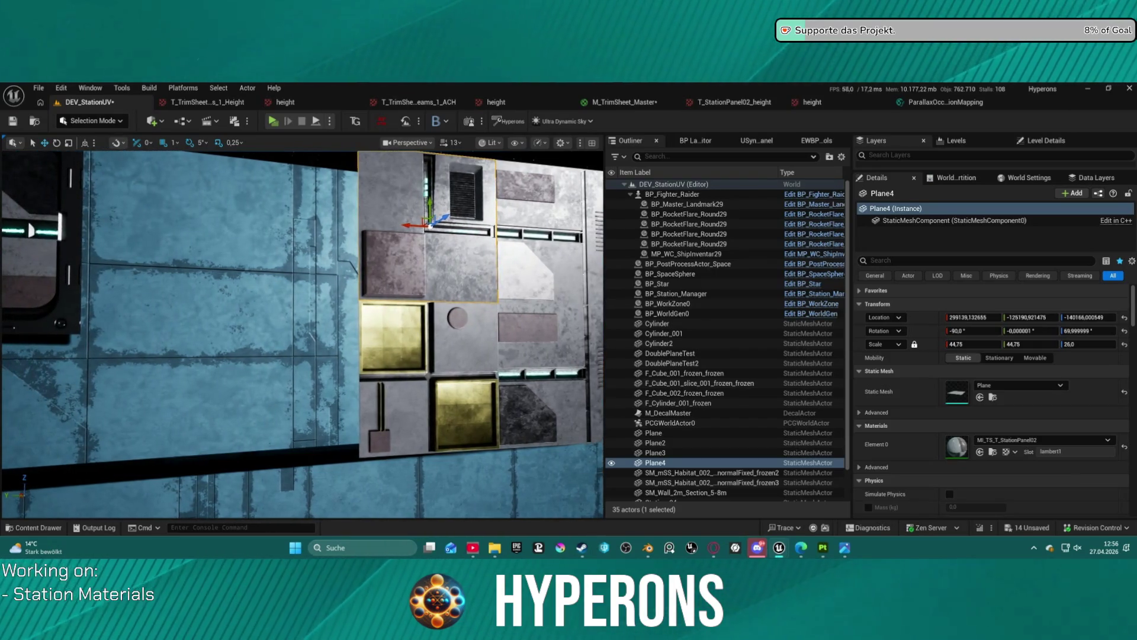
key(d)
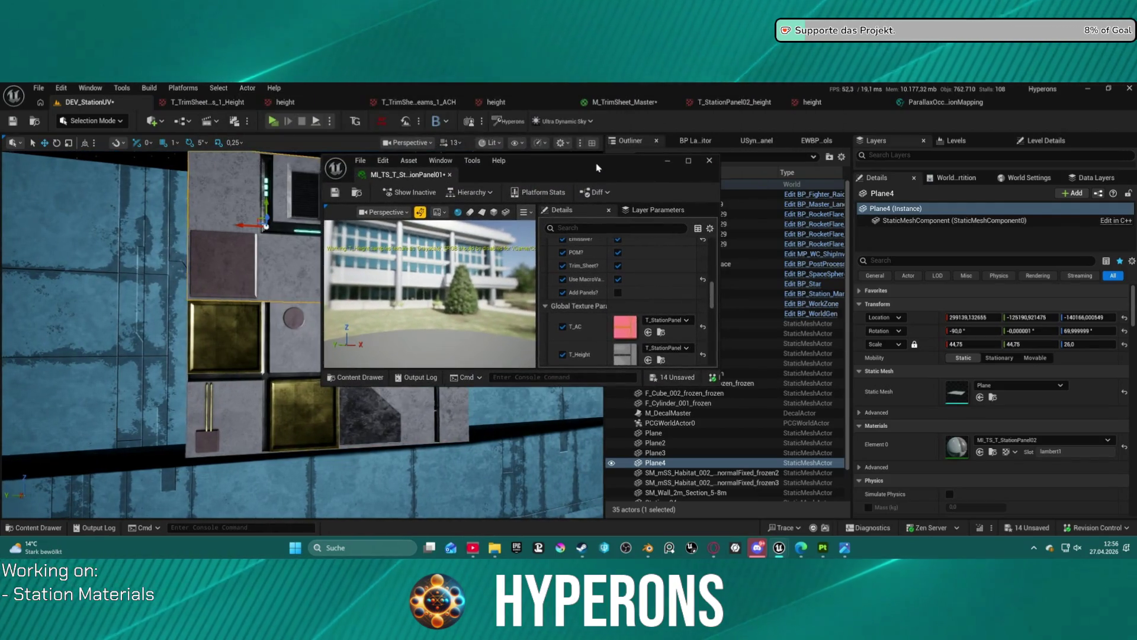
key(d)
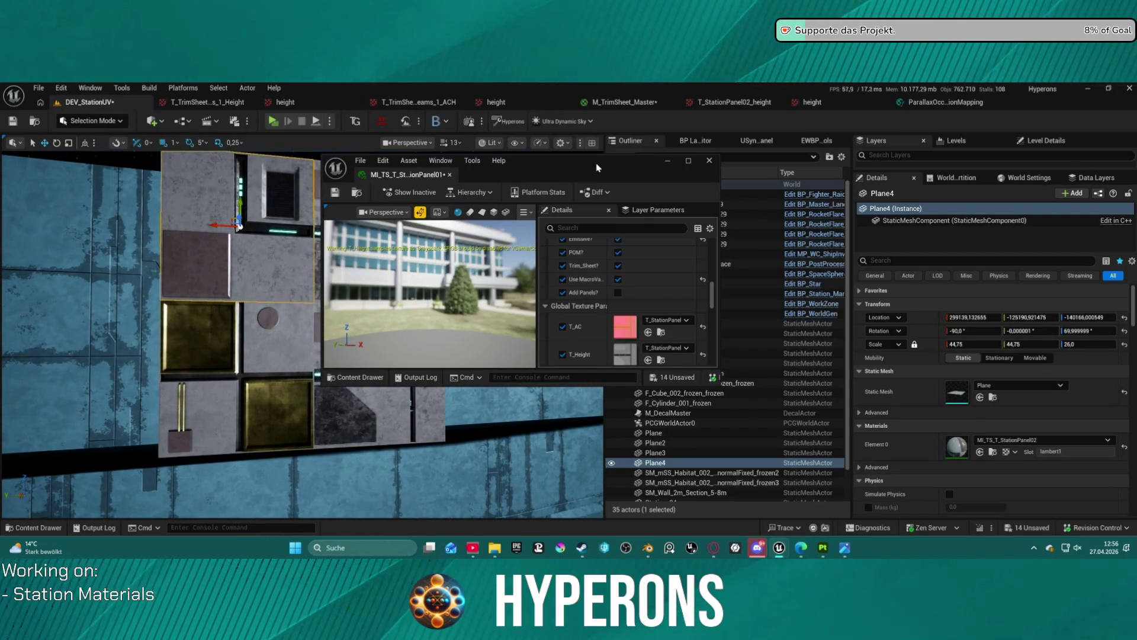
key(d)
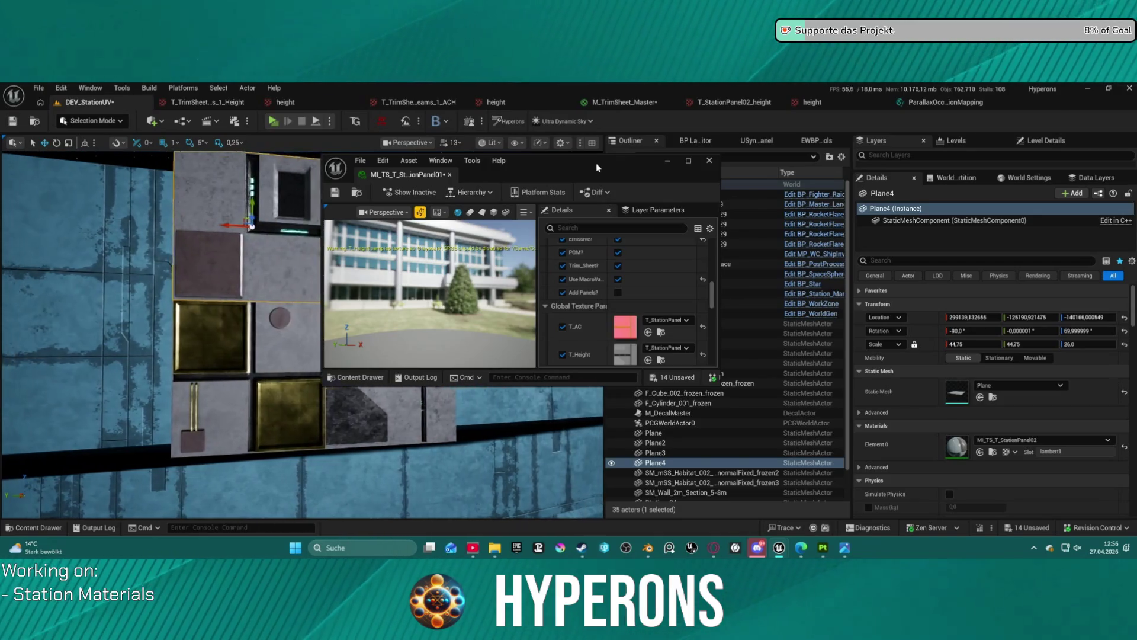
click(589, 143)
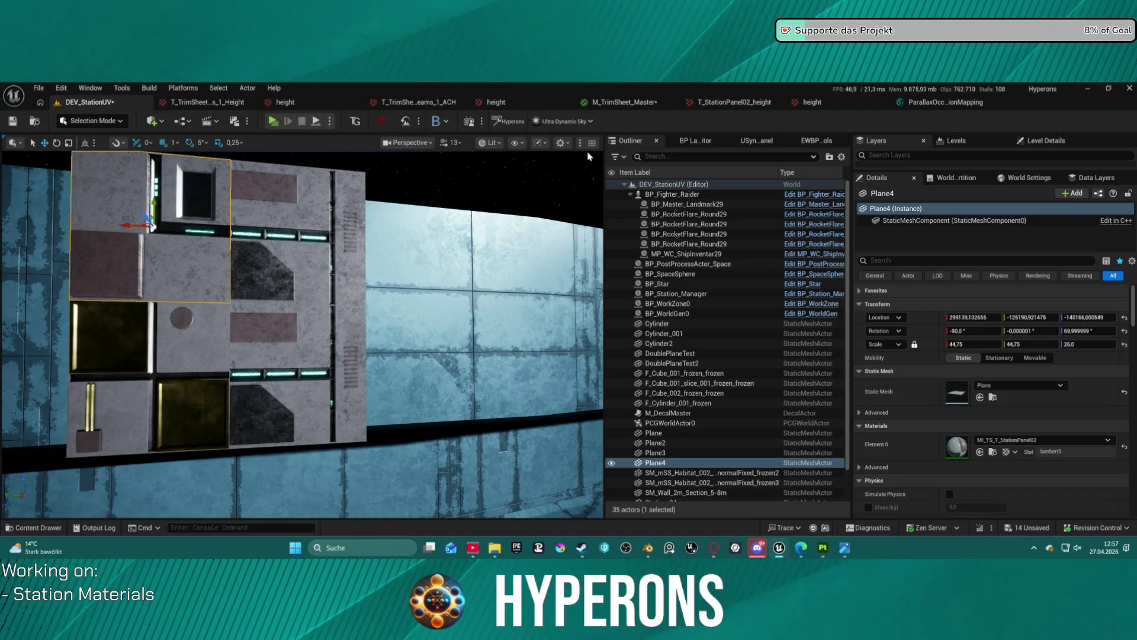
Inspect the Plane4 panel texture up close from several angles, then undo the MicroVariation Scale edit
key(Left)
key(Right)
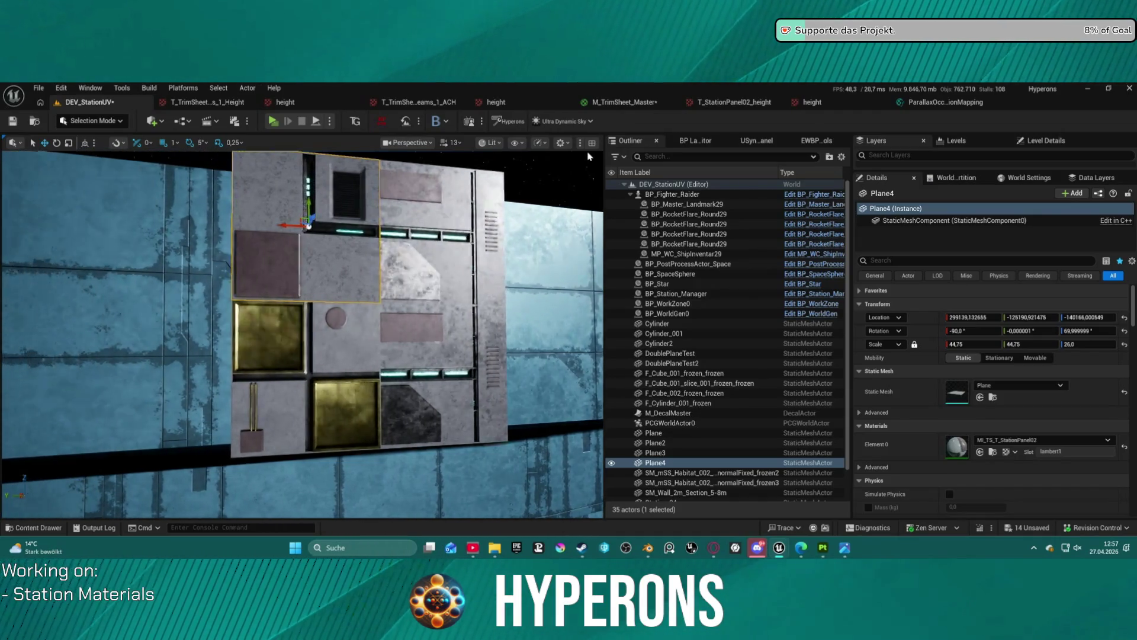
key(Right)
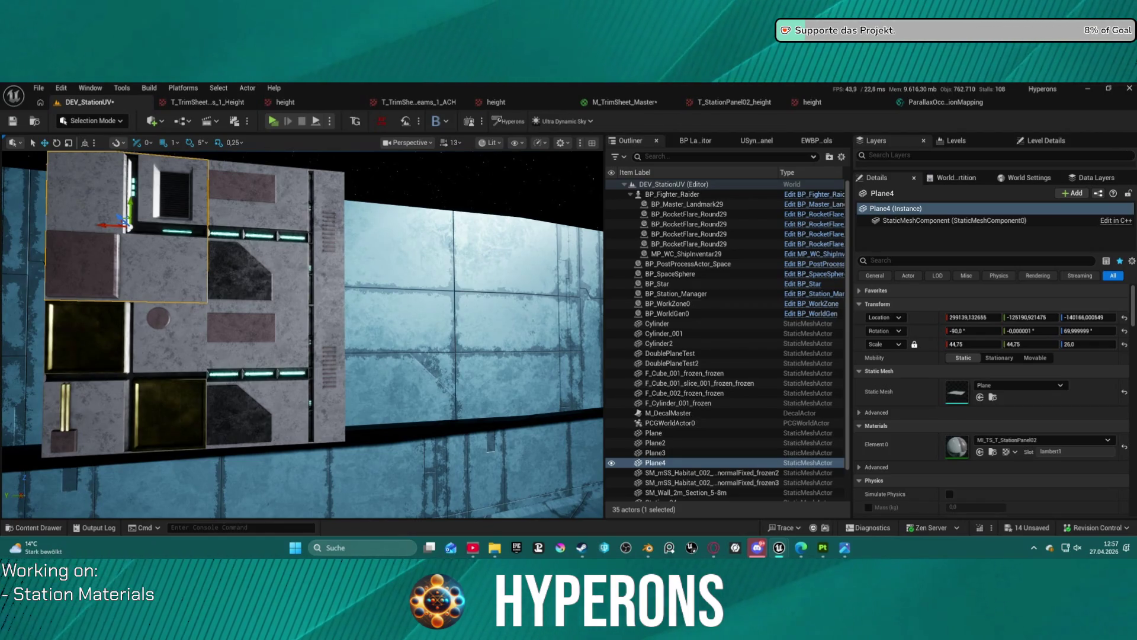
mouse_move(302, 332)
mouse_down()
mouse_move(249, 231)
mouse_move(273, 249)
mouse_move(248, 249)
mouse_move(272, 248)
mouse_up()
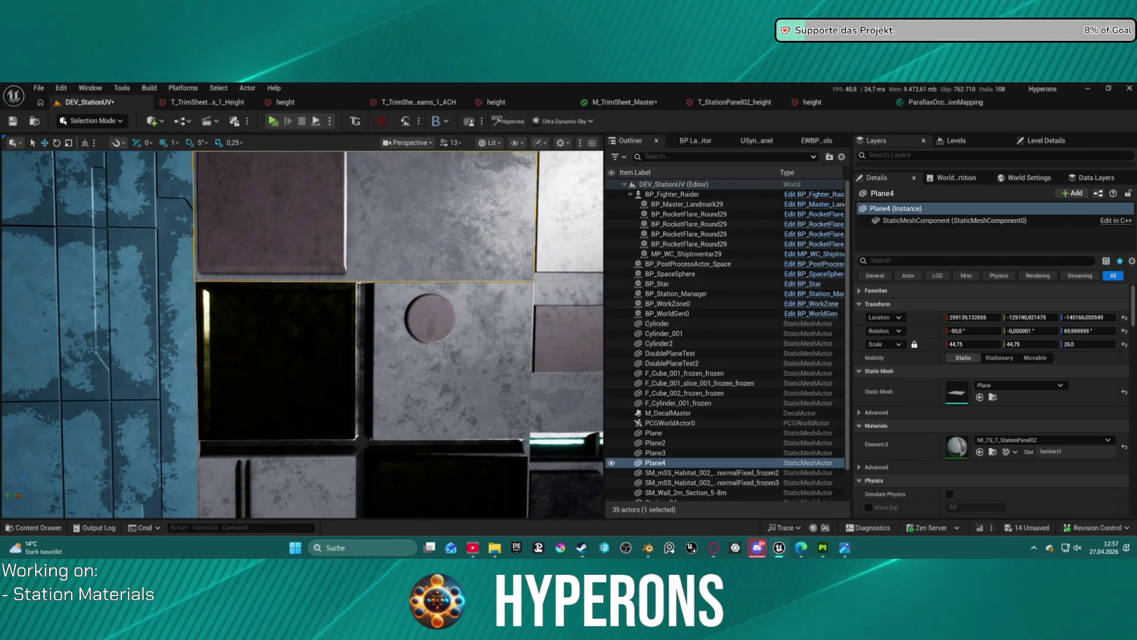
drag(470, 269, 469, 268)
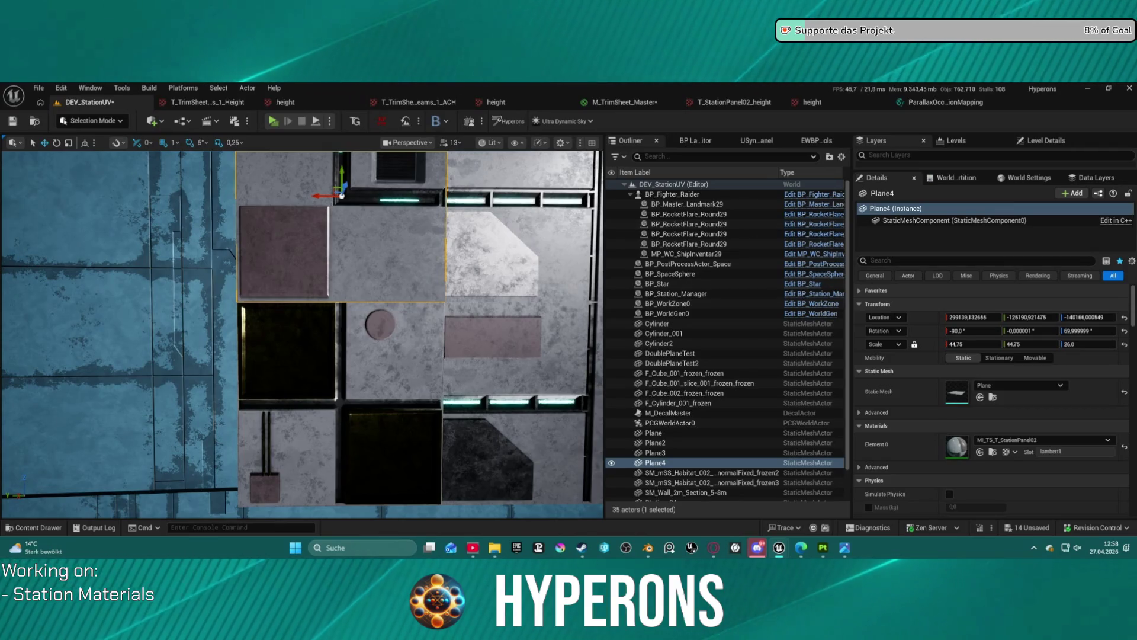
drag(428, 296, 409, 266)
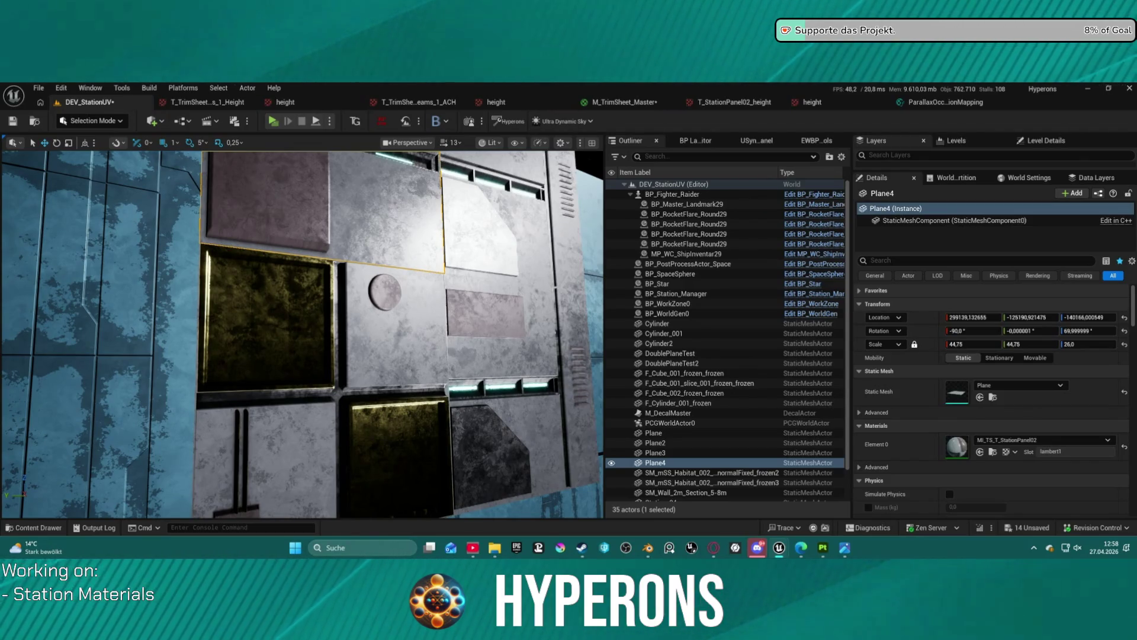
key(ctrl+z)
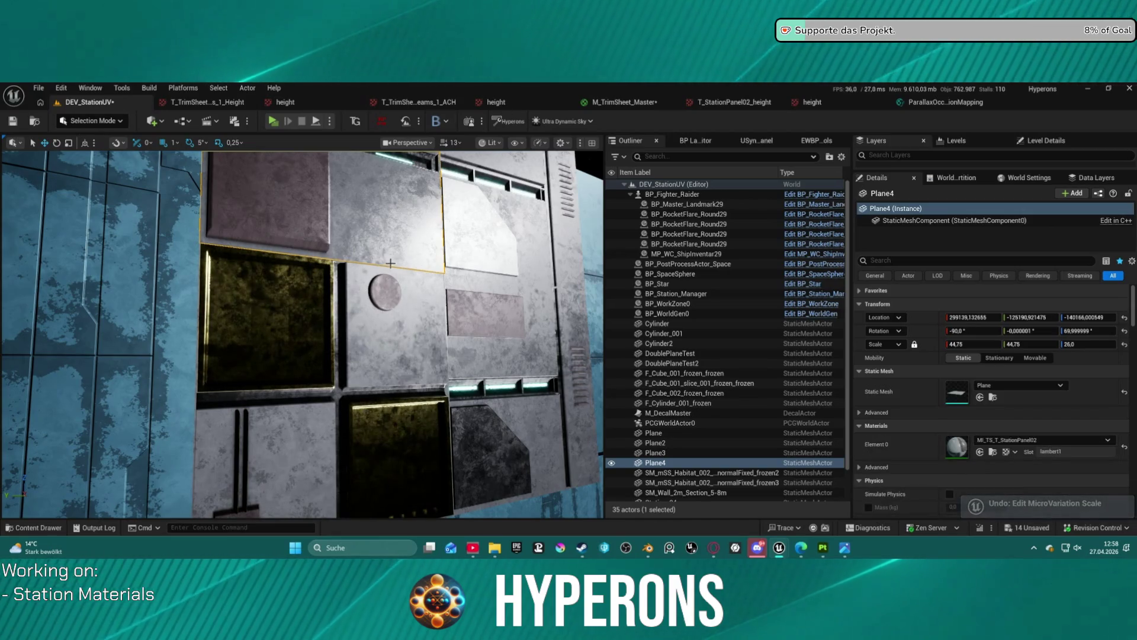
scroll(302, 334, down, 10)
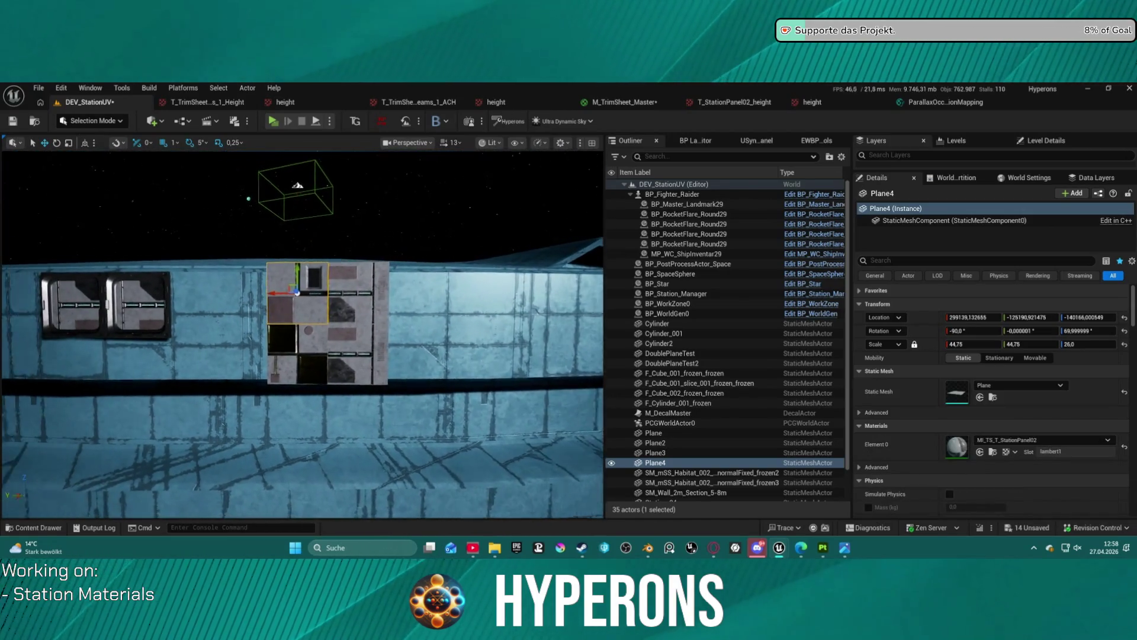
scroll(303, 334, up, 10)
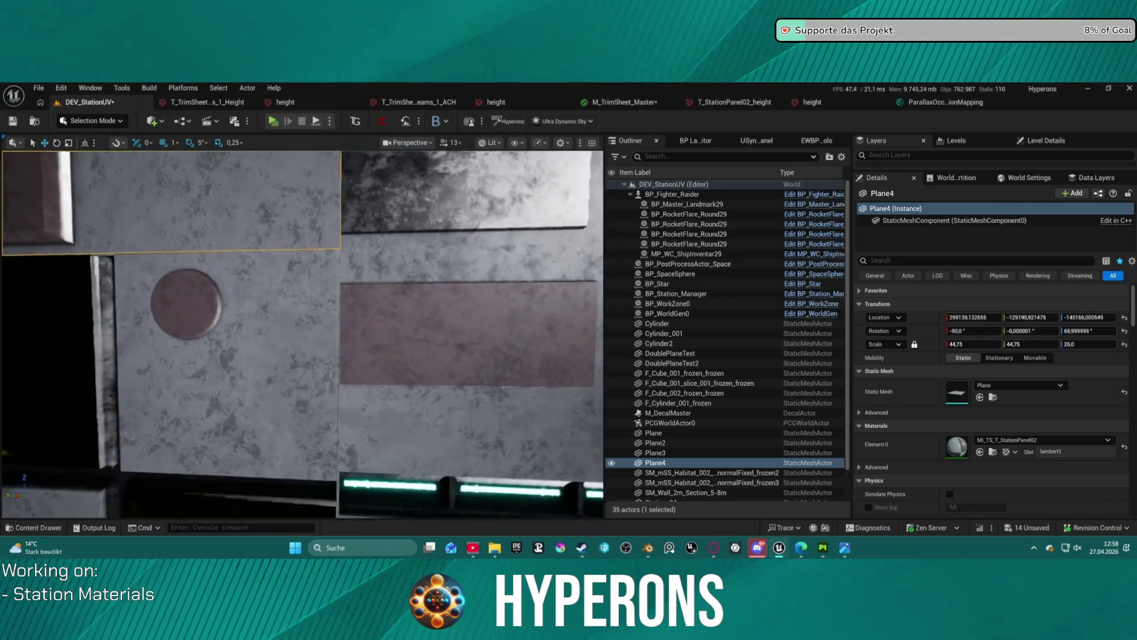
scroll(303, 334, up, 5)
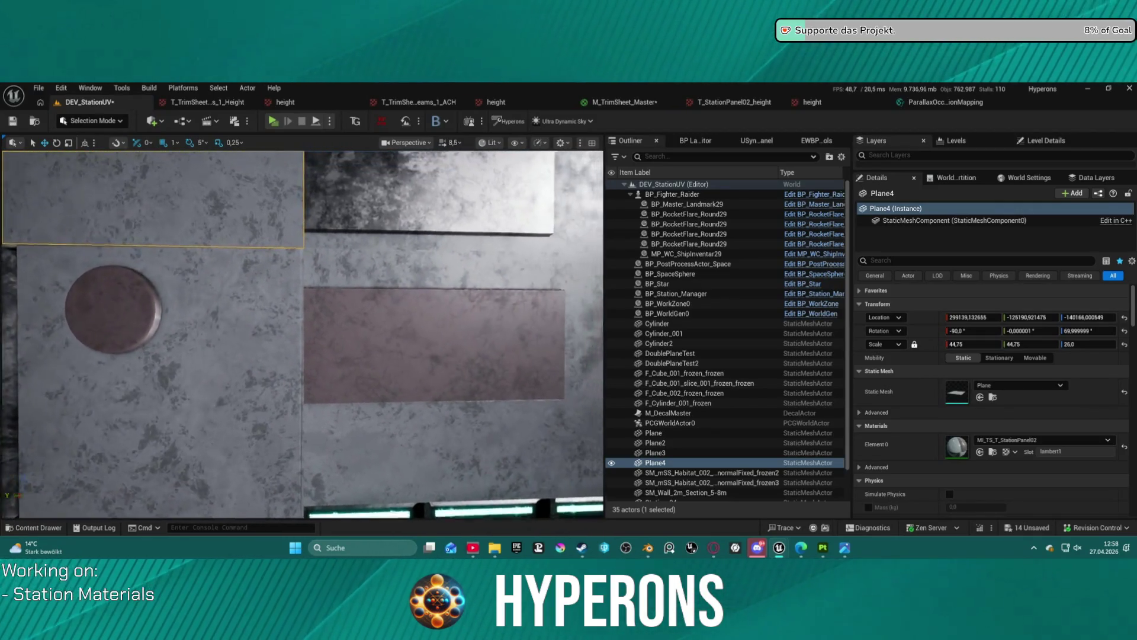
scroll(303, 334, down, 5)
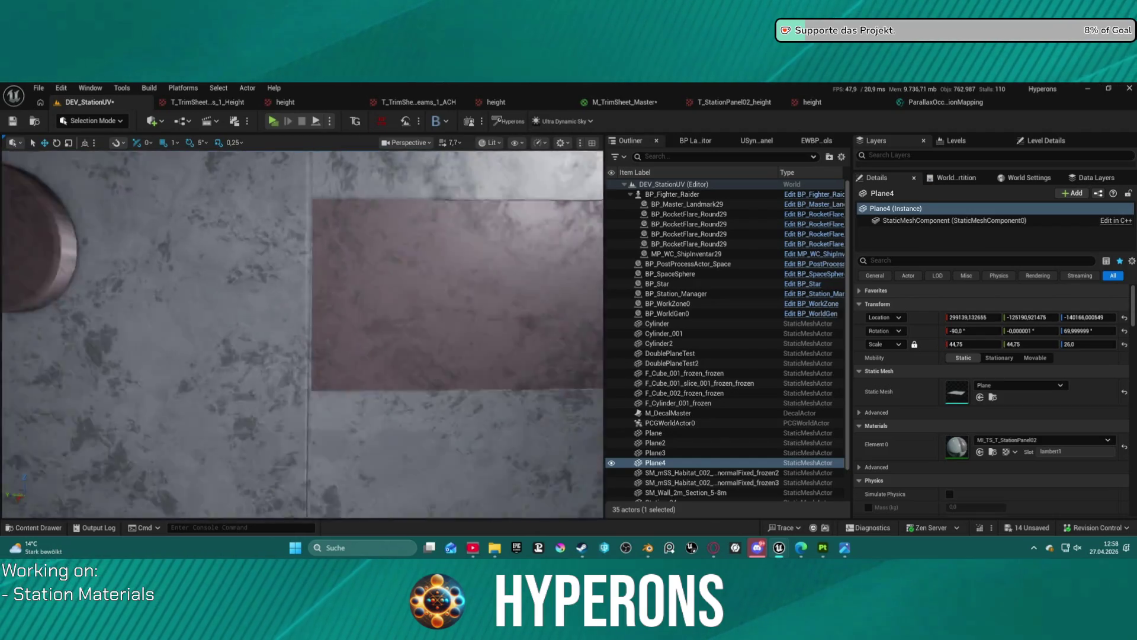
drag(303, 334, 303, 362)
scroll(302, 334, down, 5)
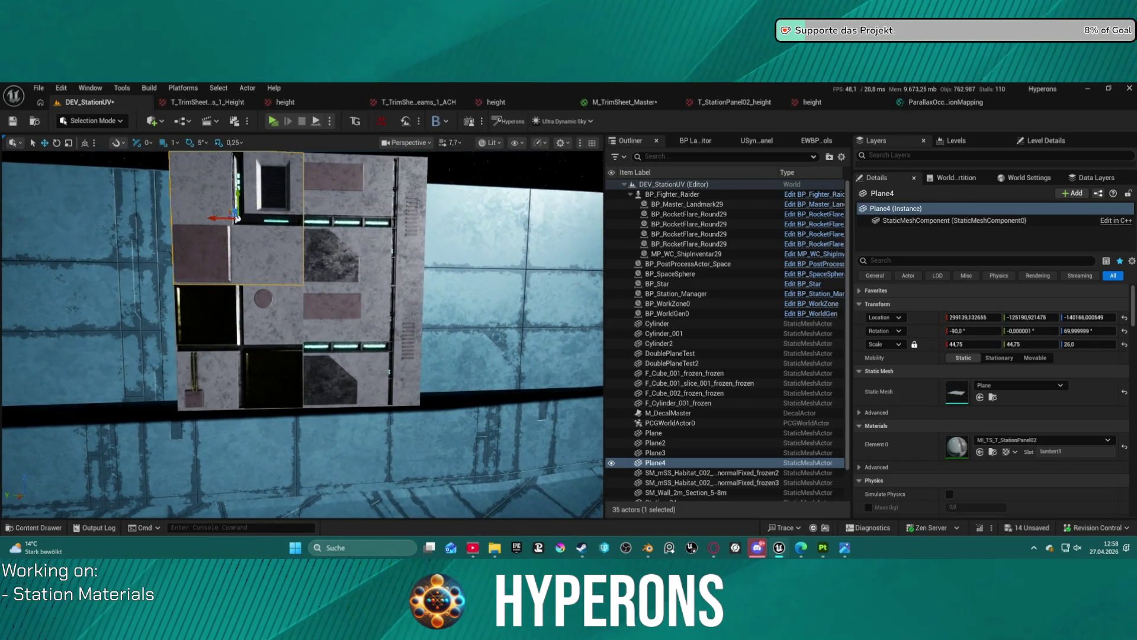
scroll(303, 334, down, 5)
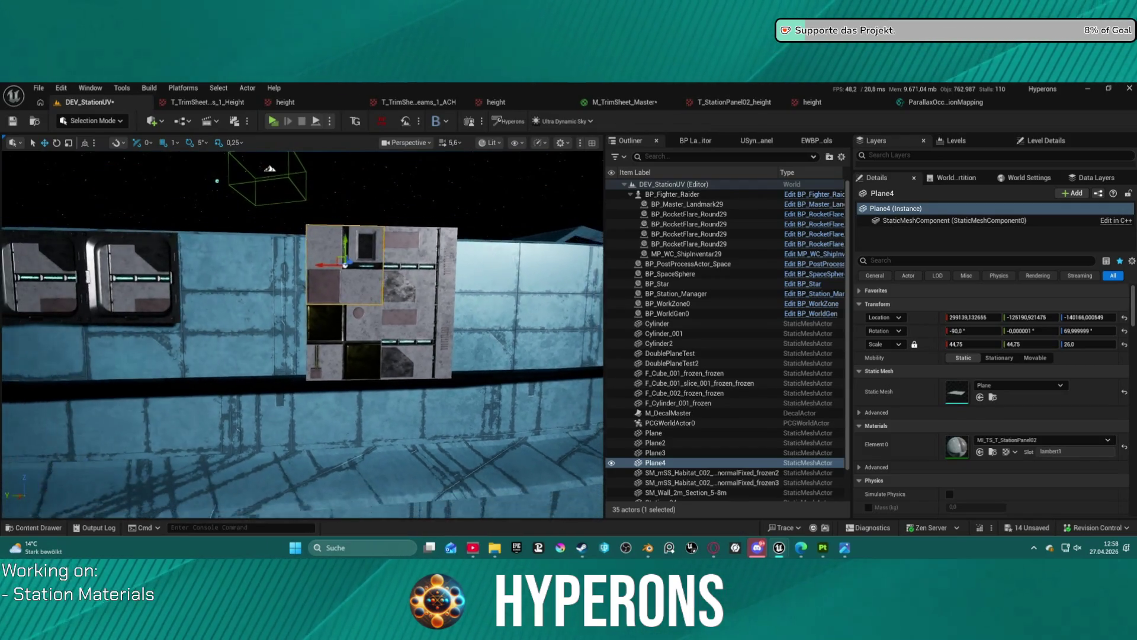
drag(303, 334, 274, 330)
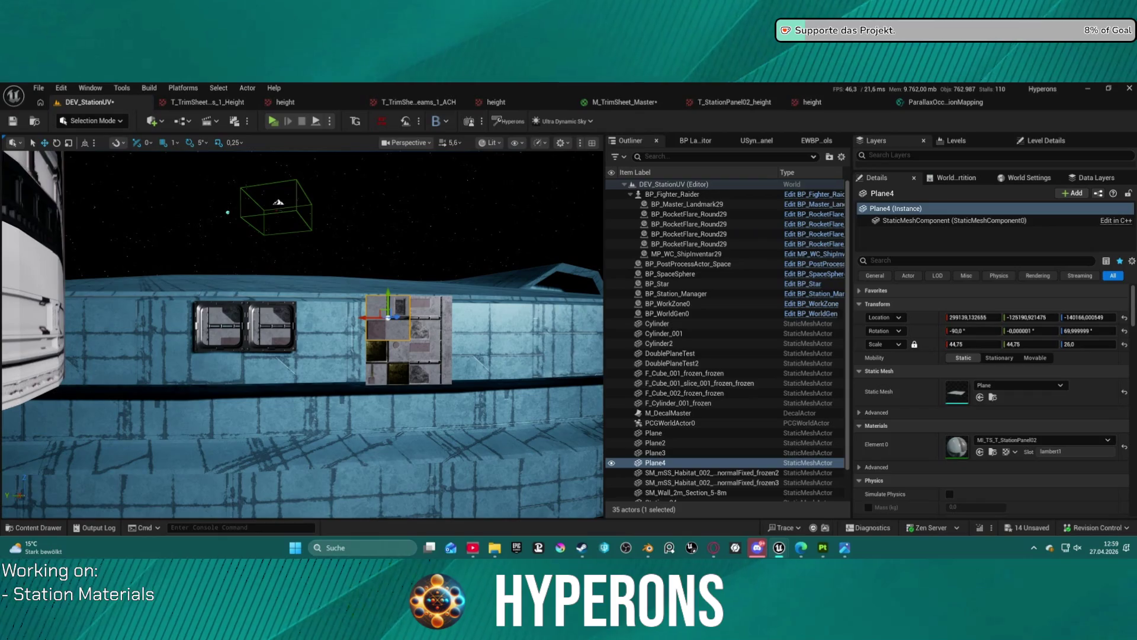
drag(331, 290, 331, 184)
Select and frame Plane3, lower it slightly along Z, then fly in close to inspect it
click(332, 432)
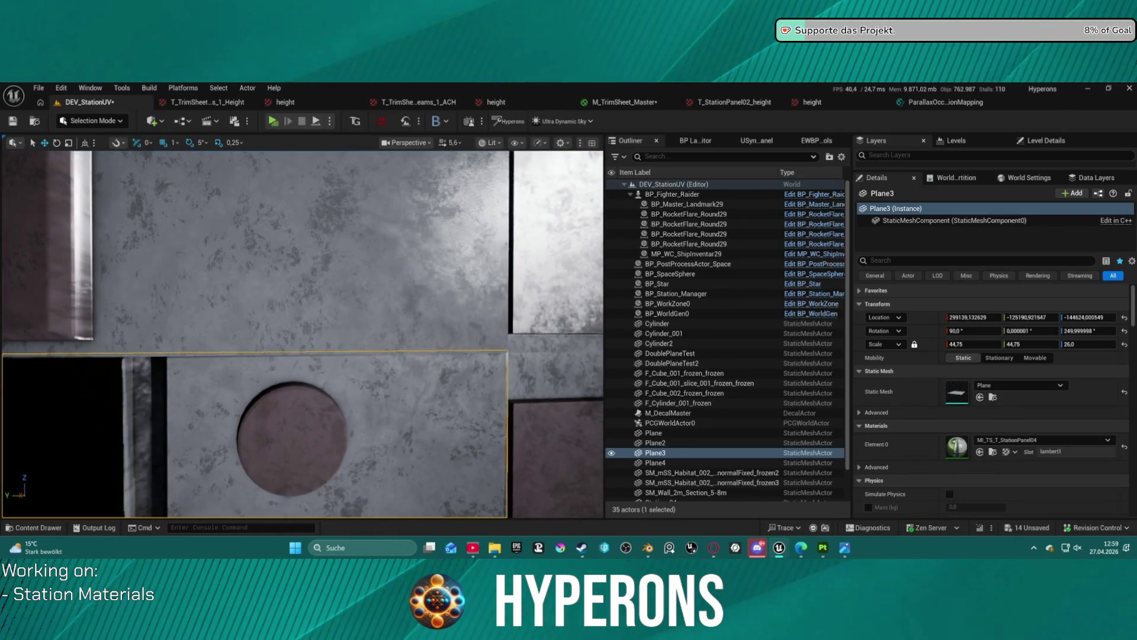
key(f)
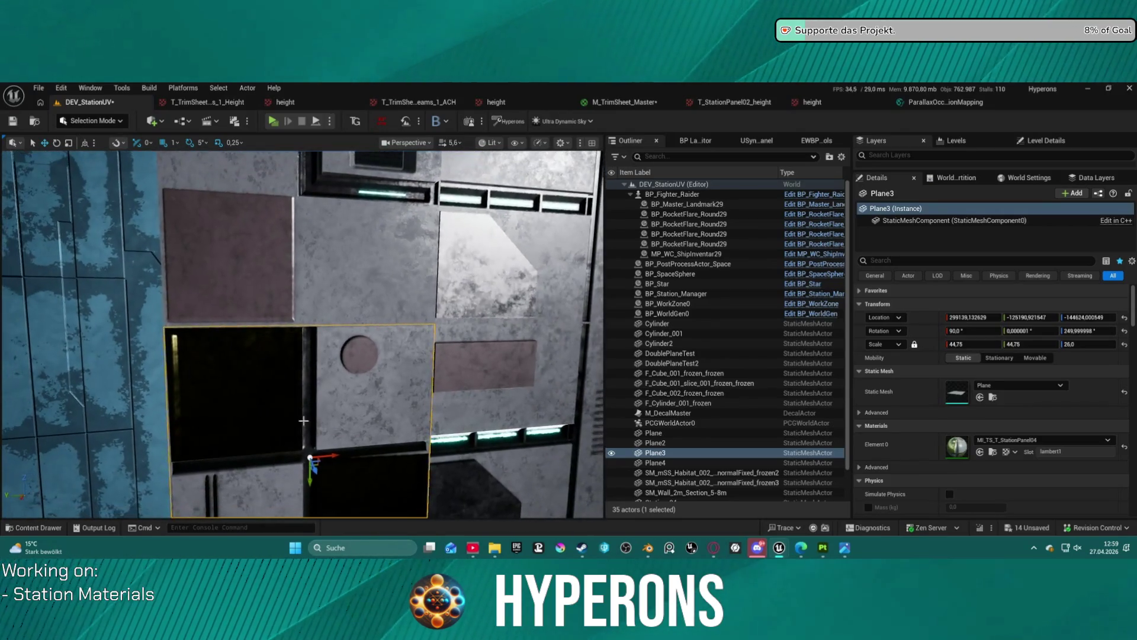
drag(308, 481, 308, 485)
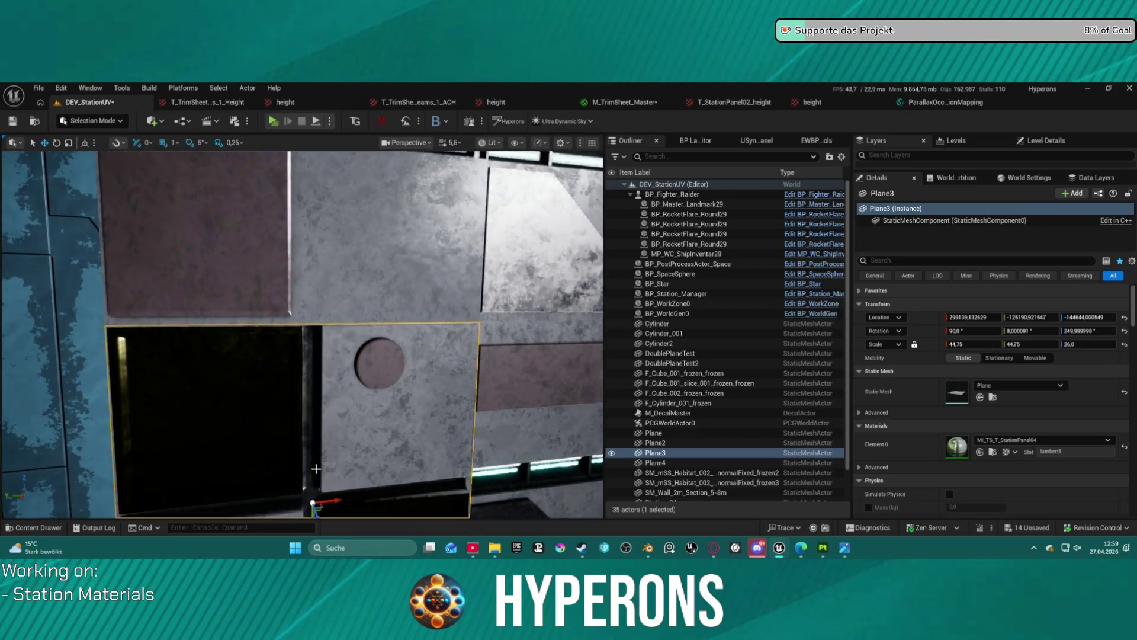
key(w)
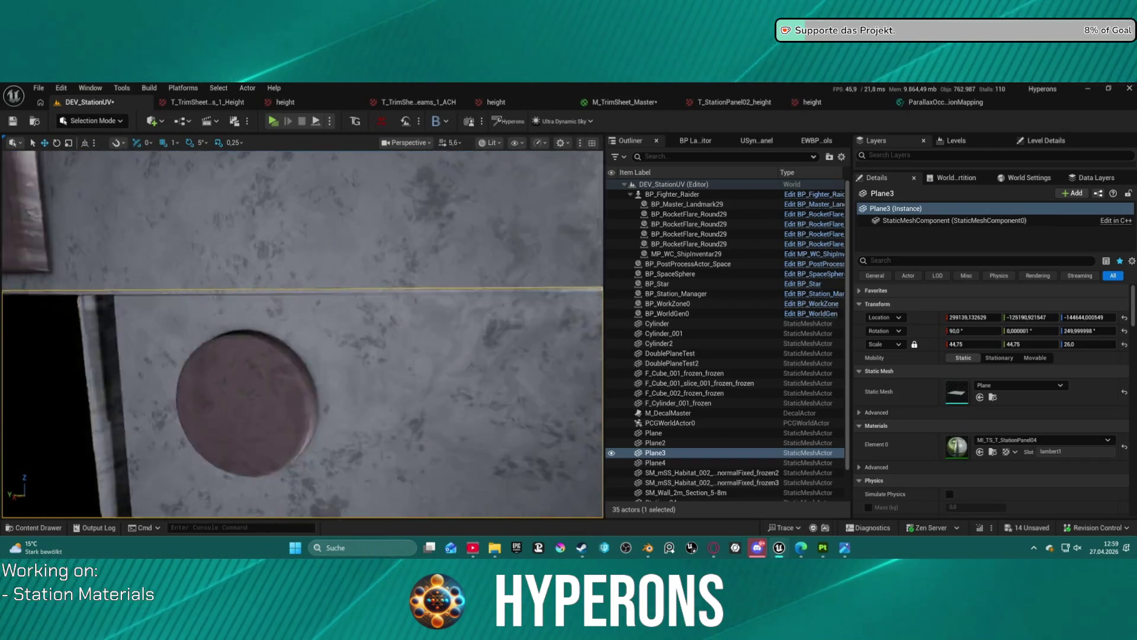
scroll(302, 331, down, 2)
key(d)
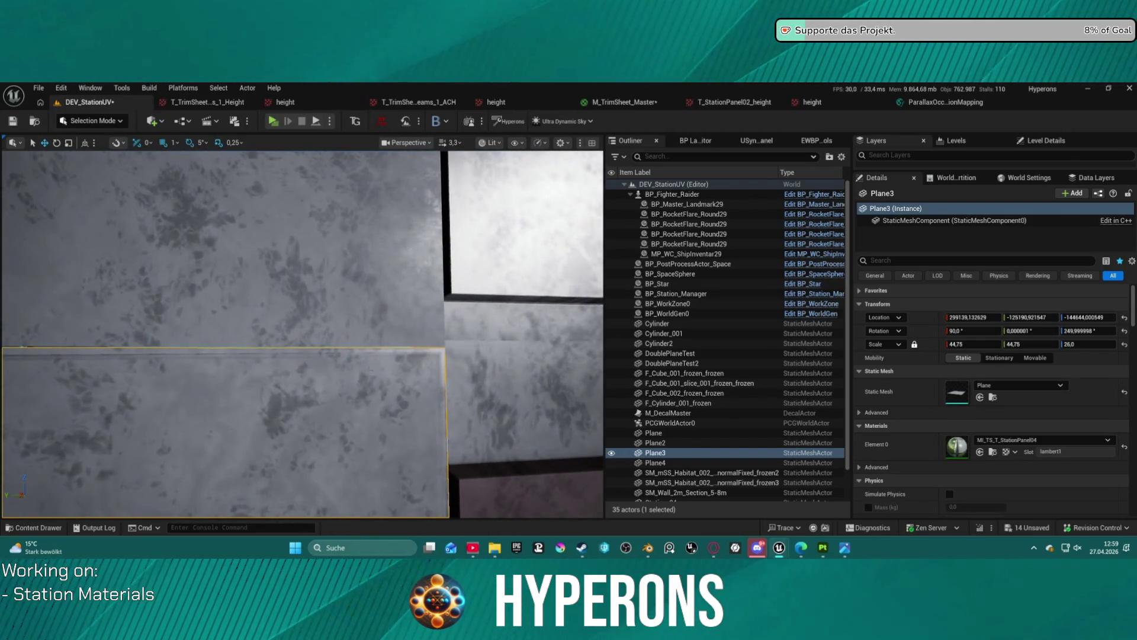
key(s)
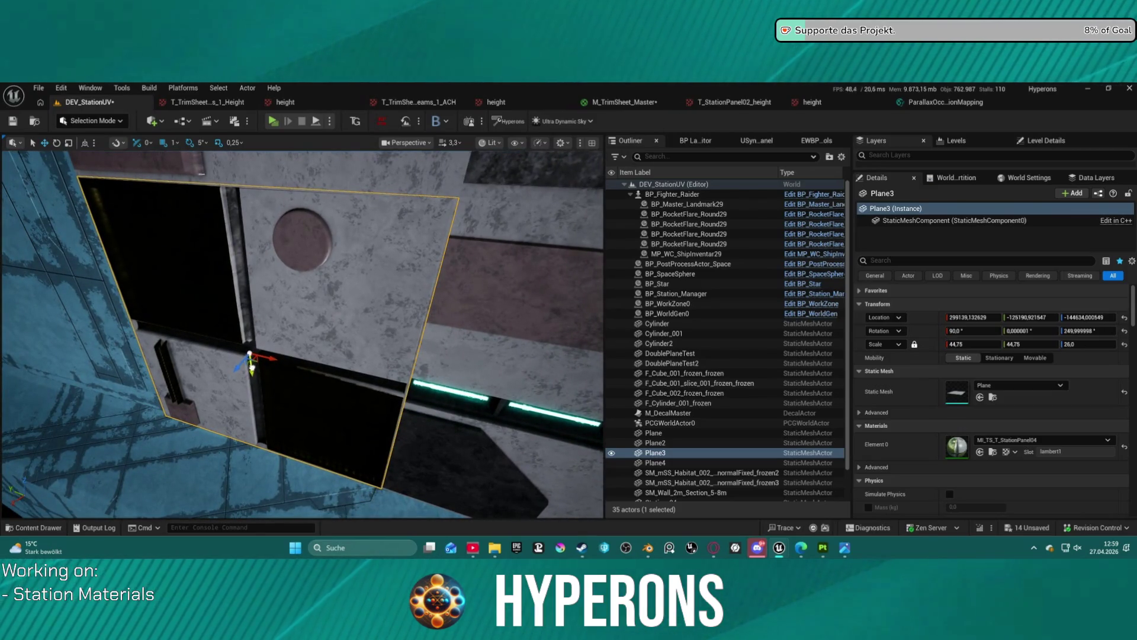
key(w)
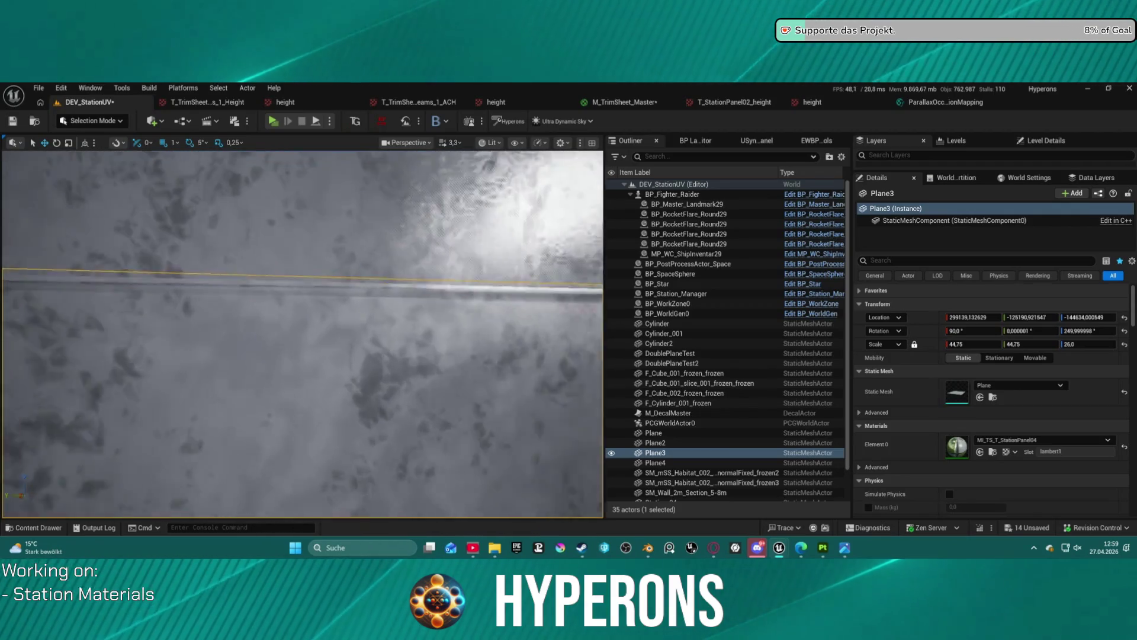
scroll(392, 259, down, 1)
key(s)
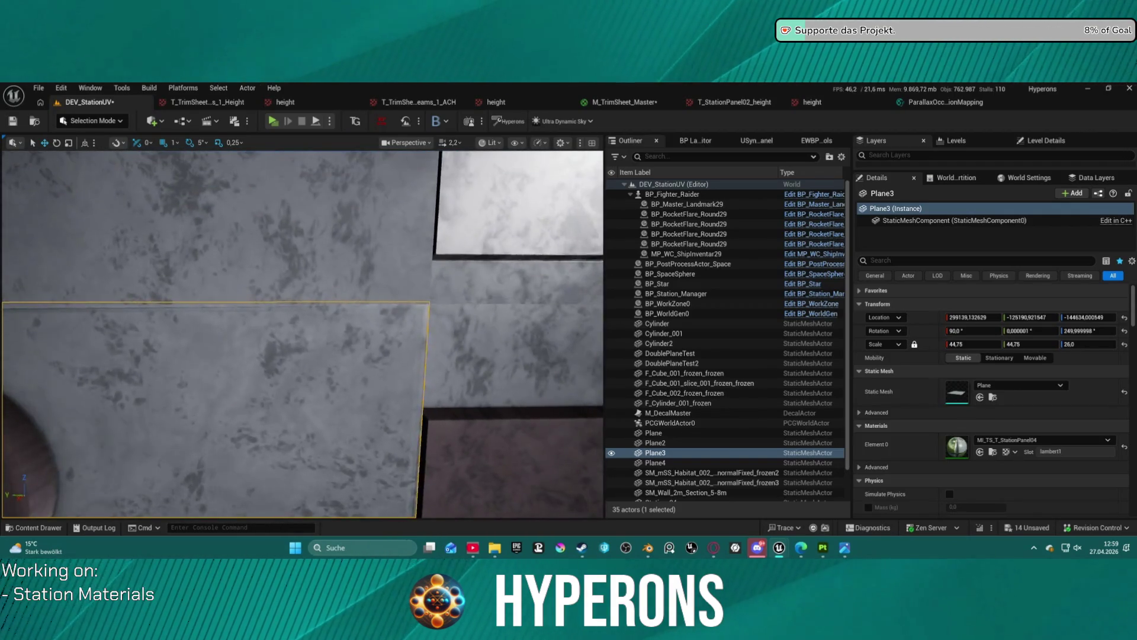
Orbit to Plane3's edge, lower it a little more along Z, and select Plane4
drag(392, 258, 272, 260)
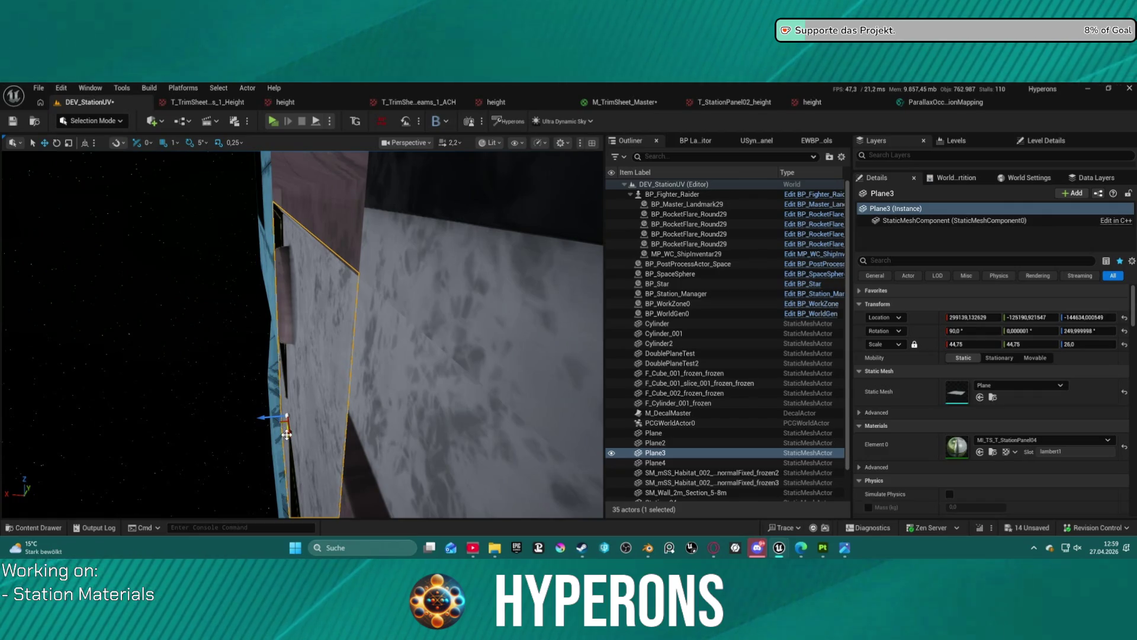
drag(286, 434, 237, 402)
scroll(301, 242, down, 10)
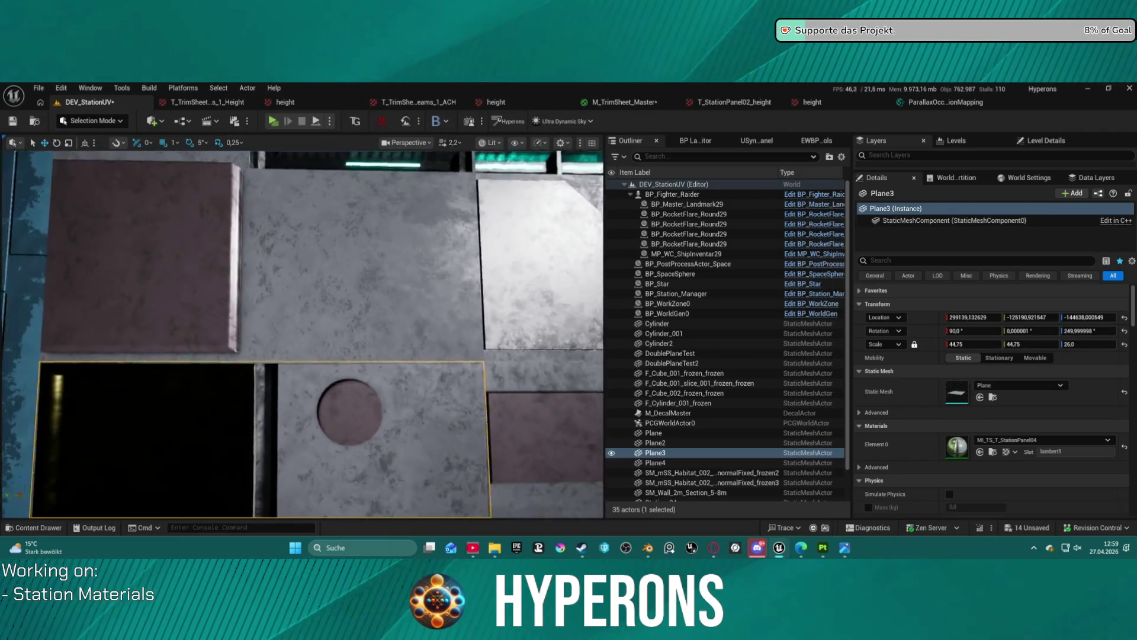
click(301, 242)
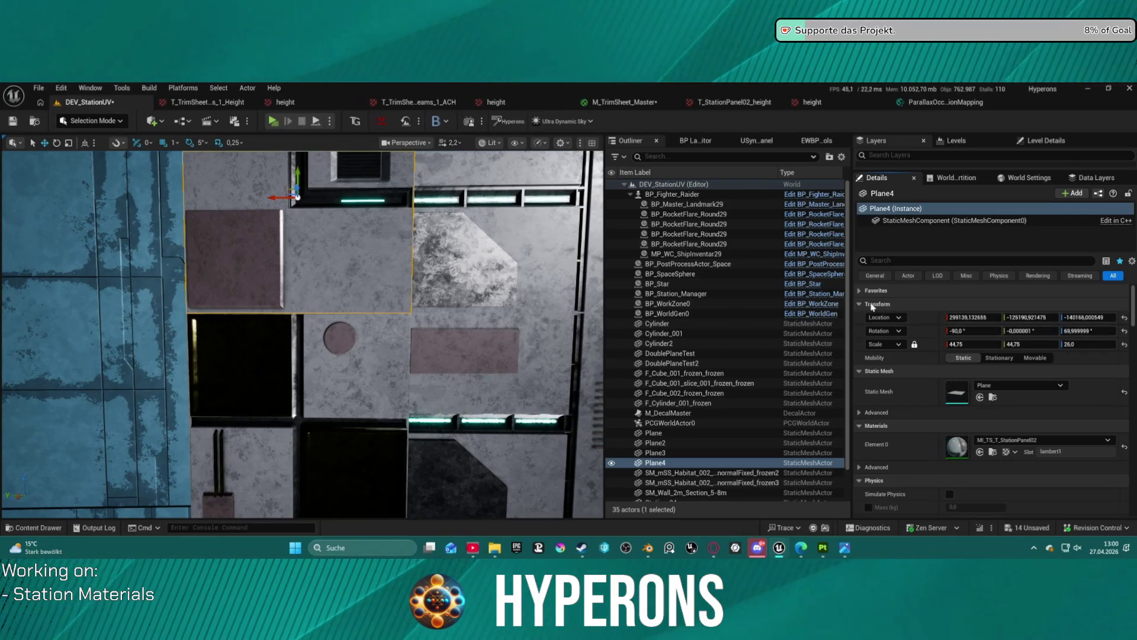
Give Plane3 Plane4's location and rotation, then trial-shift it 200 units along Y to −125390.92
click(655, 452)
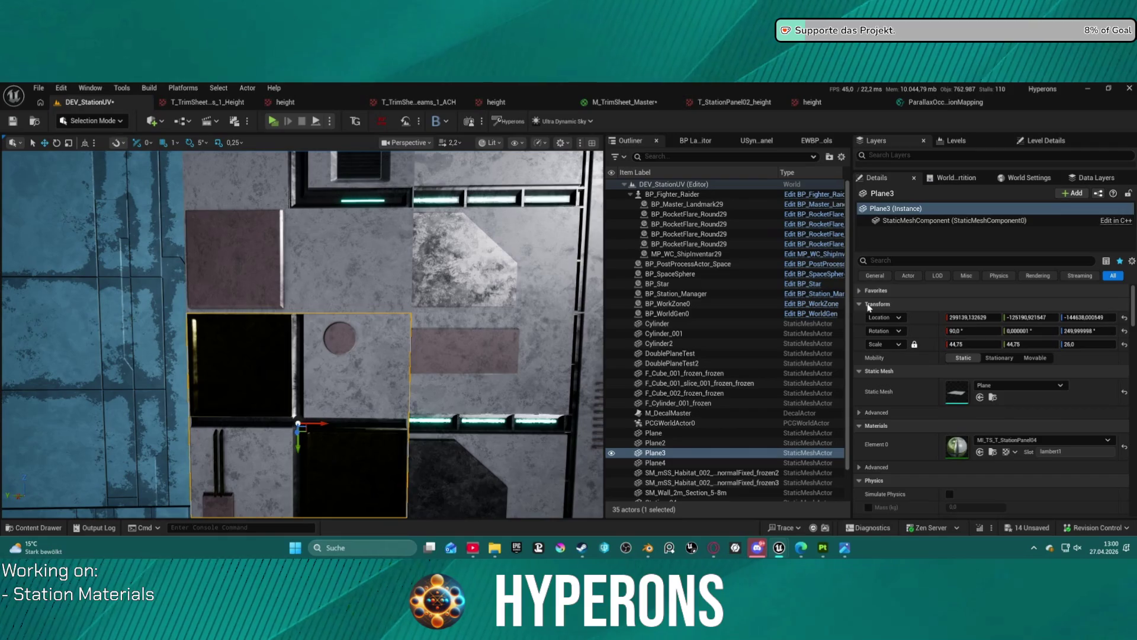
key(ctrl+z)
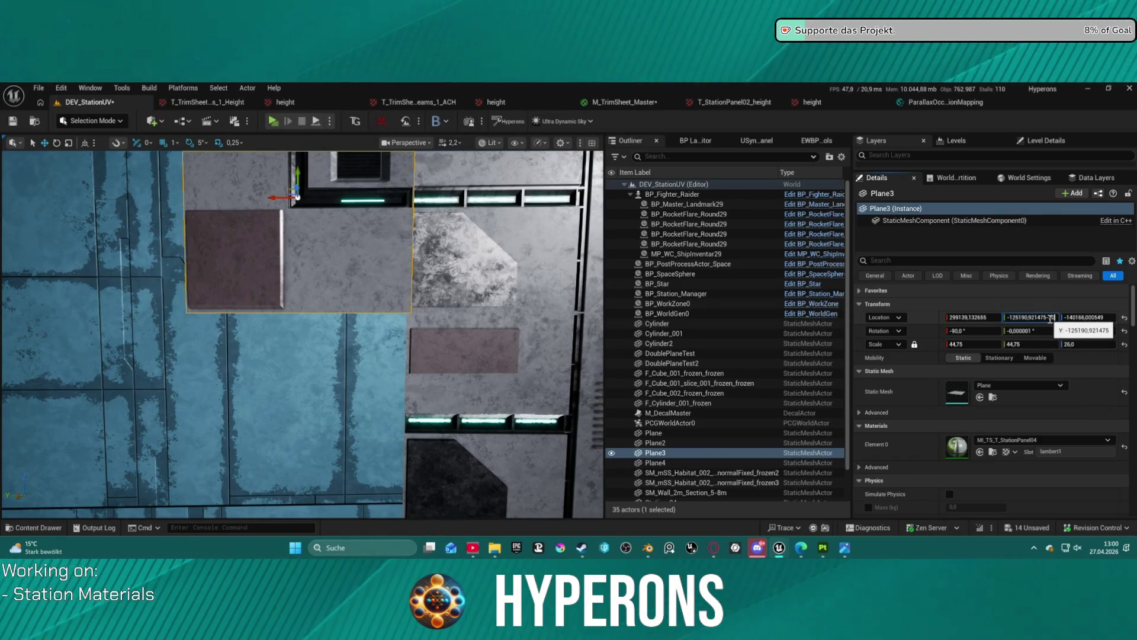
key(Return)
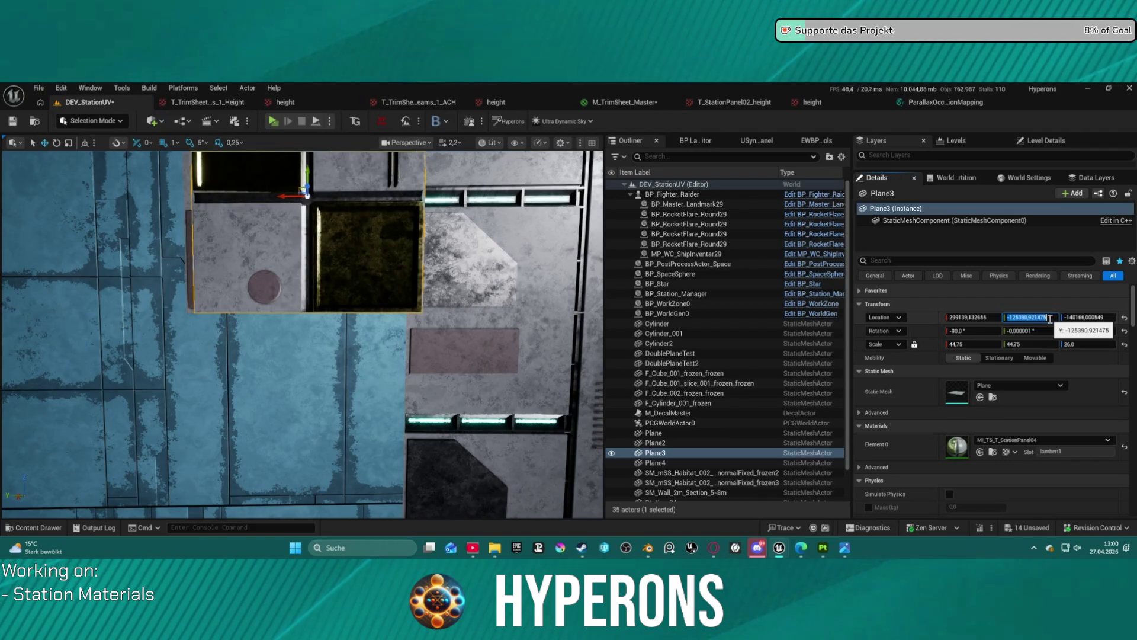
mouse_move(302, 331)
mouse_down()
mouse_move(355, 302)
mouse_move(284, 314)
mouse_up()
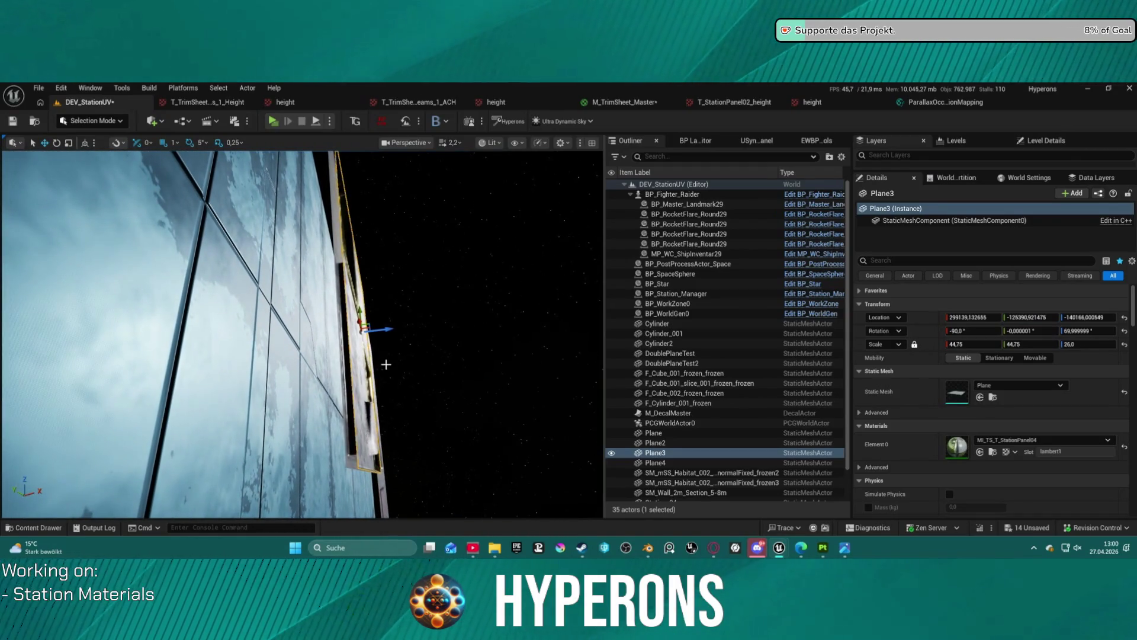
Undo Plane3's Y shift back to −125190.92 and bring the view close to the panel
key(ctrl+z)
mouse_move(284, 314)
mouse_down()
mouse_move(219, 309)
mouse_move(194, 262)
mouse_up()
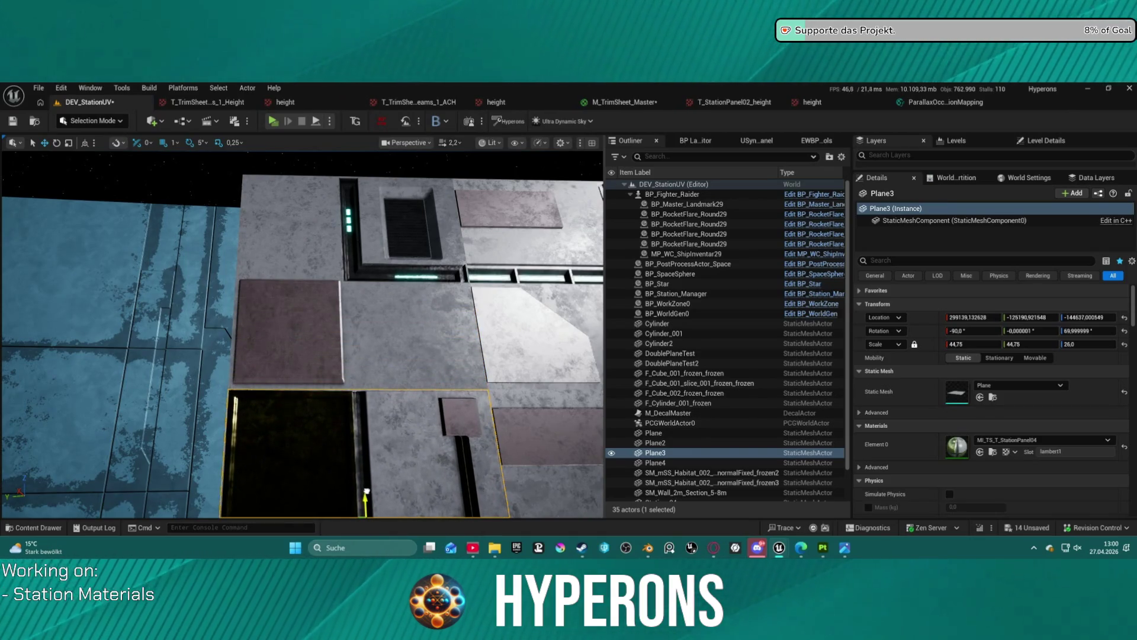
drag(194, 262, 258, 264)
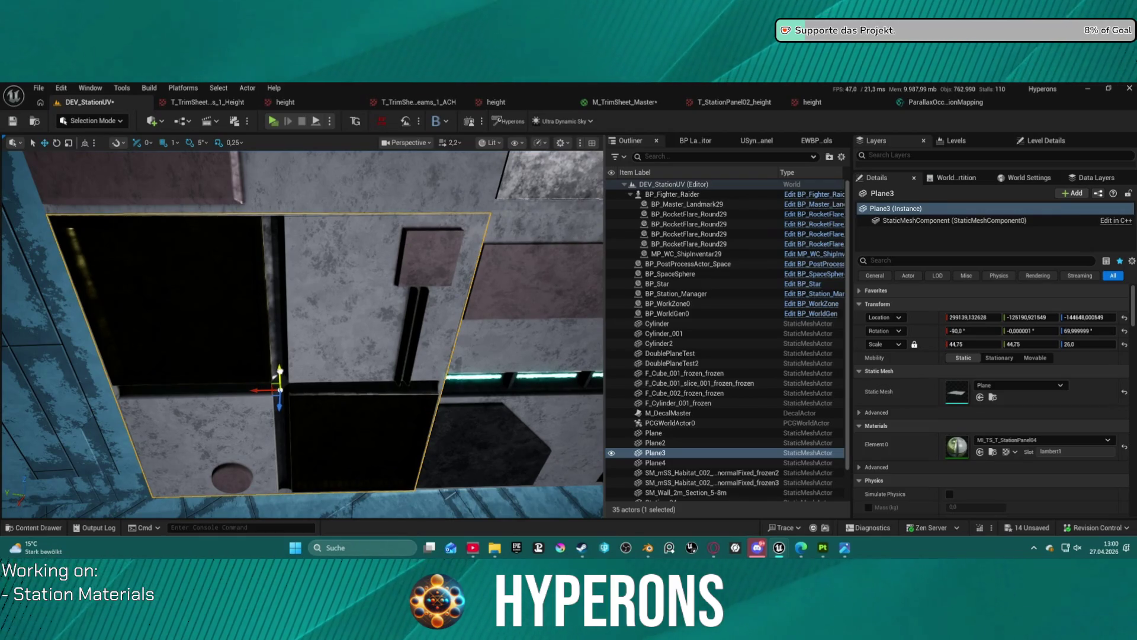
drag(406, 231, 406, 219)
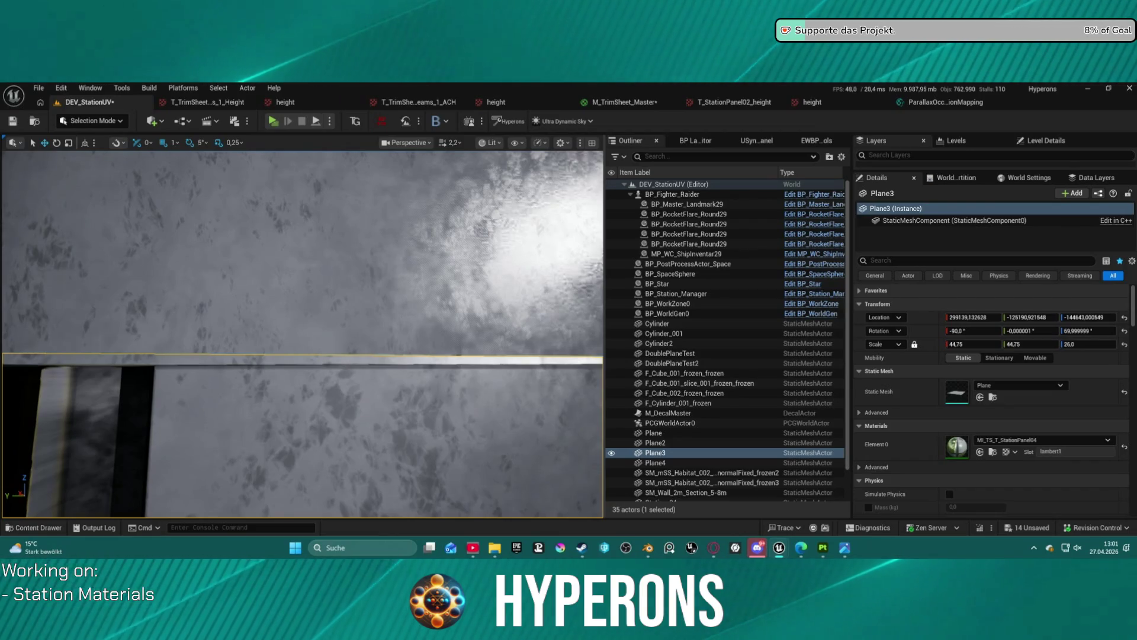
mouse_move(406, 219)
mouse_down()
mouse_move(479, 225)
mouse_move(493, 238)
mouse_move(511, 227)
mouse_move(379, 245)
mouse_up()
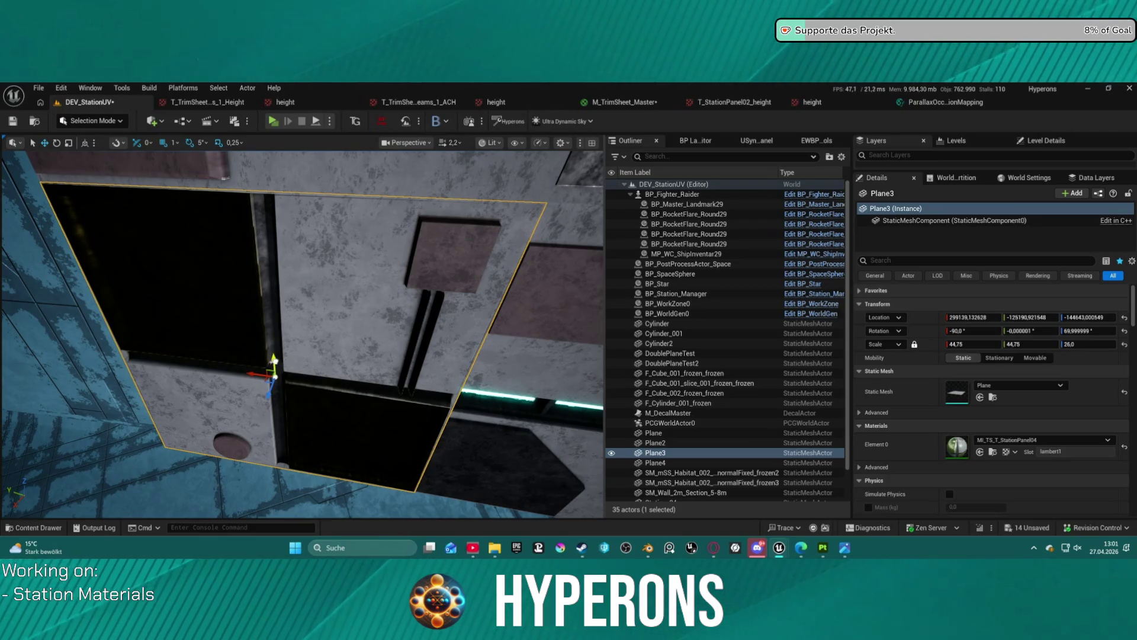
Nudge Plane3 along Z in small steps until it sits just off the wall, near -144642
drag(273, 358, 273, 356)
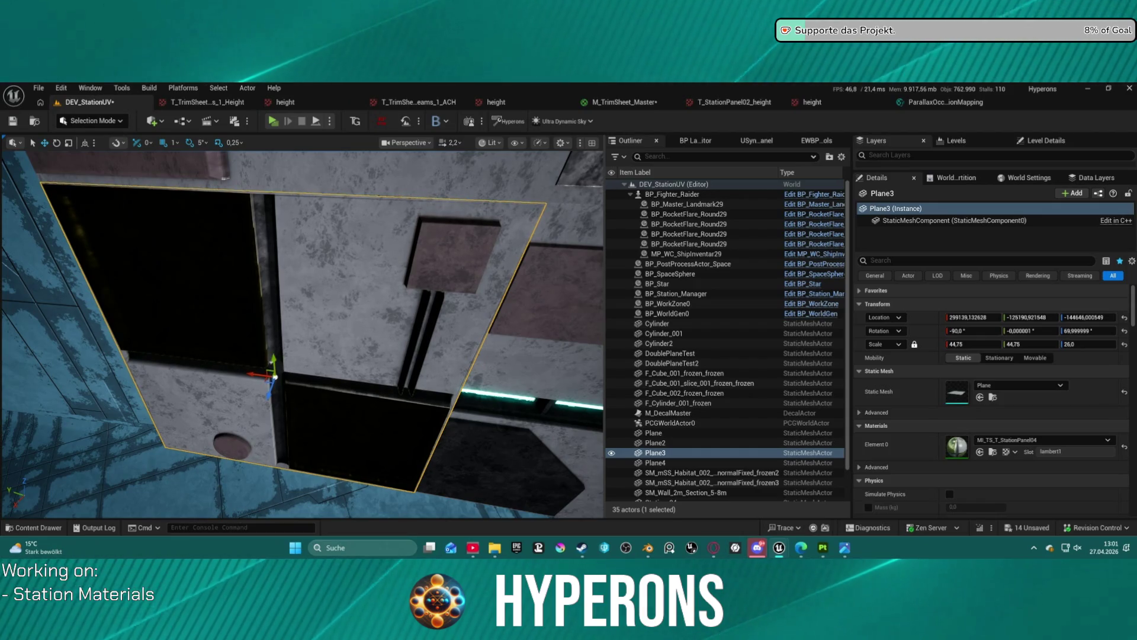
mouse_move(379, 331)
mouse_down()
mouse_move(355, 320)
mouse_move(267, 352)
mouse_up()
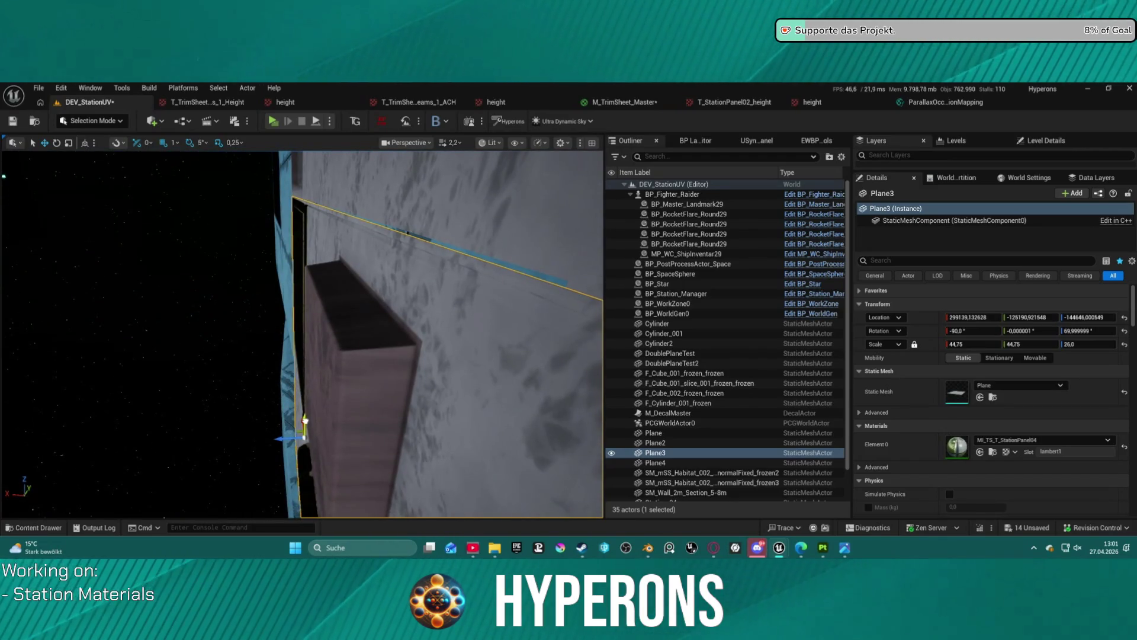
drag(304, 420, 305, 417)
drag(444, 268, 424, 276)
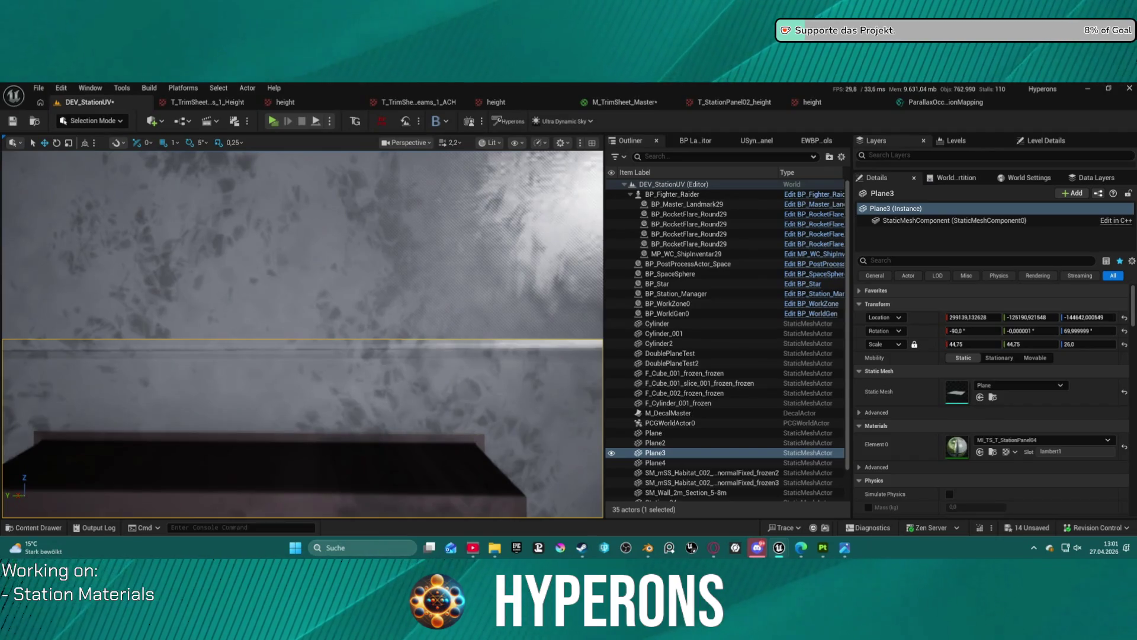
click(721, 393)
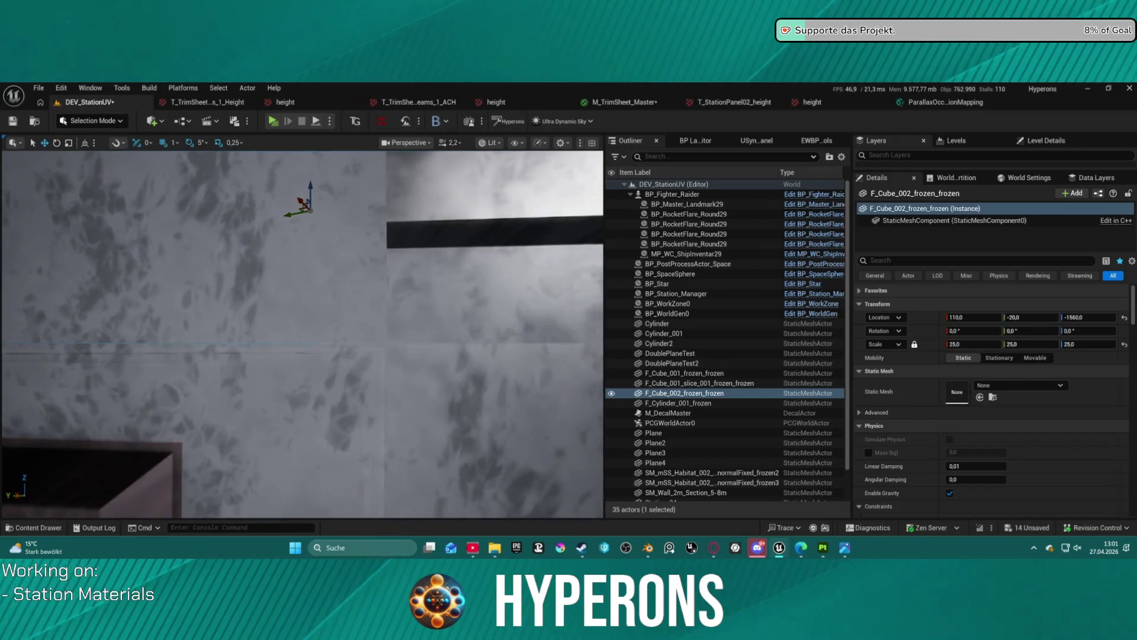
mouse_move(424, 276)
mouse_down()
mouse_move(411, 282)
mouse_move(409, 261)
mouse_up()
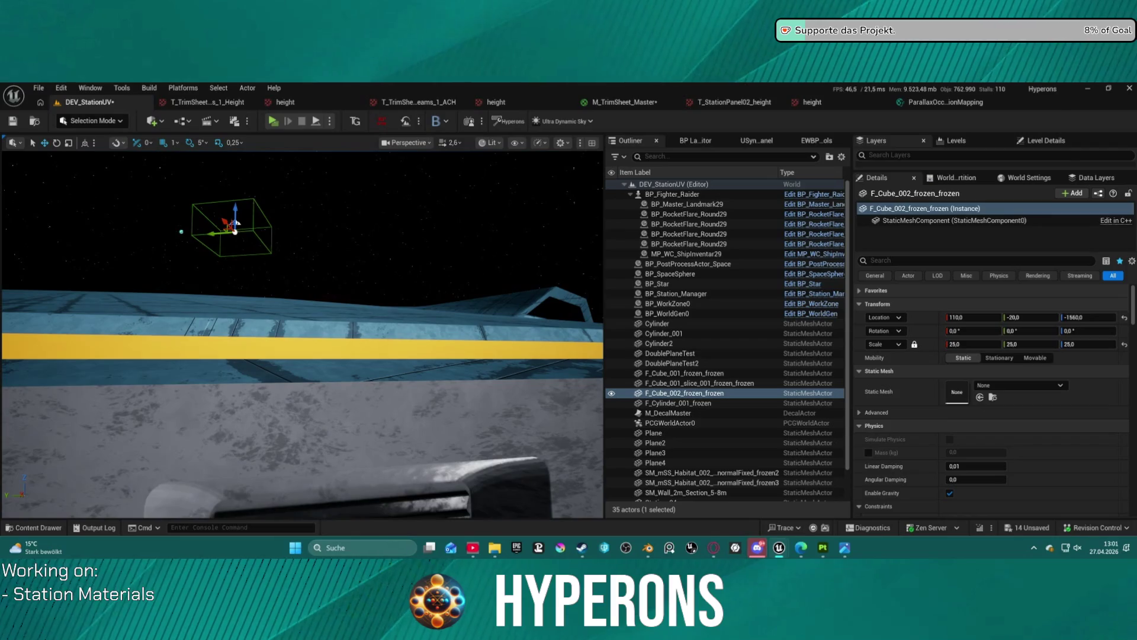
drag(409, 261, 340, 358)
click(344, 352)
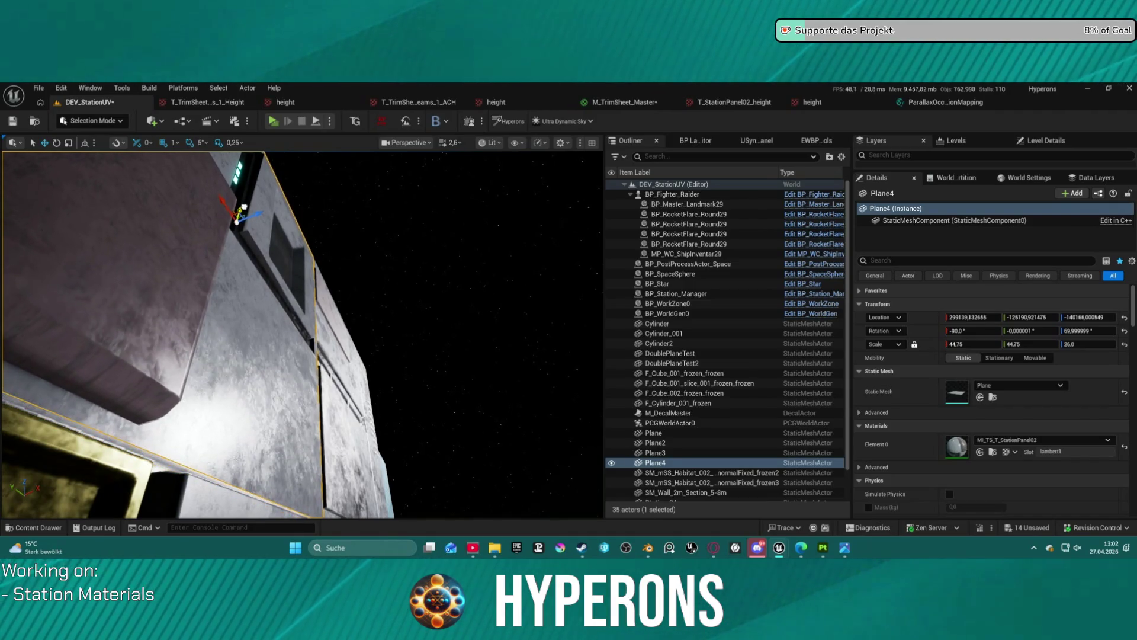
drag(245, 207, 245, 207)
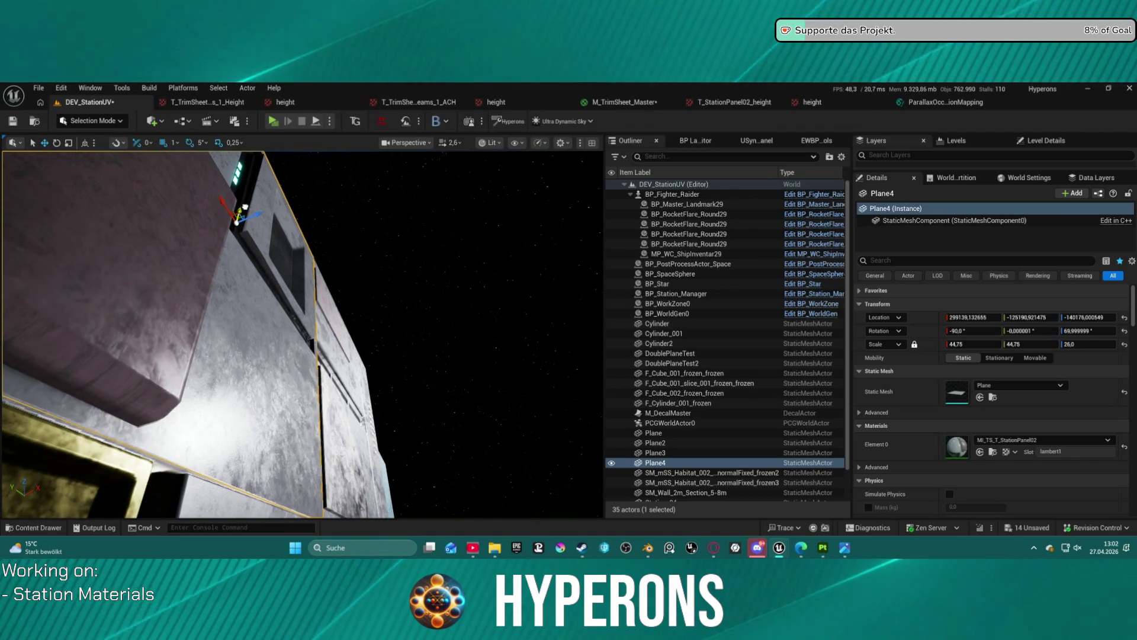
drag(290, 274, 290, 274)
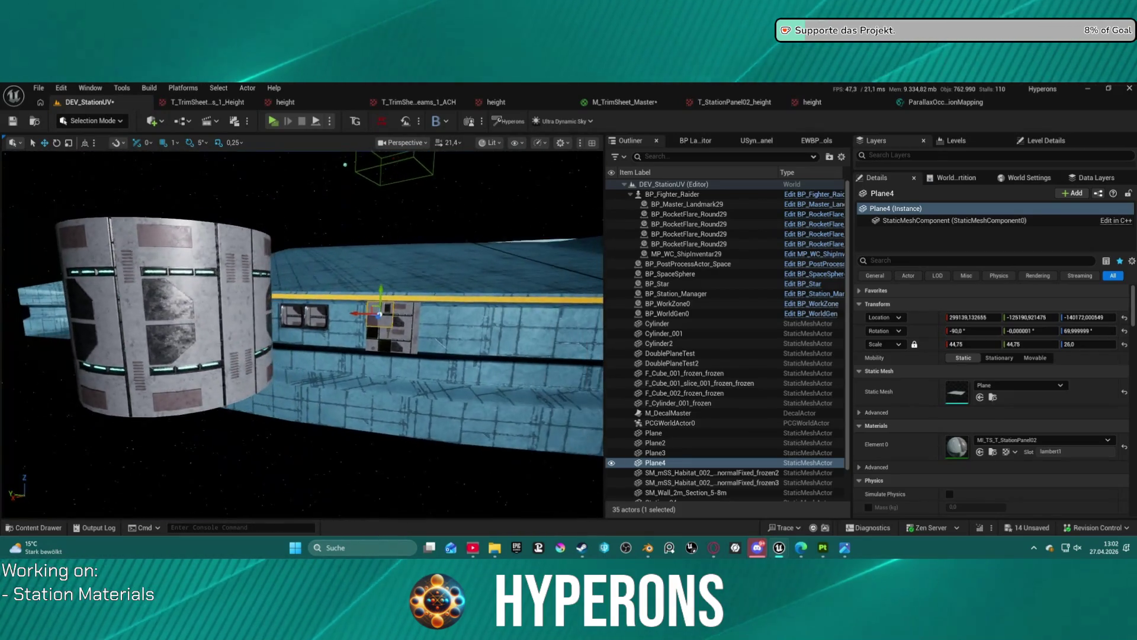
drag(551, 423, 550, 423)
drag(355, 329, 354, 329)
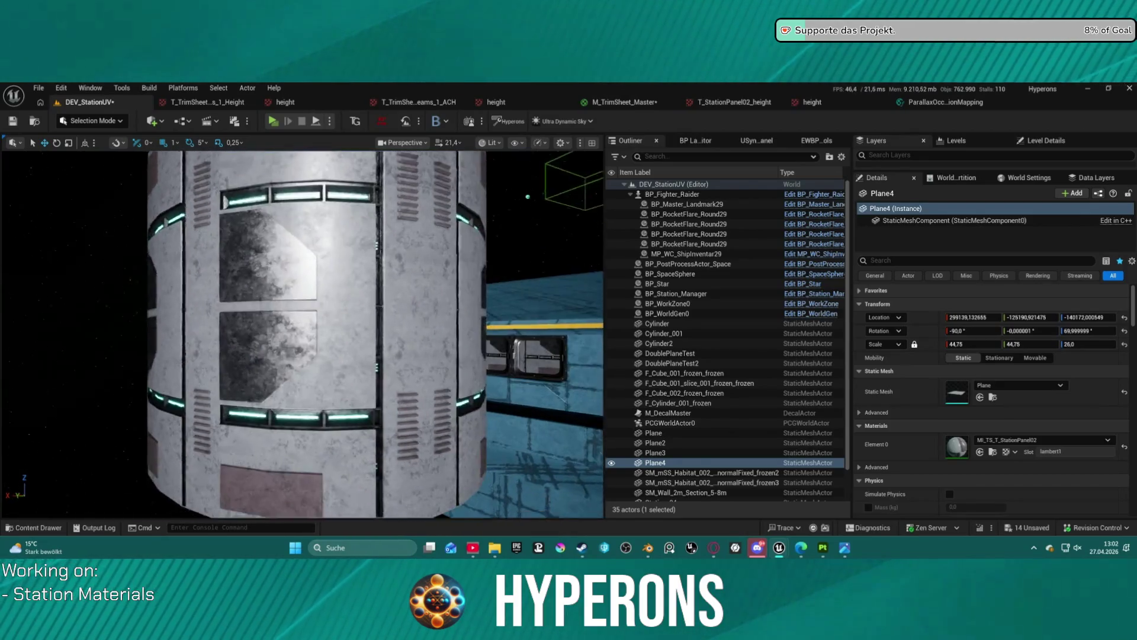
drag(138, 291, 139, 291)
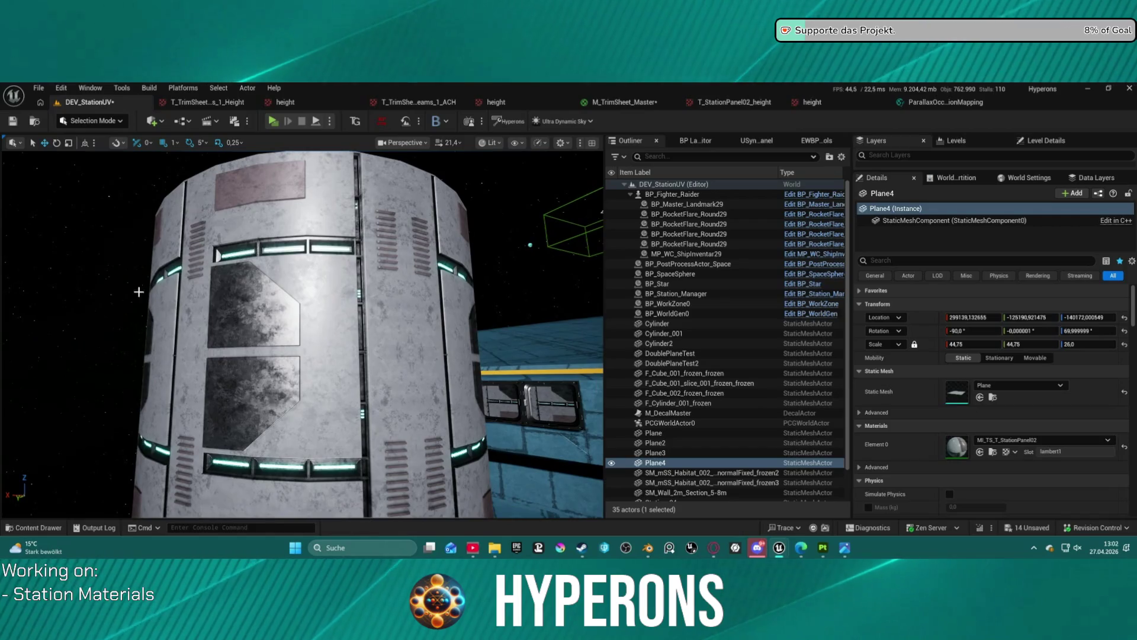
click(330, 353)
drag(342, 344, 342, 344)
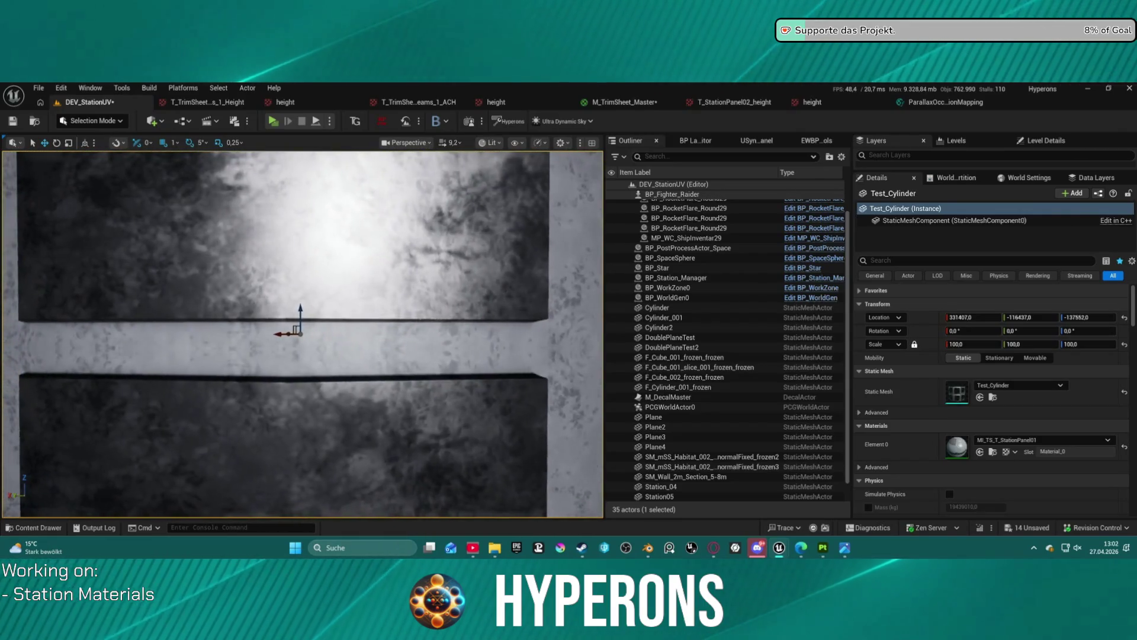
Orbit around Test_Cylinder to view its panels and light strips, then frame the whole module
drag(460, 345, 460, 345)
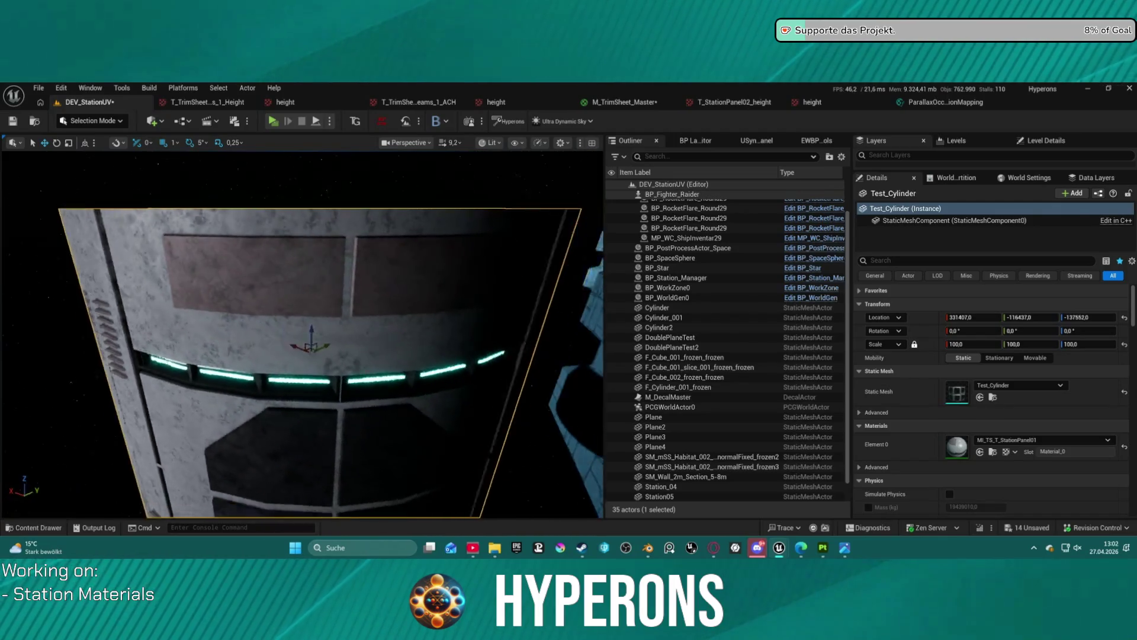
drag(460, 345, 459, 345)
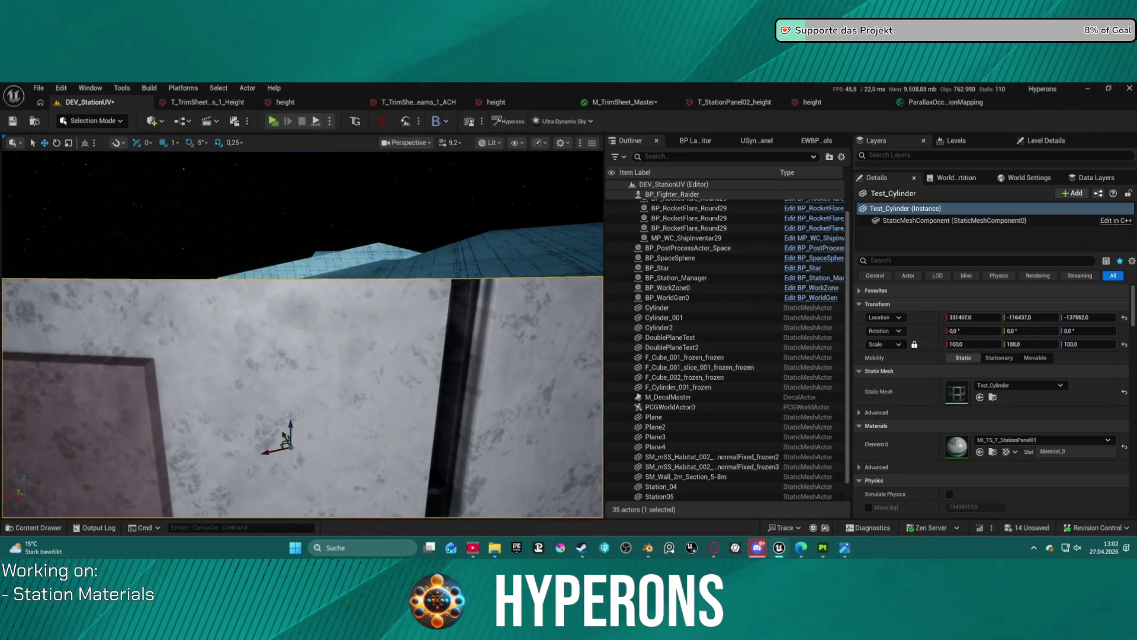
drag(460, 345, 460, 345)
key(f)
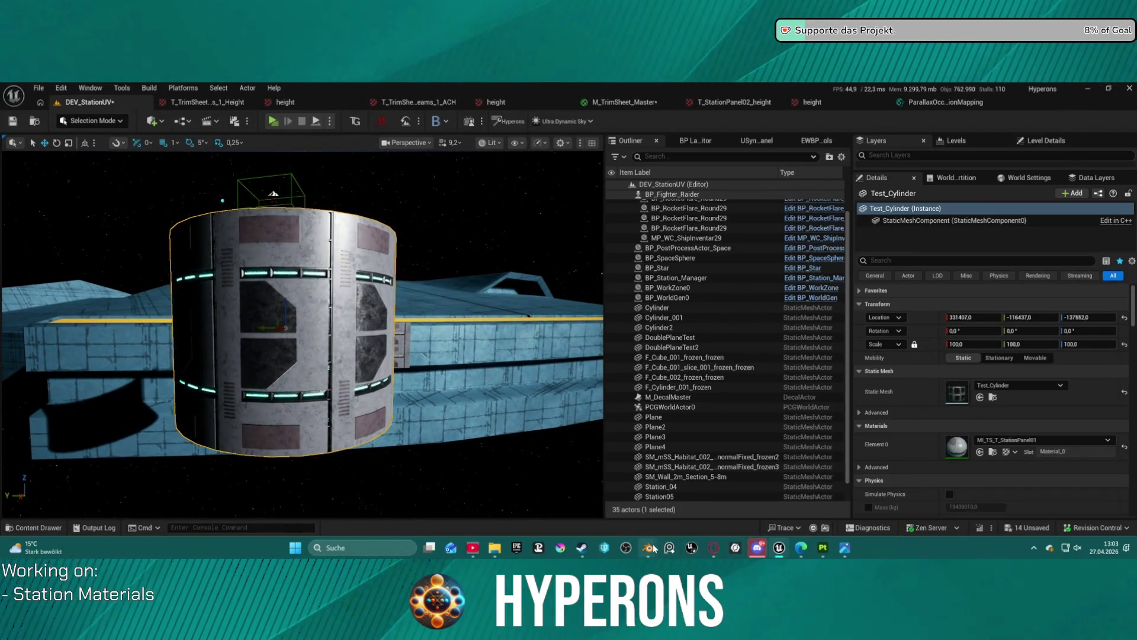
Bring Blender's Panels file to the front, hide the INSTANT_014 decal plane, and select Plane.004
mouse_move(654, 548)
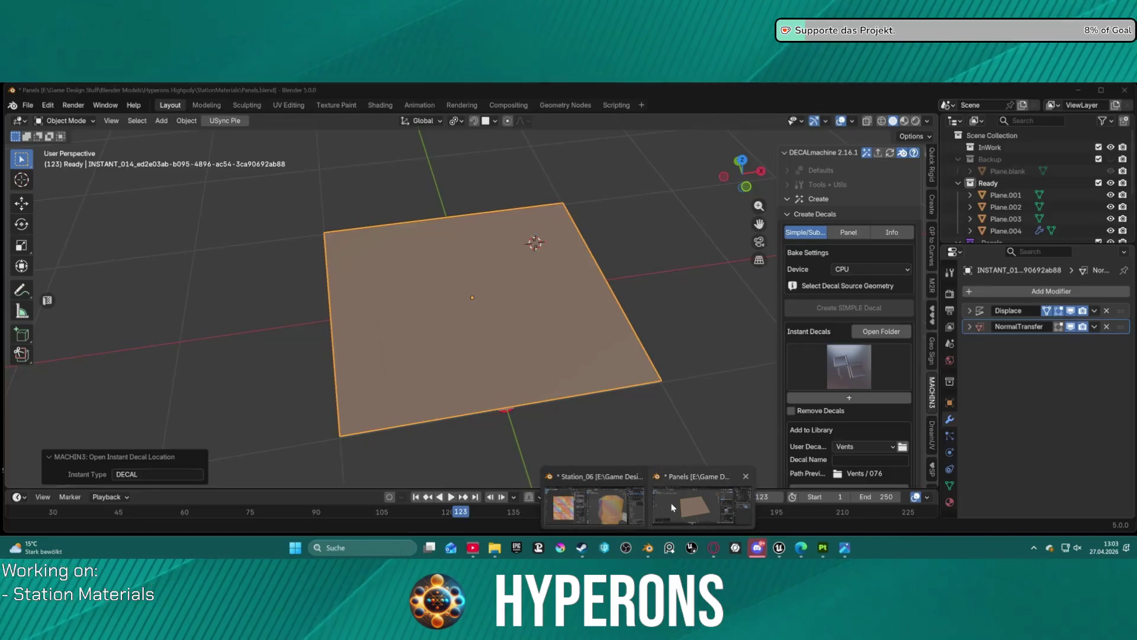
click(670, 503)
scroll(1043, 210, down, 3)
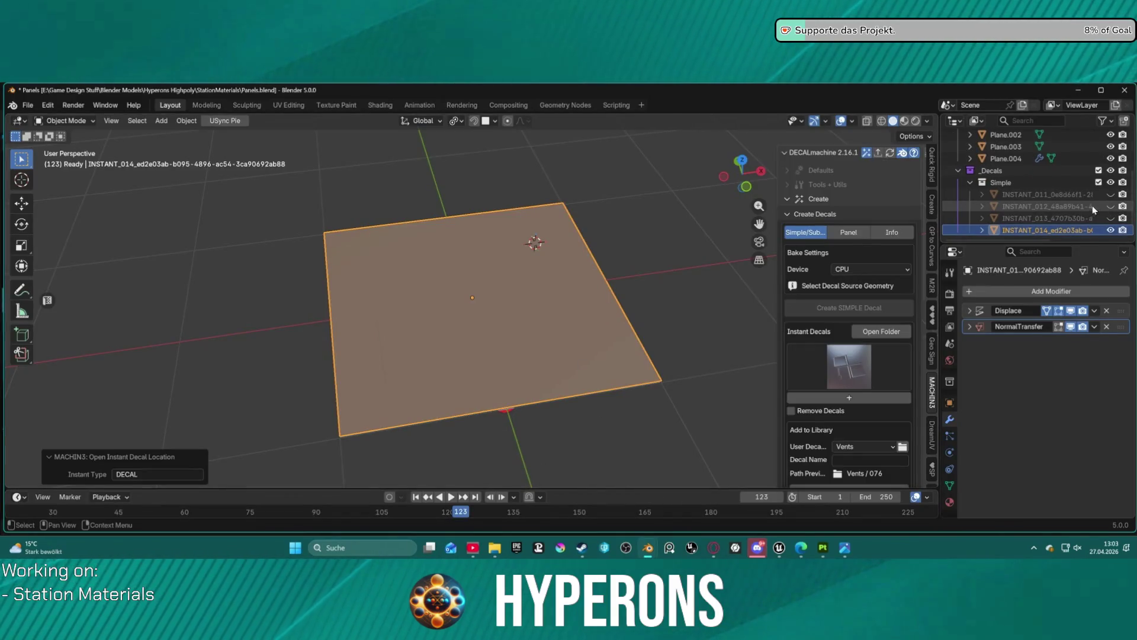
key(h)
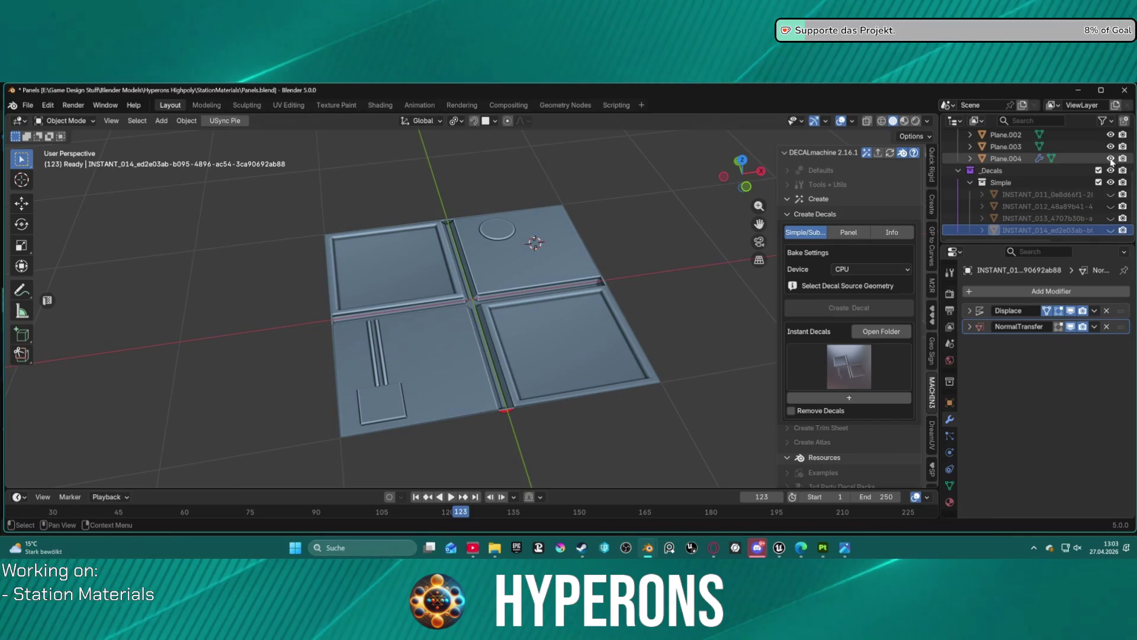
click(1006, 158)
scroll(622, 197, down, 6)
right_click(622, 196)
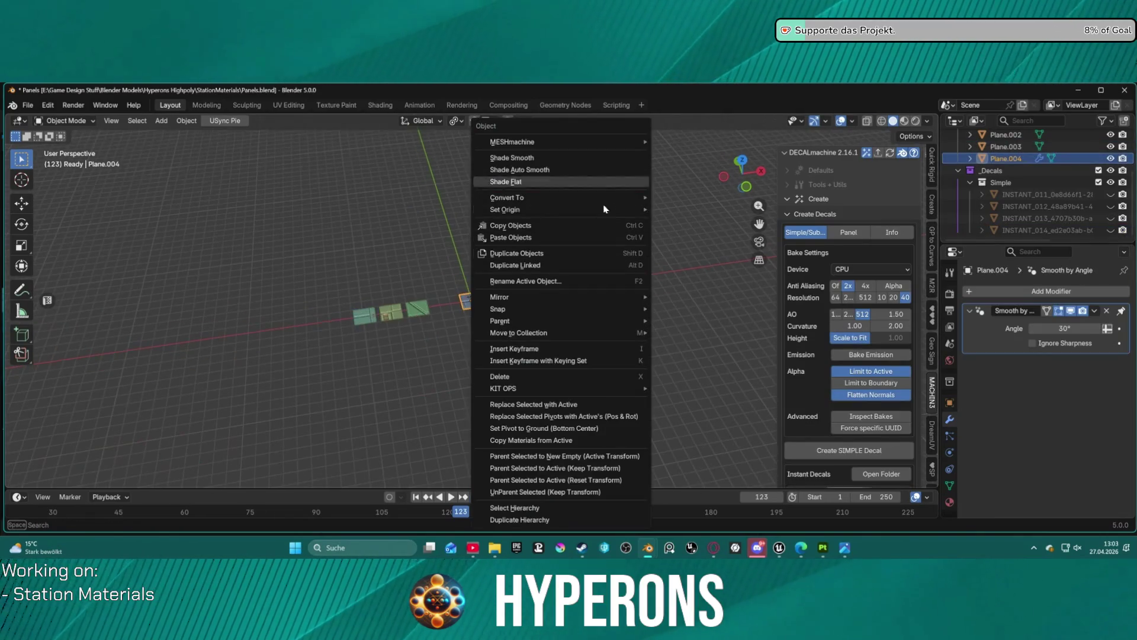
key(Escape)
scroll(484, 253, down, 2)
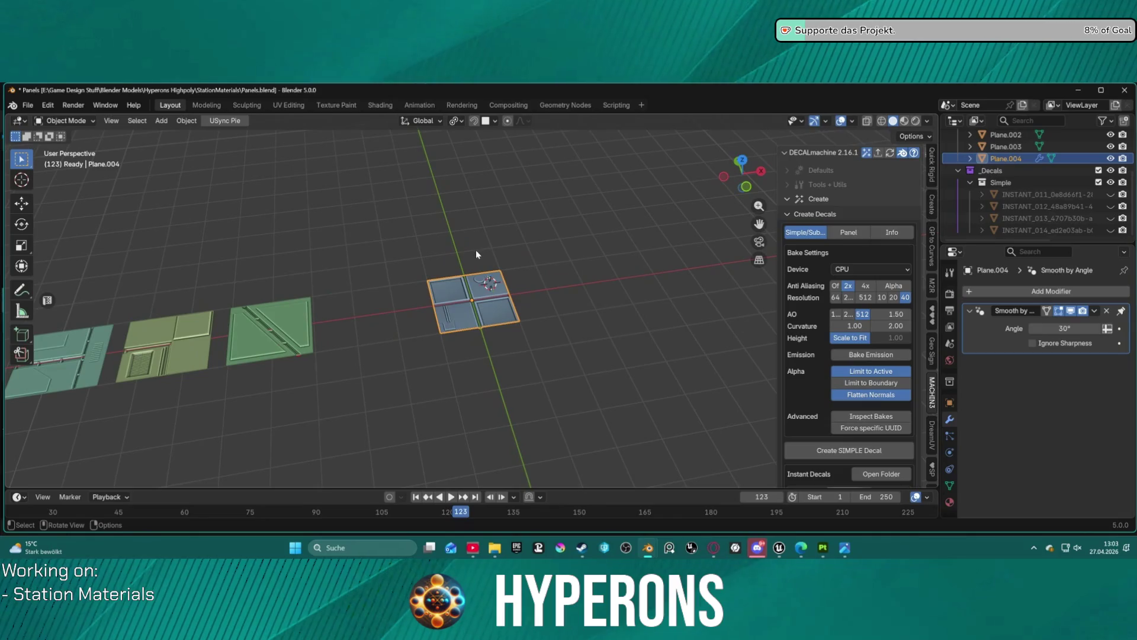
Move Plane.004 along the X axis
key(g)
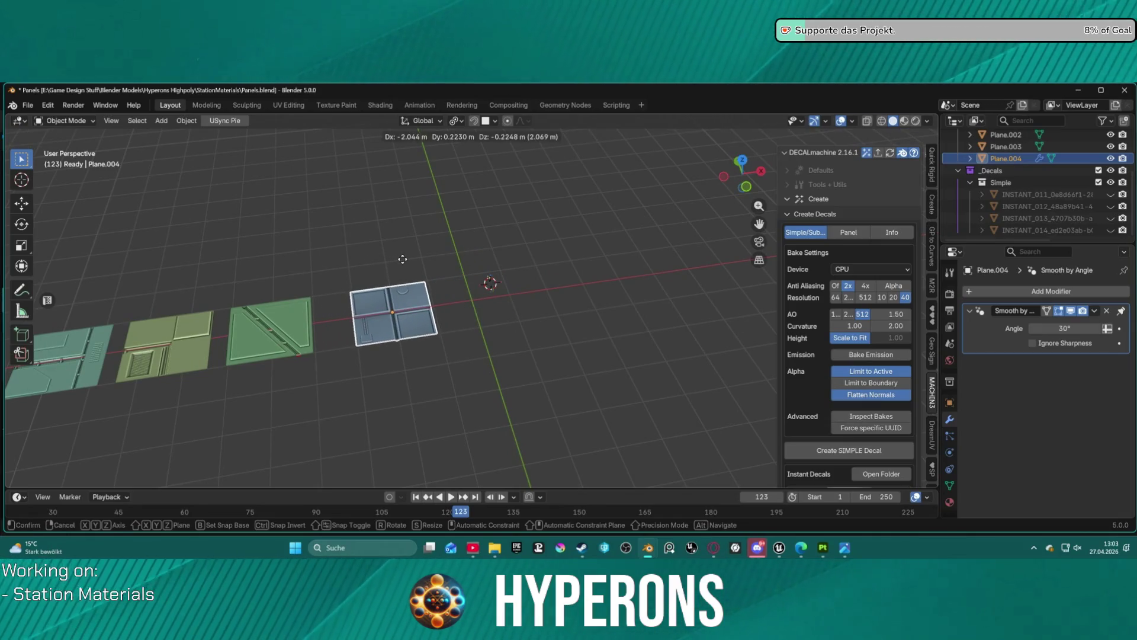
key(x)
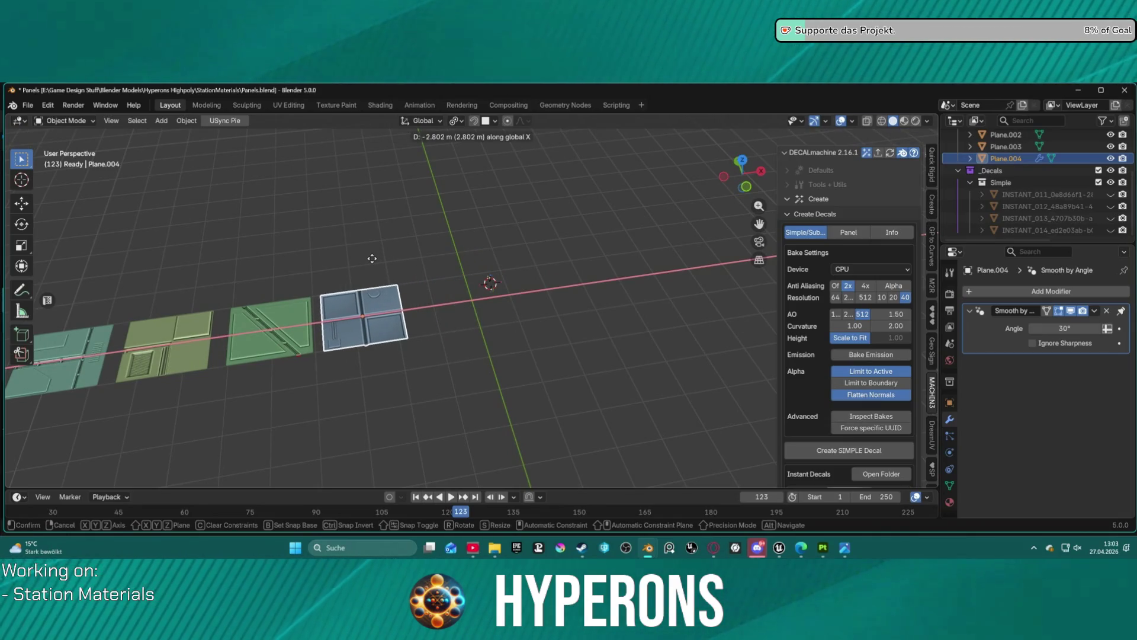
click(372, 258)
scroll(292, 259, down, 3)
Shift all four panels, Plane.001 through Plane.004, 6.775 m along negative X
click(251, 320)
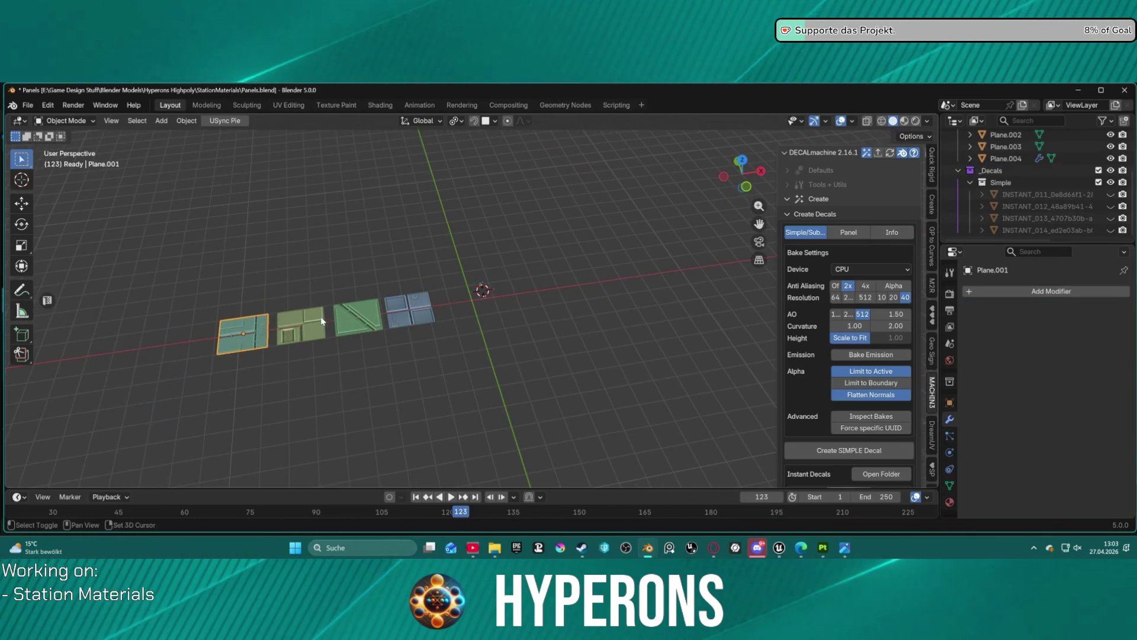
shift+click(321, 320)
shift+click(358, 317)
shift+click(414, 304)
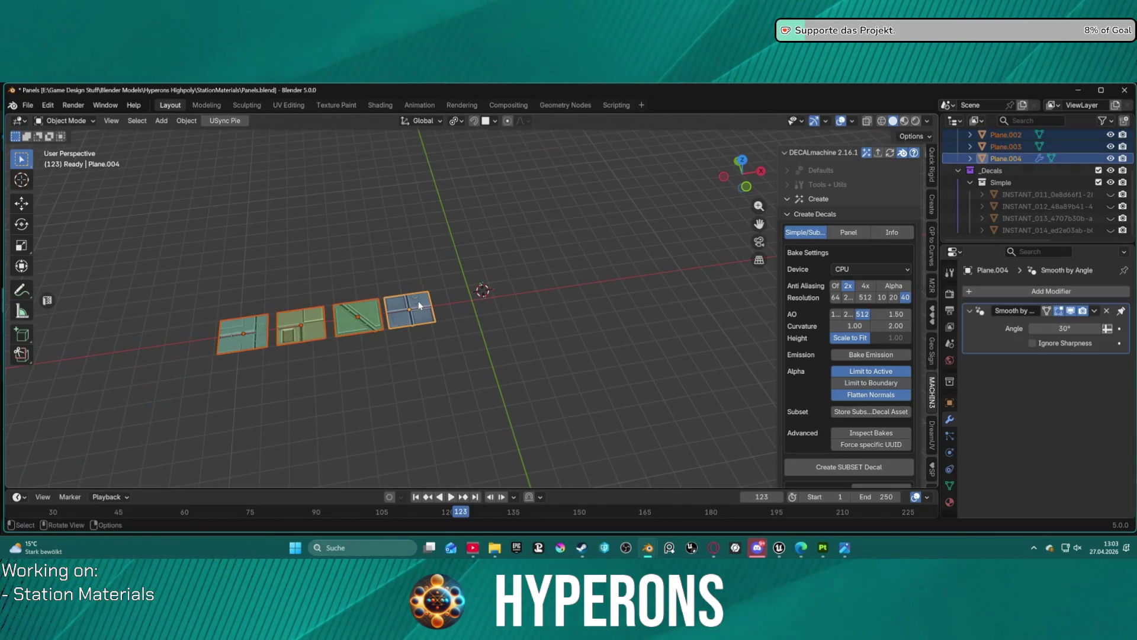
key(g)
key(x)
mouse_move(315, 303)
mouse_down()
mouse_move(228, 310)
mouse_move(251, 311)
mouse_up()
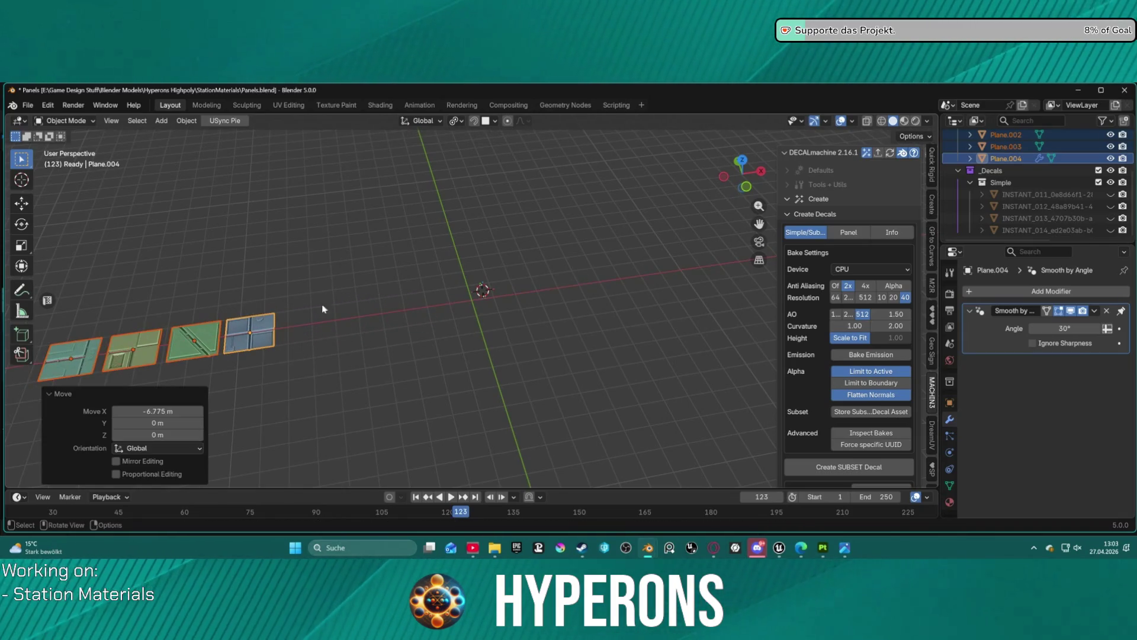
scroll(409, 295, up, 3)
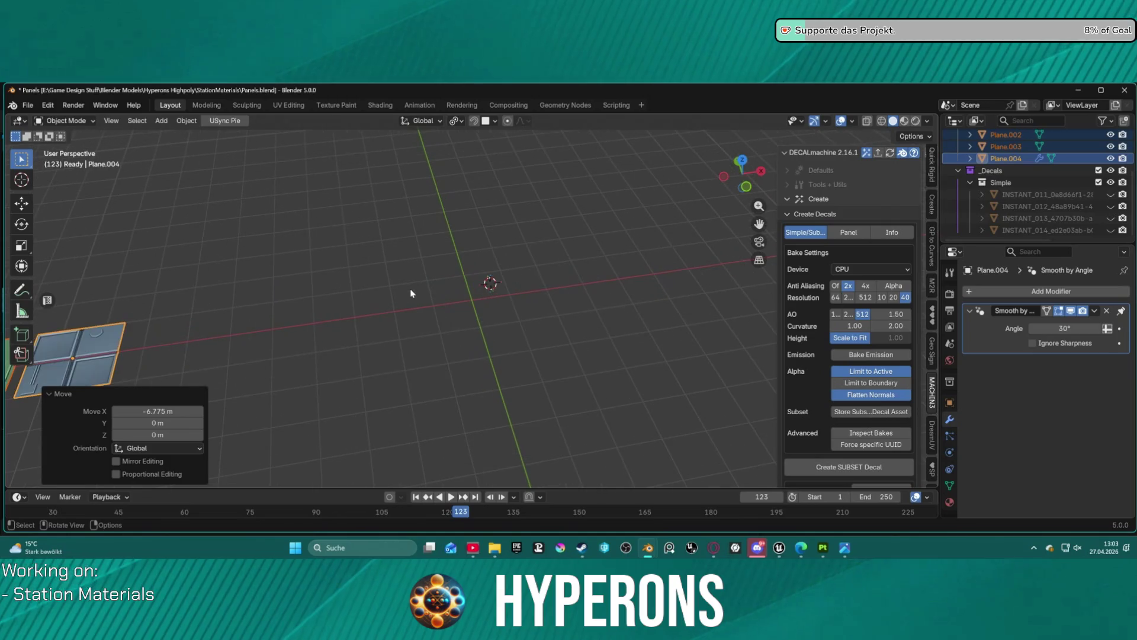
Deselect the panels and select the Plane.blank backup object
click(468, 306)
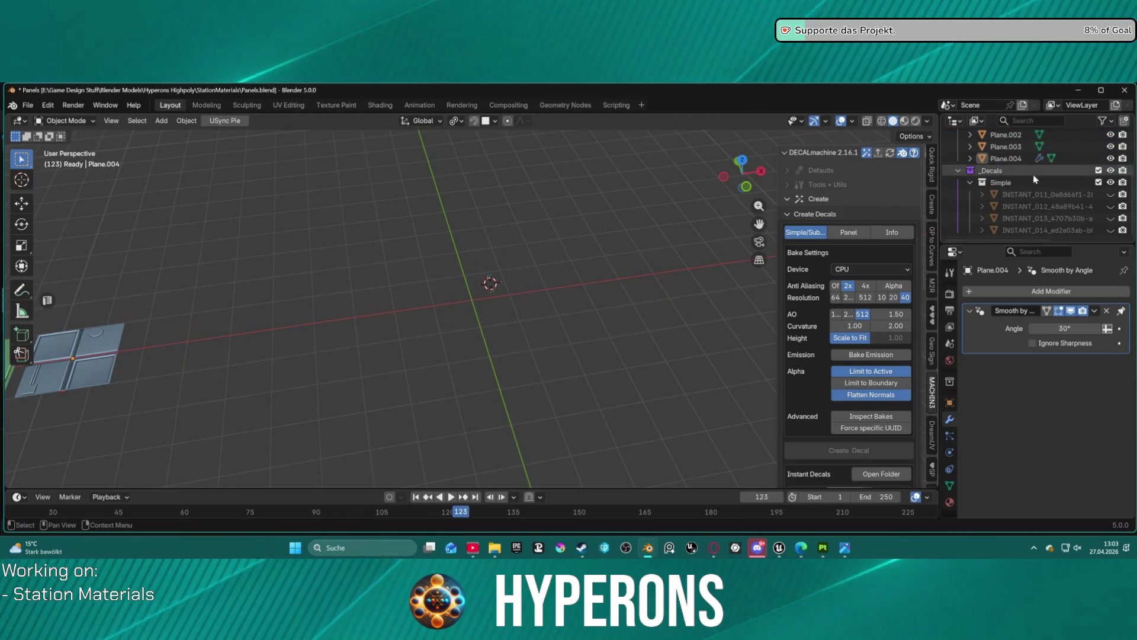
scroll(1035, 179, up, 3)
click(1007, 171)
Duplicate Plane.blank with copy-paste and enter Edit Mode on the copy
key(ctrl+c)
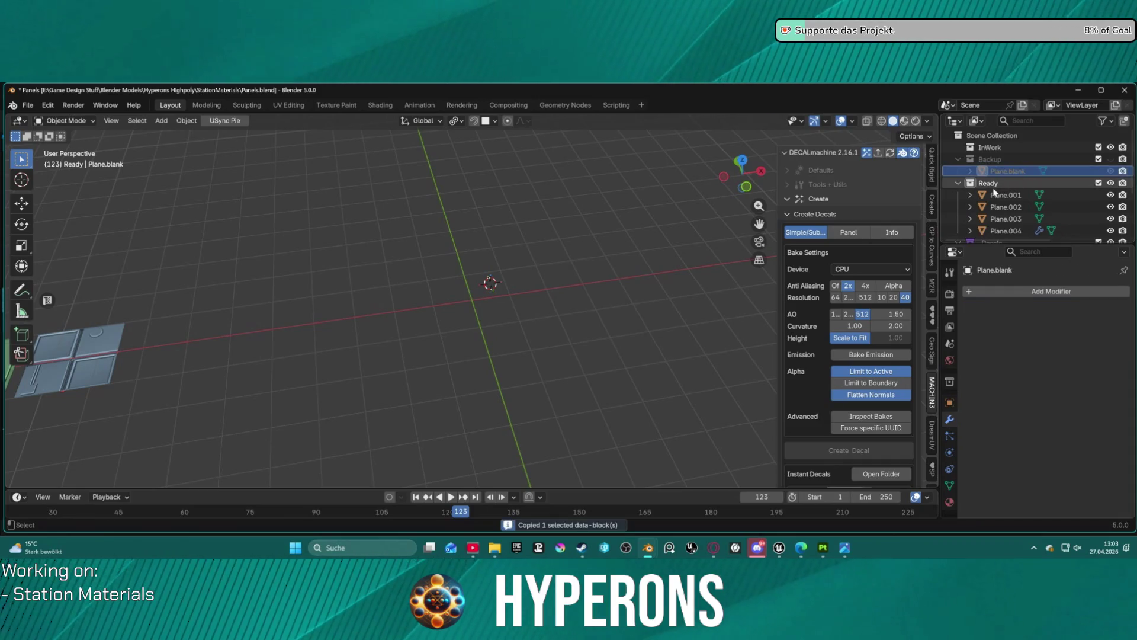
key(ctrl+v)
scroll(568, 299, up, 5)
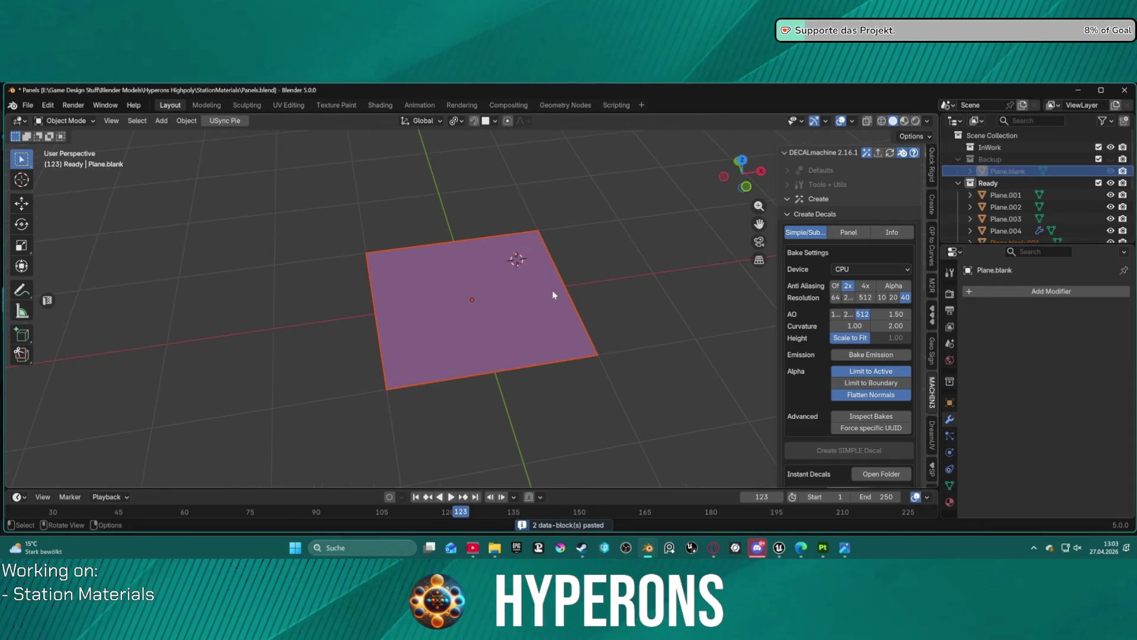
click(517, 288)
key(ctrl+Tab)
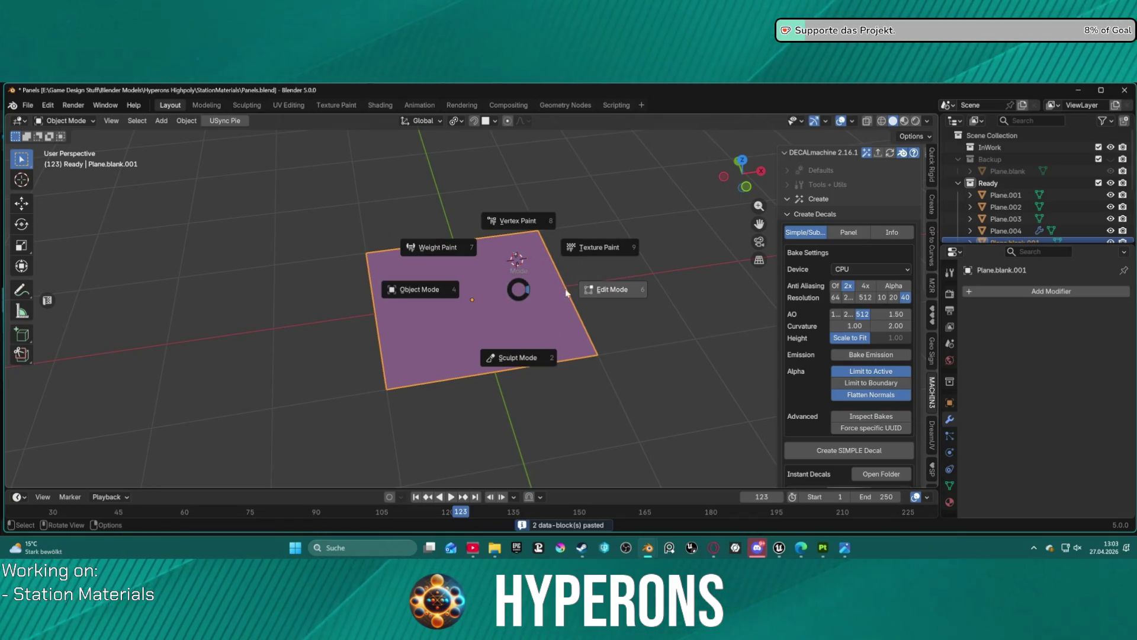
click(595, 292)
scroll(491, 298, up, 3)
scroll(491, 298, down, 1)
Subdivide the copied plane into a 3x3 grid of faces
key(3)
scroll(491, 298, down, 2)
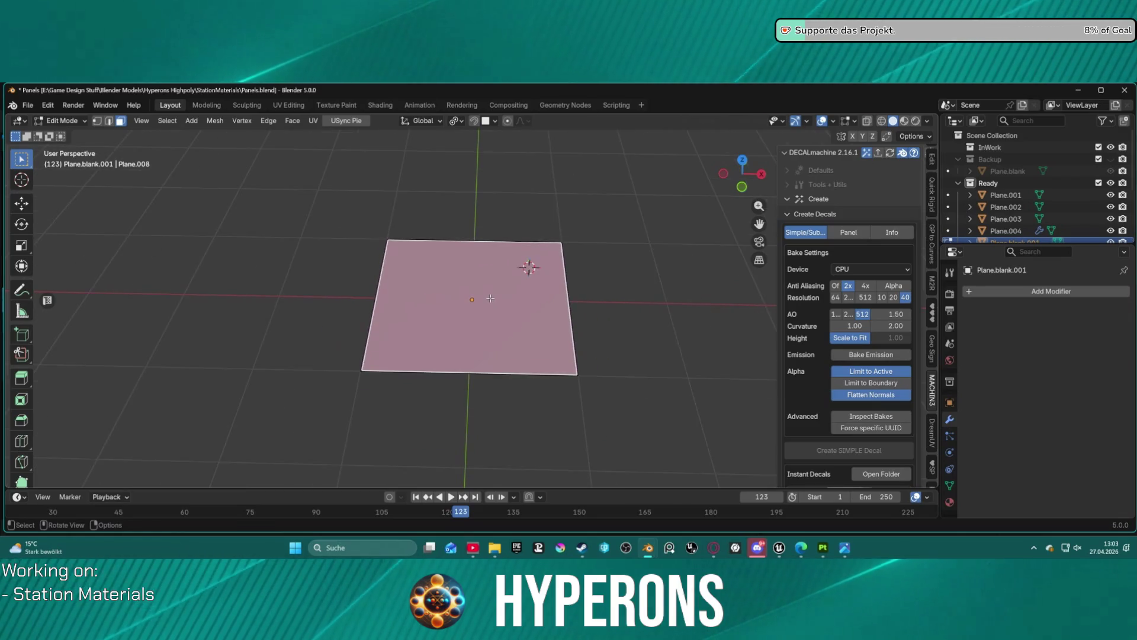
scroll(491, 298, up, 1)
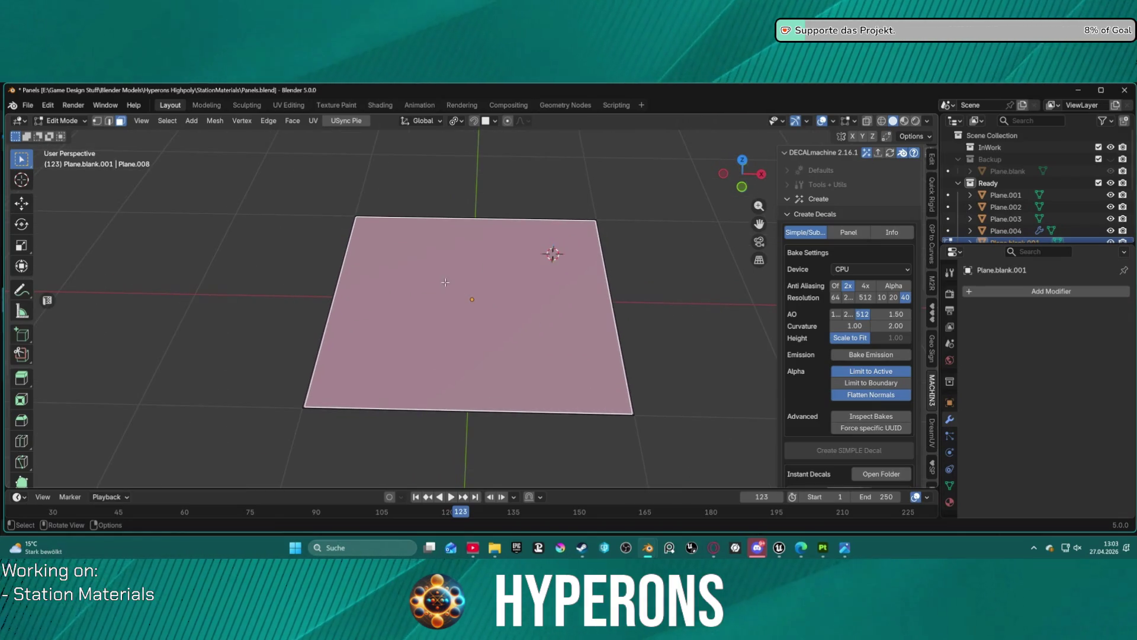
right_click(473, 284)
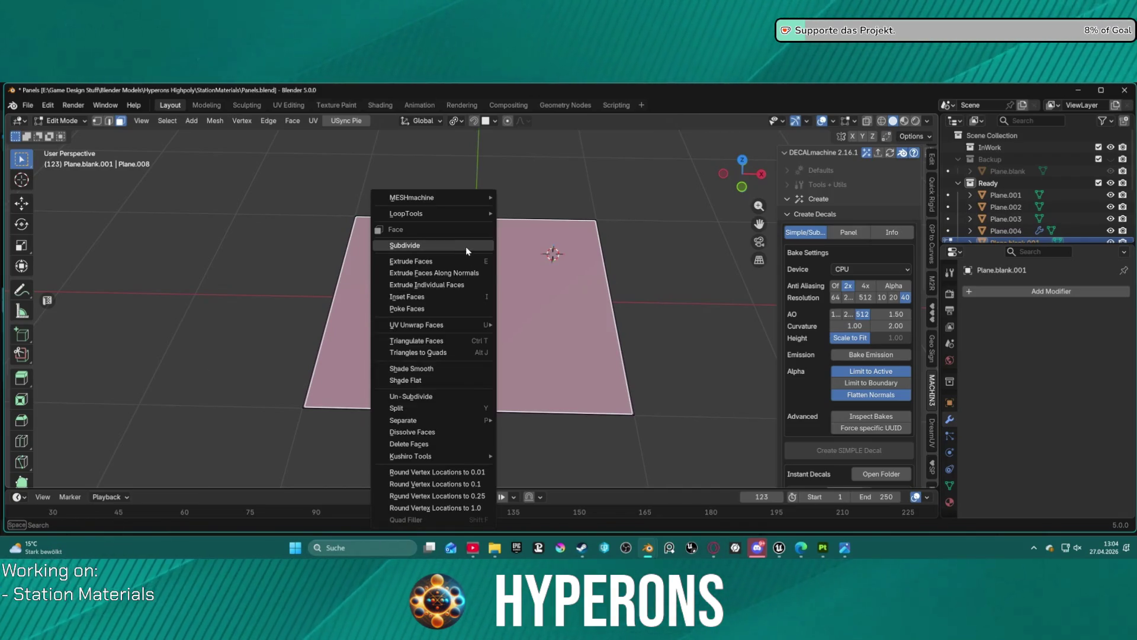
click(465, 245)
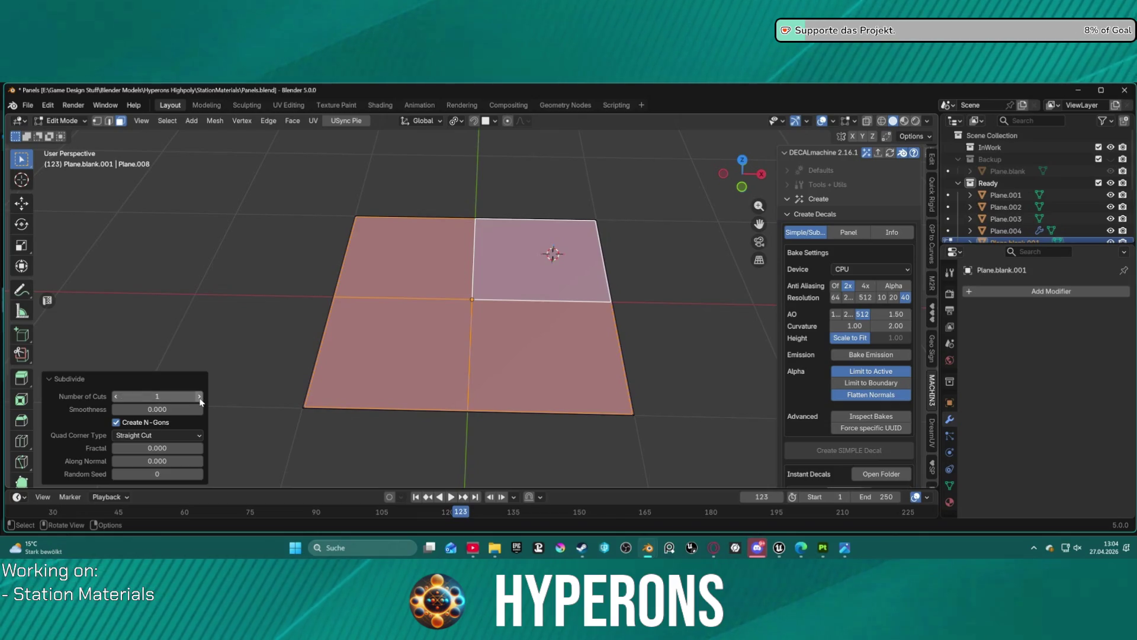
drag(184, 394, 202, 394)
Dissolve the crosswise edges, leaving three long vertical strips
key(2)
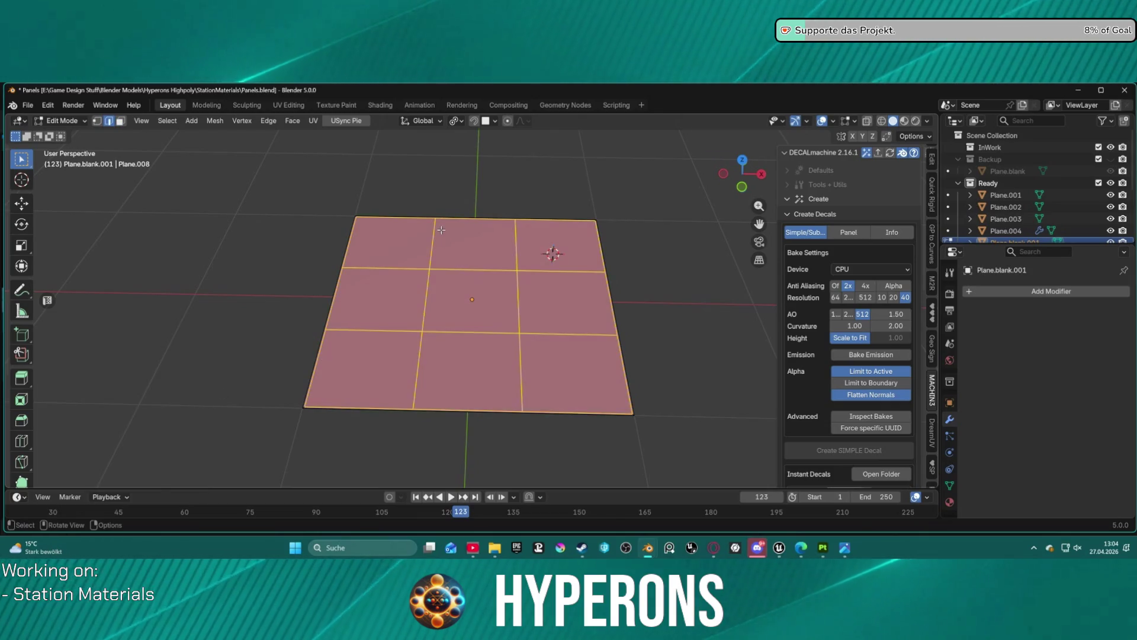
click(432, 244)
shift+click(497, 269)
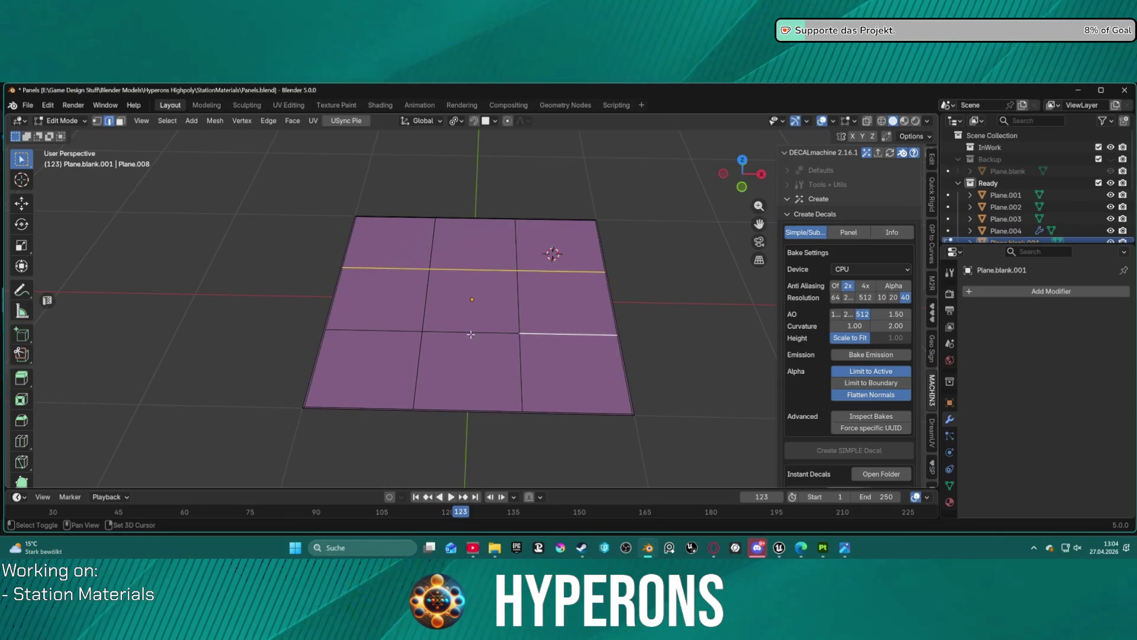
key(x)
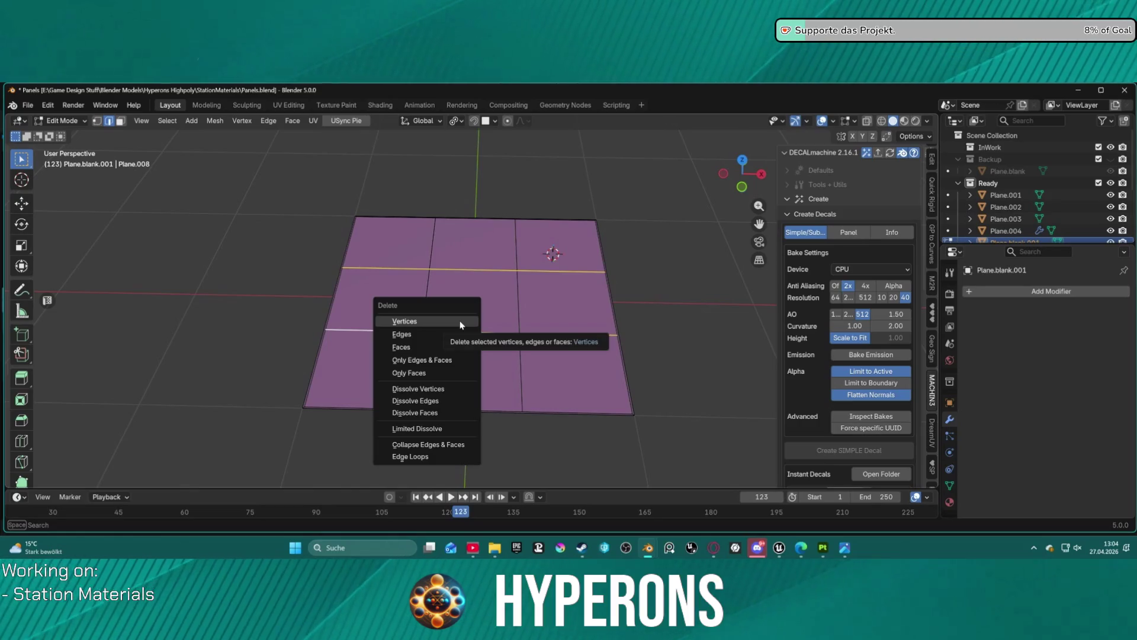
click(436, 398)
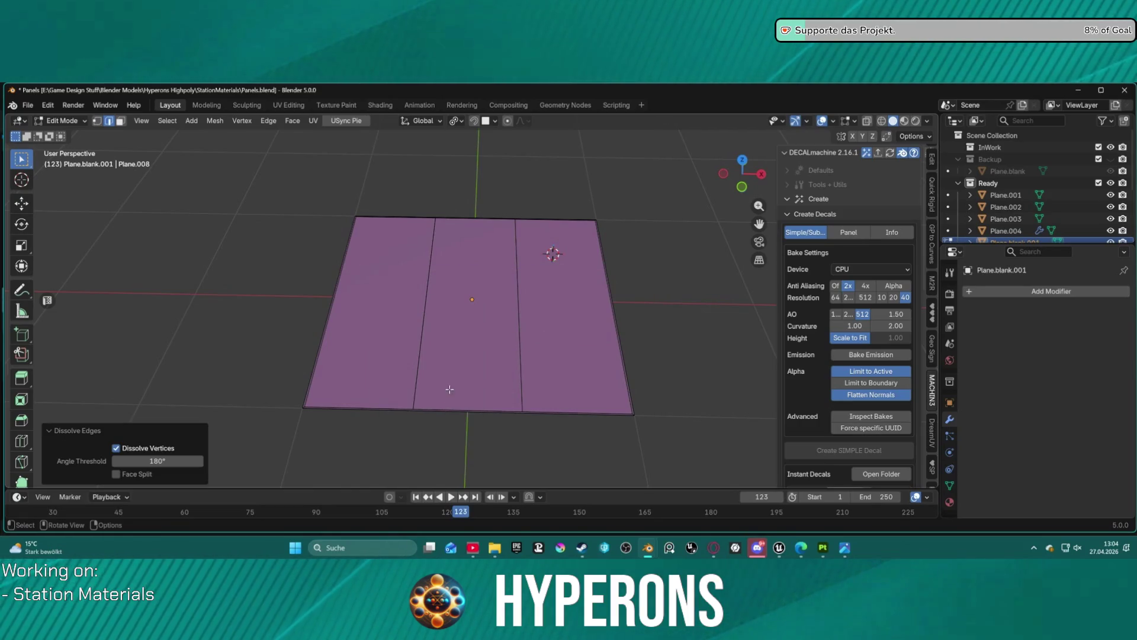
Select the left, middle and right panel faces
scroll(450, 388, up, 3)
key(3)
click(382, 284)
shift+click(468, 285)
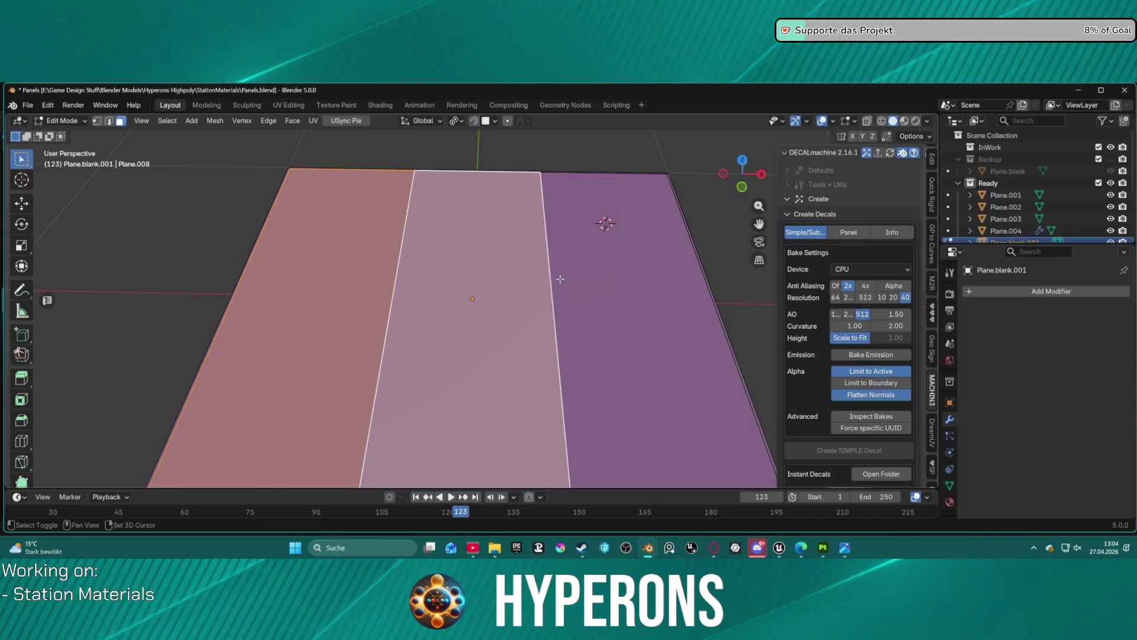
shift+click(576, 285)
Bevel the two dividing edges into 0.05 m three-segment grooves
key(i)
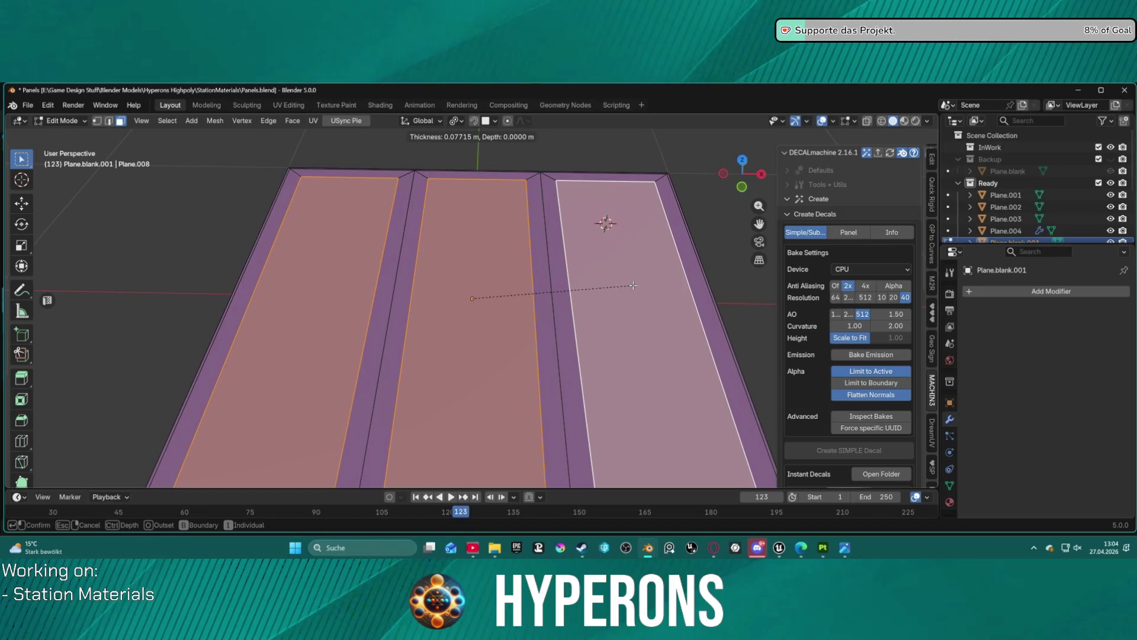
key(Escape)
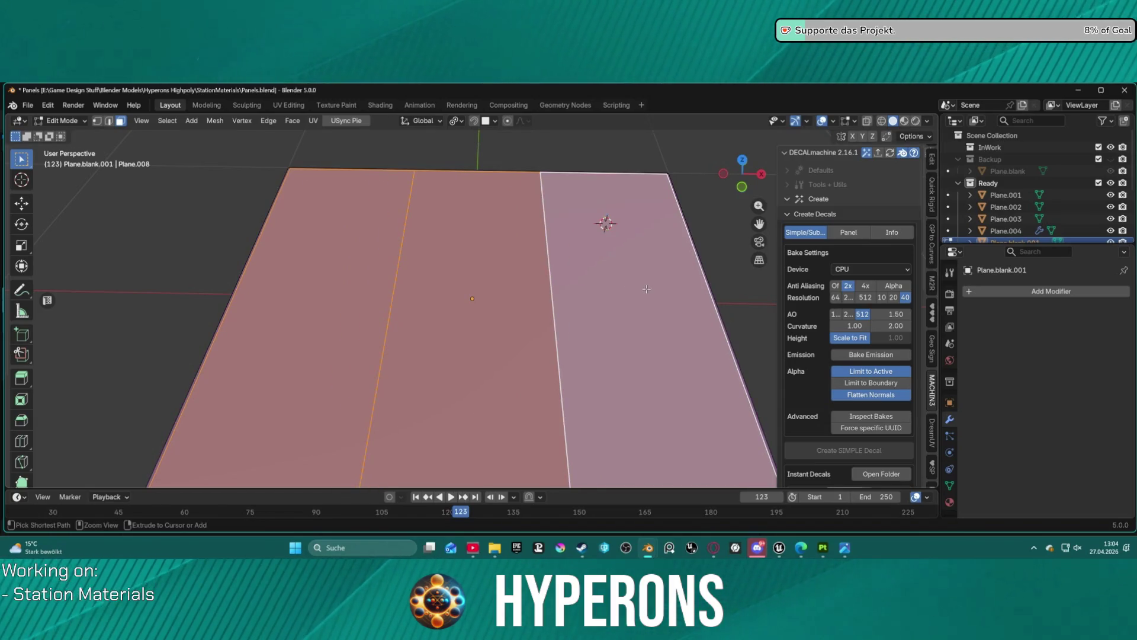
shift+click(646, 289)
key(2)
click(397, 277)
shift+click(539, 272)
key(ctrl+b)
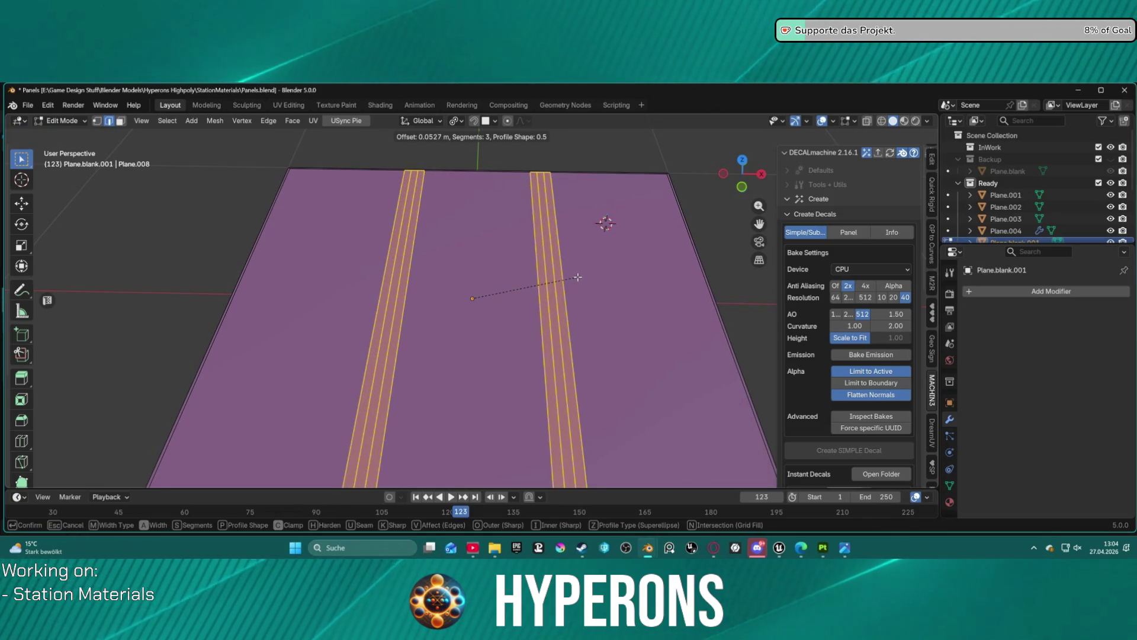
text(.05)
key(Return)
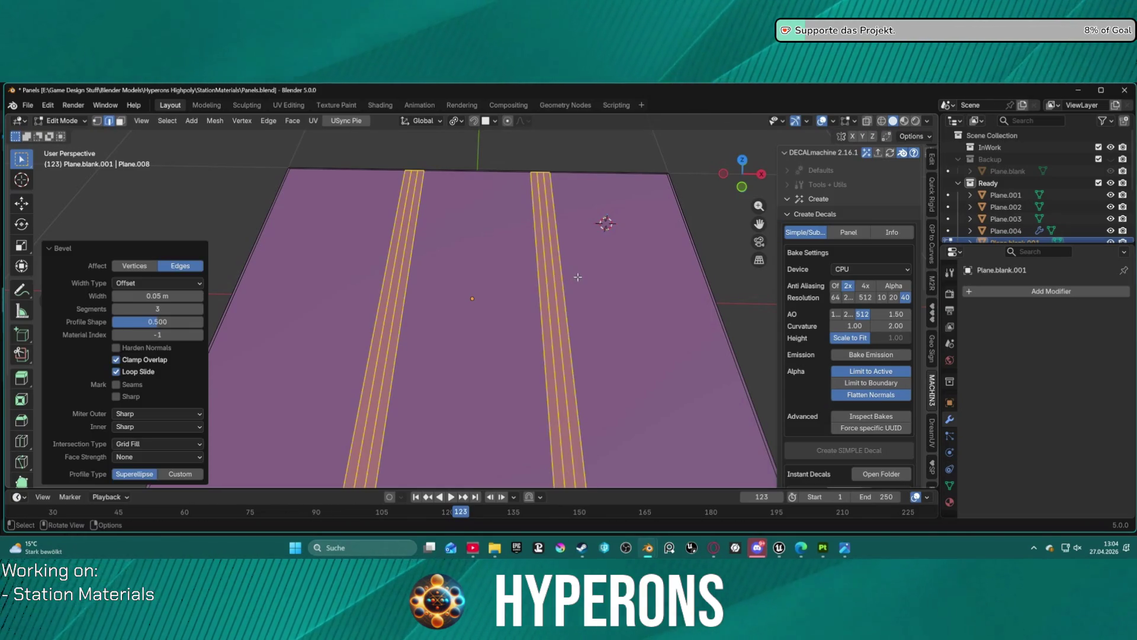
Inset each of the three panels by 0.01585 m to give them thin borders
key(alt+a)
key(3)
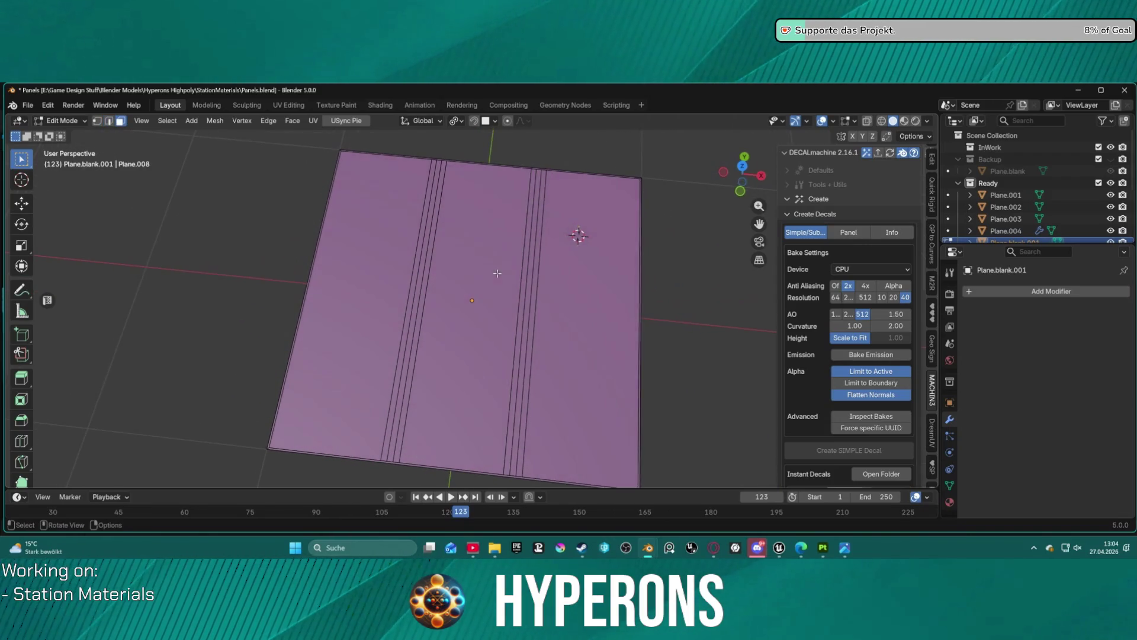
click(408, 271)
shift+click(486, 272)
shift+click(577, 301)
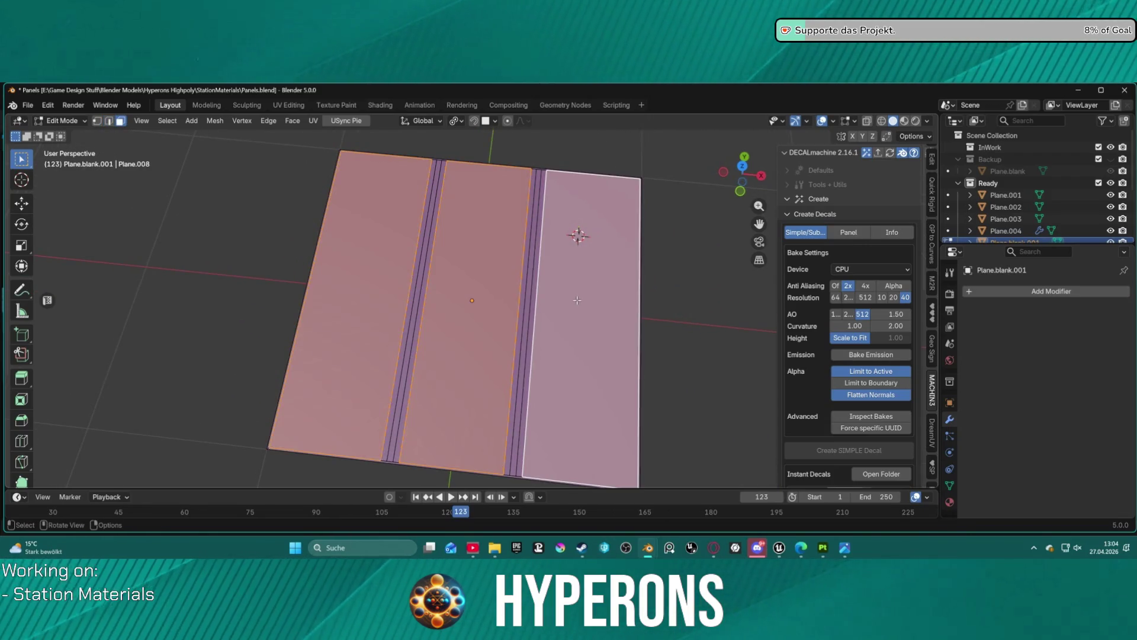
key(i)
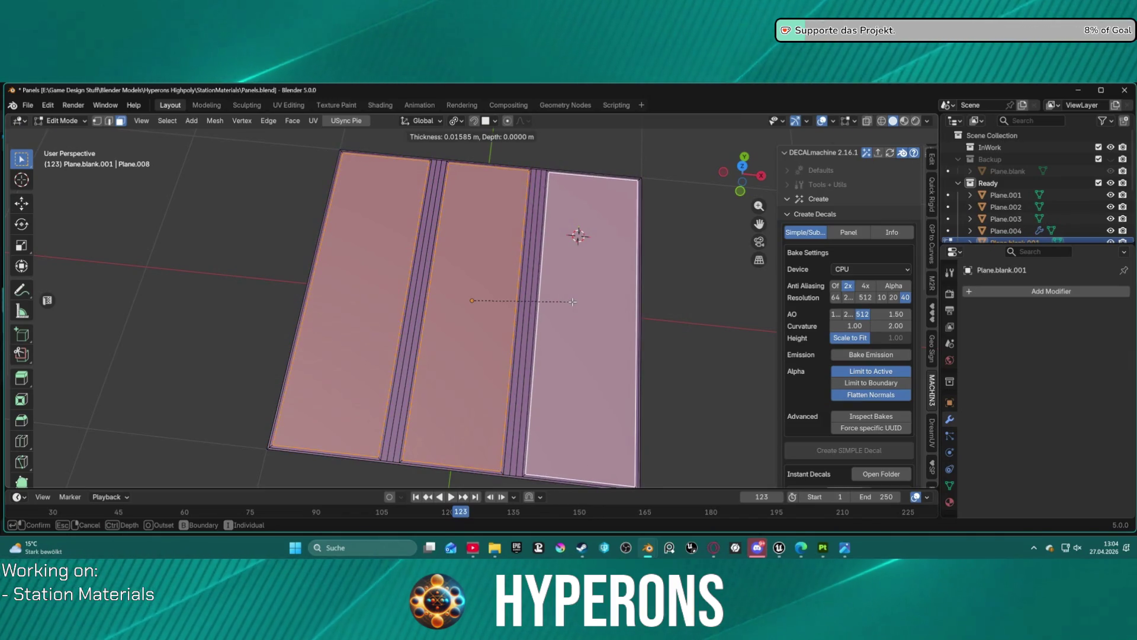
click(572, 302)
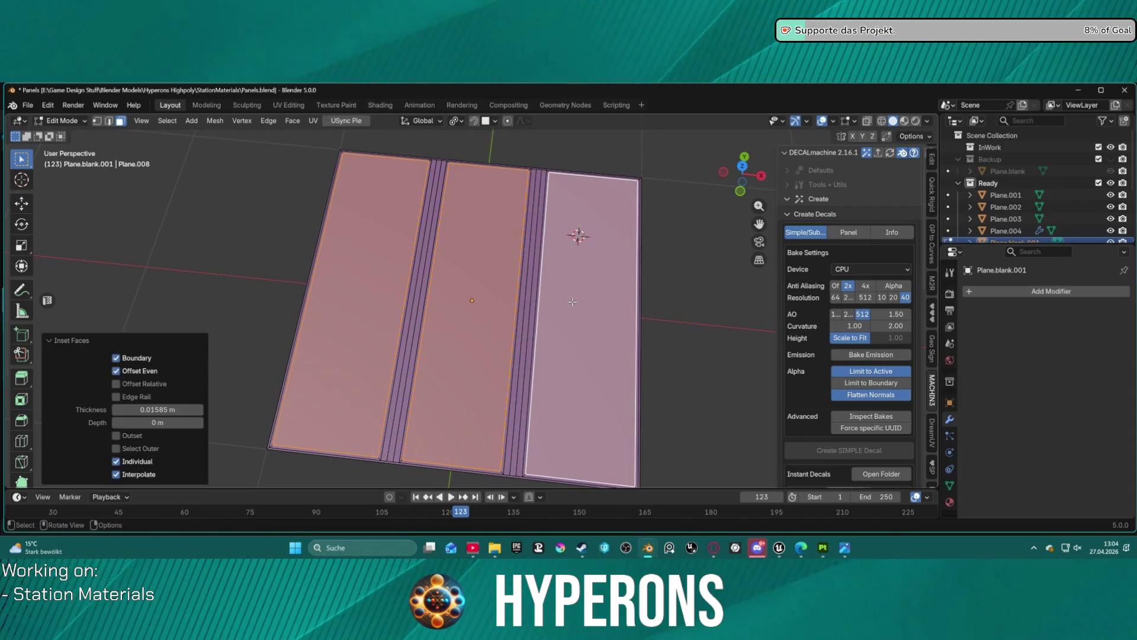
mouse_move(479, 355)
mouse_down()
mouse_move(504, 262)
mouse_move(498, 278)
mouse_up()
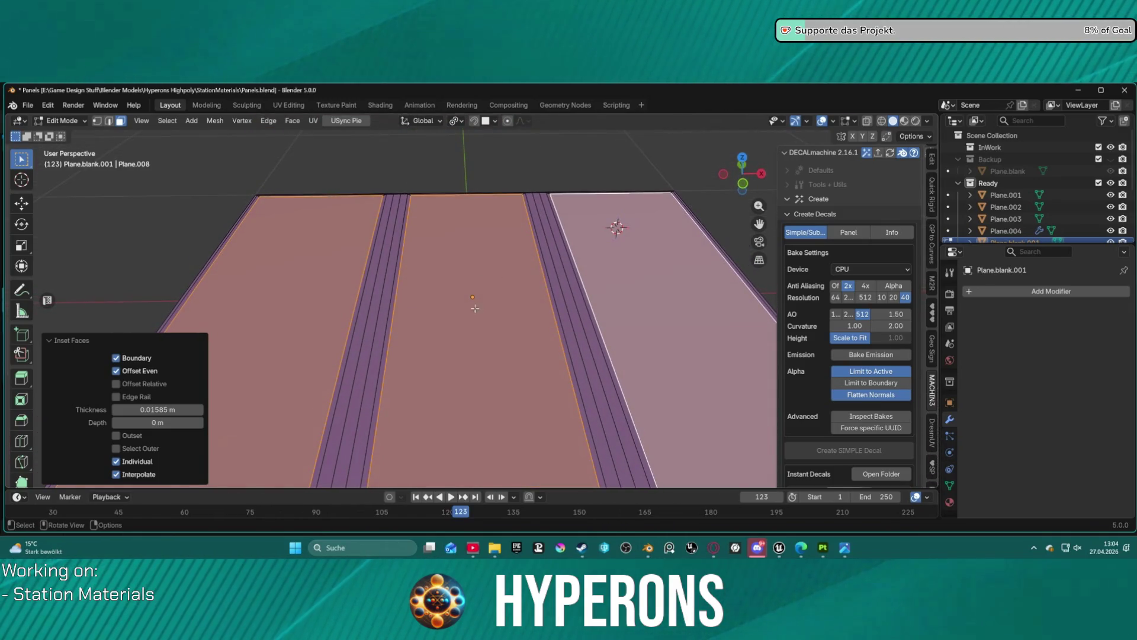
Select the three panel faces and scale them down to about 0.92
click(517, 281)
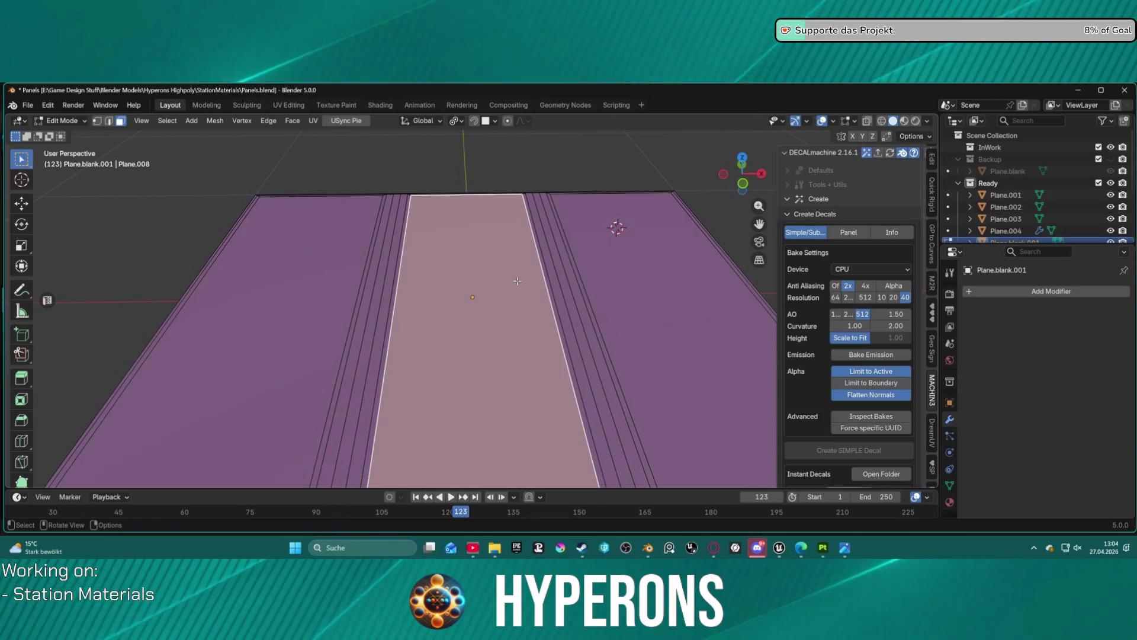
shift+click(334, 271)
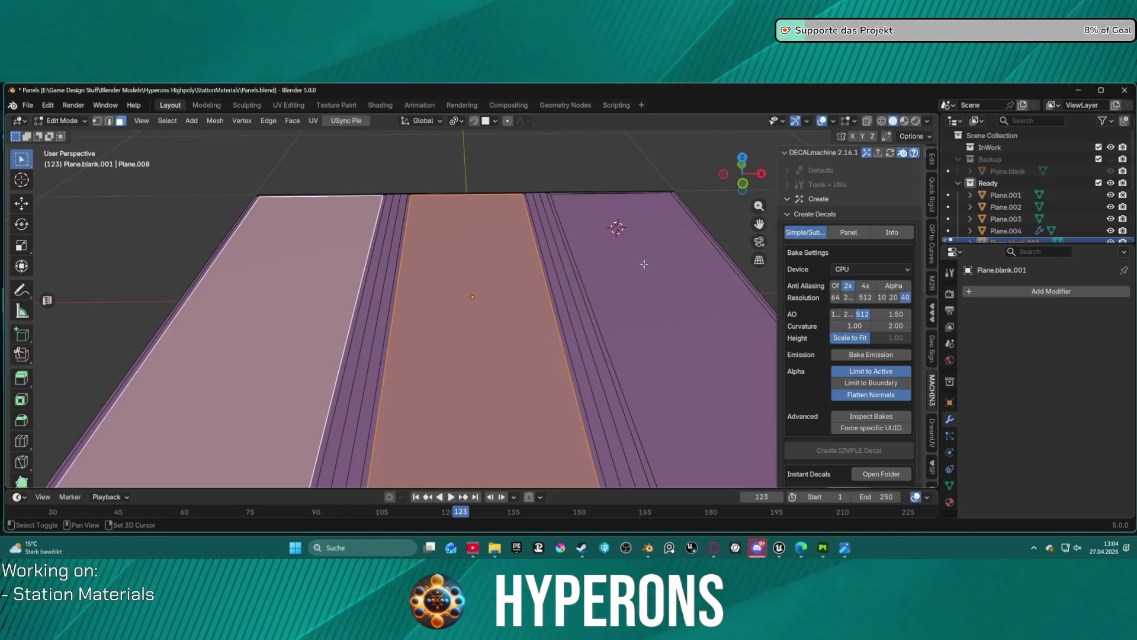
shift+click(642, 261)
key(s)
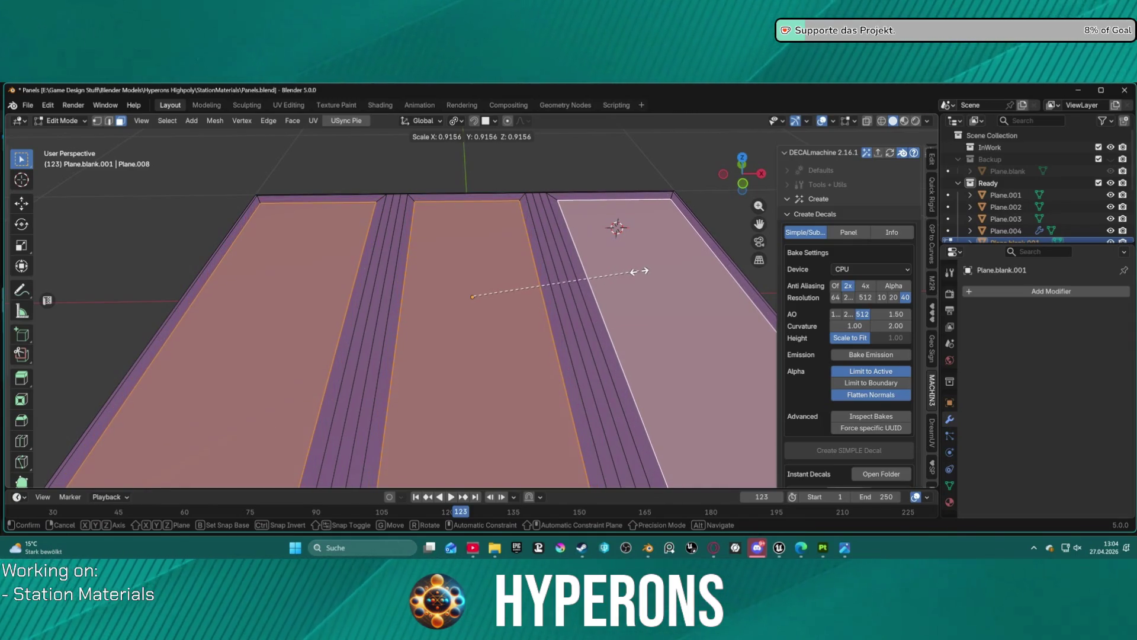
click(637, 271)
Inset the three panels again with depth: 0.009117 m thick, 0.006656 m deep
click(670, 284)
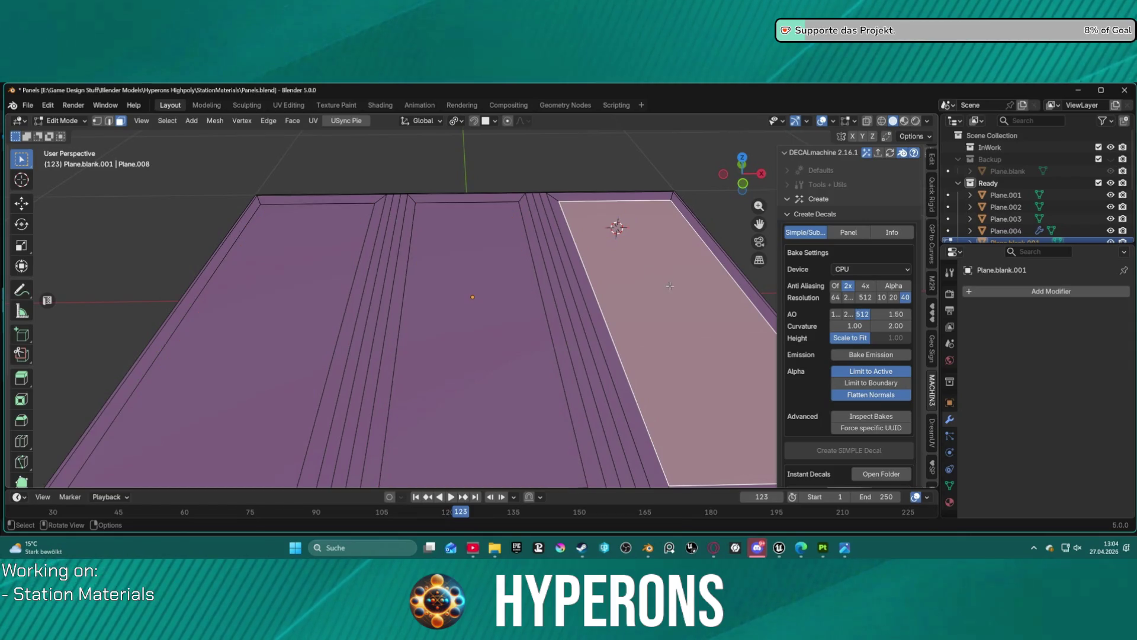
click(481, 302)
shift+click(249, 332)
shift+click(602, 302)
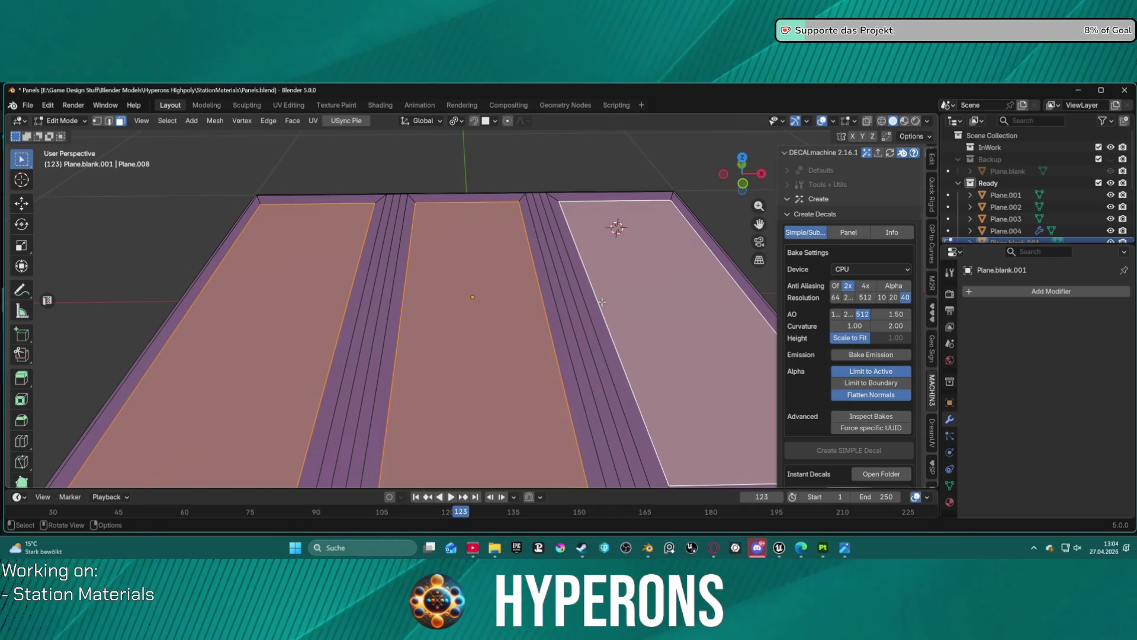
key(i)
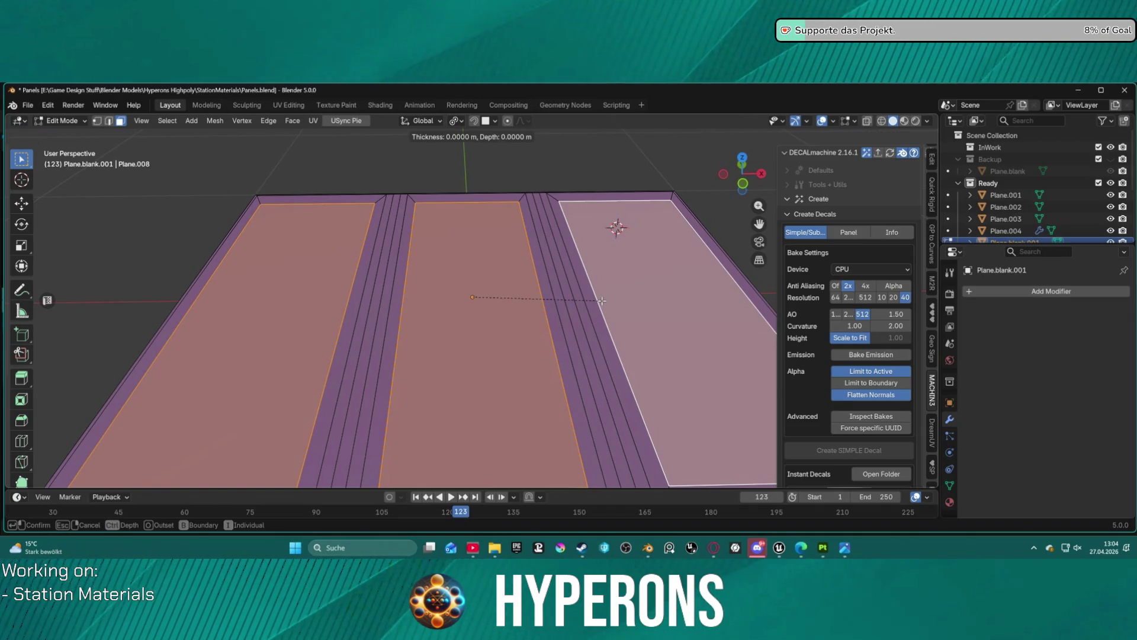
key(ctrl)
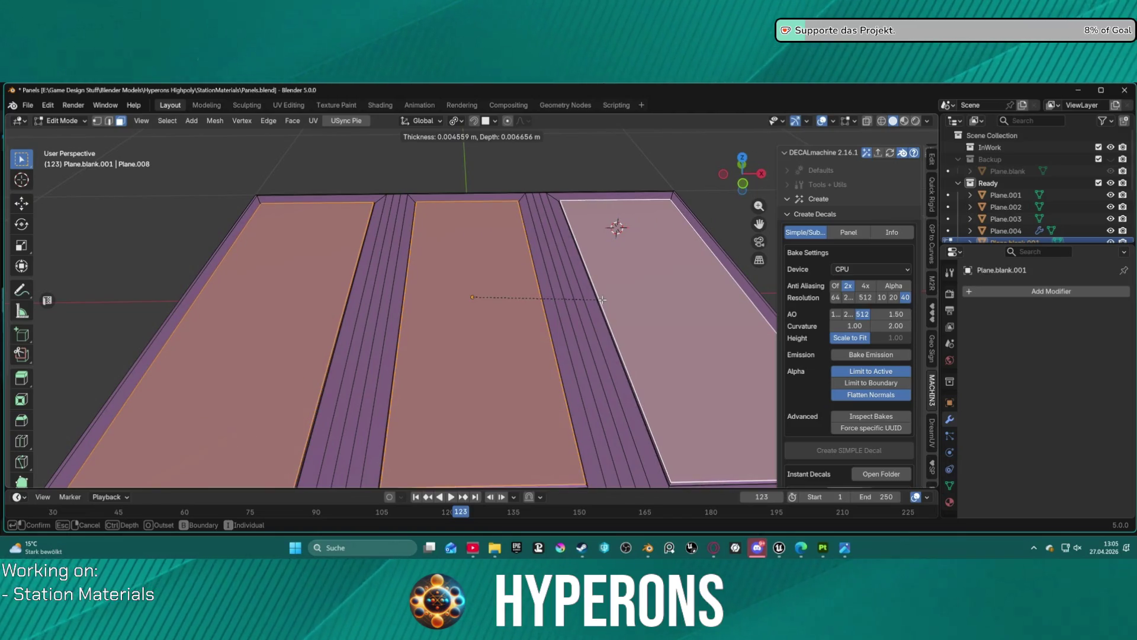
click(602, 299)
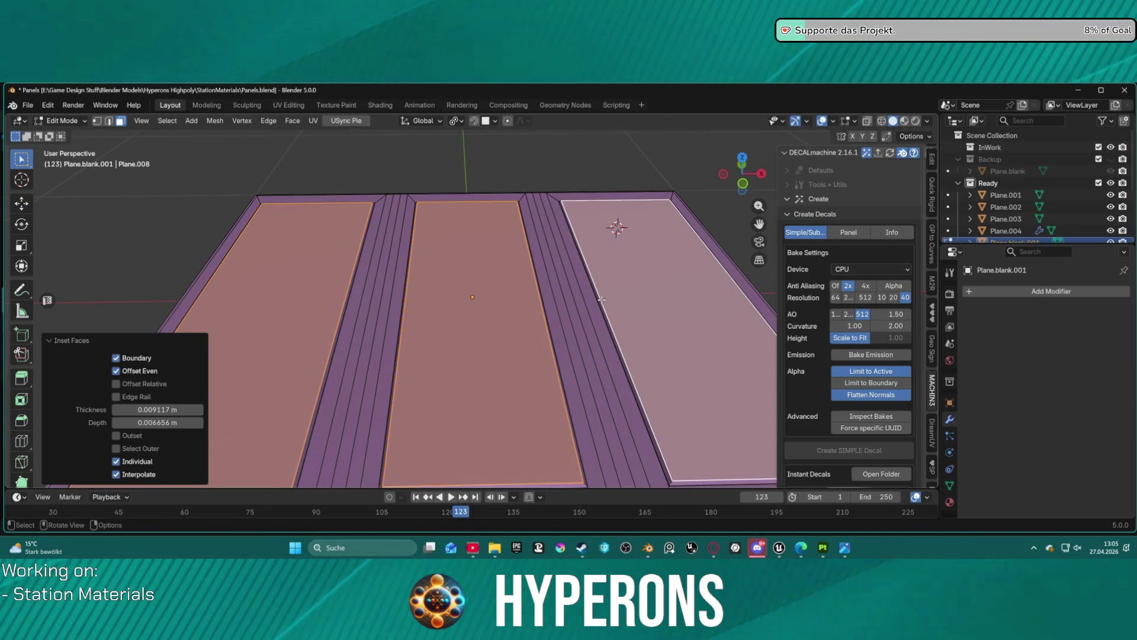
Clear the selection and select the two thin groove strips beside the right panel
key(alt+a)
click(575, 280)
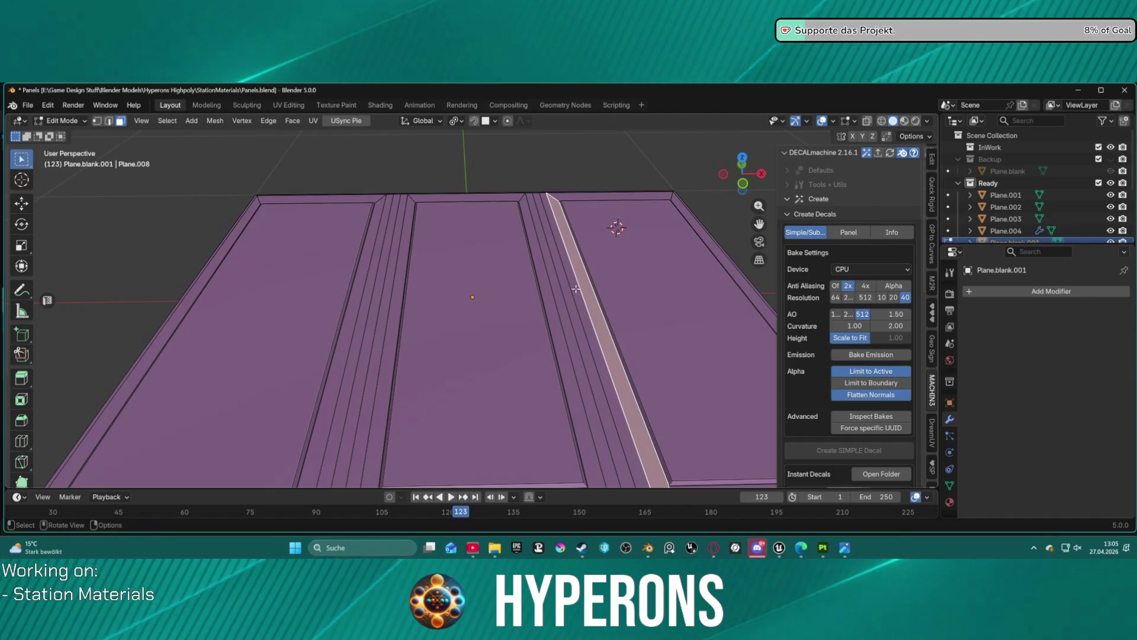
click(553, 265)
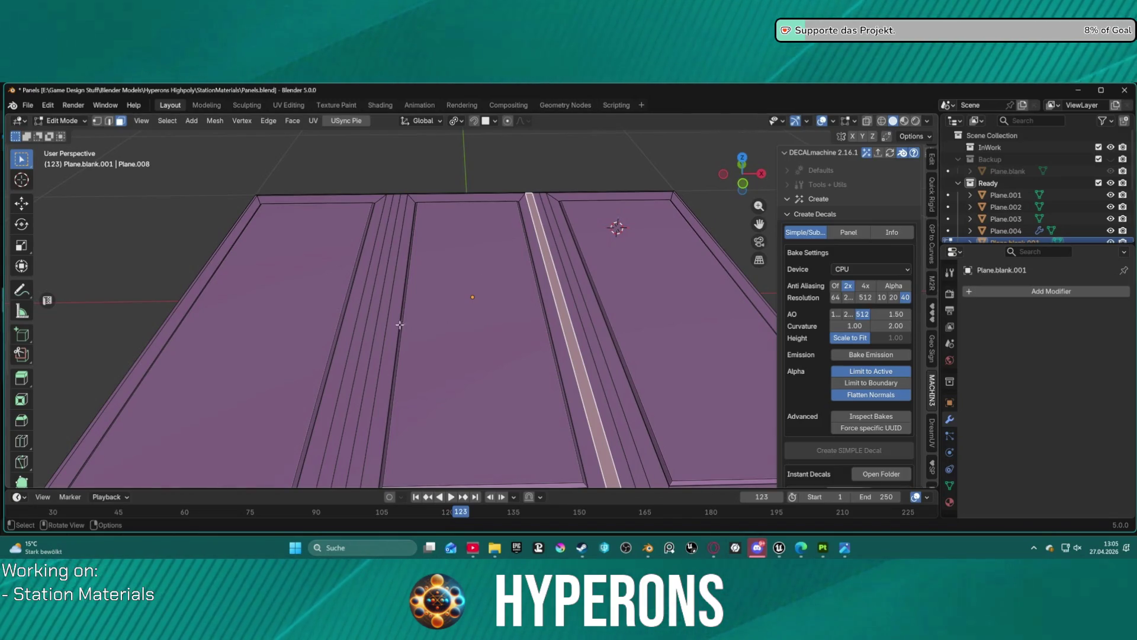
Add the remaining left and right groove strips to the selection
shift+click(391, 260)
shift+click(399, 258)
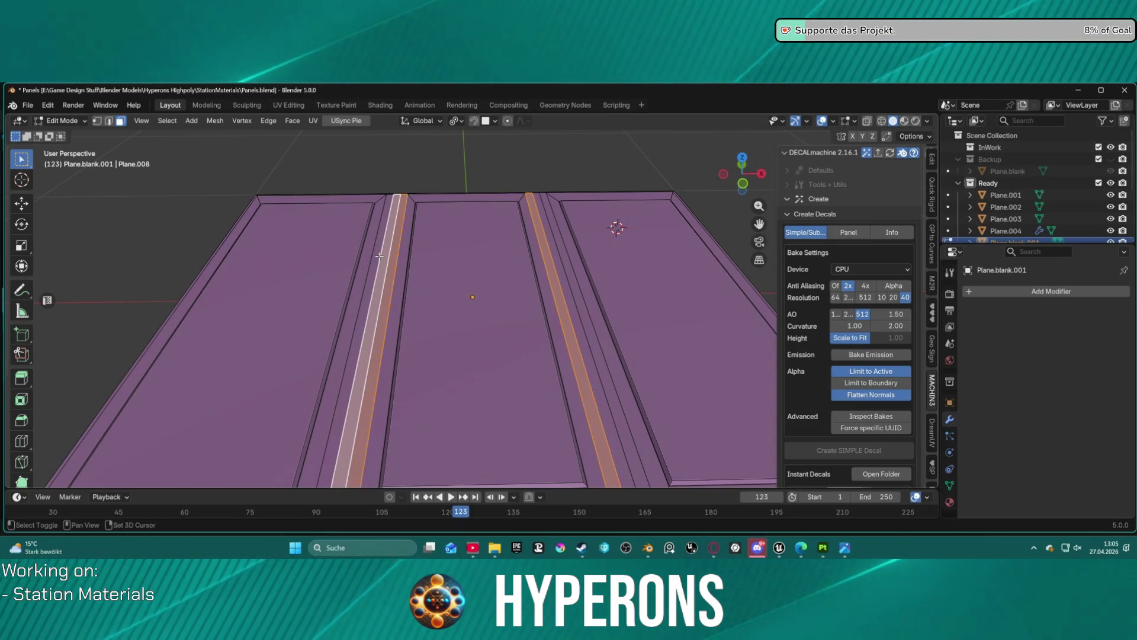
shift+click(384, 258)
shift+click(555, 255)
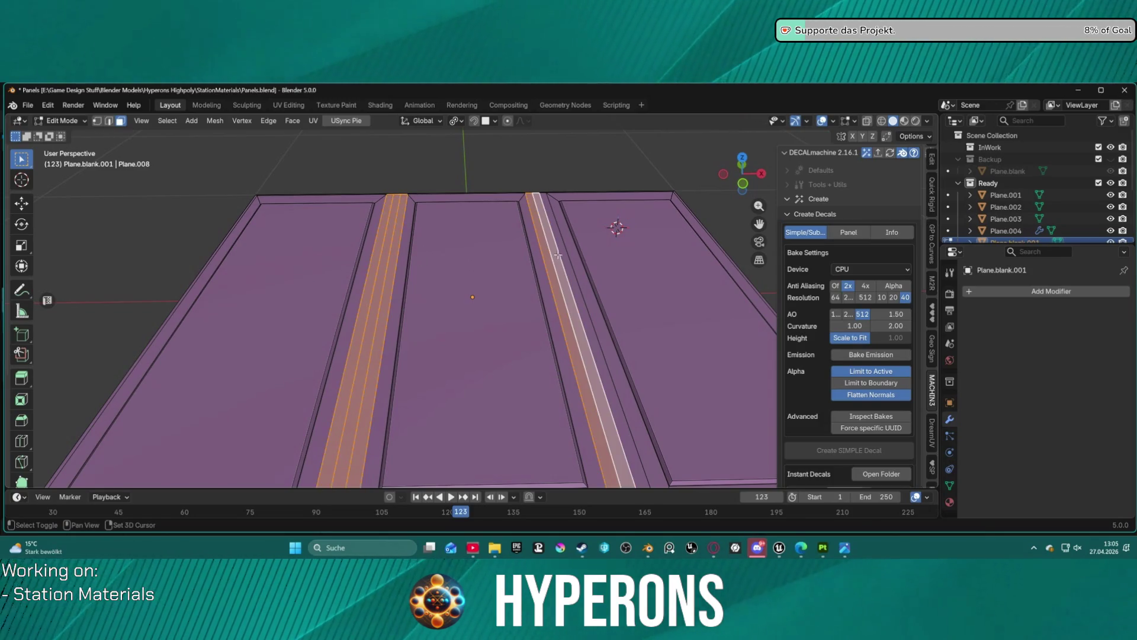
shift+click(569, 238)
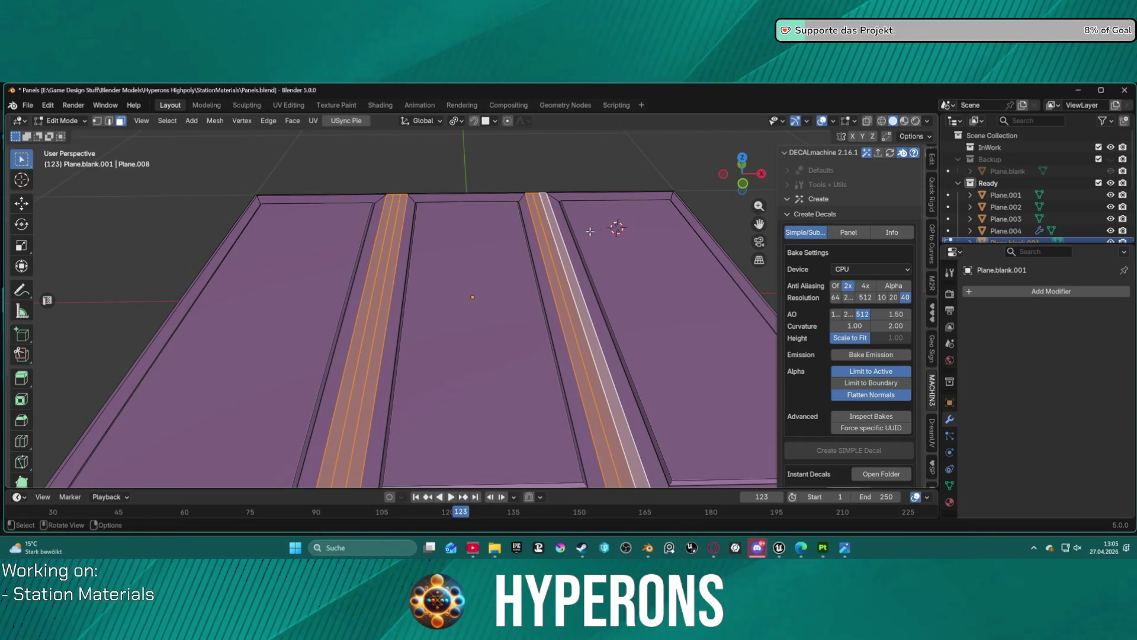
Extrude the selected groove strips inward by about 0.025 m
key(ctrl+f)
mouse_move(544, 193)
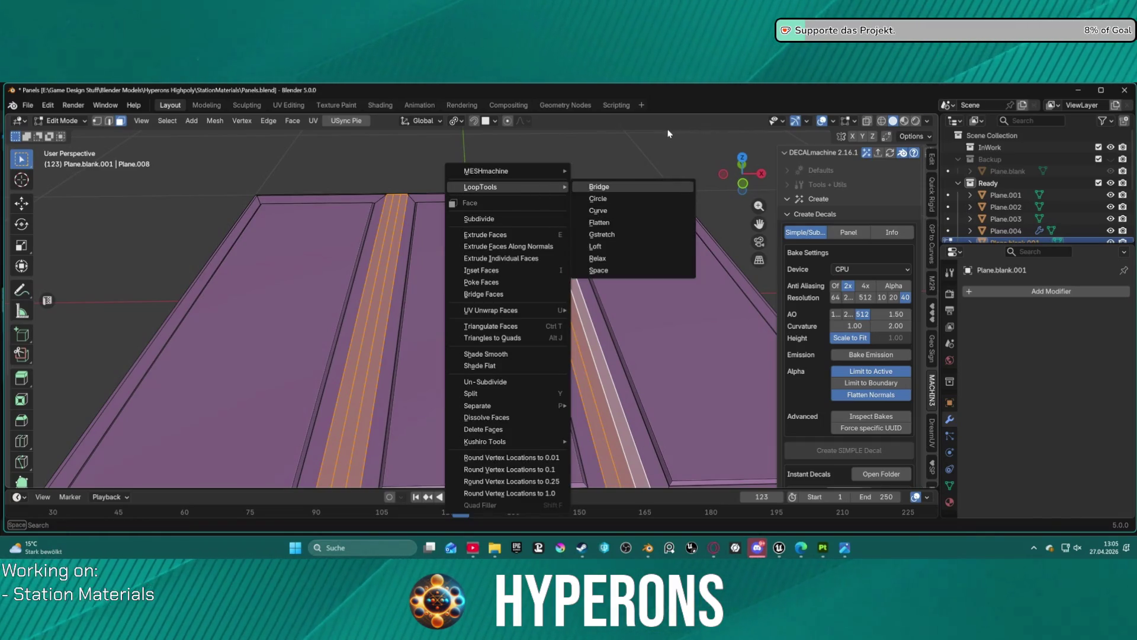
key(alt+e)
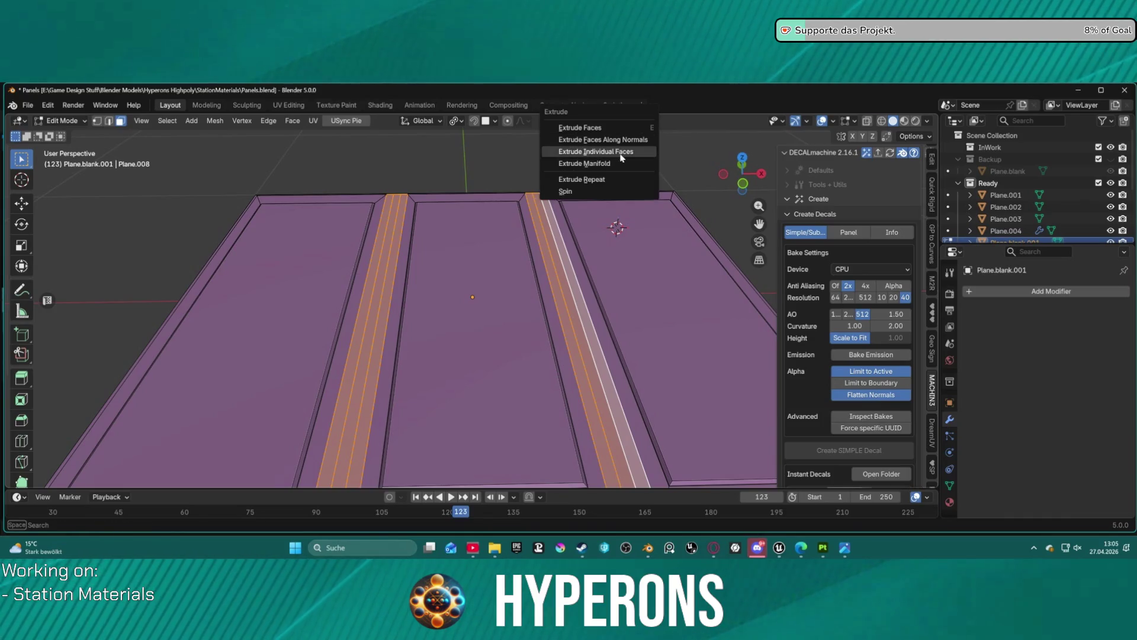
click(624, 164)
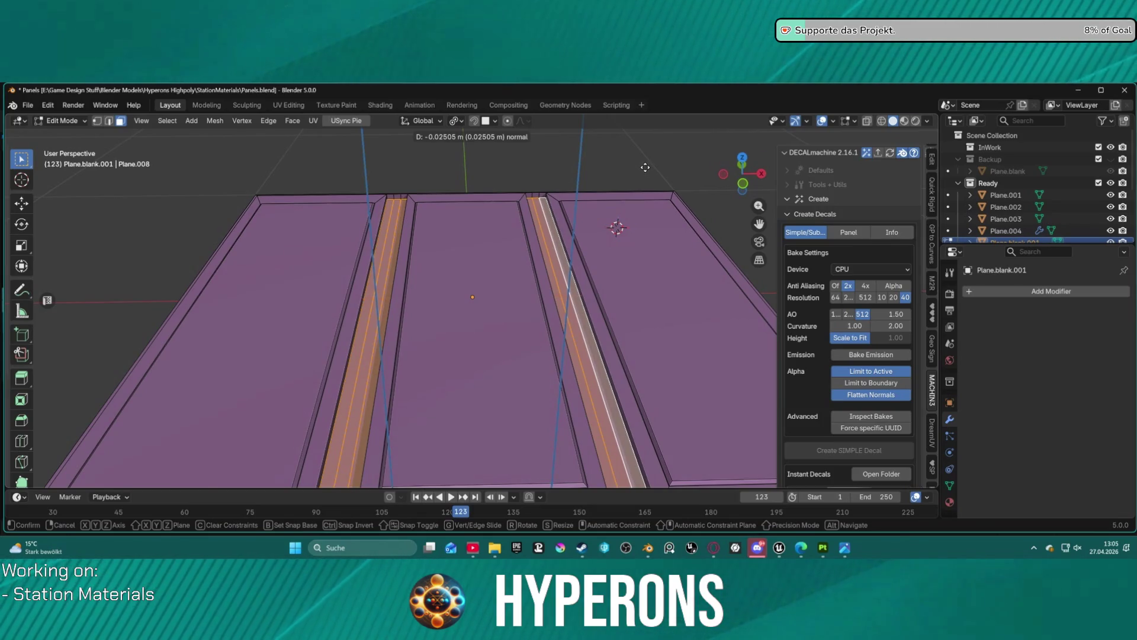
click(645, 168)
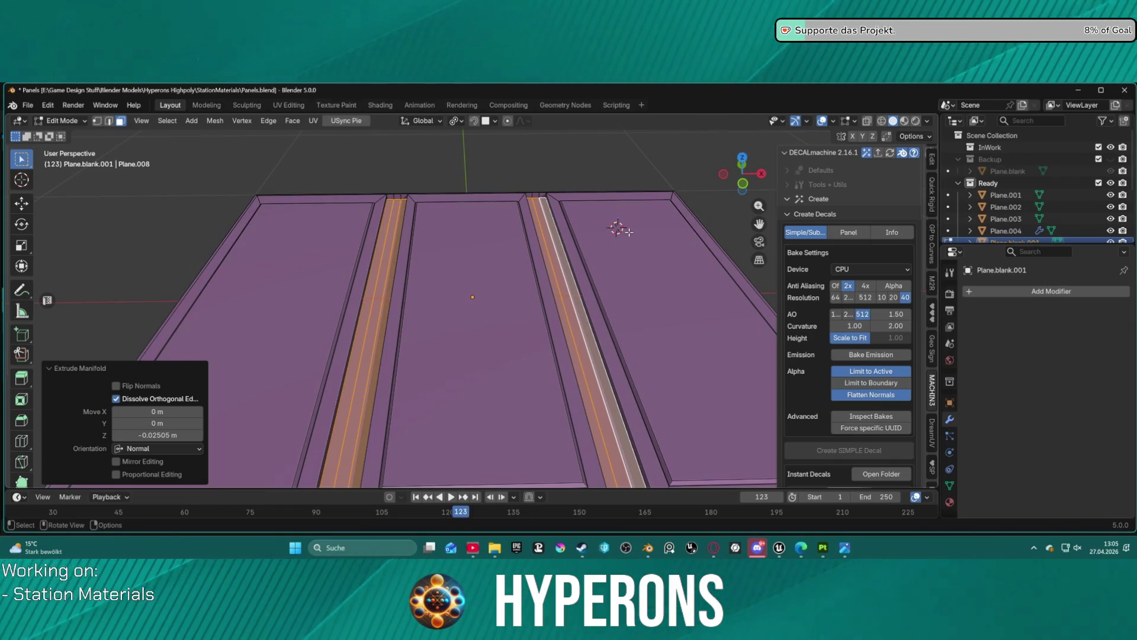
Inset the groove strips individually with a depth of about -0.032 m
click(555, 246)
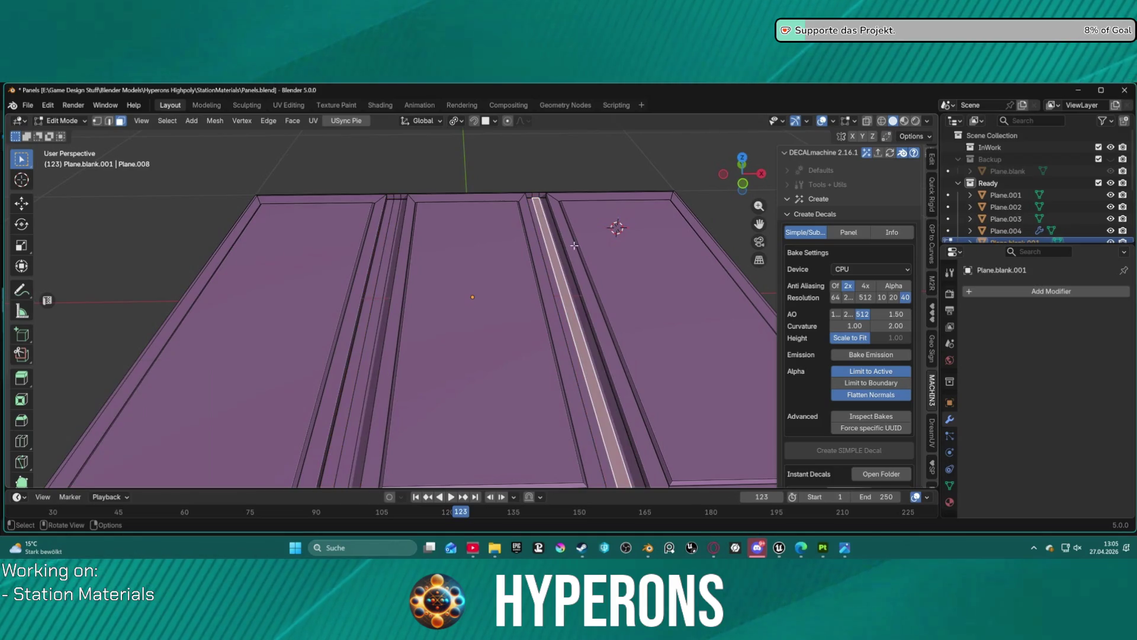
key(i)
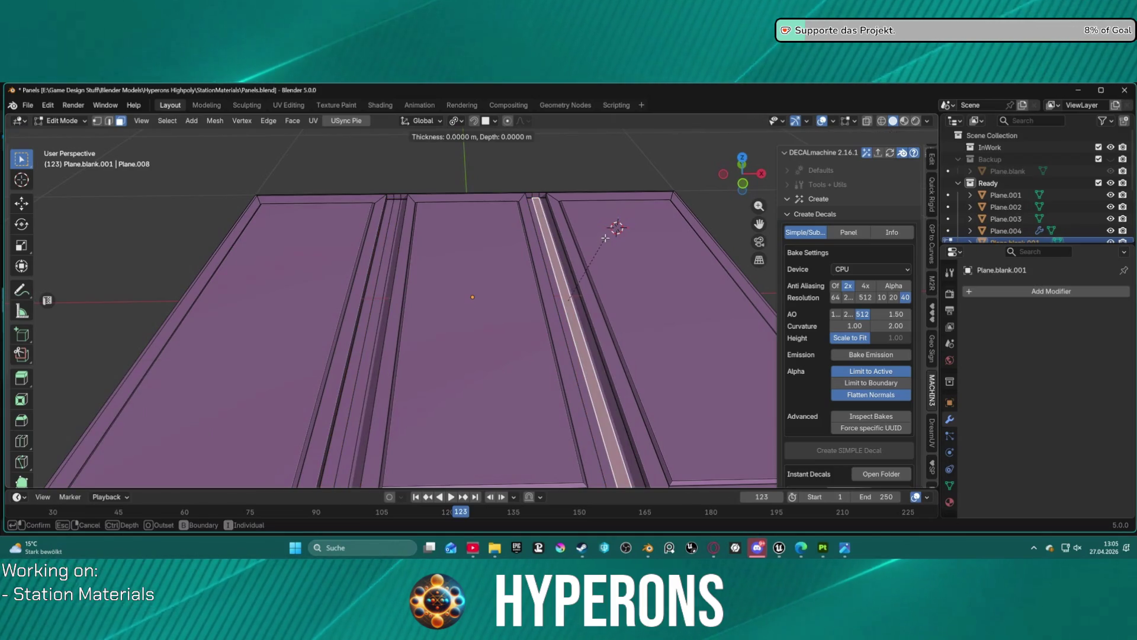
key(Escape)
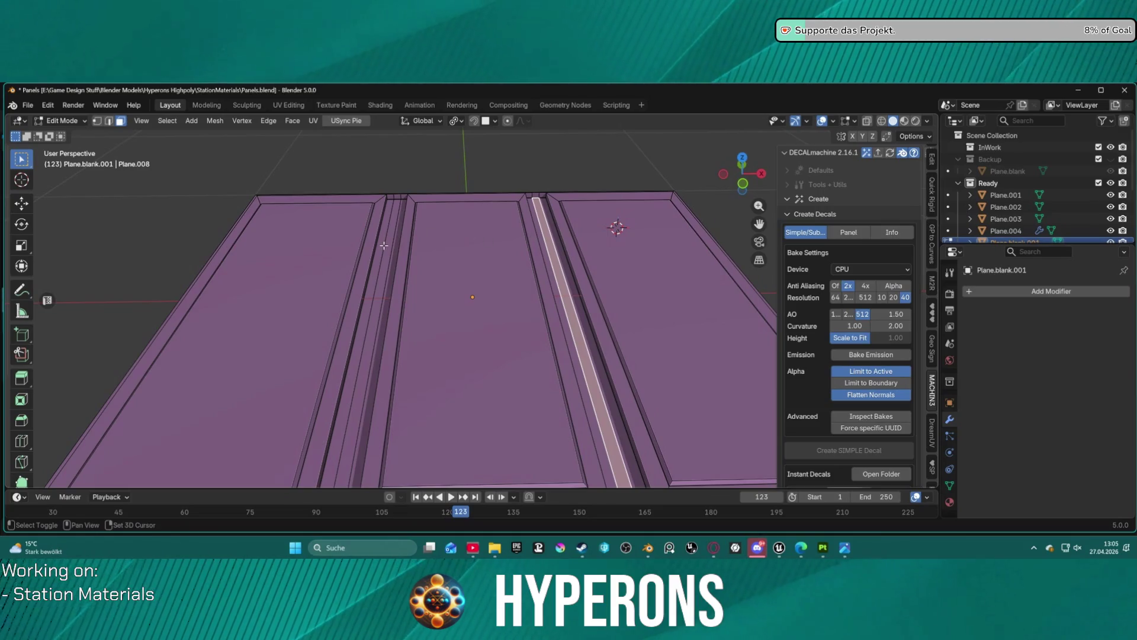
key(ctrl+shift+m)
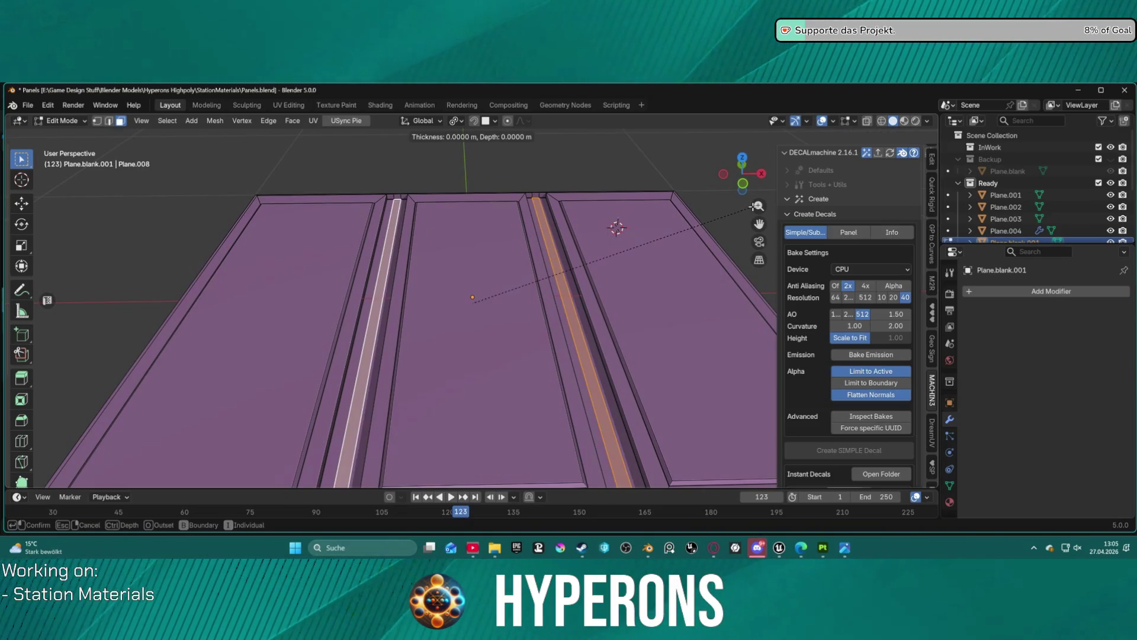
key(i)
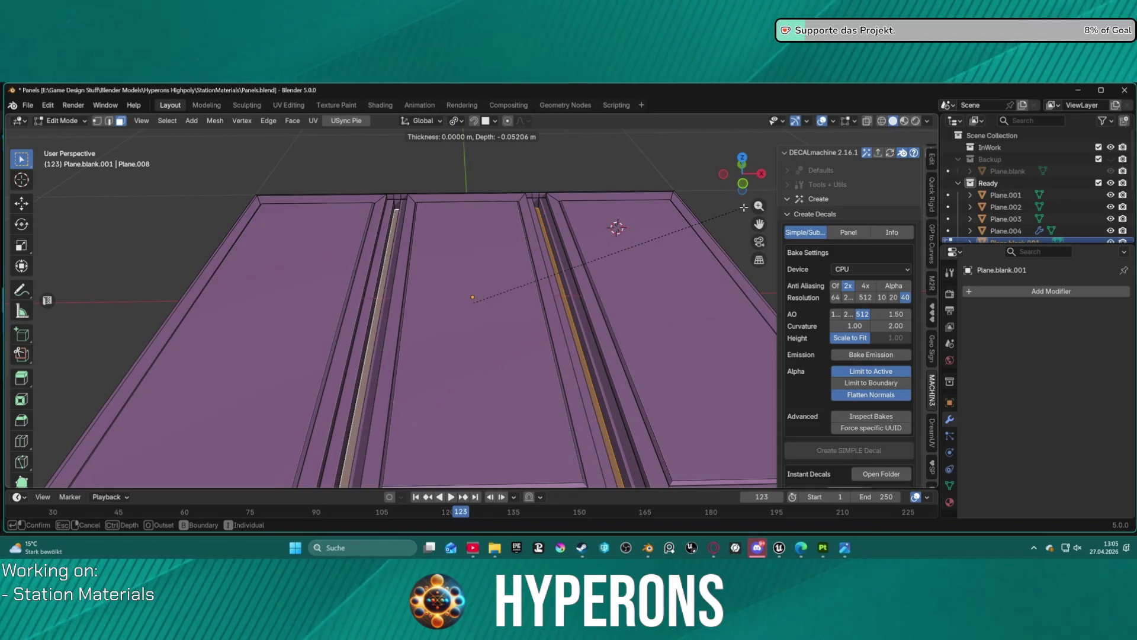
key(Escape)
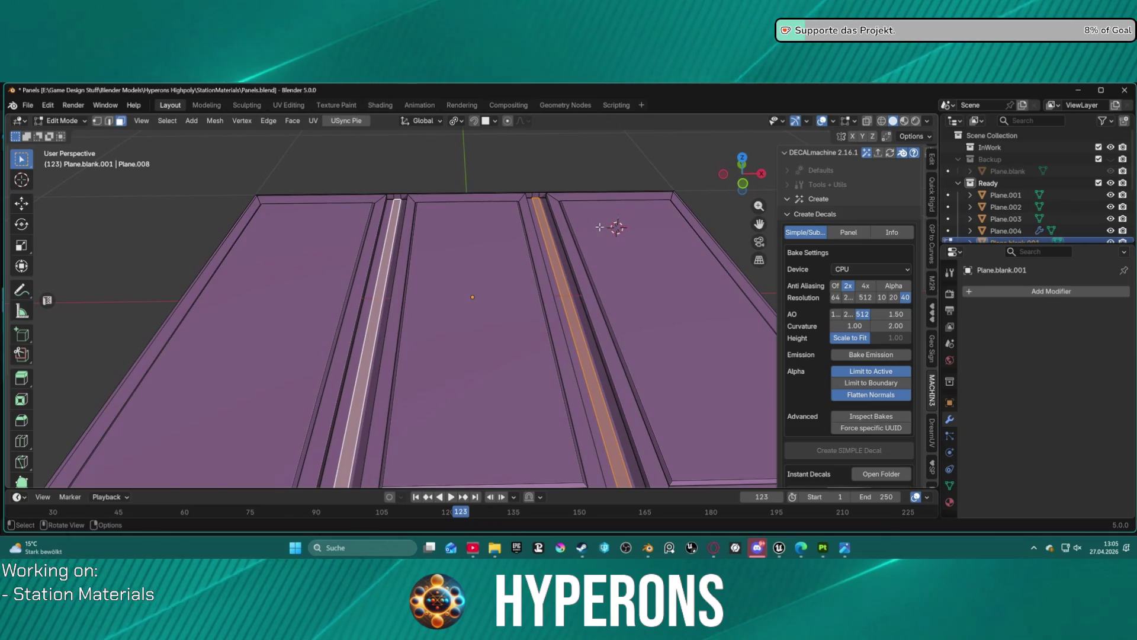
key(i)
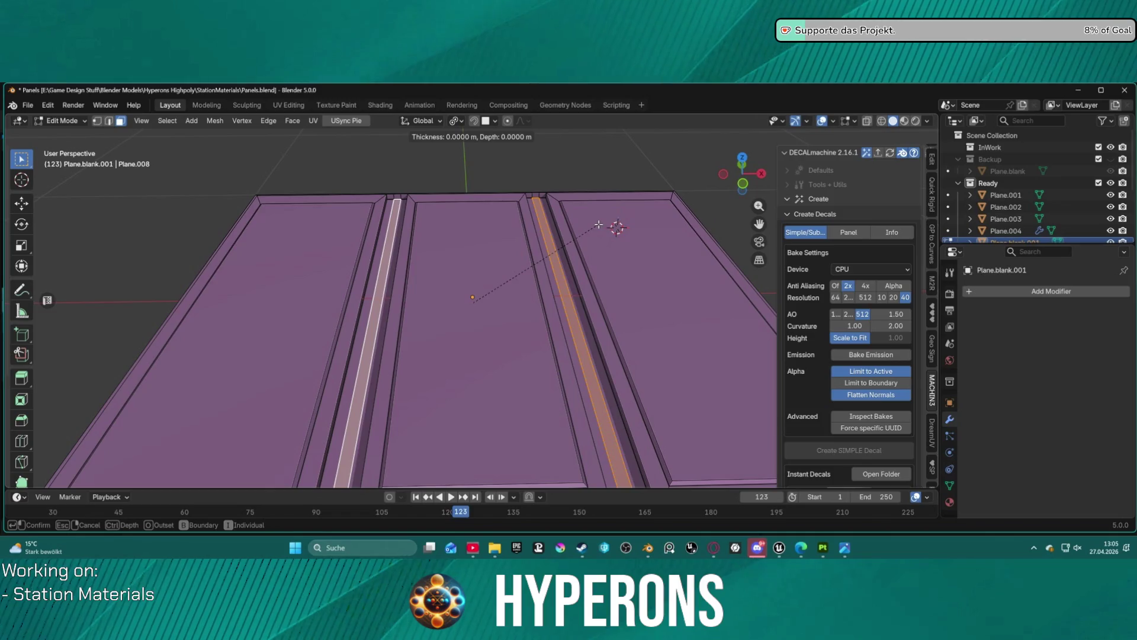
key(ctrl)
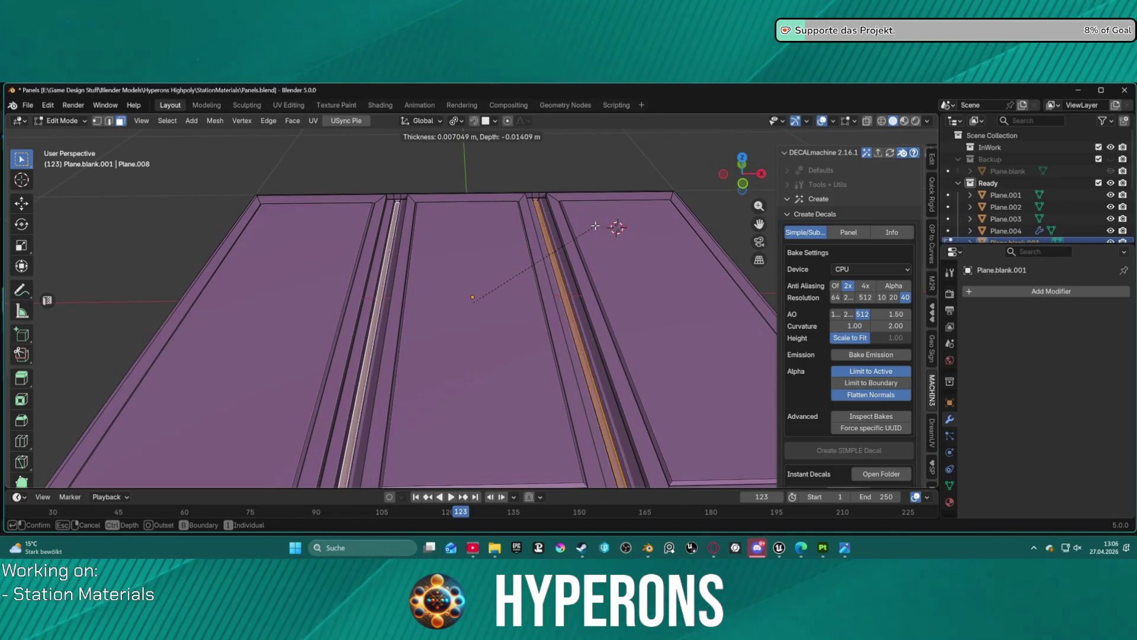
click(593, 226)
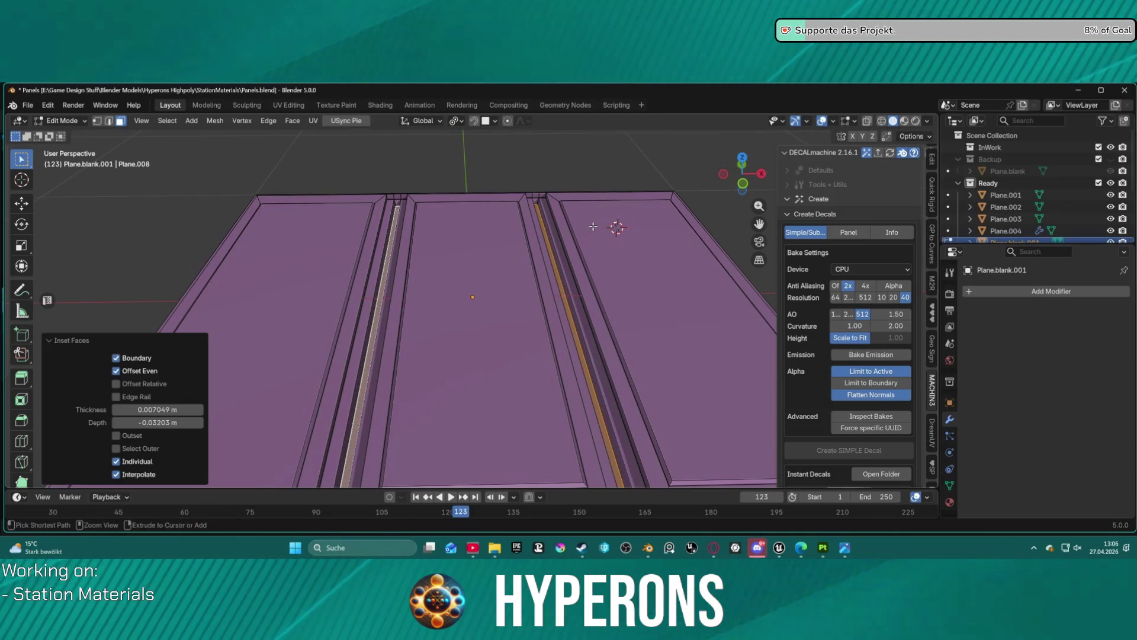
click(599, 222)
mouse_move(614, 223)
mouse_down()
mouse_move(329, 244)
mouse_move(322, 196)
mouse_move(321, 208)
mouse_up()
In edge mode, select inner edges of both grooves and lower them along Z
key(2)
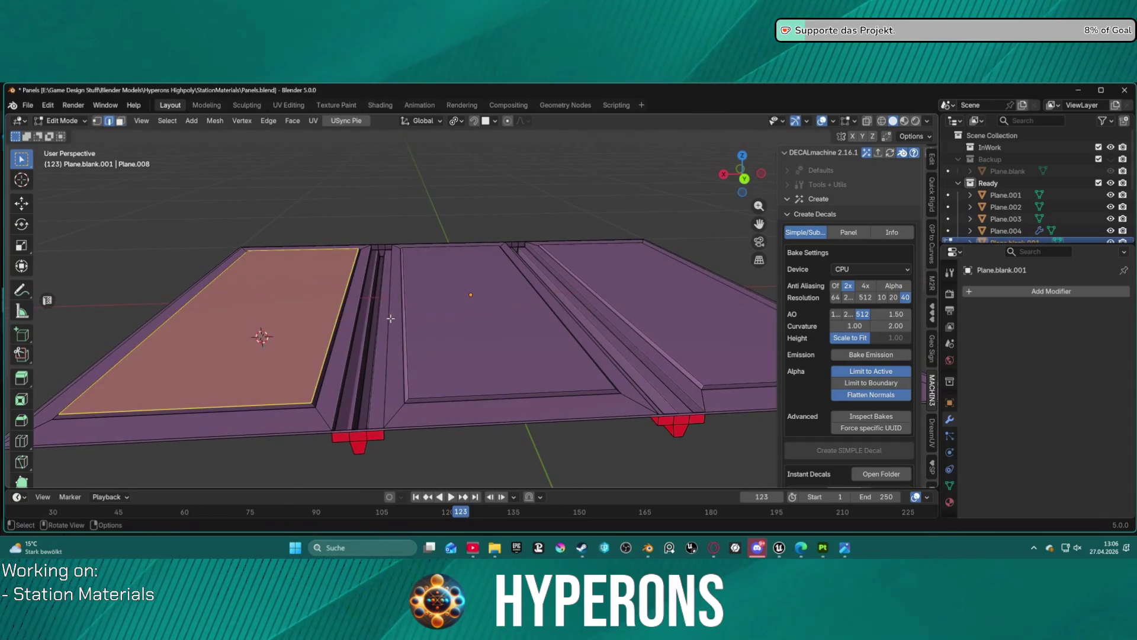
click(380, 327)
click(363, 345)
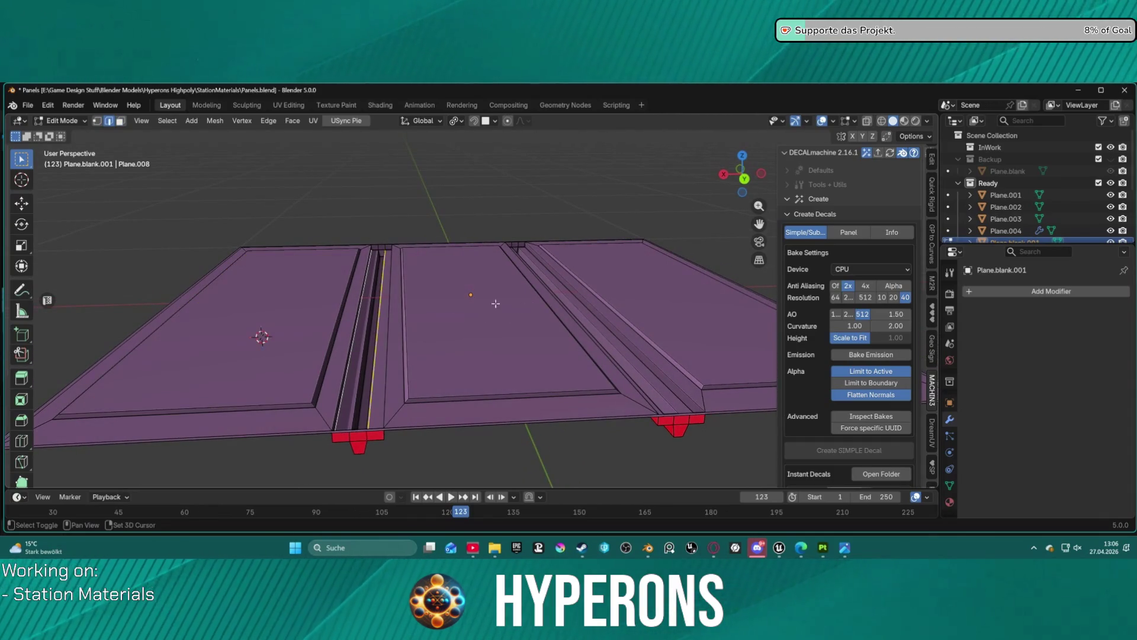
click(364, 288)
click(370, 286)
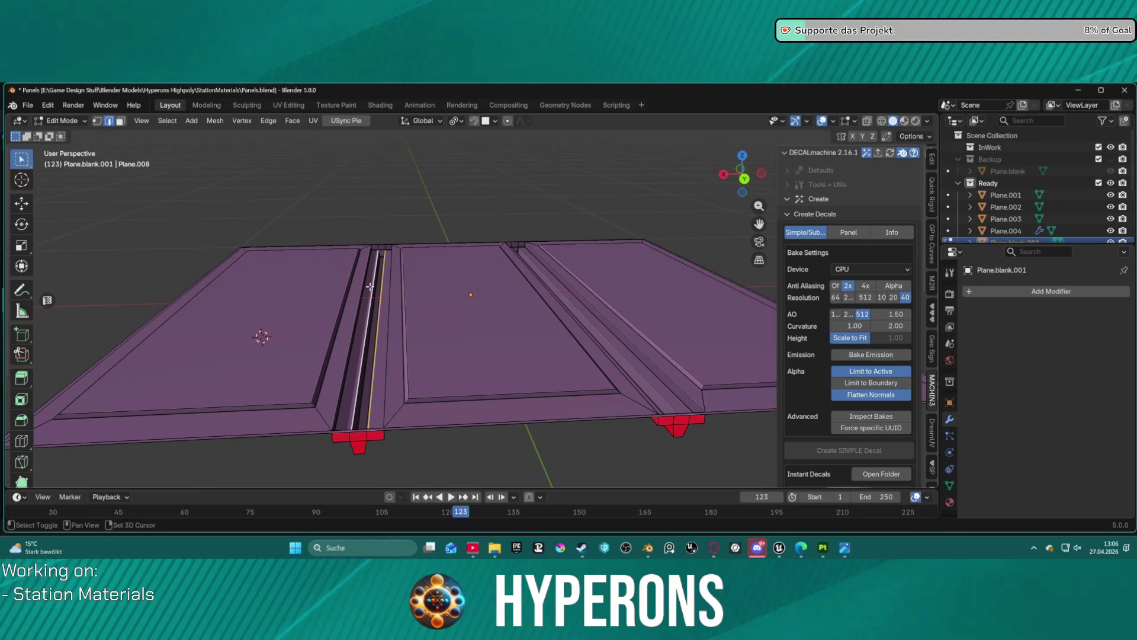
shift+click(671, 360)
drag(671, 360, 555, 389)
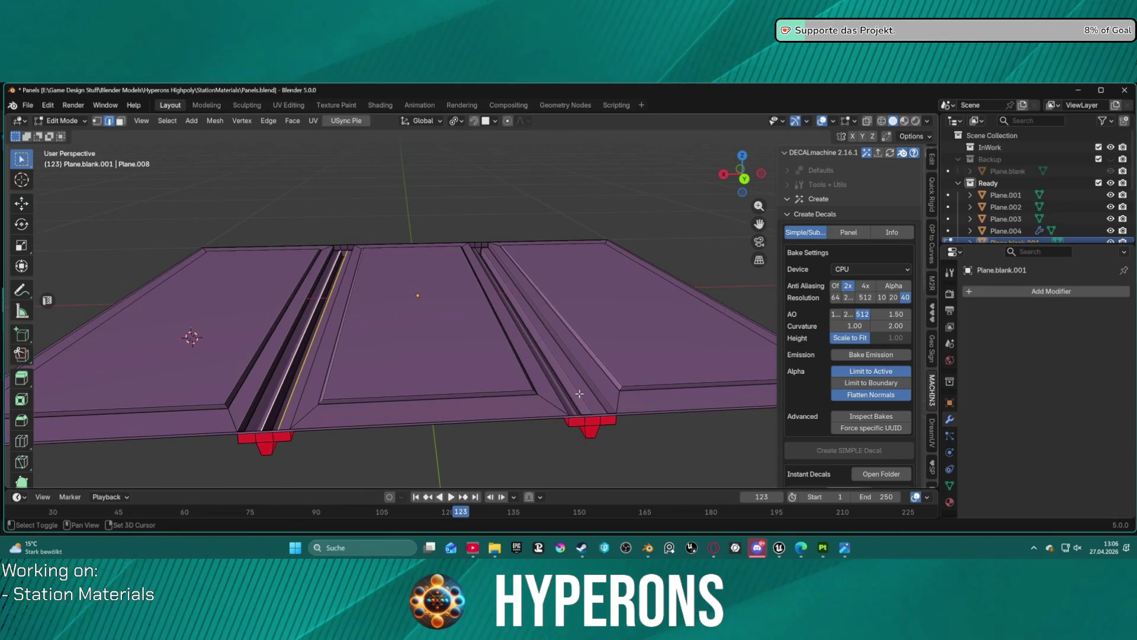
shift+click(556, 388)
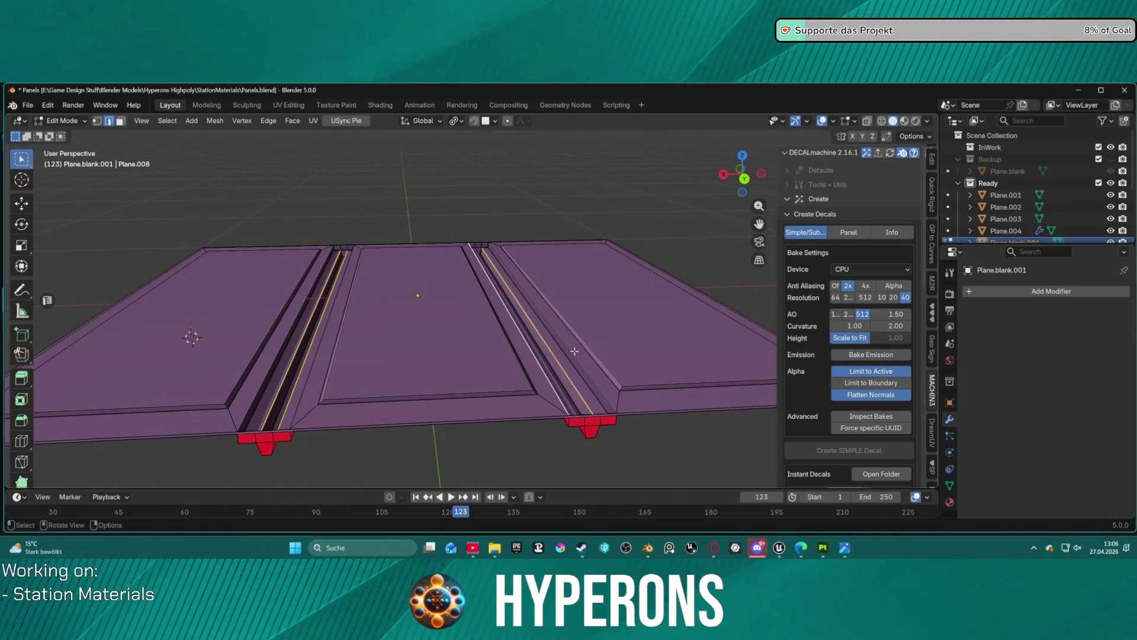
key(g)
key(z)
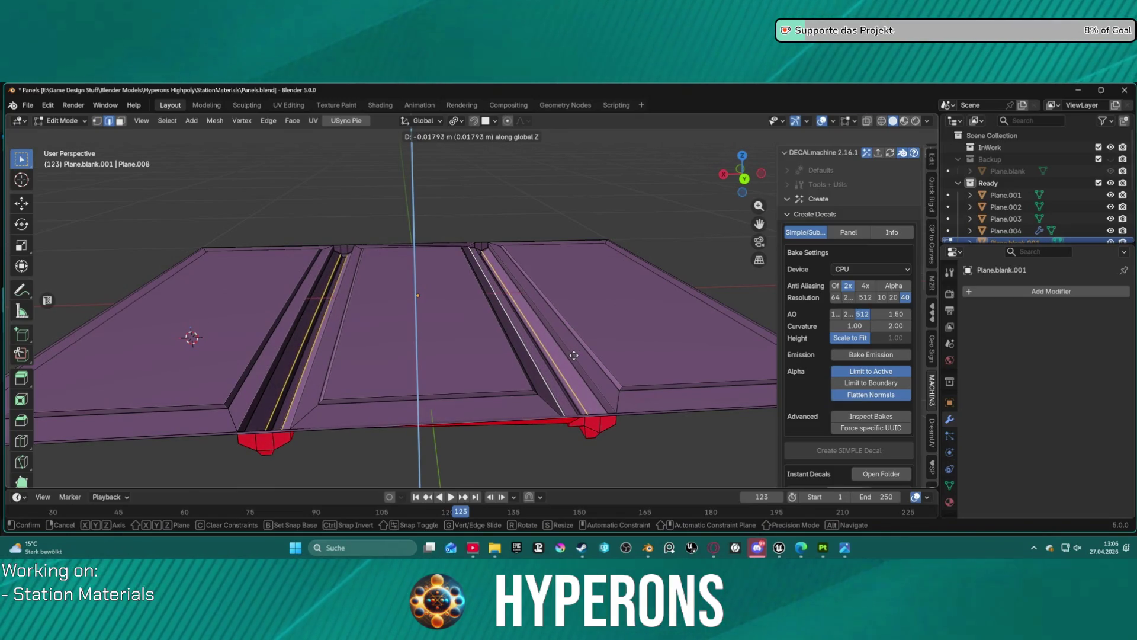
click(574, 355)
Lower two more parallel groove edges straight down along Z
scroll(569, 332, up, 6)
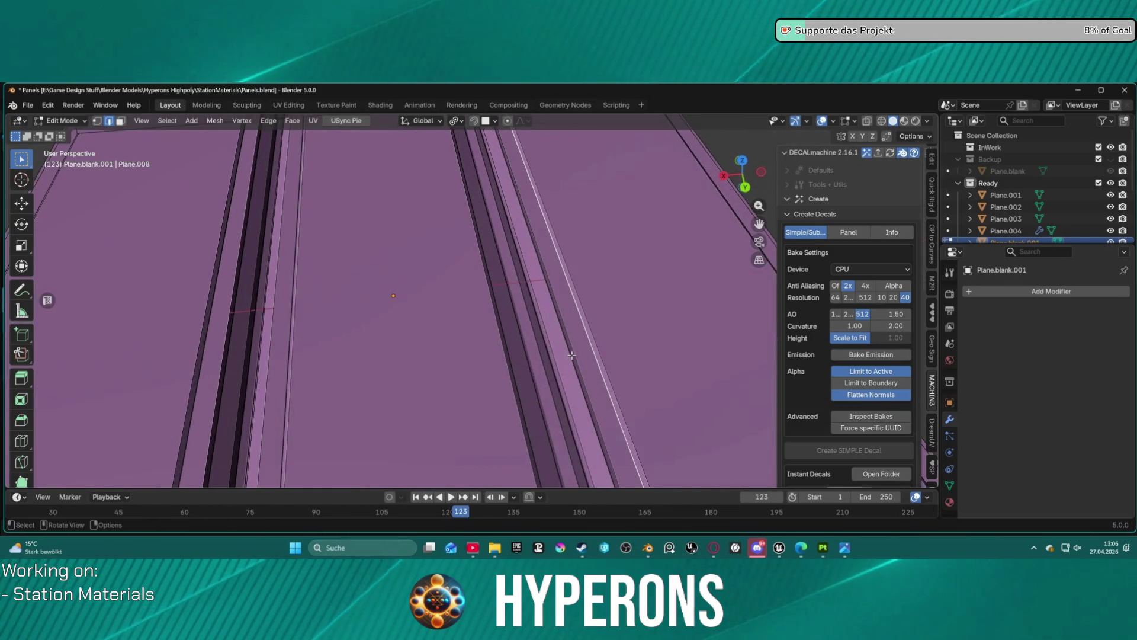
scroll(562, 320, down, 5)
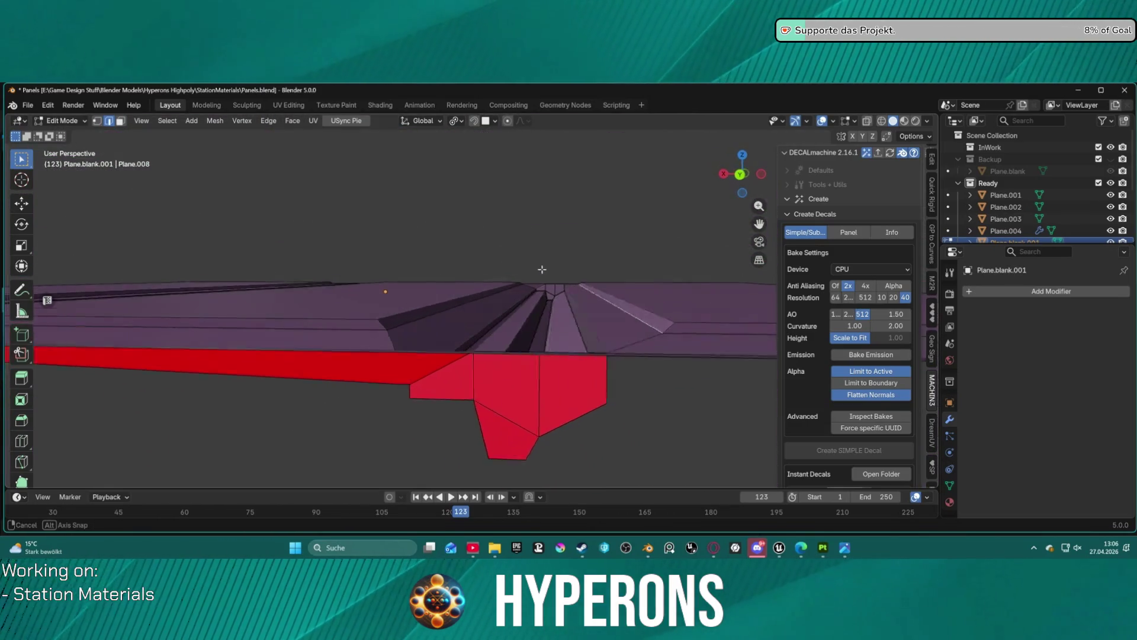
drag(538, 274, 537, 278)
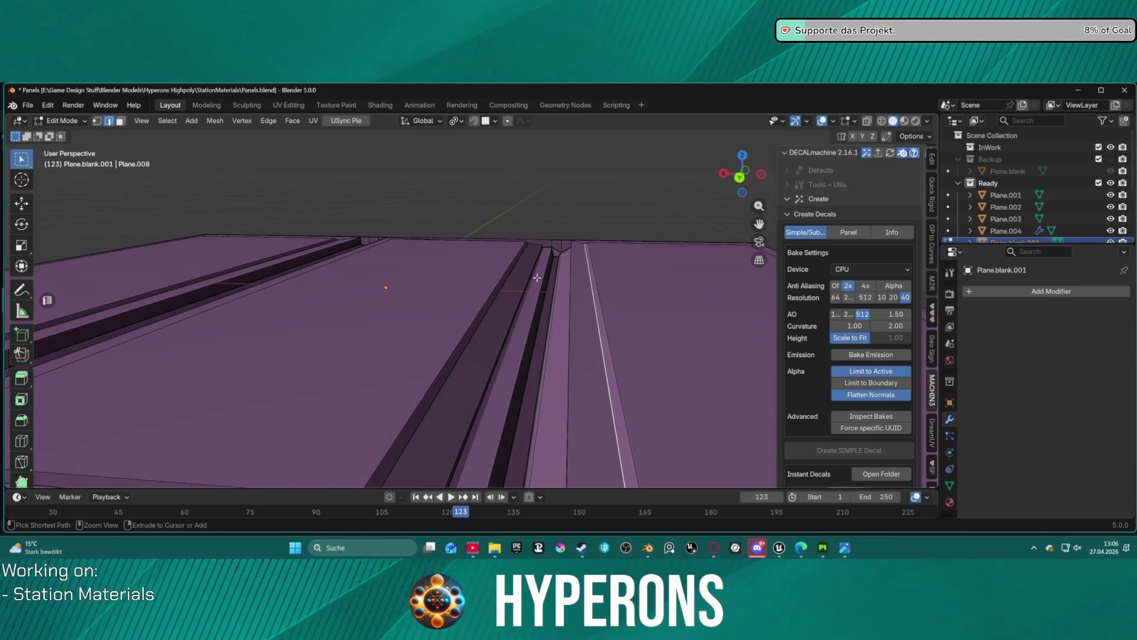
ctrl+alt+click(537, 277)
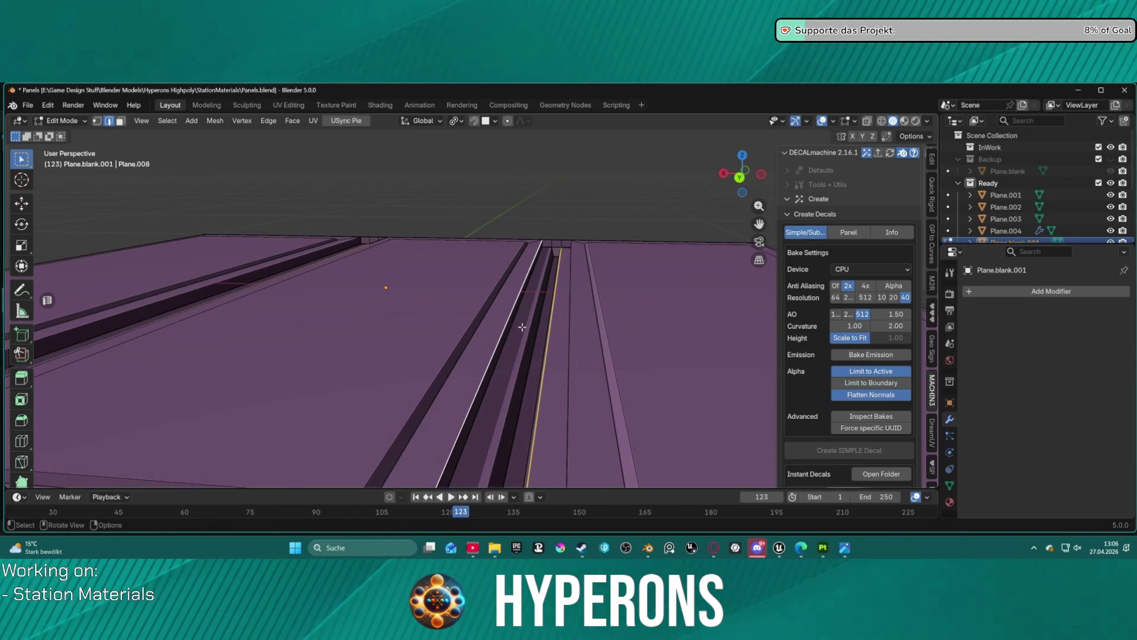
drag(513, 286, 519, 284)
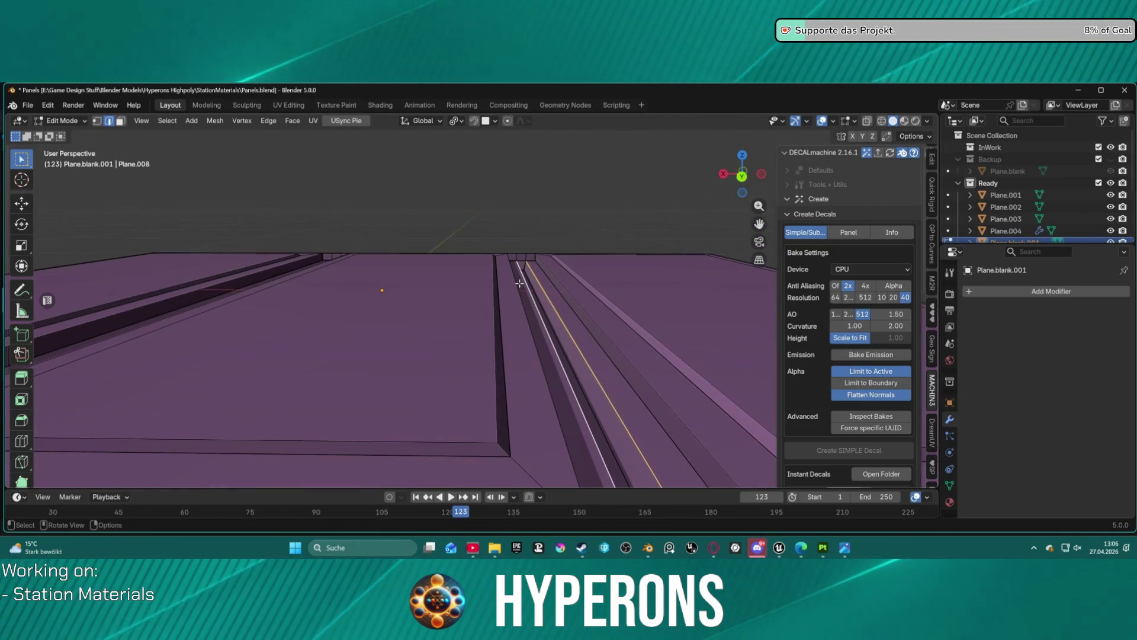
key(g)
key(z)
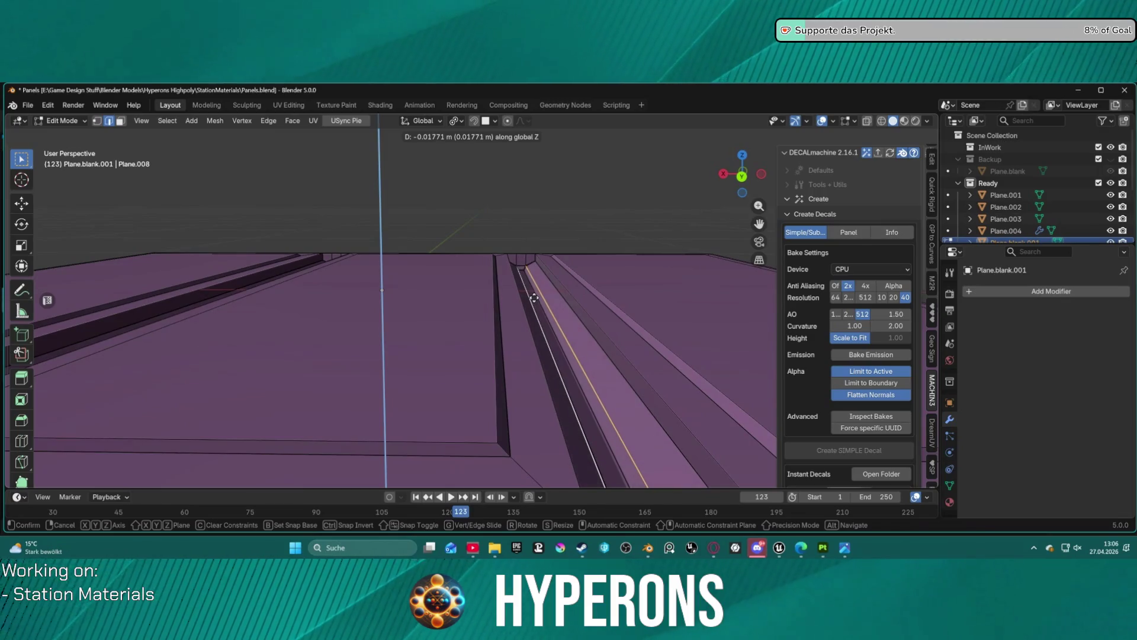
click(533, 298)
mouse_move(534, 298)
mouse_down()
mouse_move(461, 260)
mouse_move(592, 349)
mouse_move(731, 275)
mouse_move(687, 314)
mouse_up()
scroll(687, 314, up, 5)
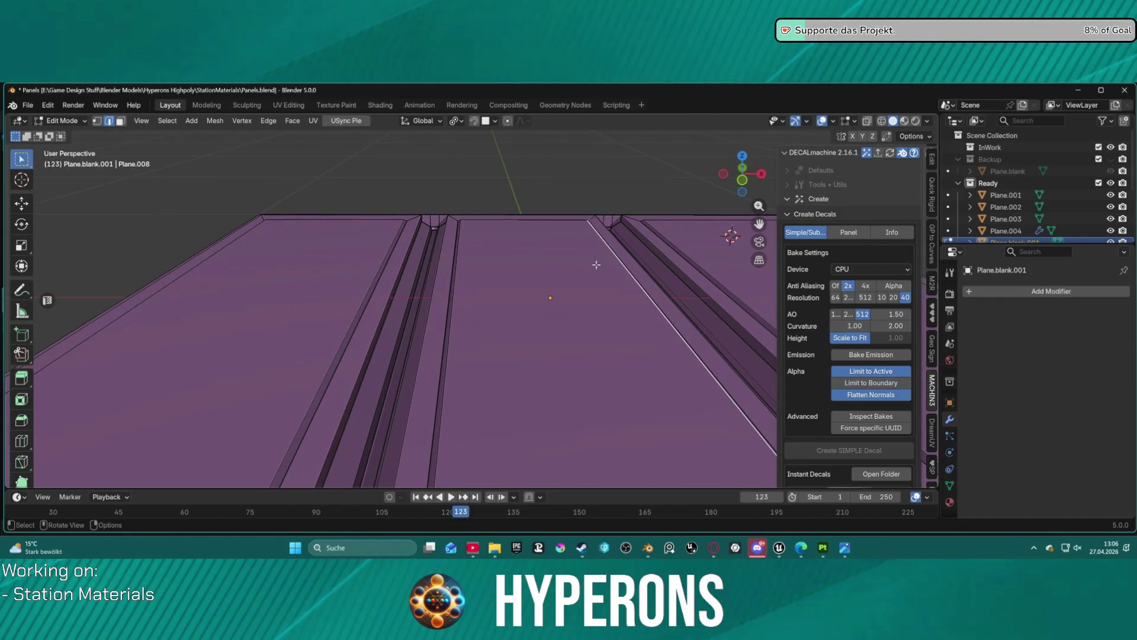
mouse_move(527, 267)
mouse_down()
mouse_move(535, 244)
mouse_move(528, 284)
mouse_move(520, 257)
mouse_move(531, 241)
mouse_move(536, 265)
mouse_up()
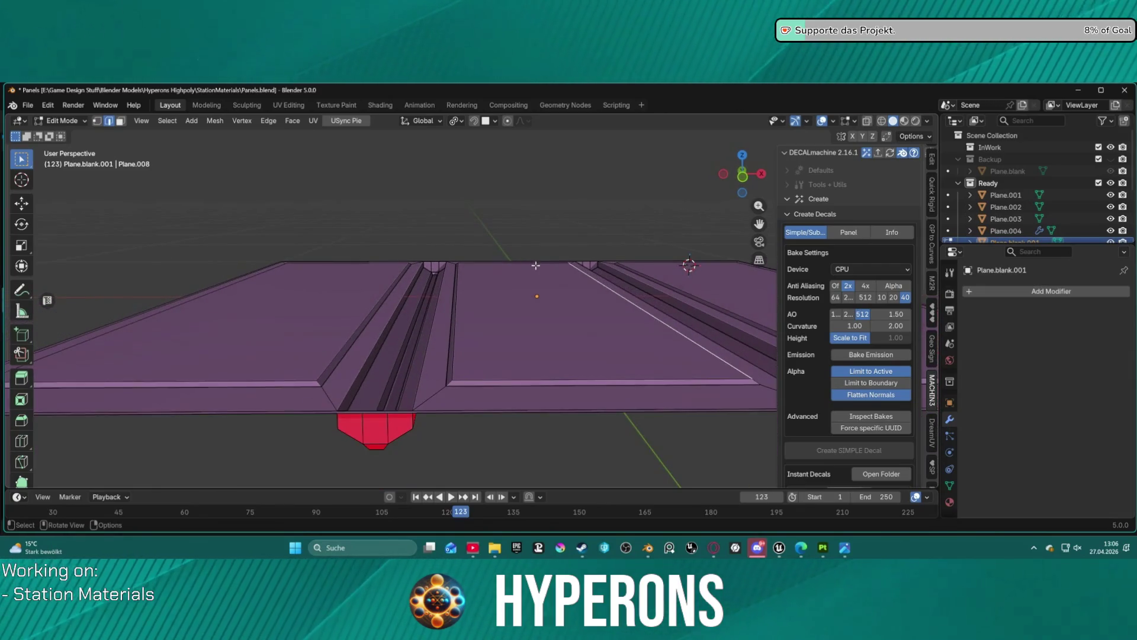
In face mode, select the right panel and box-select the centre panel with its borders
key(3)
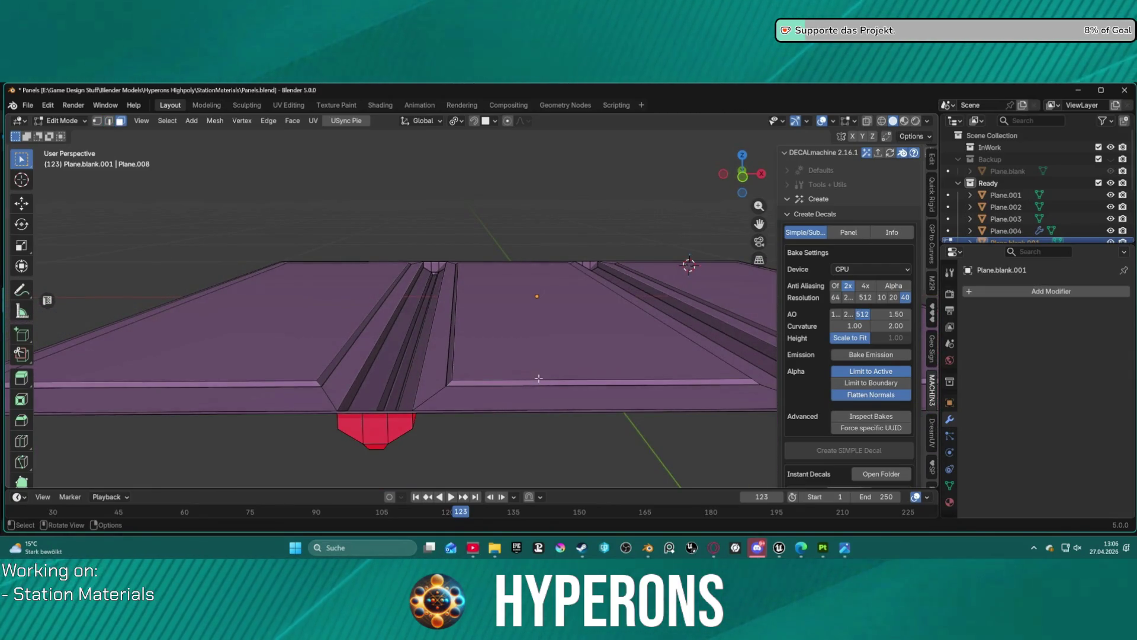
alt+click(539, 370)
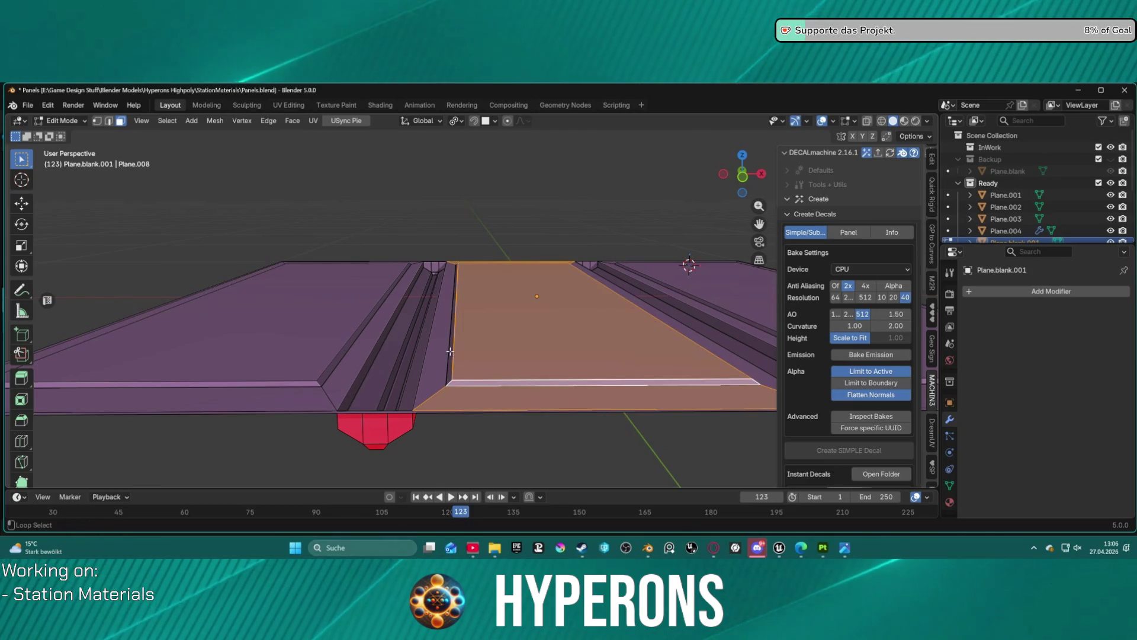
alt+shift+click(446, 350)
click(443, 373)
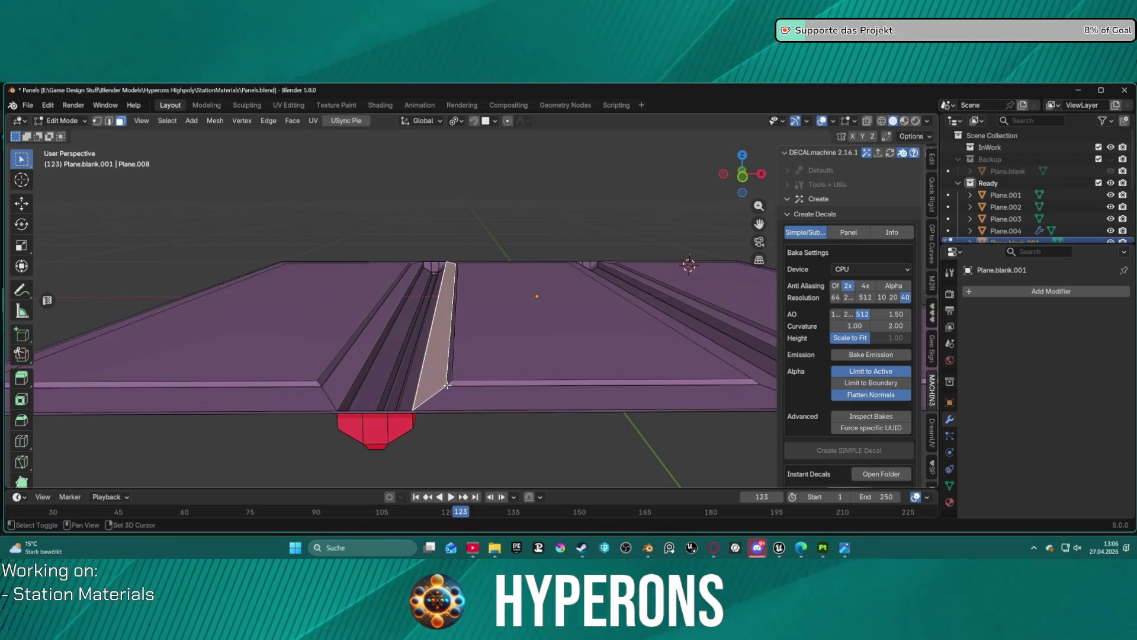
shift+click(574, 383)
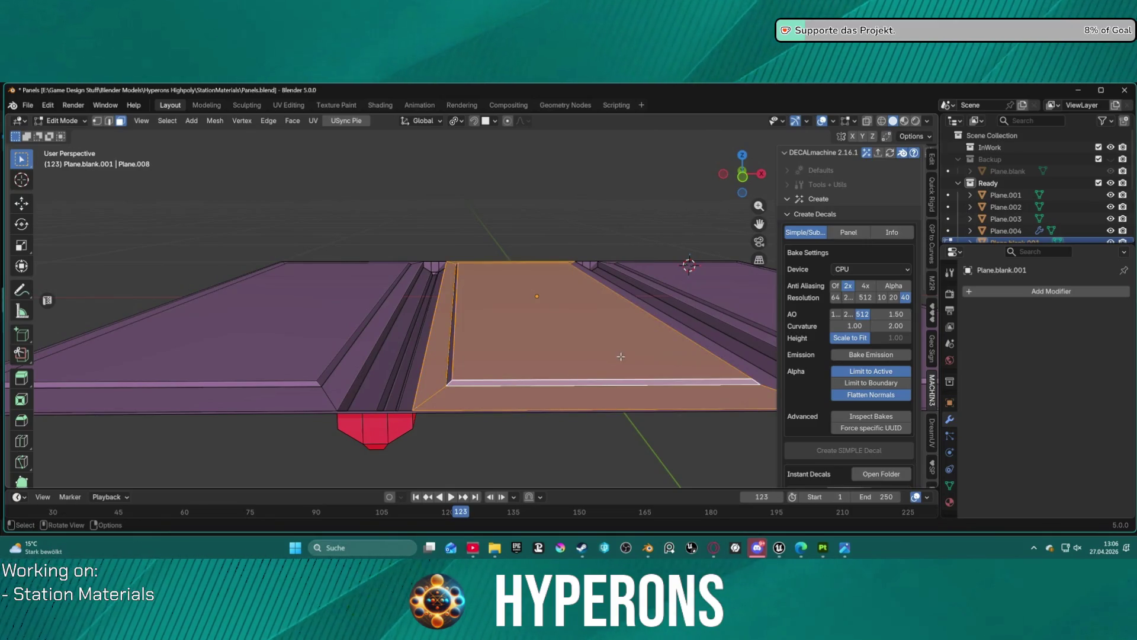
alt+click(453, 370)
scroll(452, 371, down, 3)
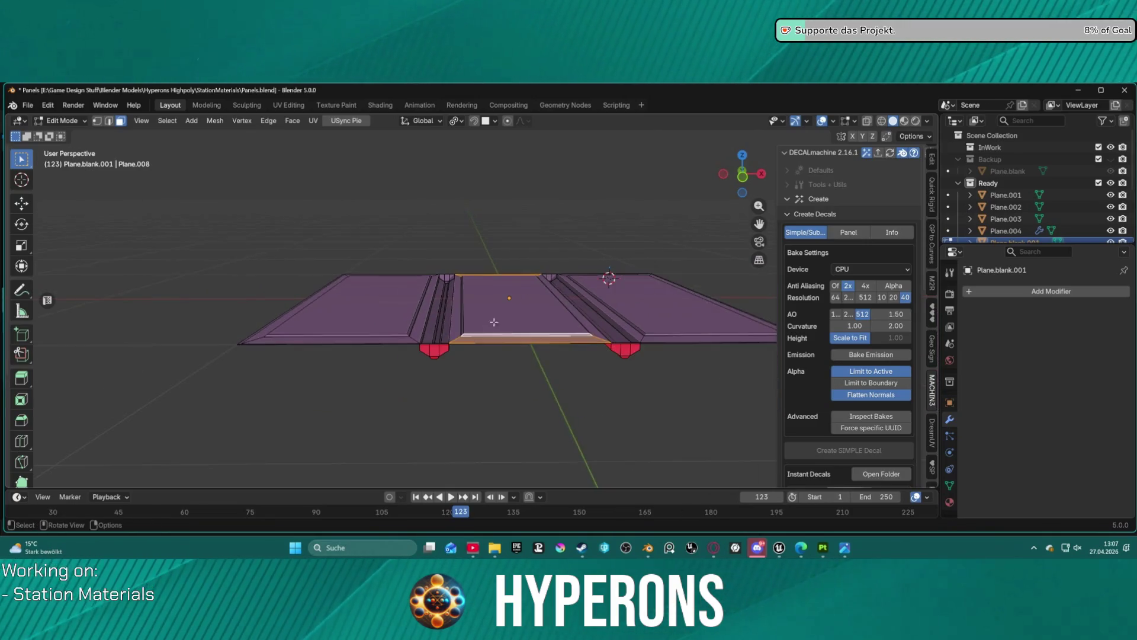
scroll(483, 334, up, 4)
drag(467, 178, 536, 401)
From top view, box-select the left panel with its borders, then shrink to inner faces
key(KP_7)
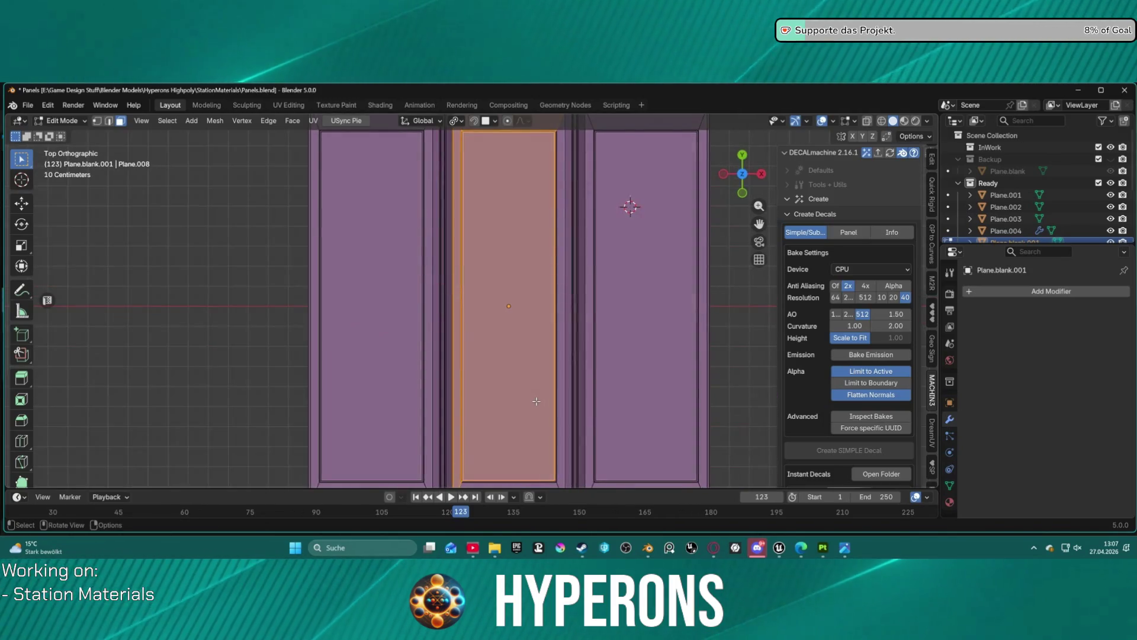
scroll(509, 388, down, 2)
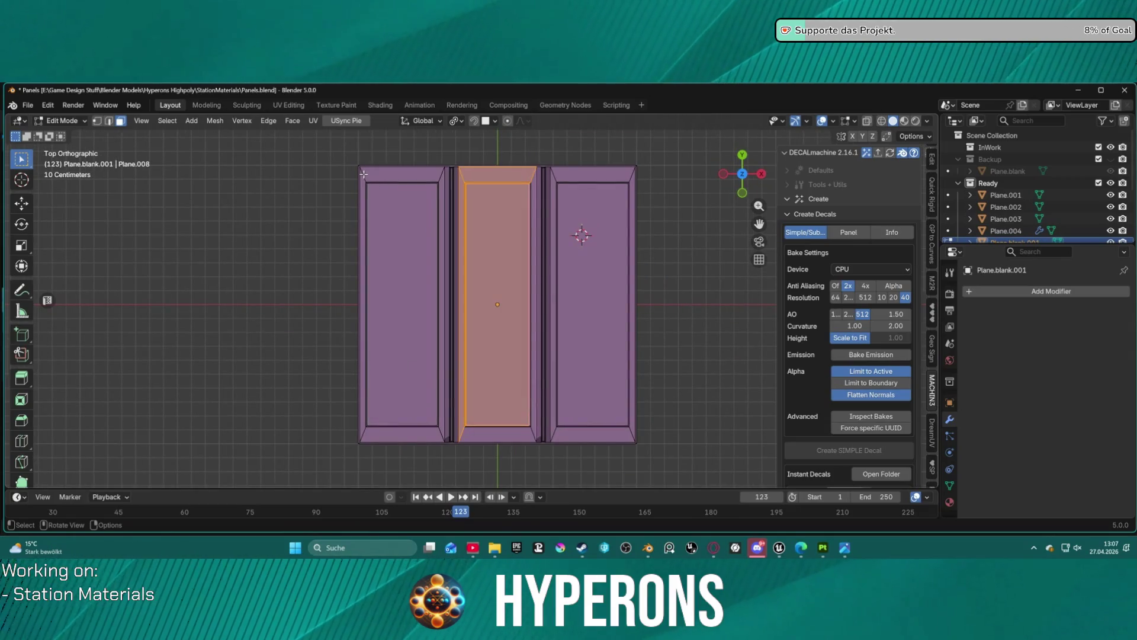
mouse_move(361, 176)
mouse_down()
mouse_move(422, 288)
mouse_move(441, 436)
mouse_up()
click(387, 229)
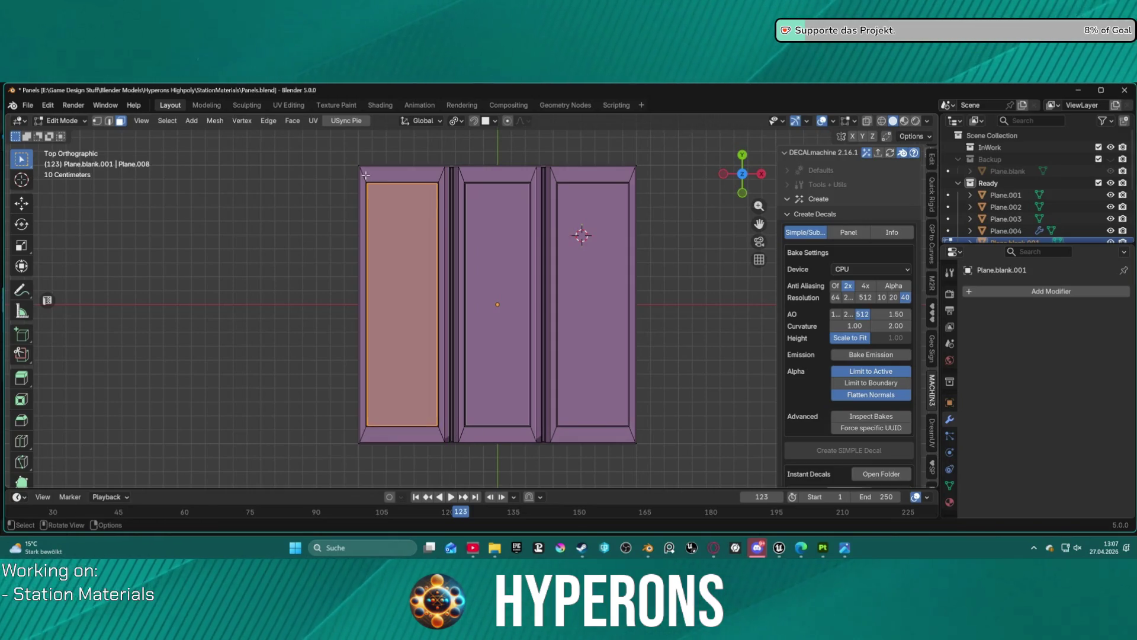
mouse_move(399, 246)
mouse_down()
mouse_move(444, 364)
mouse_move(448, 438)
mouse_move(467, 362)
mouse_move(450, 175)
mouse_move(459, 173)
mouse_move(502, 178)
mouse_move(616, 299)
mouse_move(634, 434)
mouse_up()
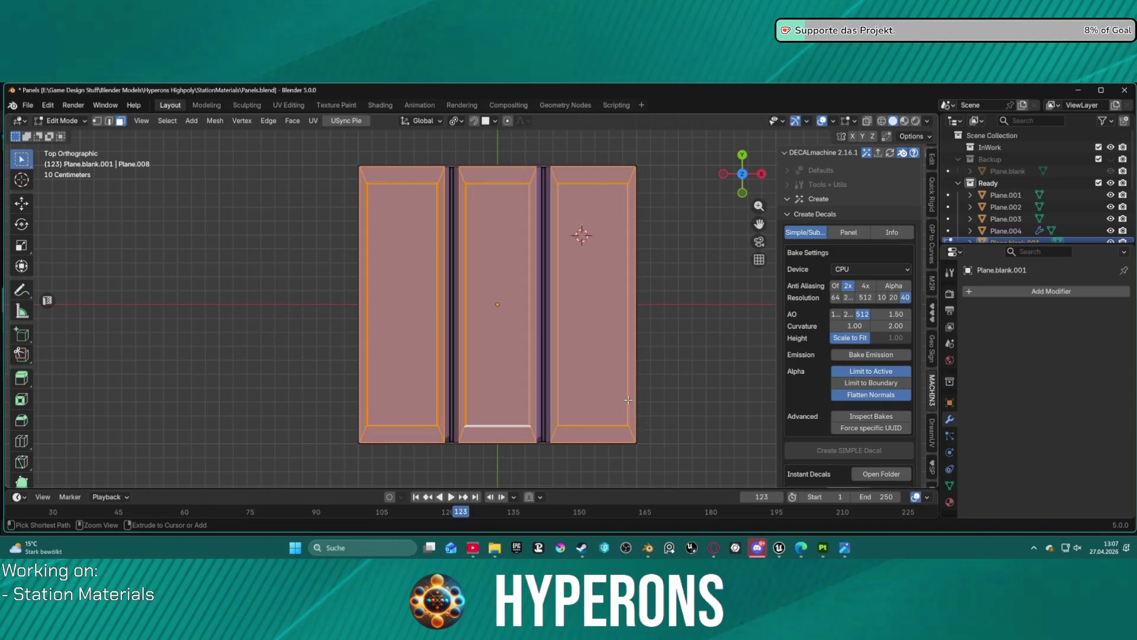
key(ctrl+KP_Subtract)
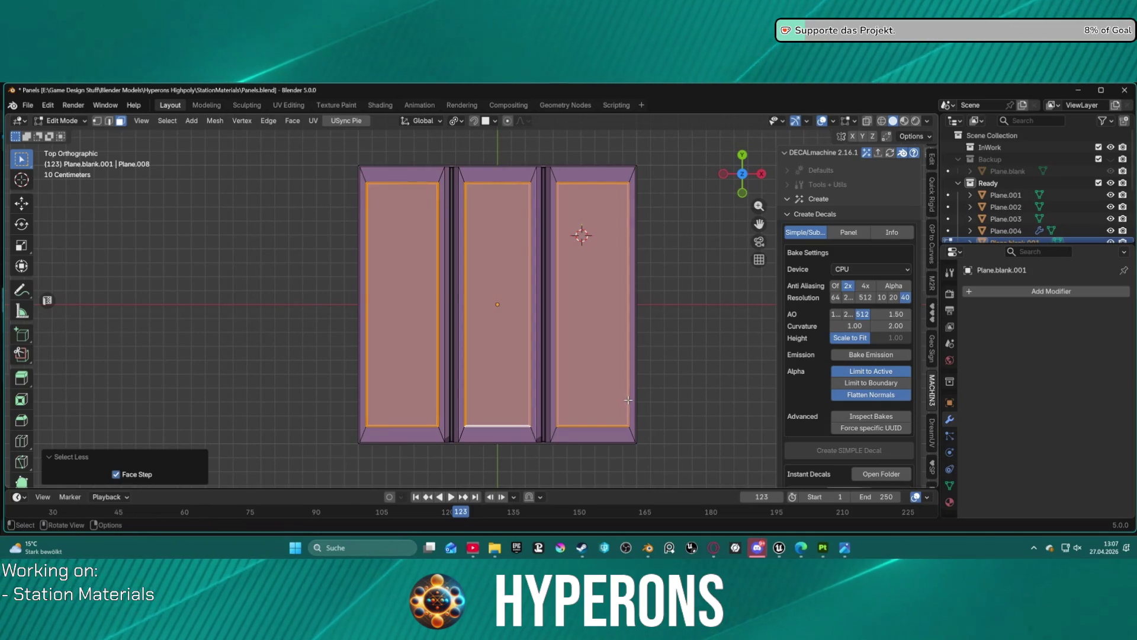
Raise the inner panel faces 0.01 m along Z
key(g)
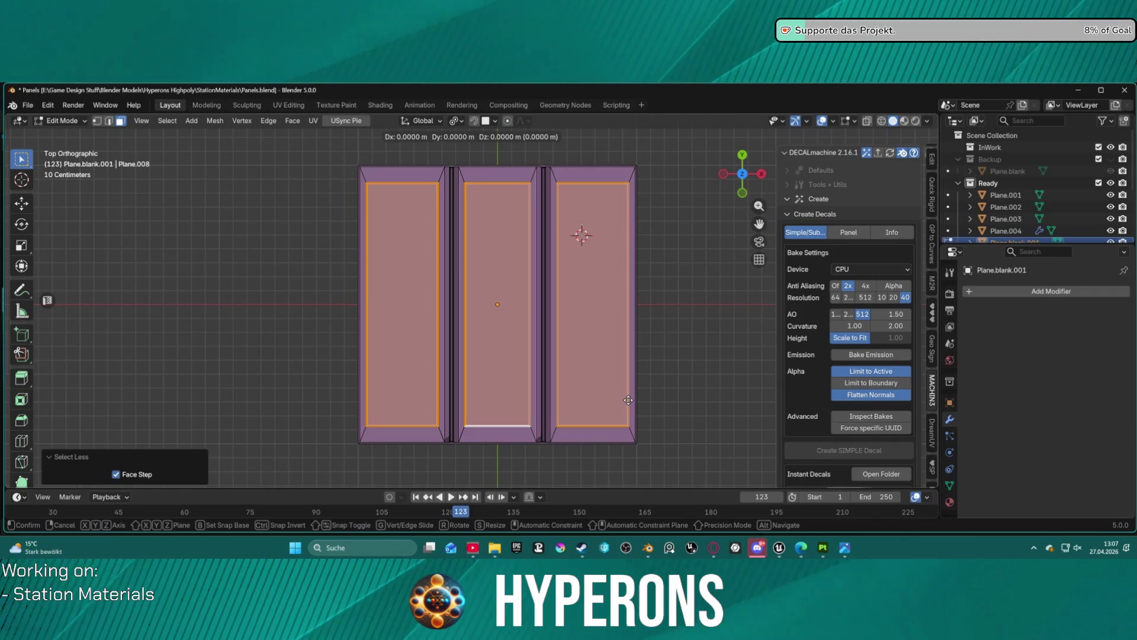
key(z)
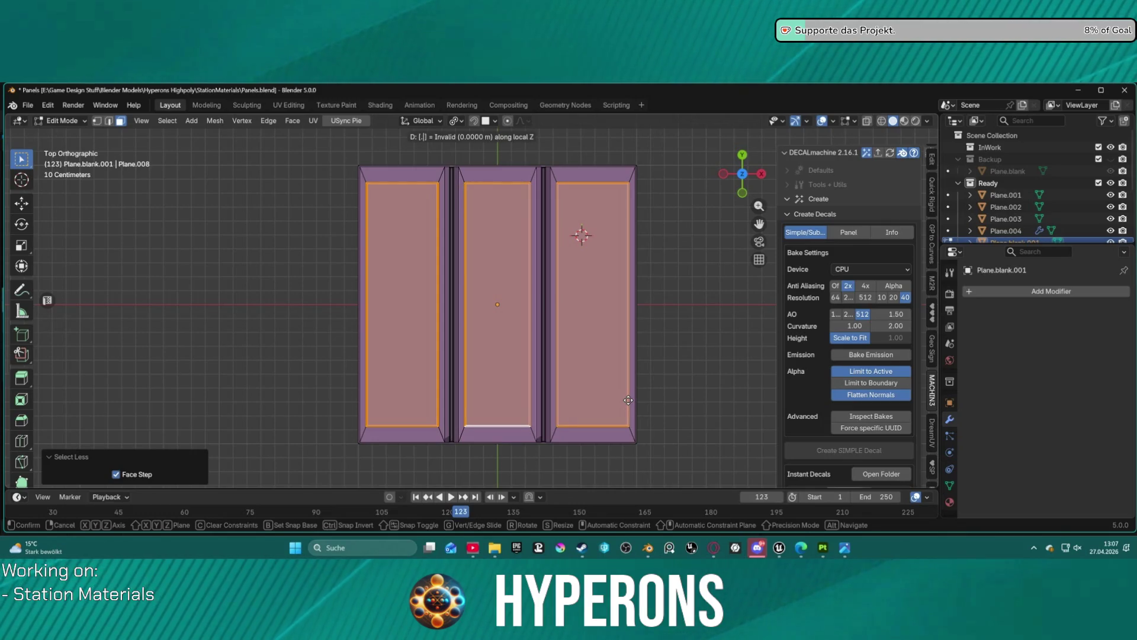
key(0)
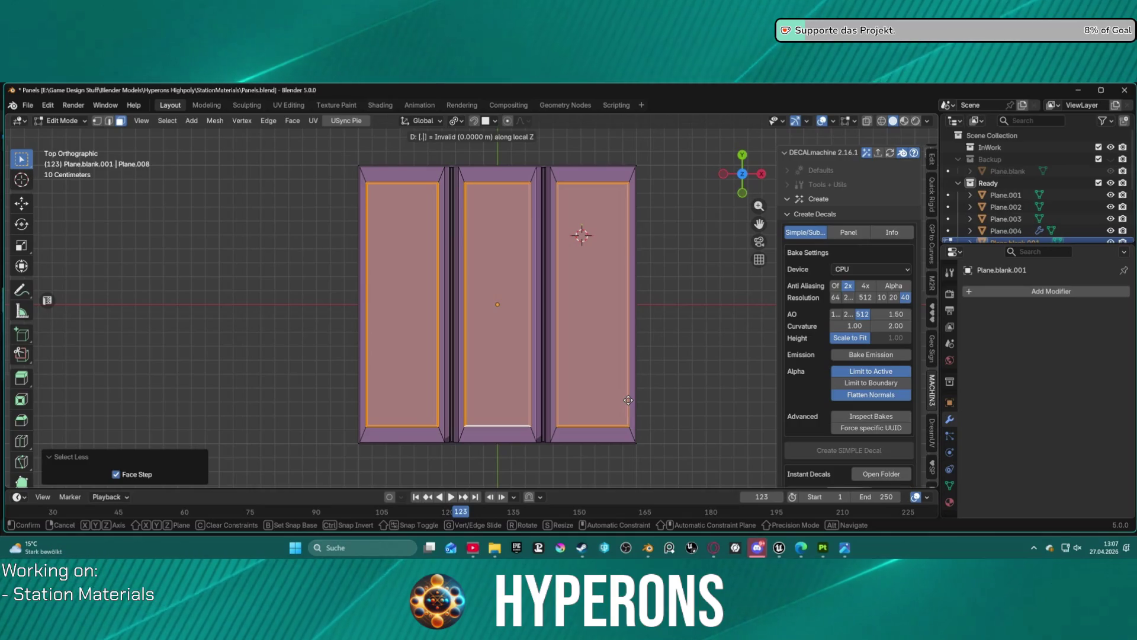
key(1)
key(Return)
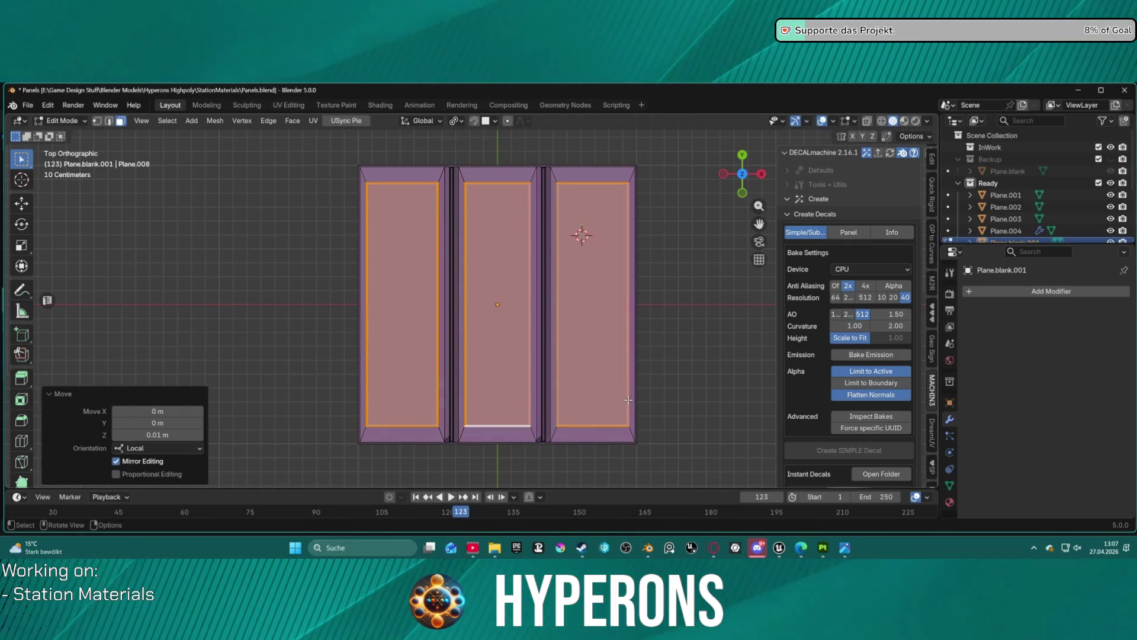
Try several typed Z offsets for the faces, then cancel the move
mouse_move(592, 355)
mouse_down()
mouse_move(568, 331)
mouse_move(552, 232)
mouse_move(593, 246)
mouse_up()
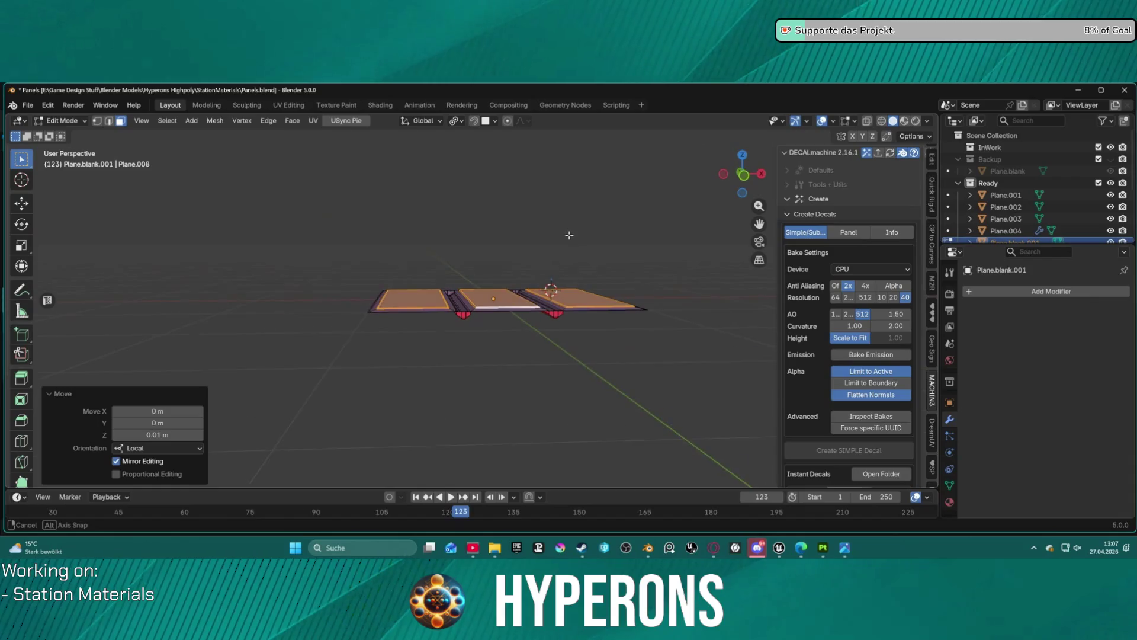
scroll(557, 302, up, 5)
mouse_move(558, 303)
mouse_down()
mouse_move(543, 279)
mouse_move(555, 295)
mouse_up()
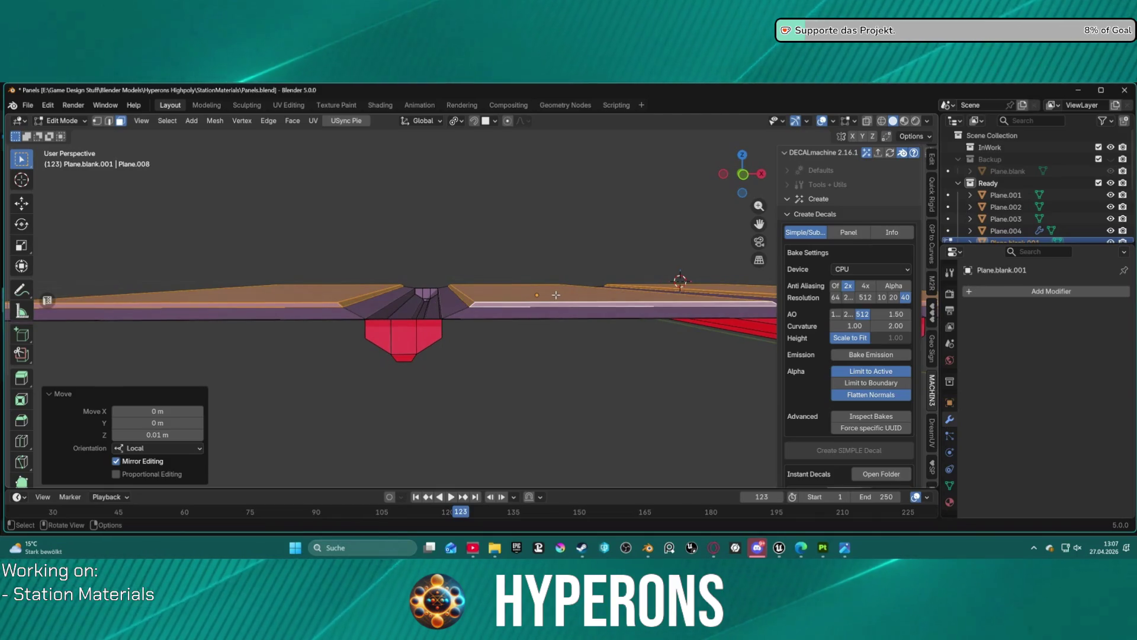
text(gz)
text(-.05)
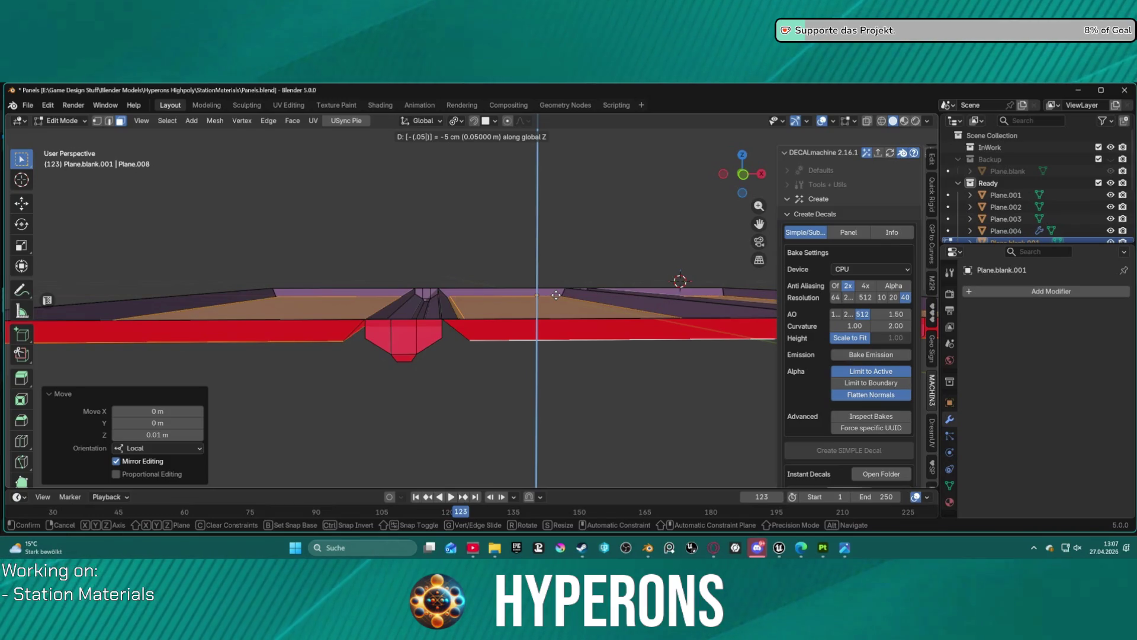
key(BackSpace)
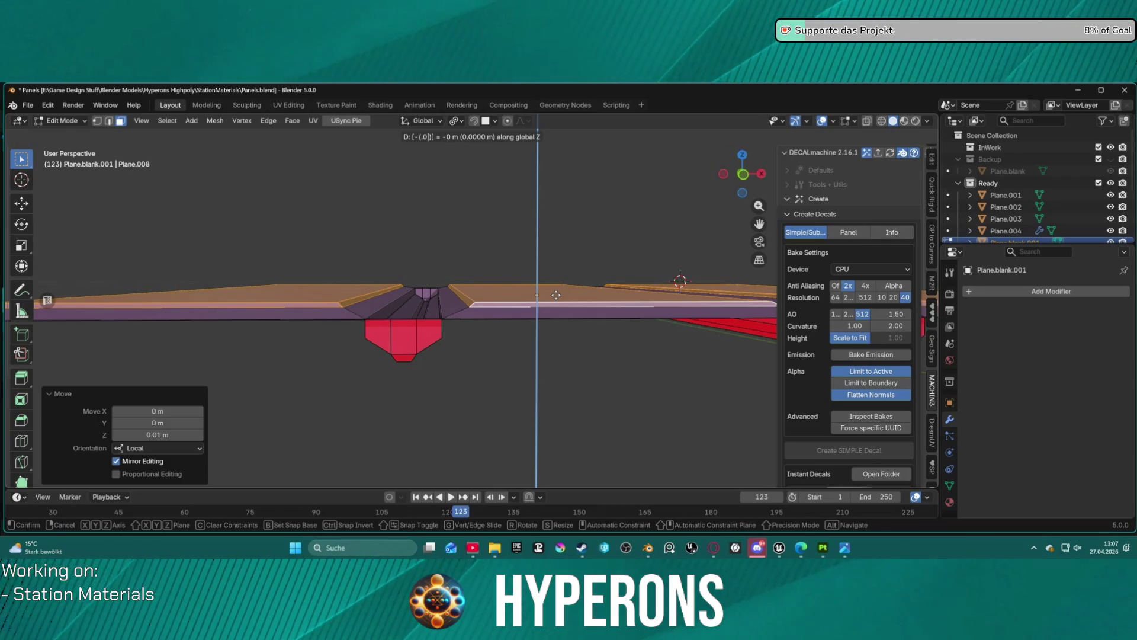
text(2)
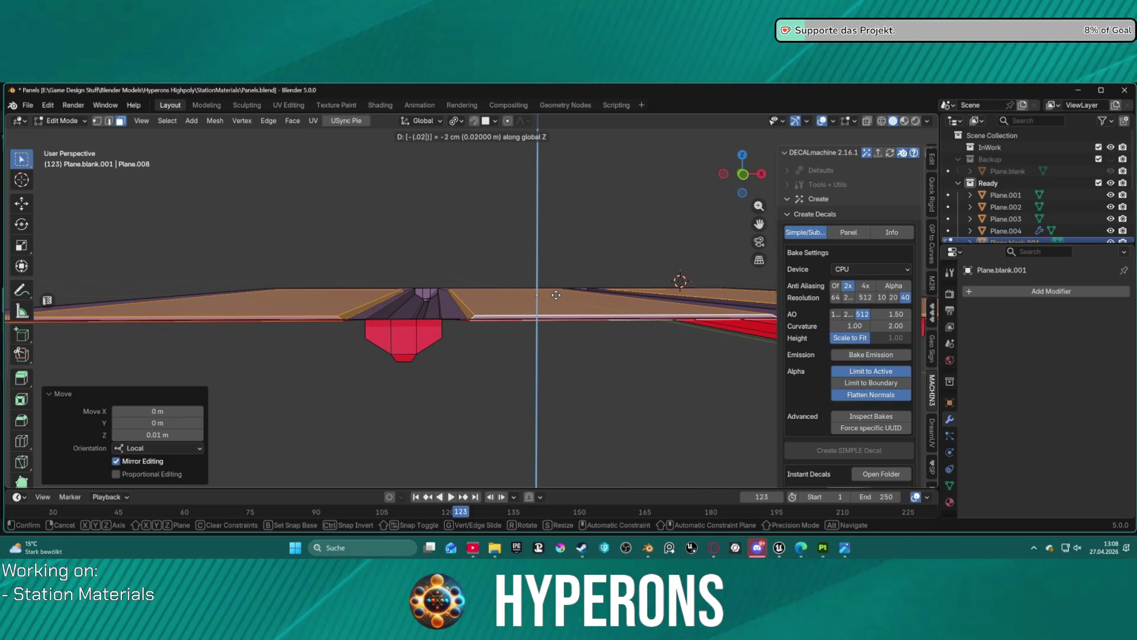
key(BackSpace)
text(1)
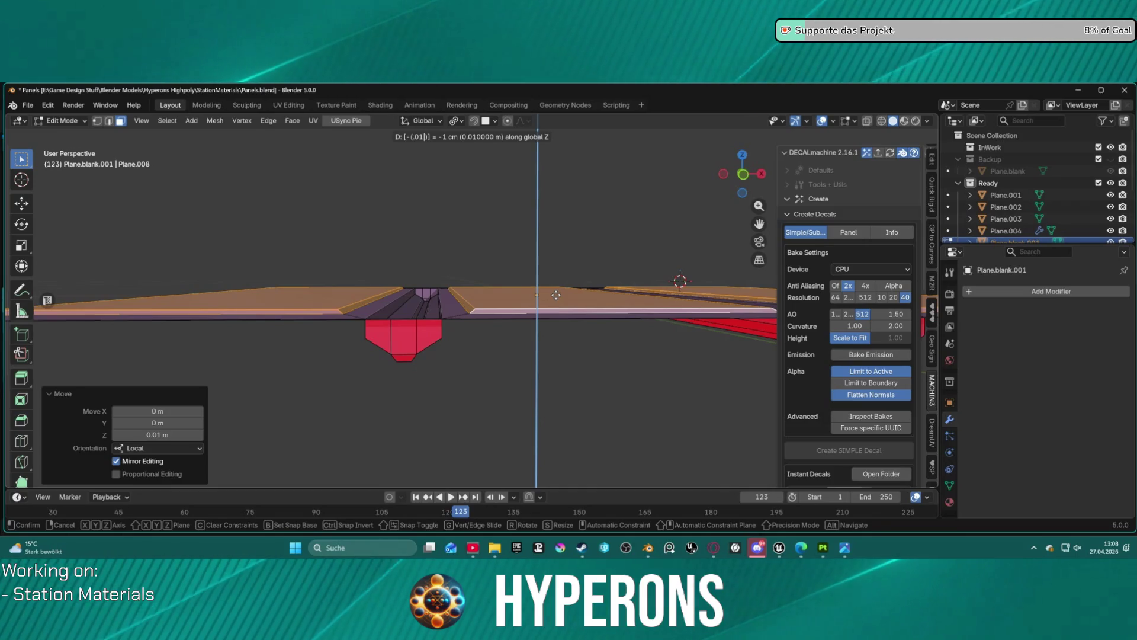
key(BackSpace)
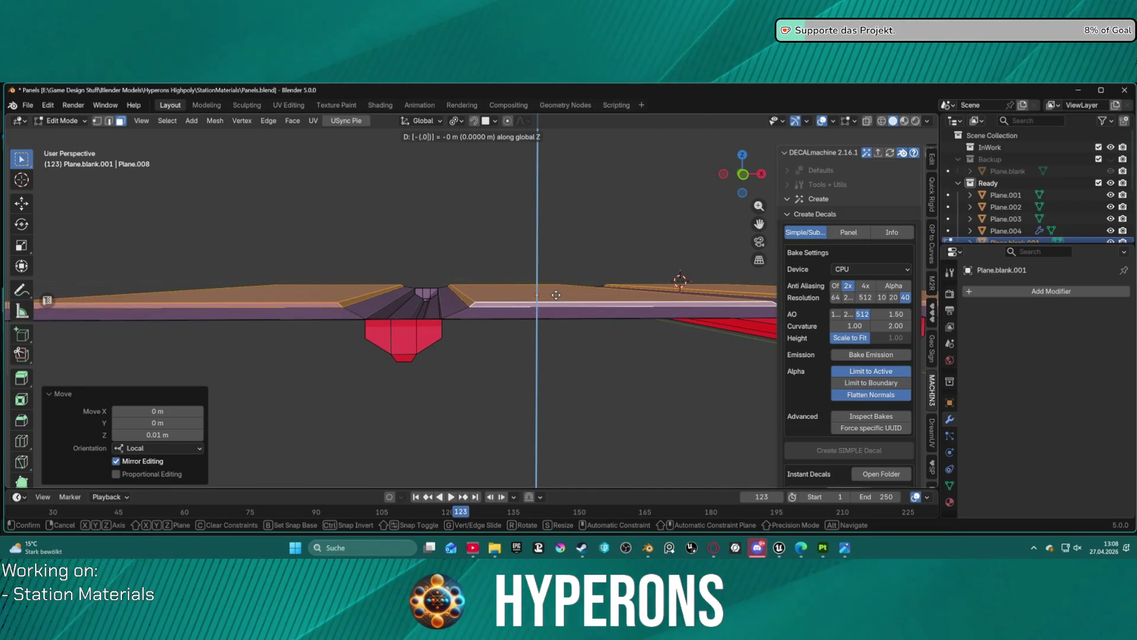
text(1)
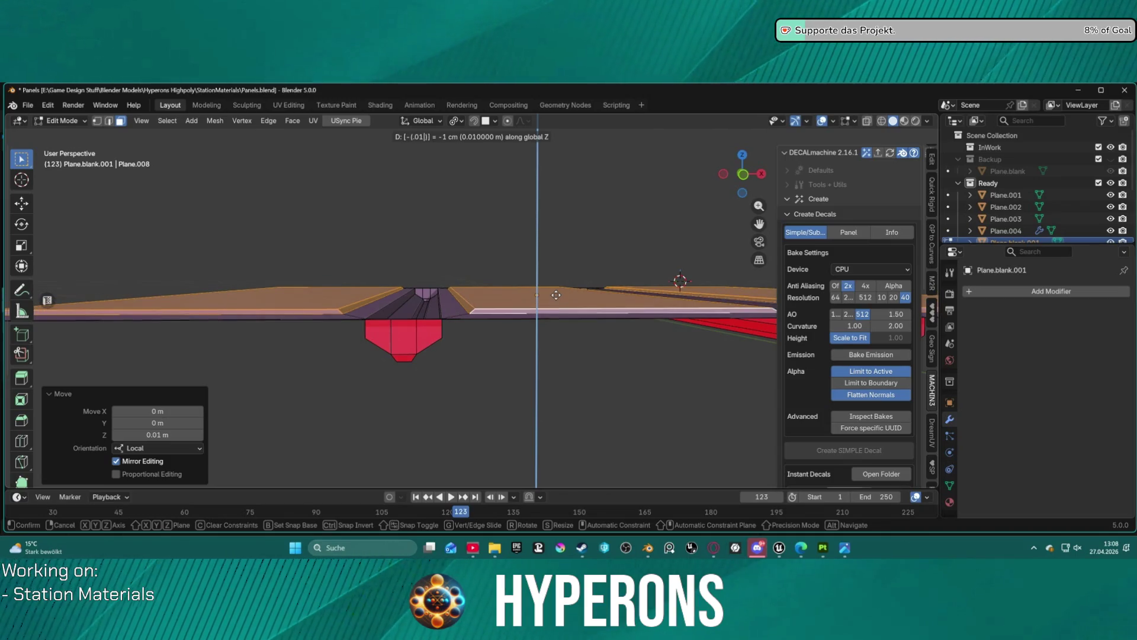
key(BackSpace)
text(3)
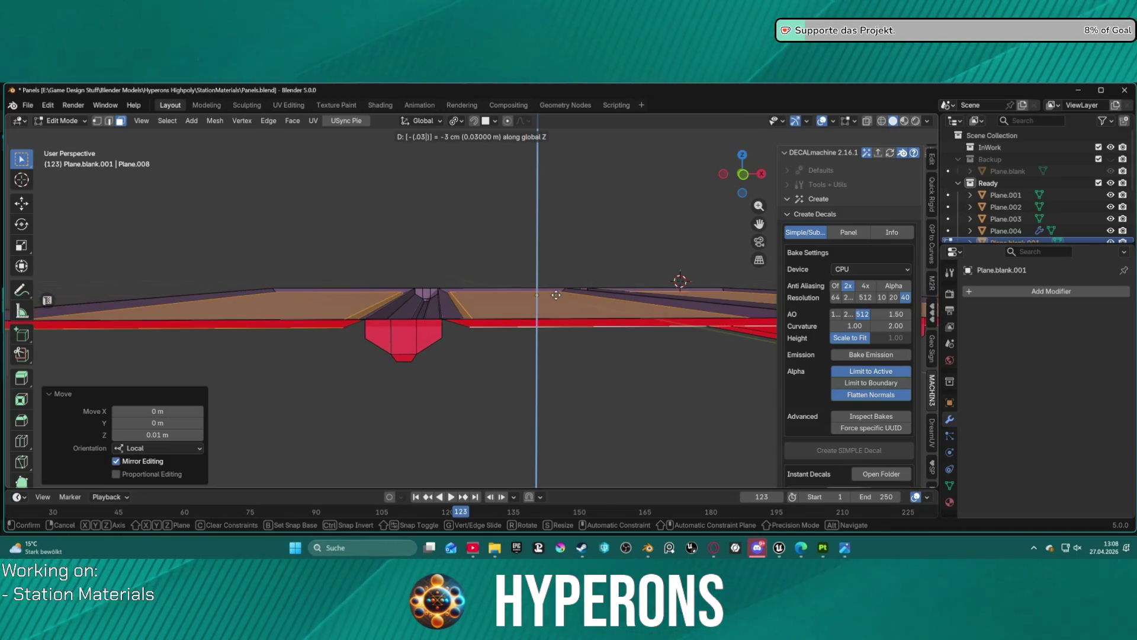
key(minus)
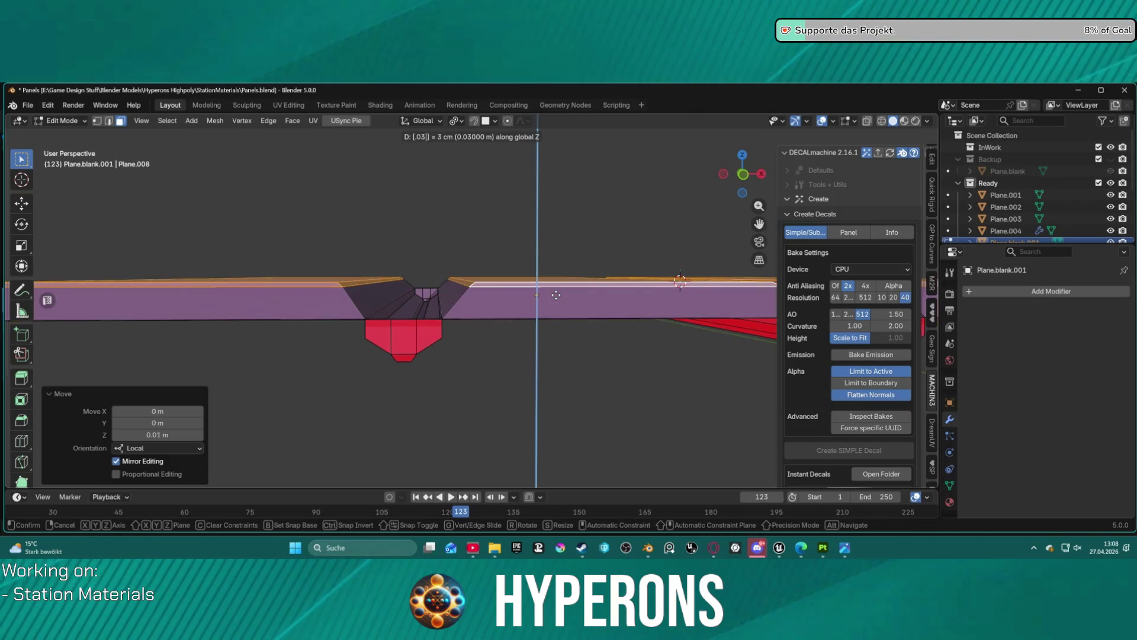
text(1)
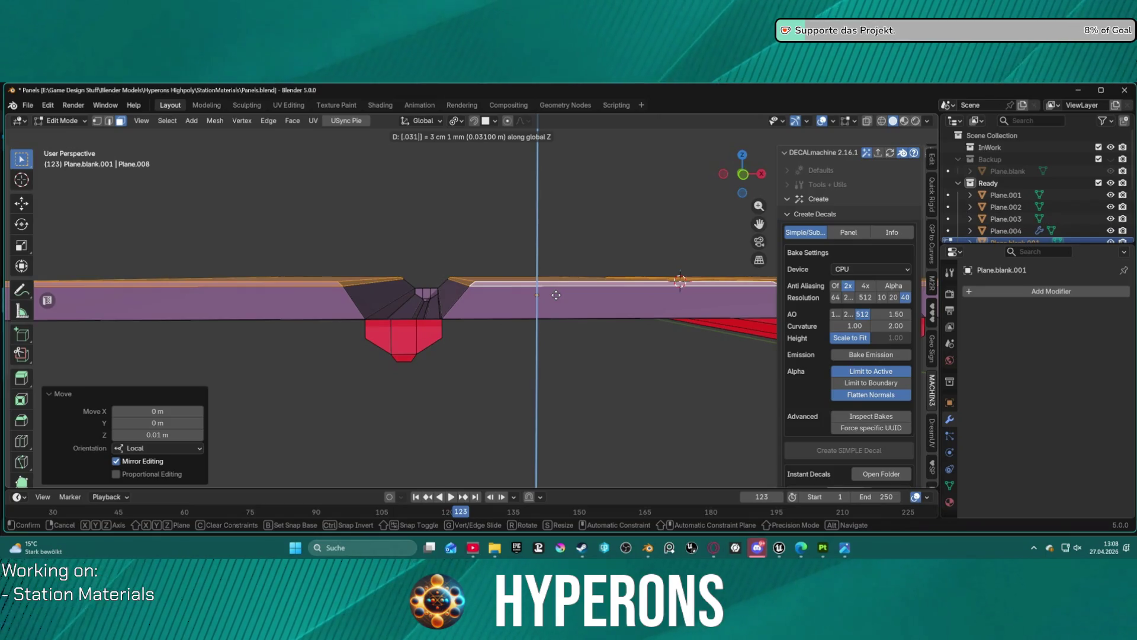
key(BackSpace)
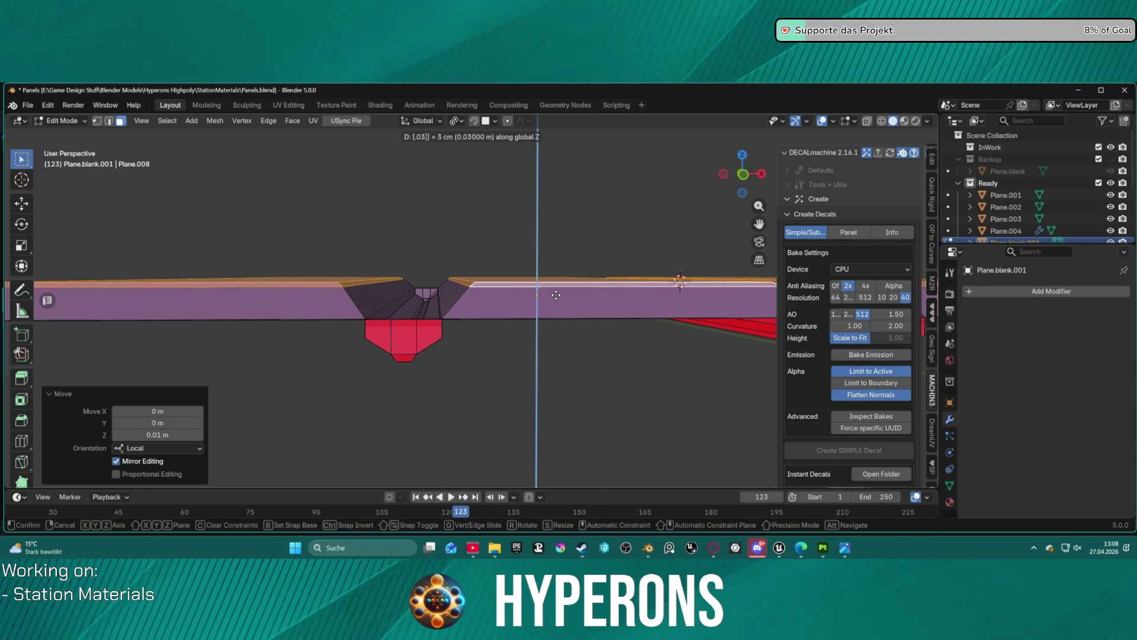
key(minus)
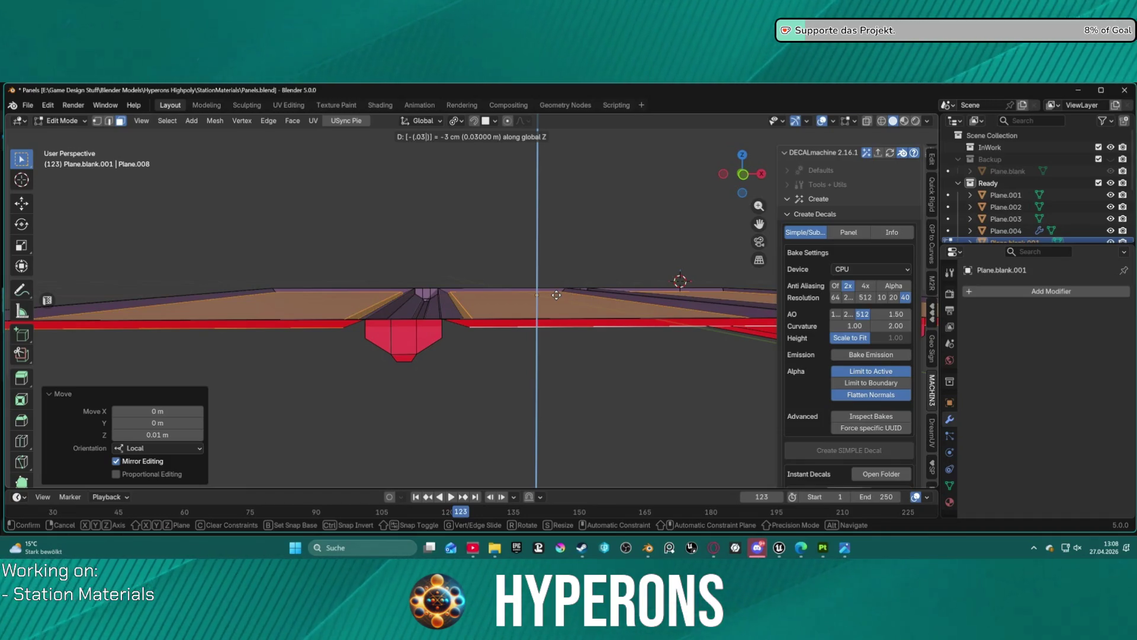
key(Escape)
Restore the face selection and shrink it back to the panels' inner faces
key(ctrl+z)
key(ctrl+z)
key(ctrl+z)
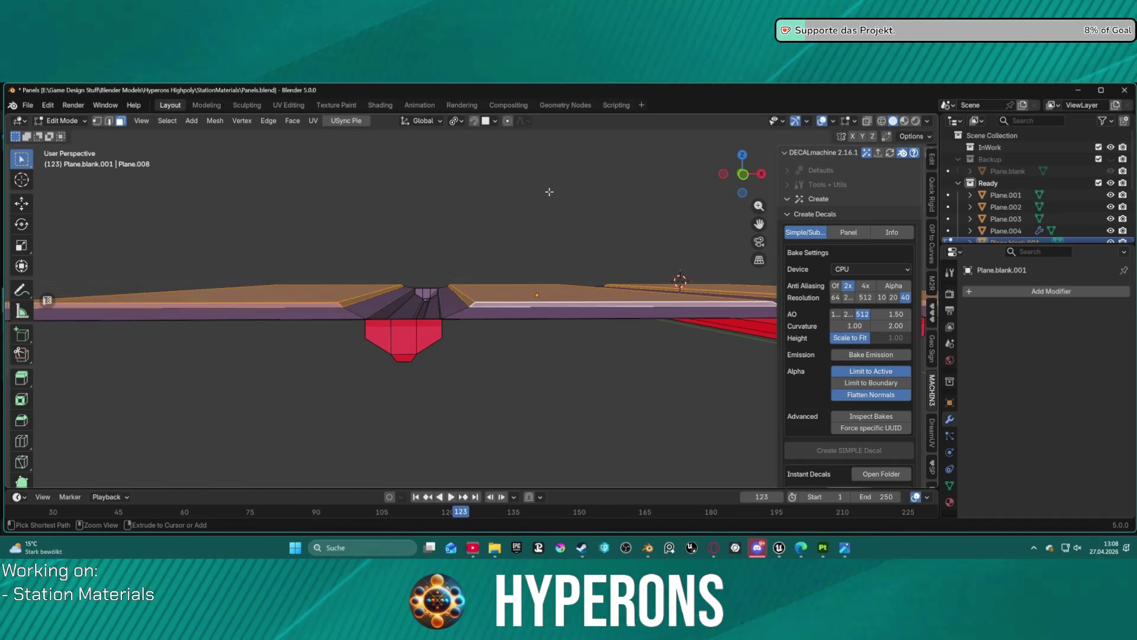
key(ctrl+z)
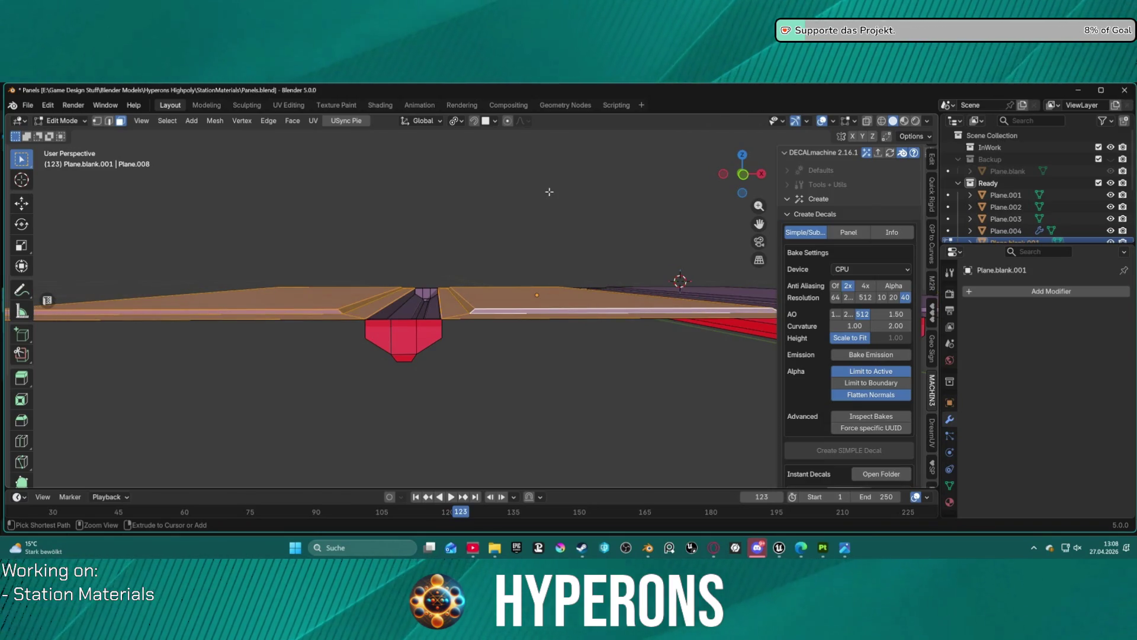
key(ctrl+shift+z)
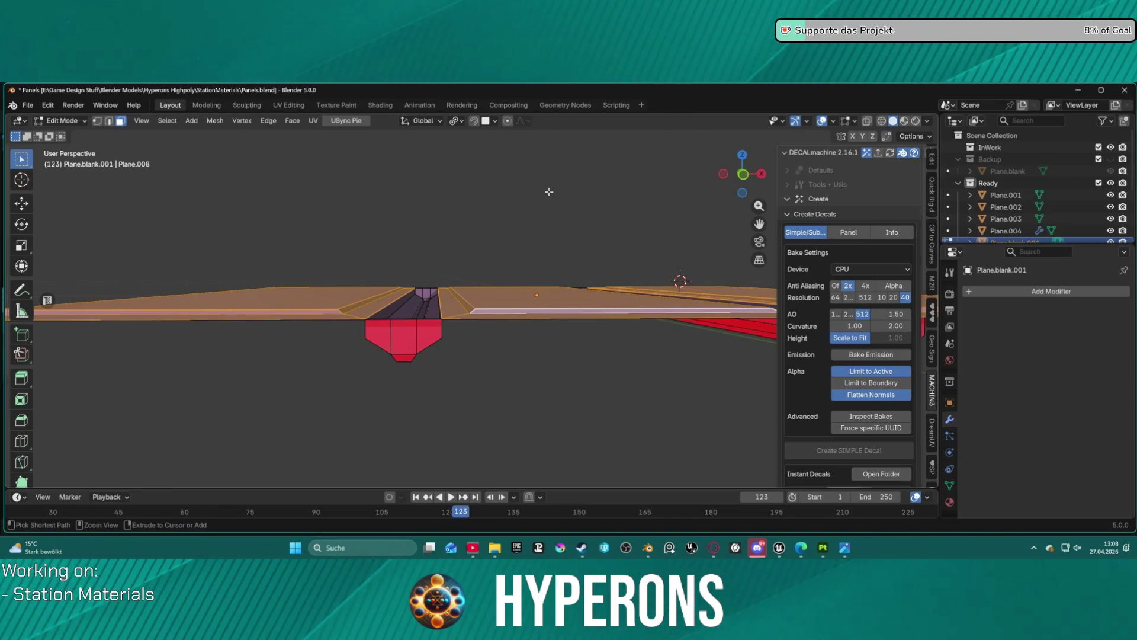
key(ctrl+KP_Subtract)
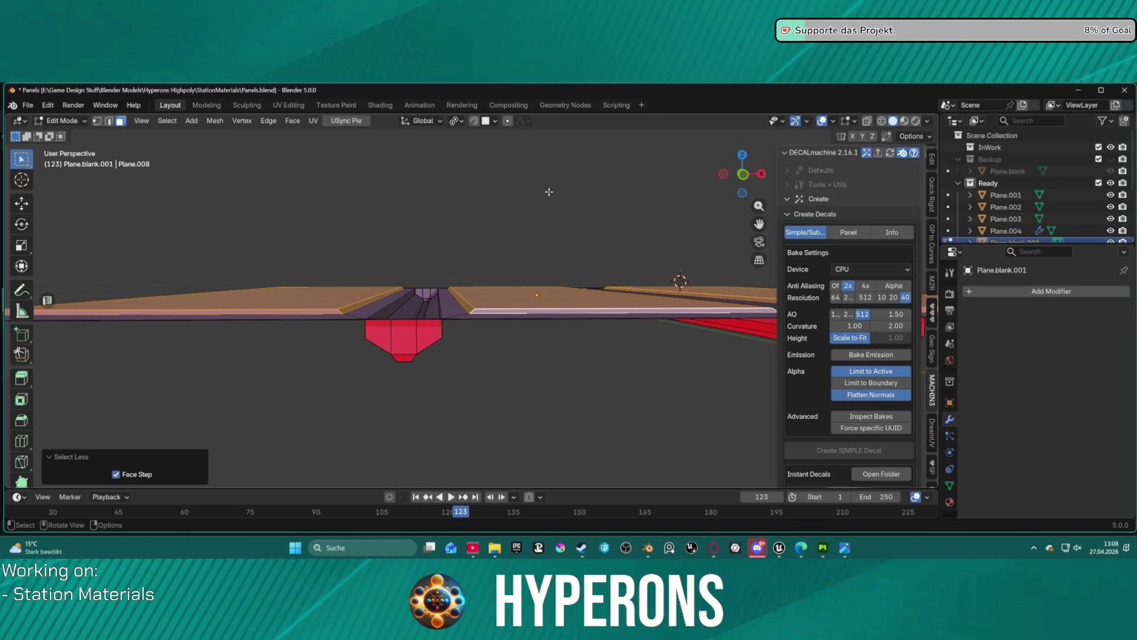
Move the inner panel faces up 0.005 m along Z
key(g)
key(z)
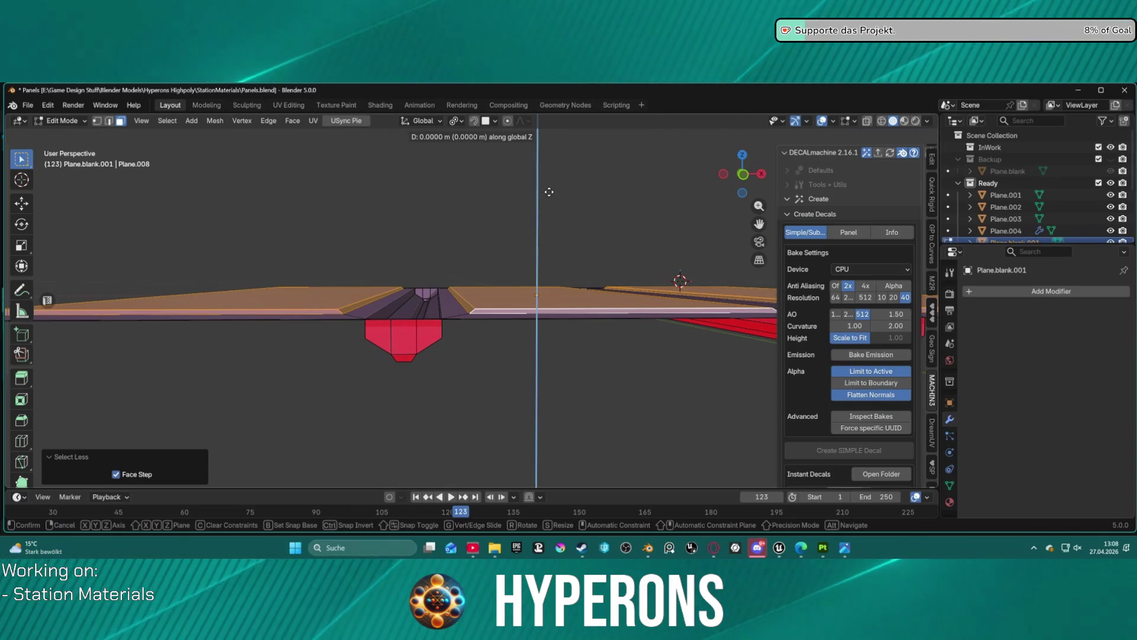
text(.05)
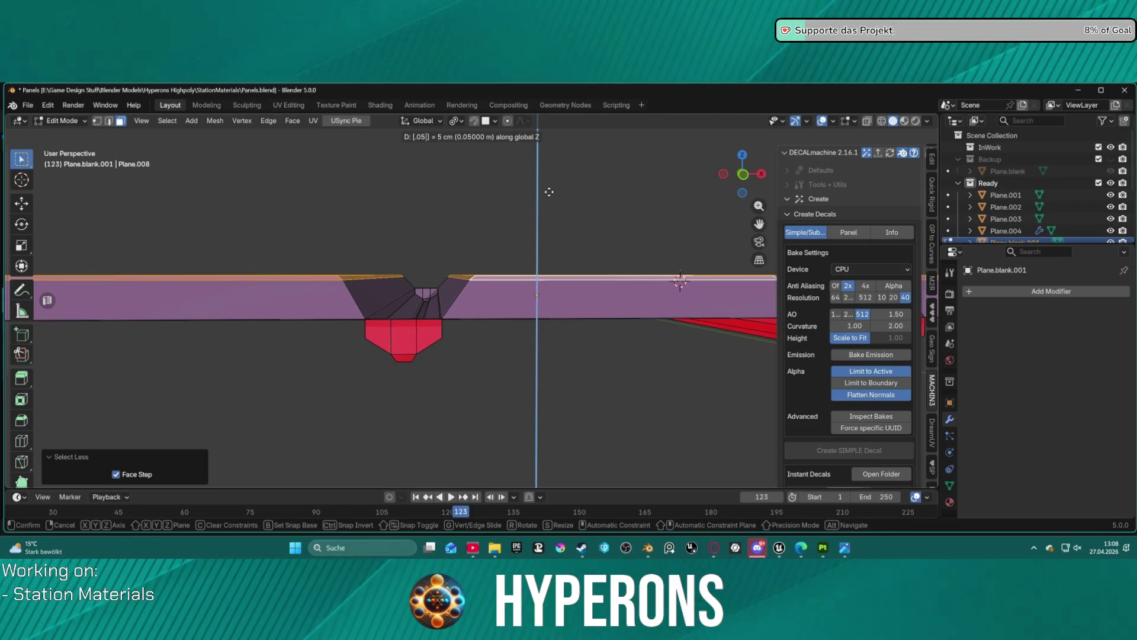
key(BackSpace)
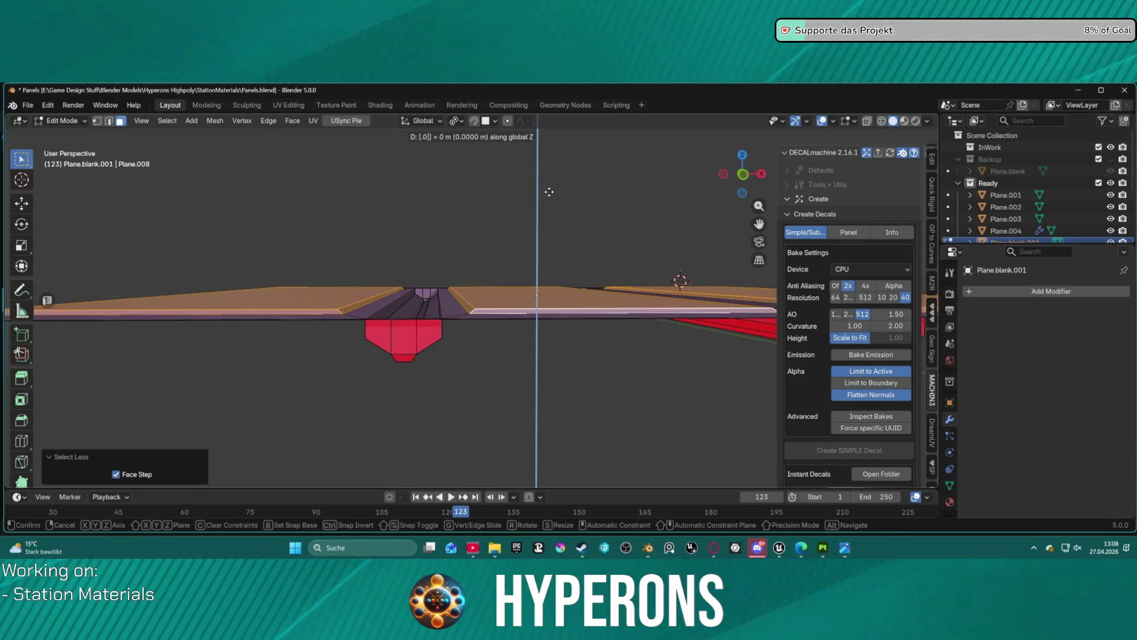
text(1)
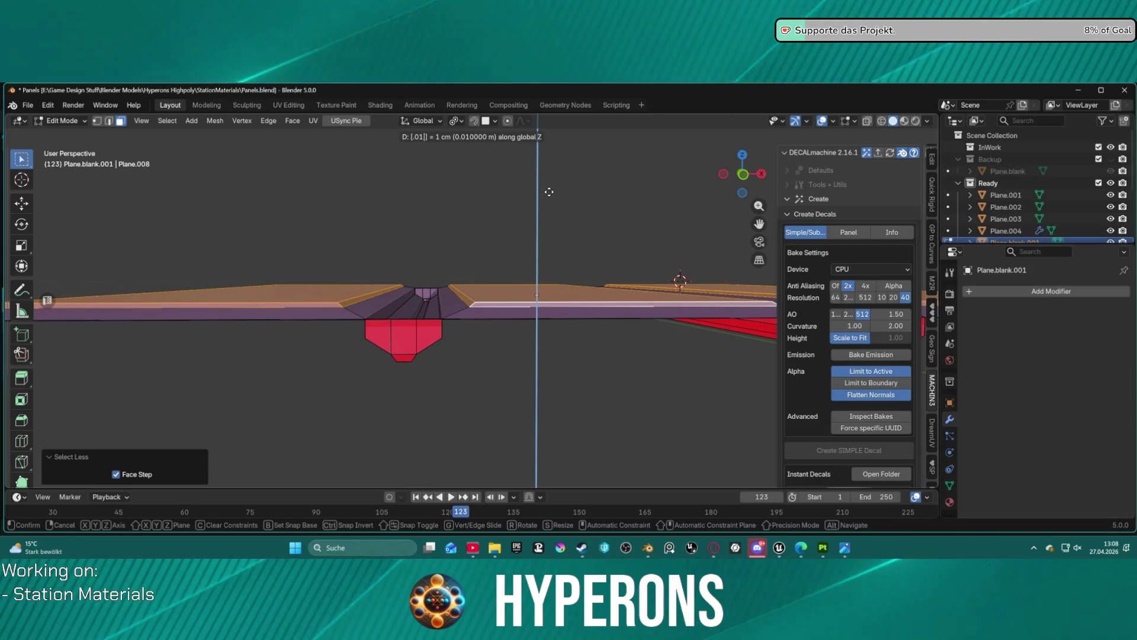
key(BackSpace)
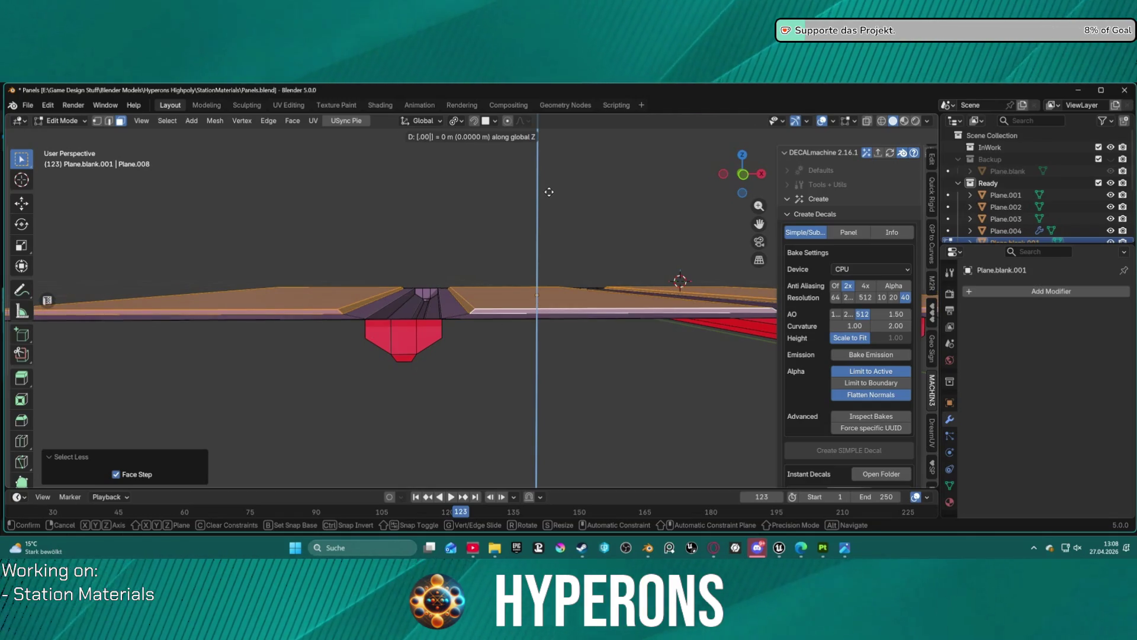
text(05)
key(Return)
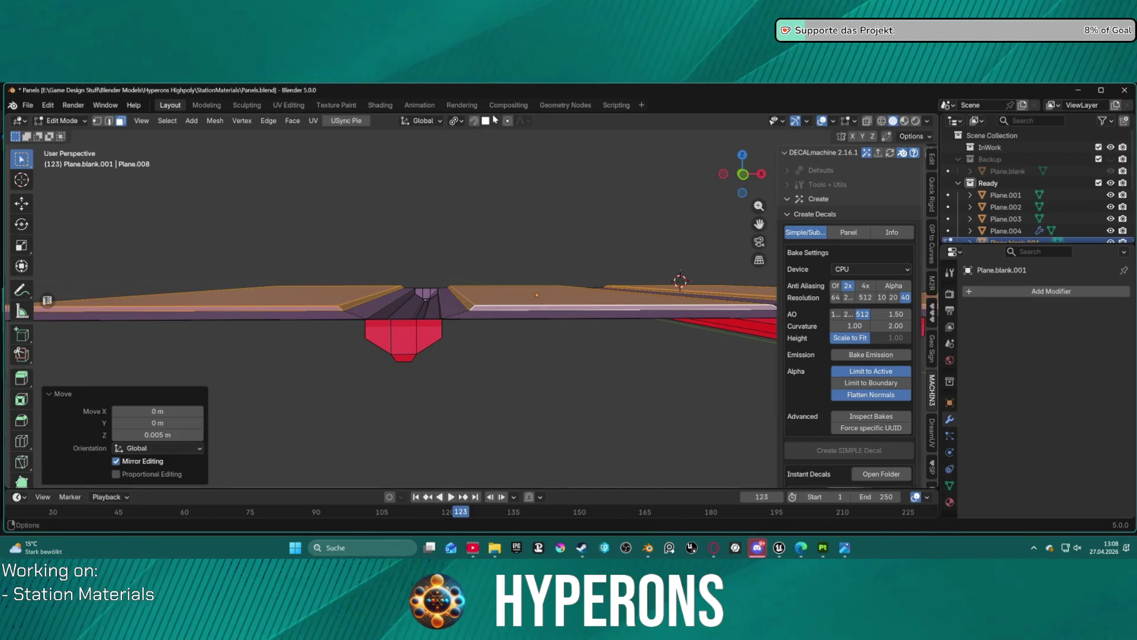
click(495, 259)
Select the three inner panel faces and bevel their borders 0.0411 m wide
drag(541, 188, 500, 246)
key(1)
scroll(500, 259, up, 5)
scroll(501, 261, down, 4)
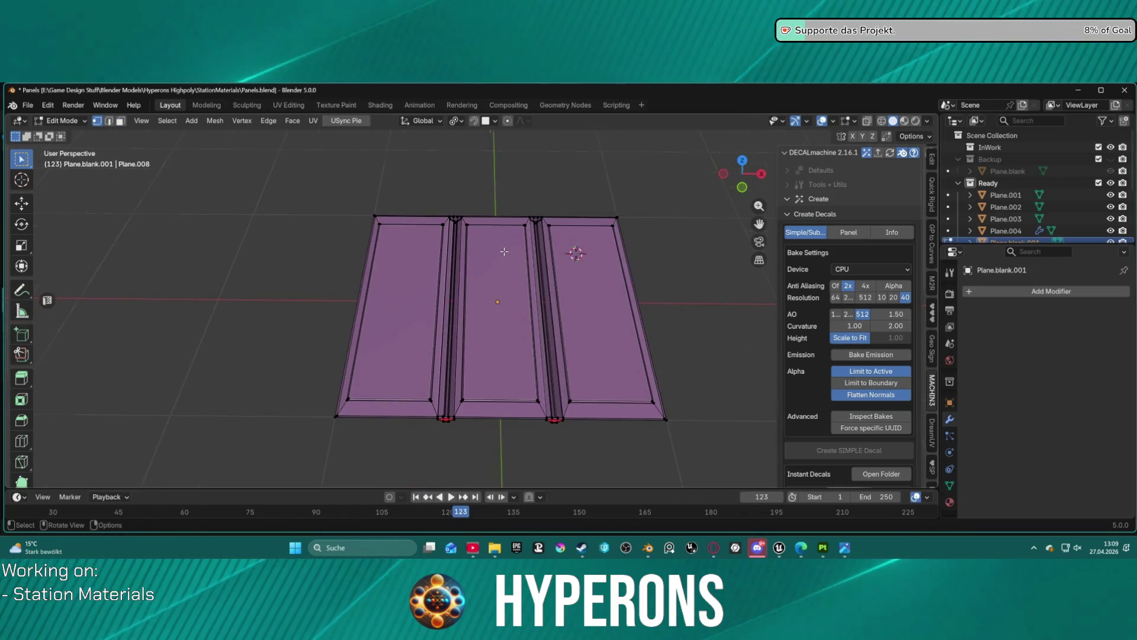
scroll(498, 293, up, 1)
key(3)
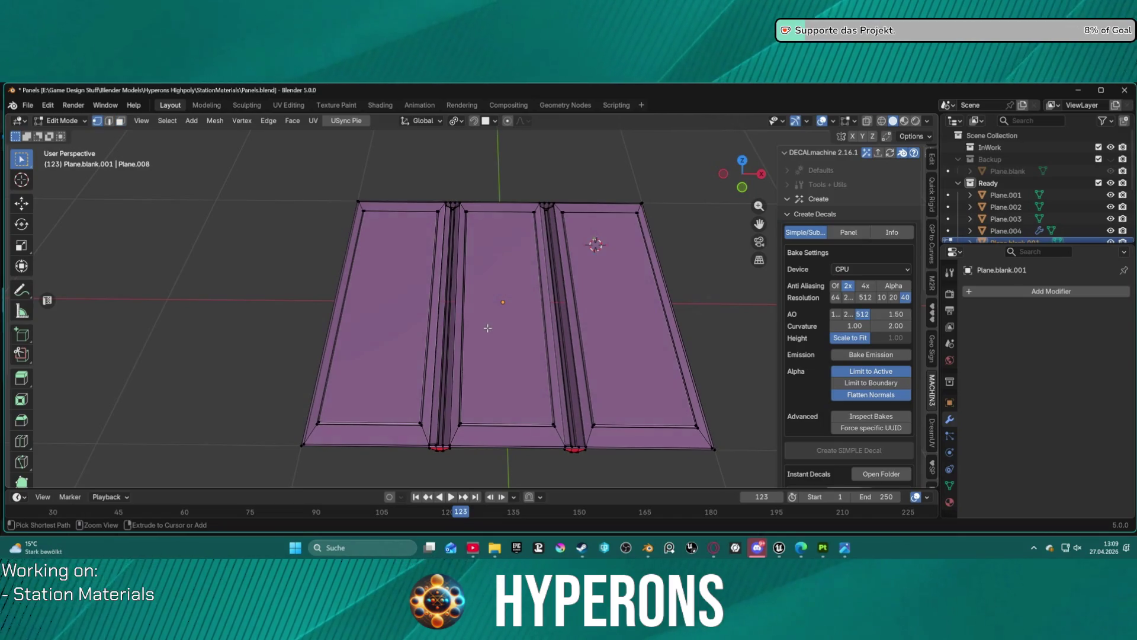
ctrl+click(487, 328)
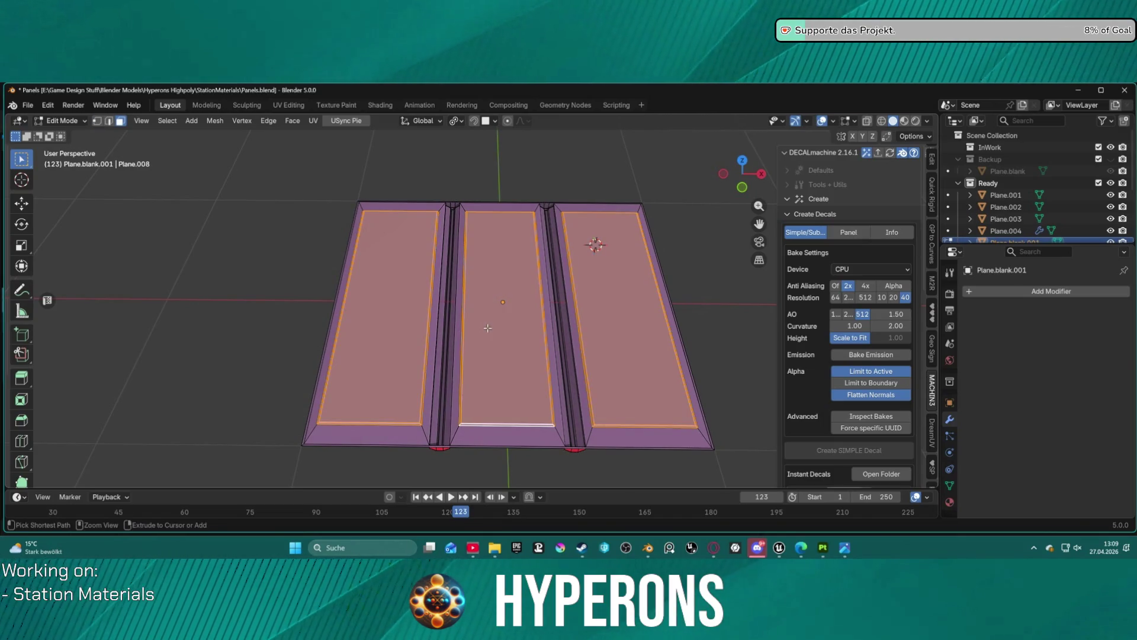
key(ctrl+b)
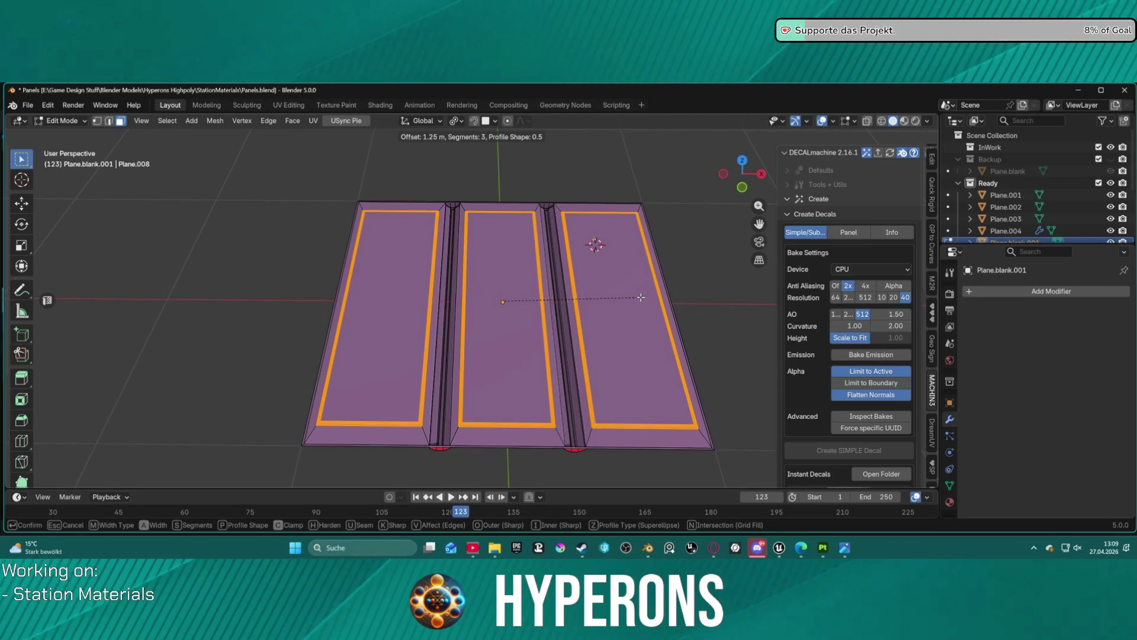
click(539, 301)
Reopen the last bevel's settings and set Segments to 2
click(551, 338)
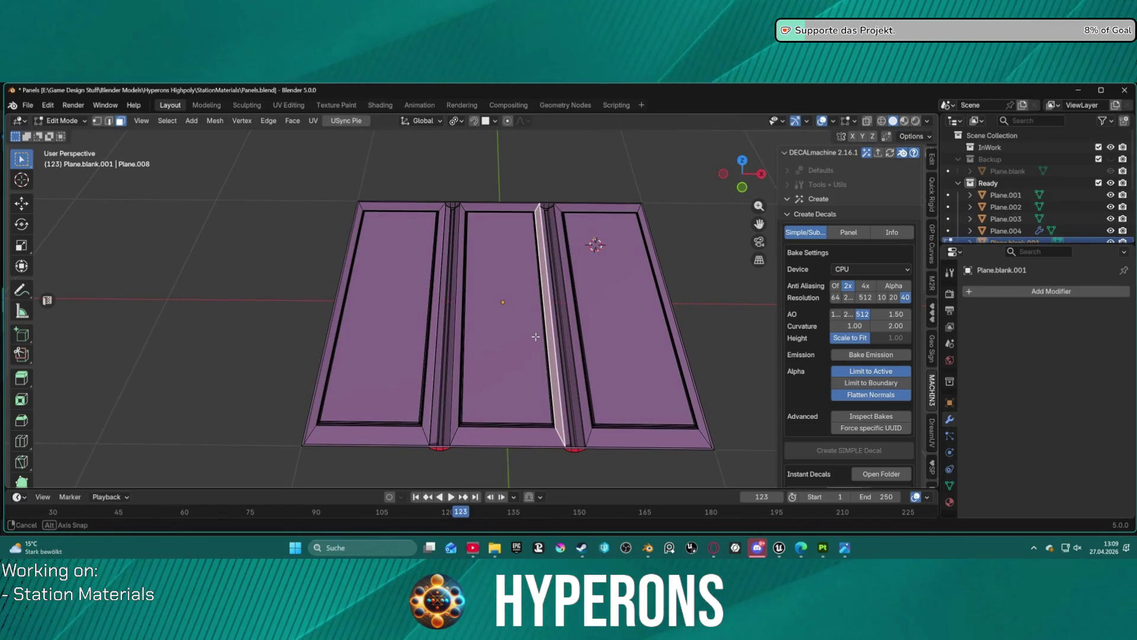
scroll(483, 366, up, 3)
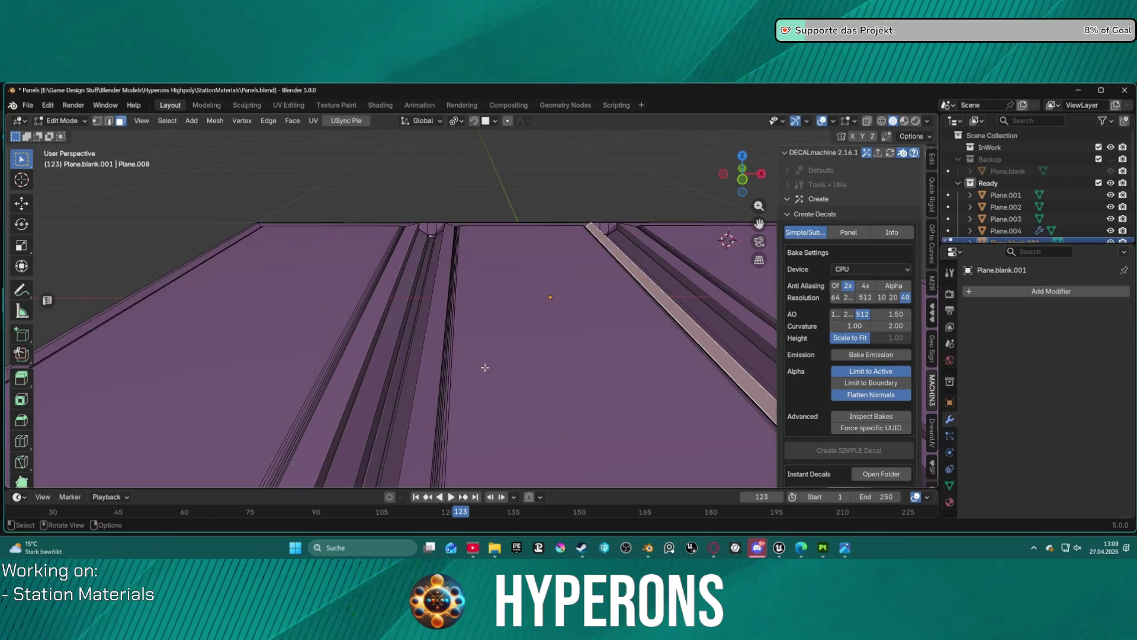
scroll(483, 362, down, 2)
scroll(484, 362, up, 2)
key(F9)
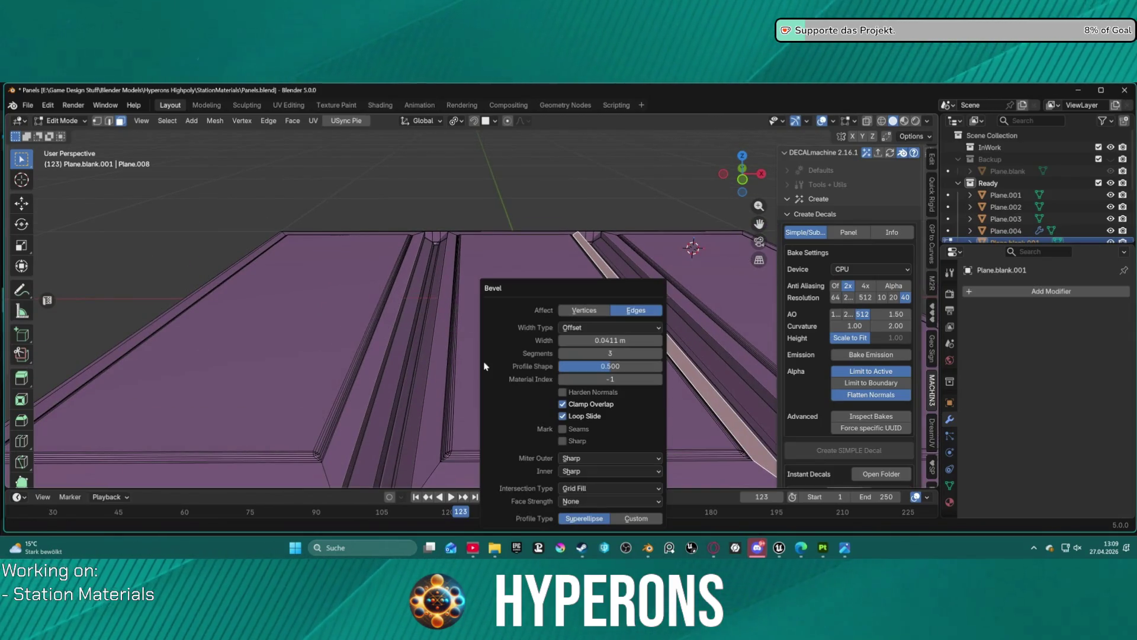
click(561, 354)
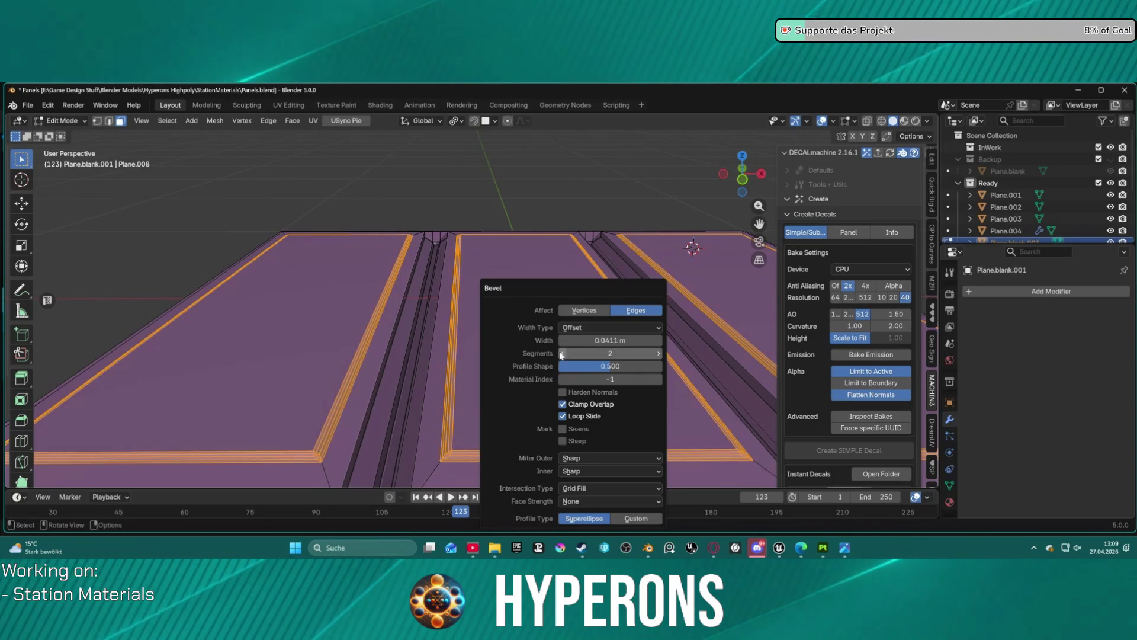
click(563, 355)
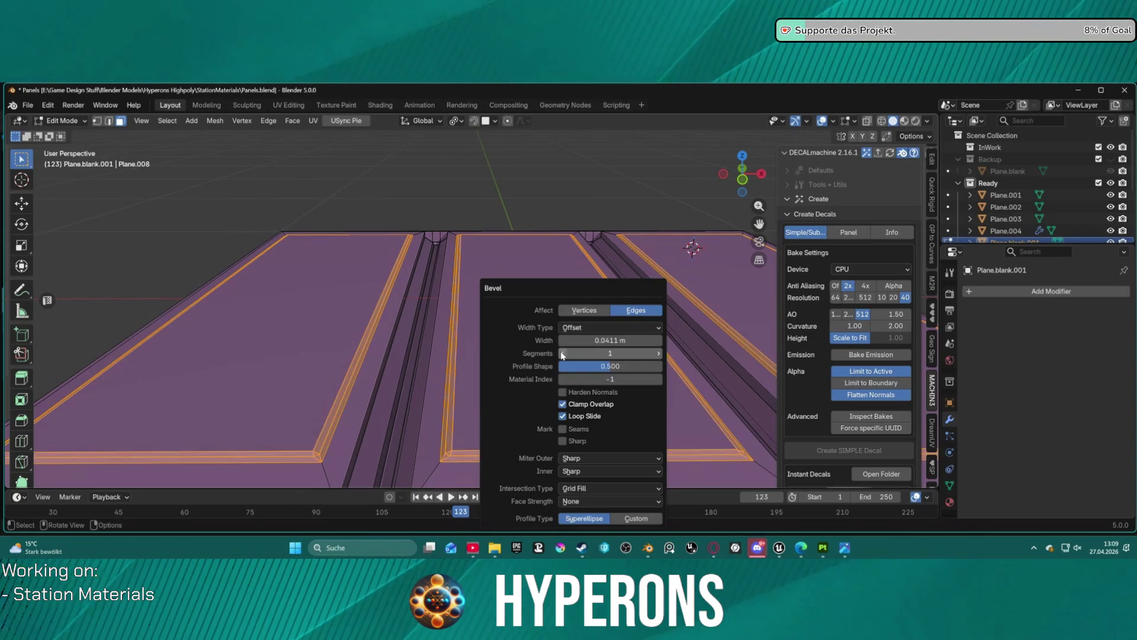
click(659, 353)
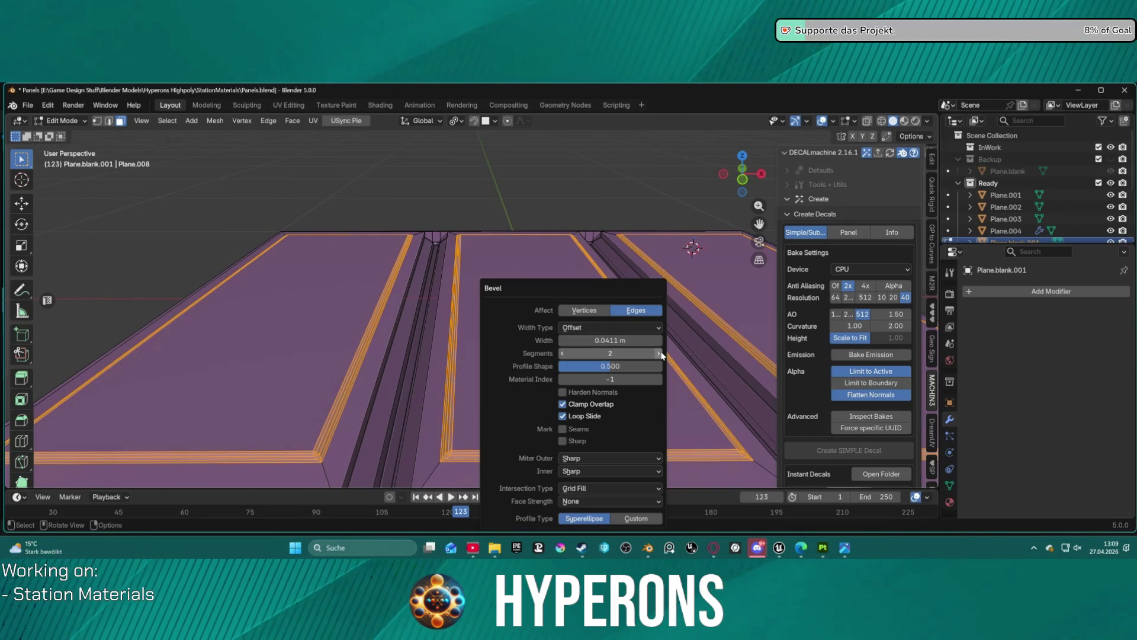
Keep the bevel's inner miter Sharp and set the outer miter to Arc
click(625, 470)
click(612, 497)
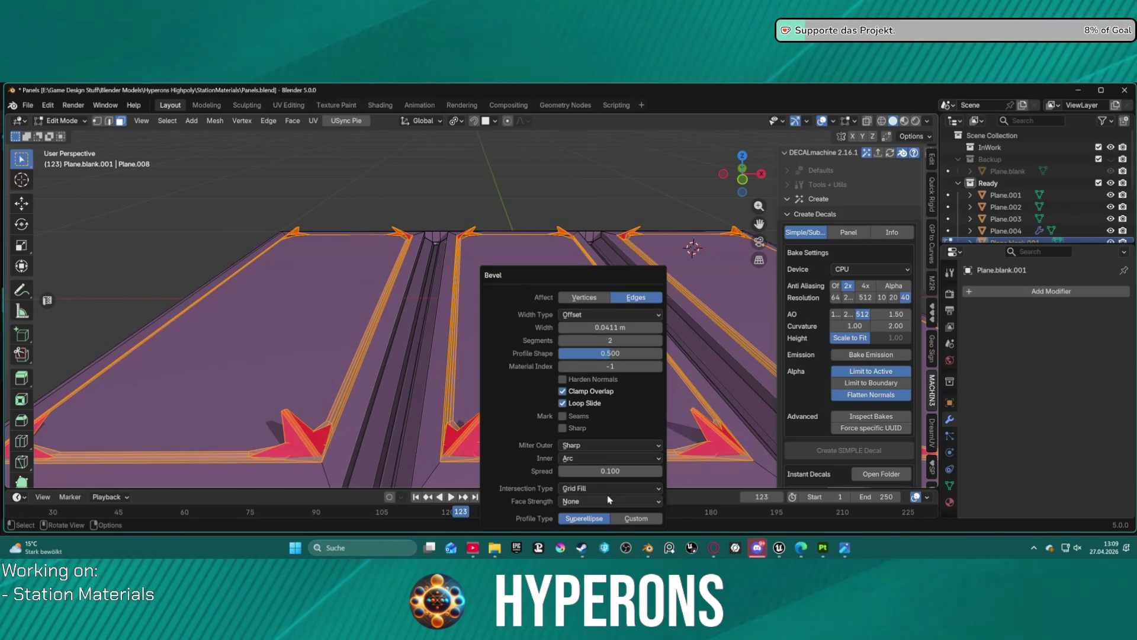
click(611, 459)
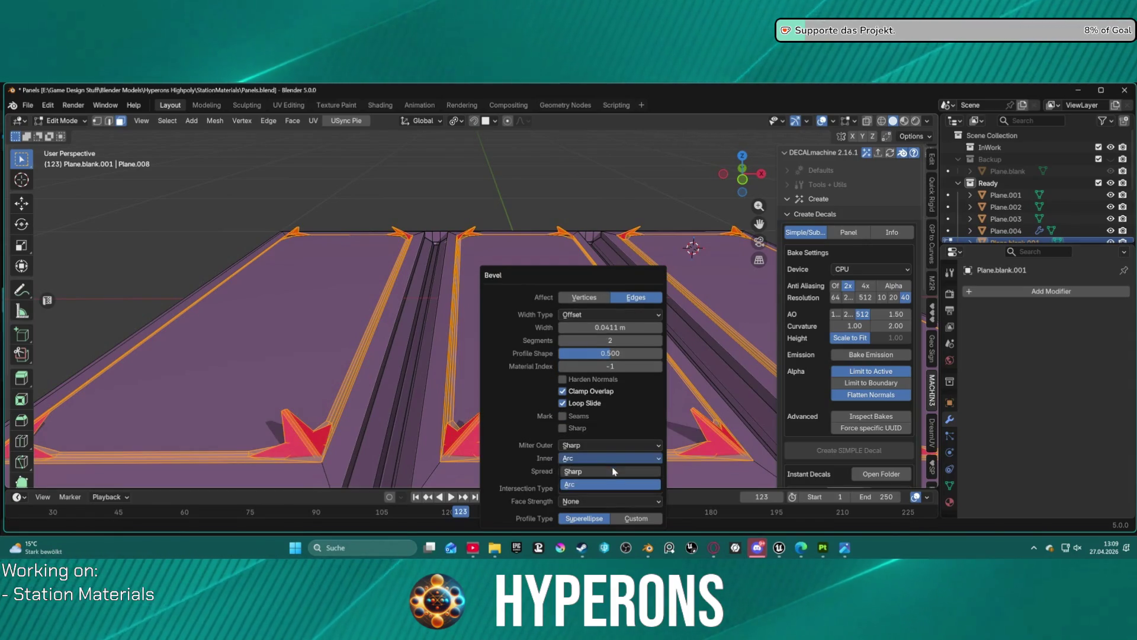
click(613, 472)
click(605, 446)
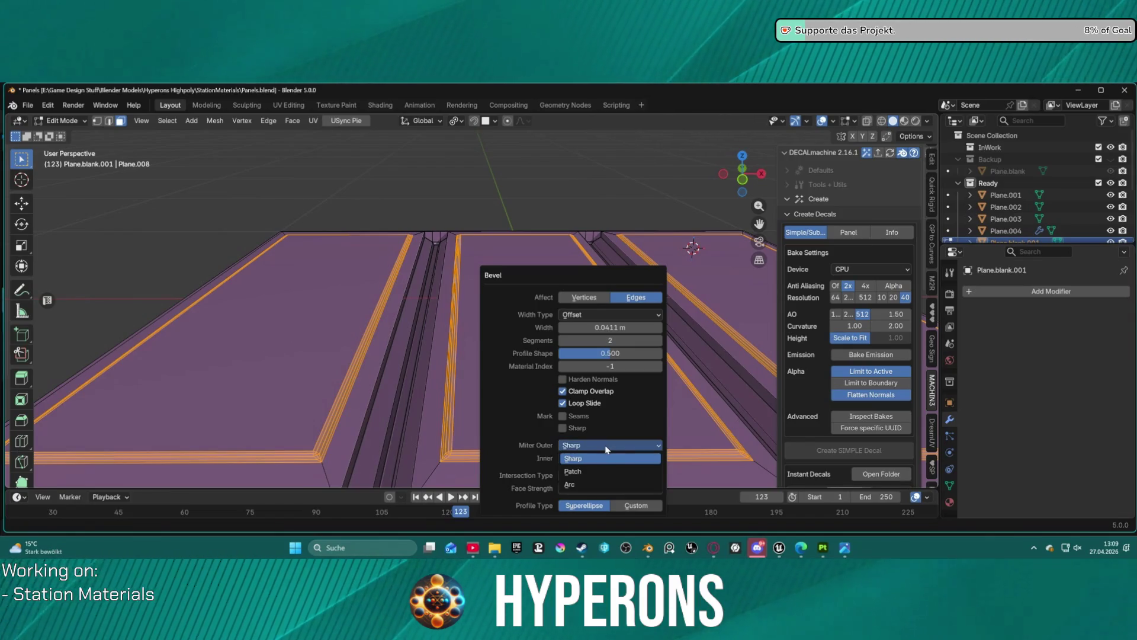
click(598, 485)
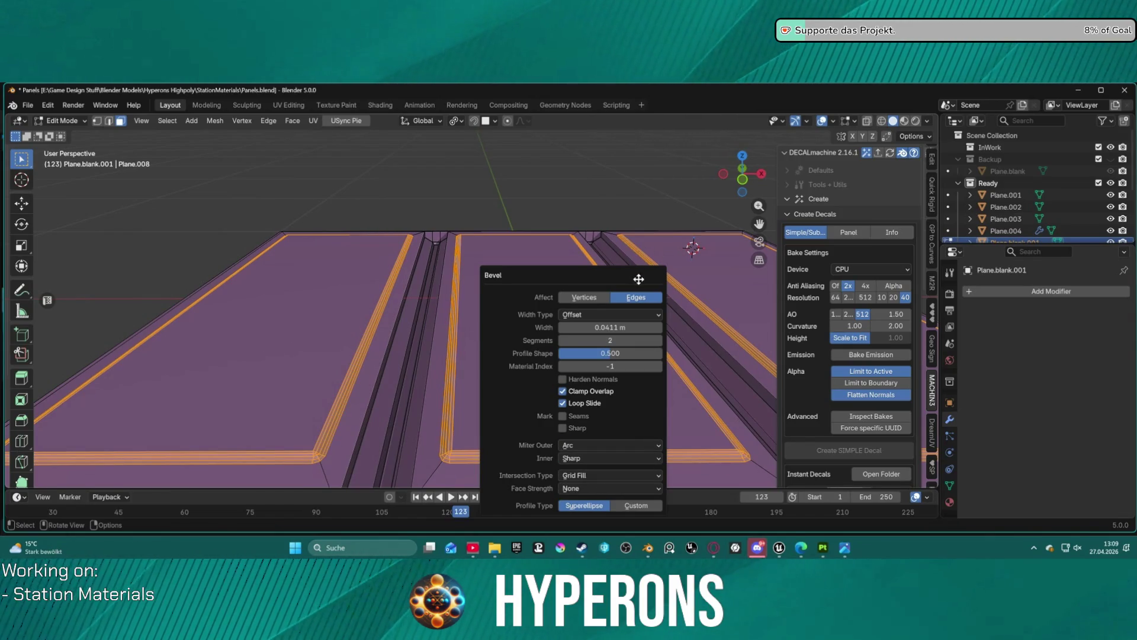
mouse_move(593, 273)
mouse_down()
mouse_move(540, 337)
mouse_move(558, 331)
mouse_move(534, 300)
mouse_up()
scroll(535, 300, up, 3)
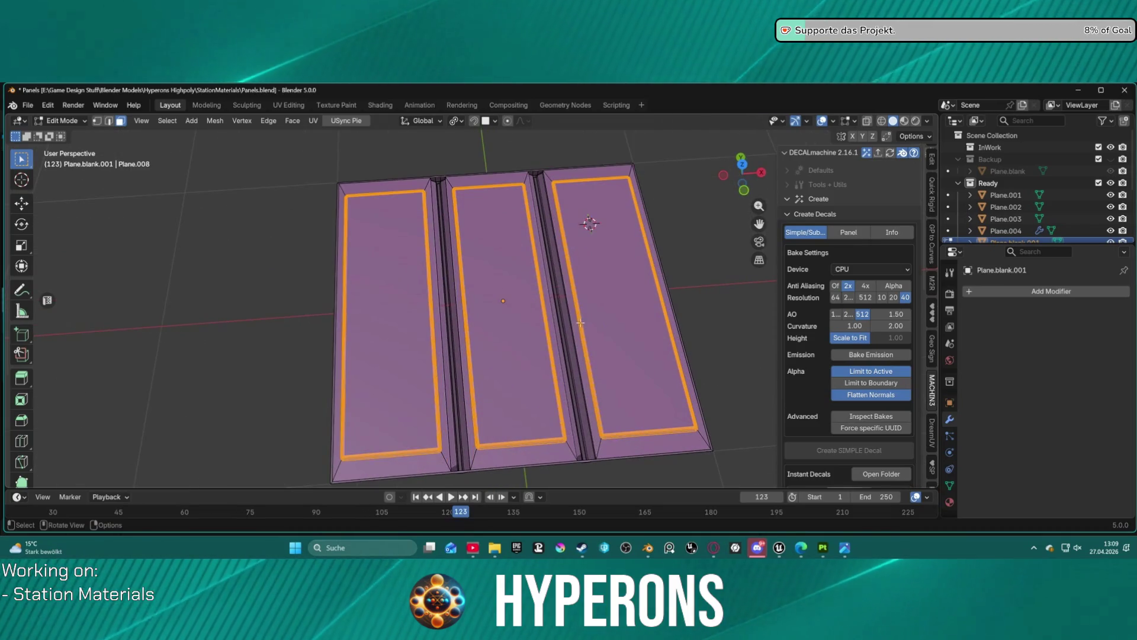
click(591, 349)
Switch the panel mesh between Object and Edit Mode, ending in Edit Mode at an oblique view
mouse_move(563, 397)
mouse_down()
mouse_move(544, 338)
mouse_move(529, 385)
mouse_move(538, 436)
mouse_move(553, 400)
mouse_move(649, 303)
mouse_move(610, 264)
mouse_move(534, 335)
mouse_move(540, 418)
mouse_move(535, 312)
mouse_move(543, 411)
mouse_up()
key(Tab)
click(508, 338)
key(ctrl+Tab)
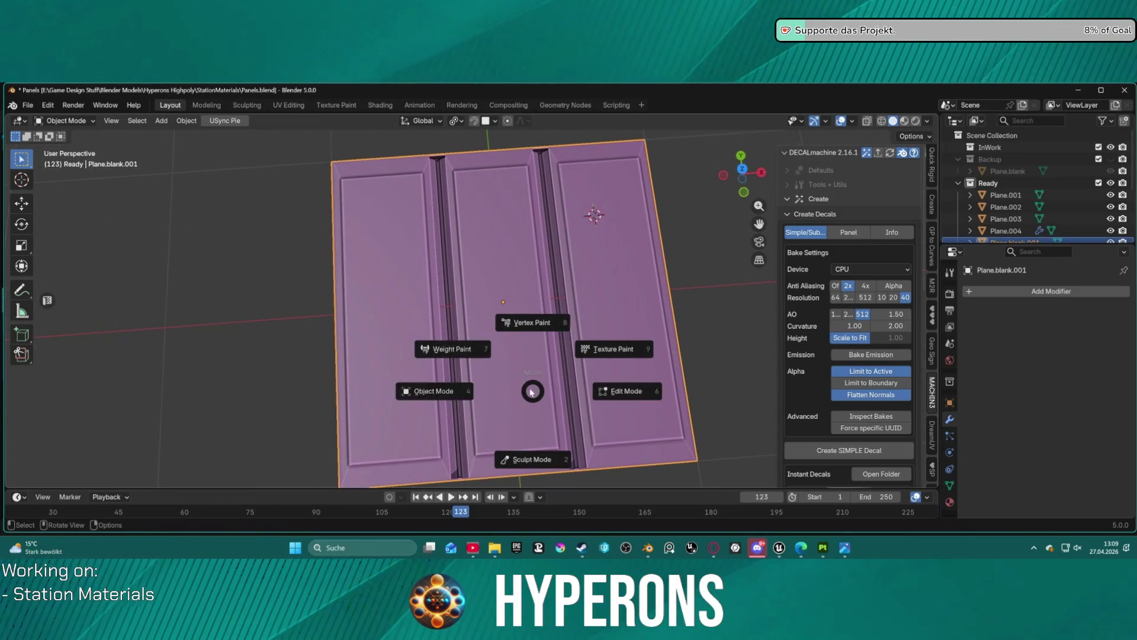
click(584, 389)
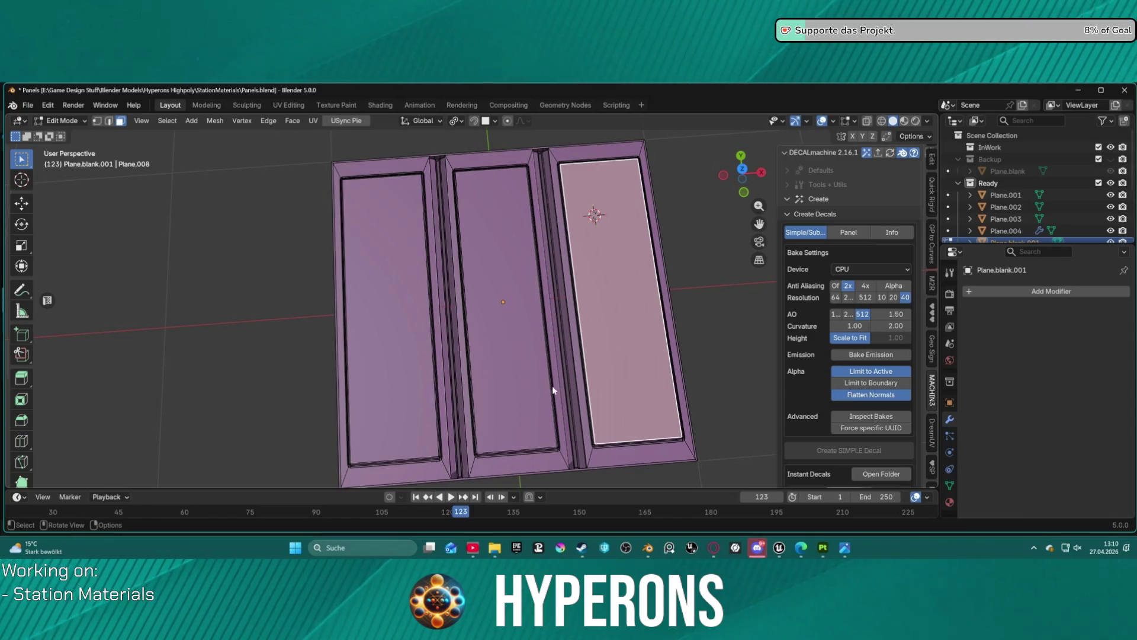
key(ctrl+Tab)
click(461, 383)
mouse_move(461, 382)
mouse_down()
mouse_move(451, 326)
mouse_move(415, 300)
mouse_move(356, 287)
mouse_move(718, 246)
mouse_move(447, 315)
mouse_move(492, 317)
mouse_move(518, 355)
mouse_up()
key(Tab)
scroll(341, 284, up, 4)
In edge select mode, select the panel's outer border edges with loop and box selection
key(2)
alt+click(498, 358)
scroll(487, 332, down, 5)
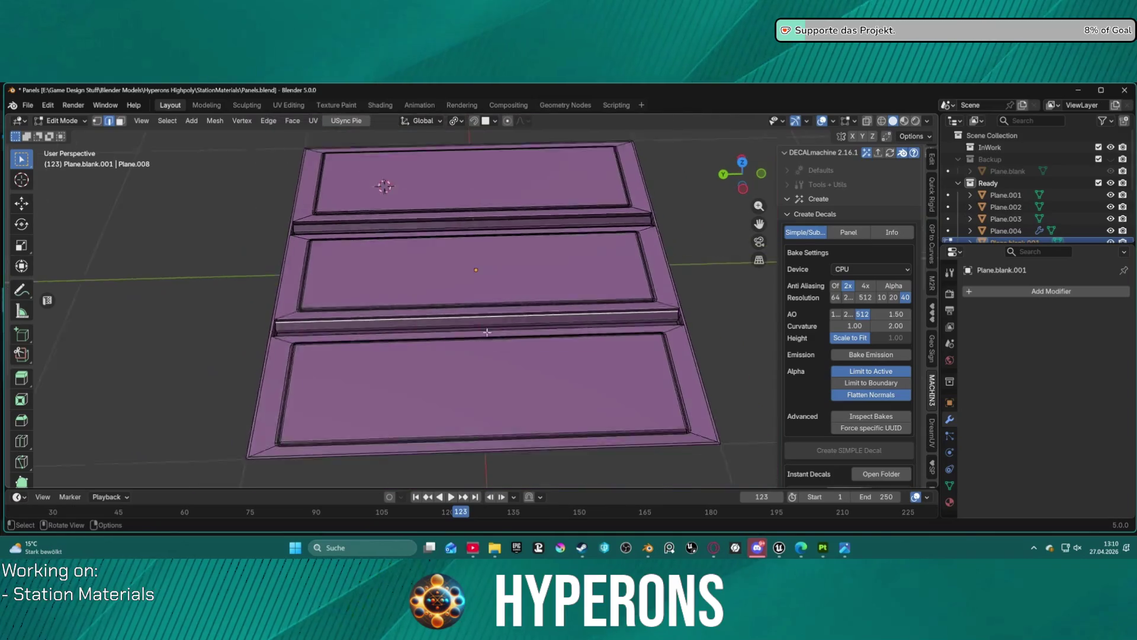
scroll(487, 332, down, 3)
scroll(480, 335, up, 4)
scroll(471, 335, down, 6)
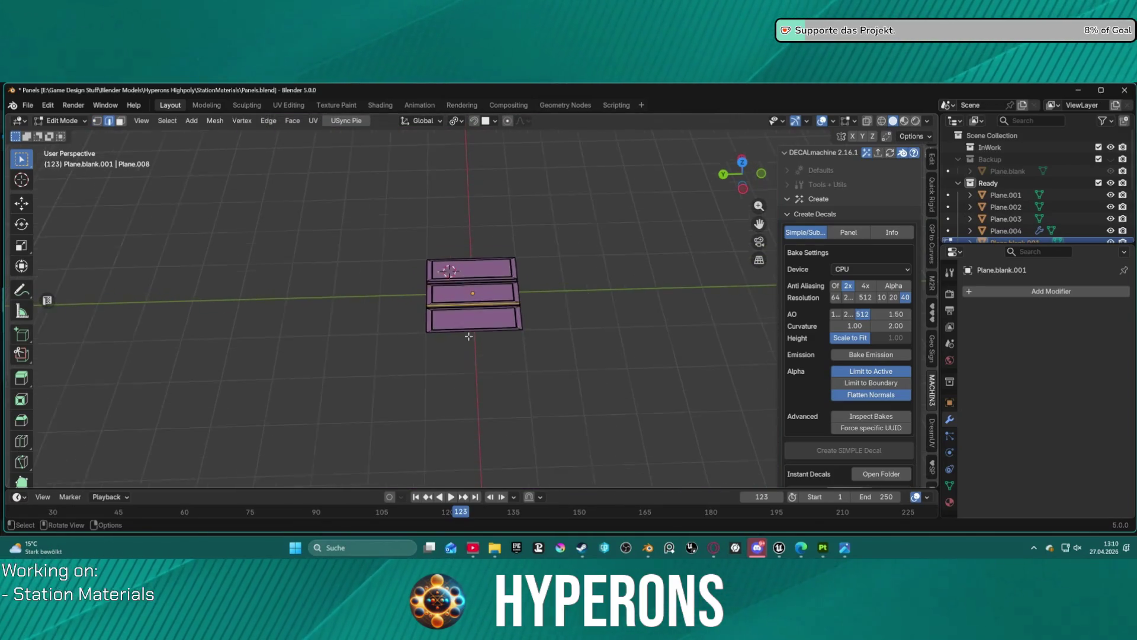
scroll(469, 336, up, 10)
scroll(492, 427, down, 3)
alt+click(477, 421)
key(b)
drag(477, 422, 496, 424)
drag(588, 169, 451, 209)
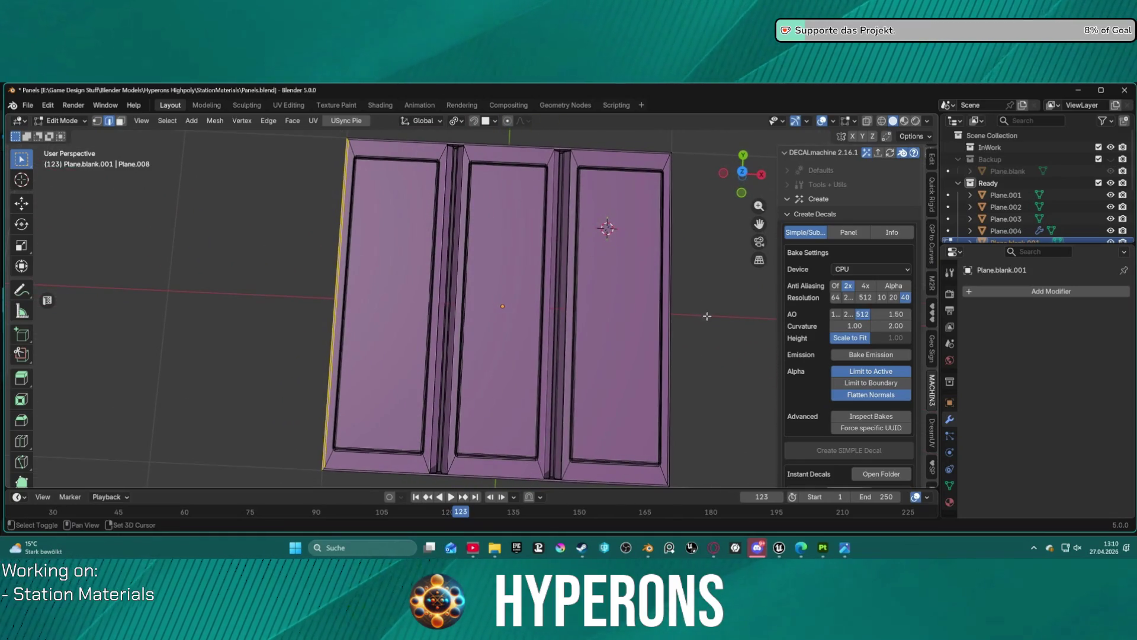
Subdivide the outer edges and connect their two midpoint vertices with a new edge
key(ctrl+e)
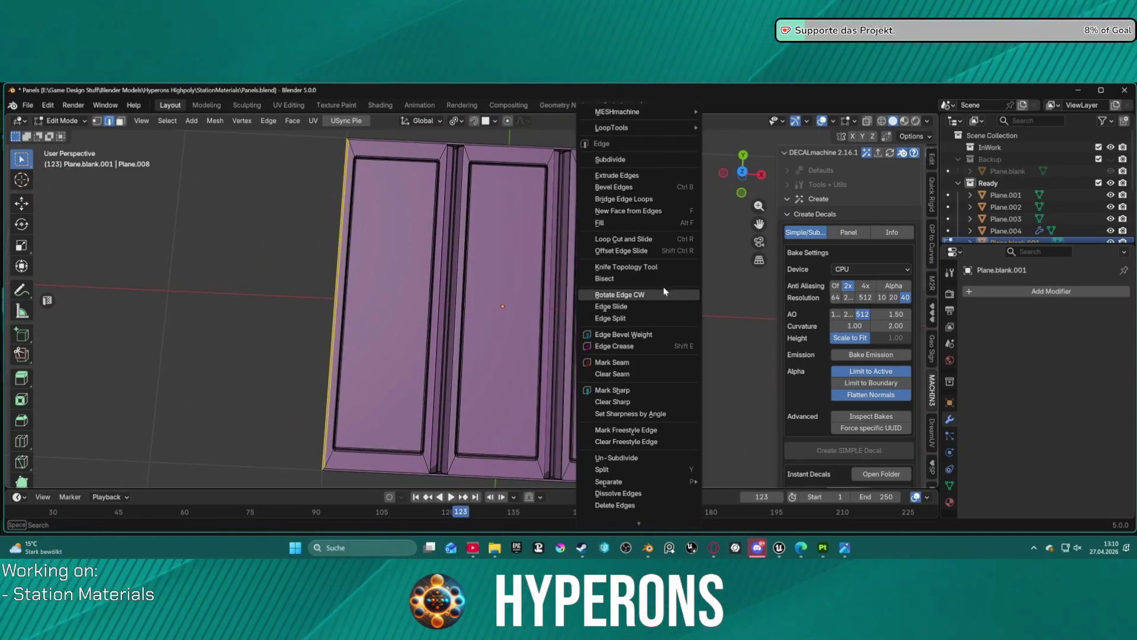
click(638, 160)
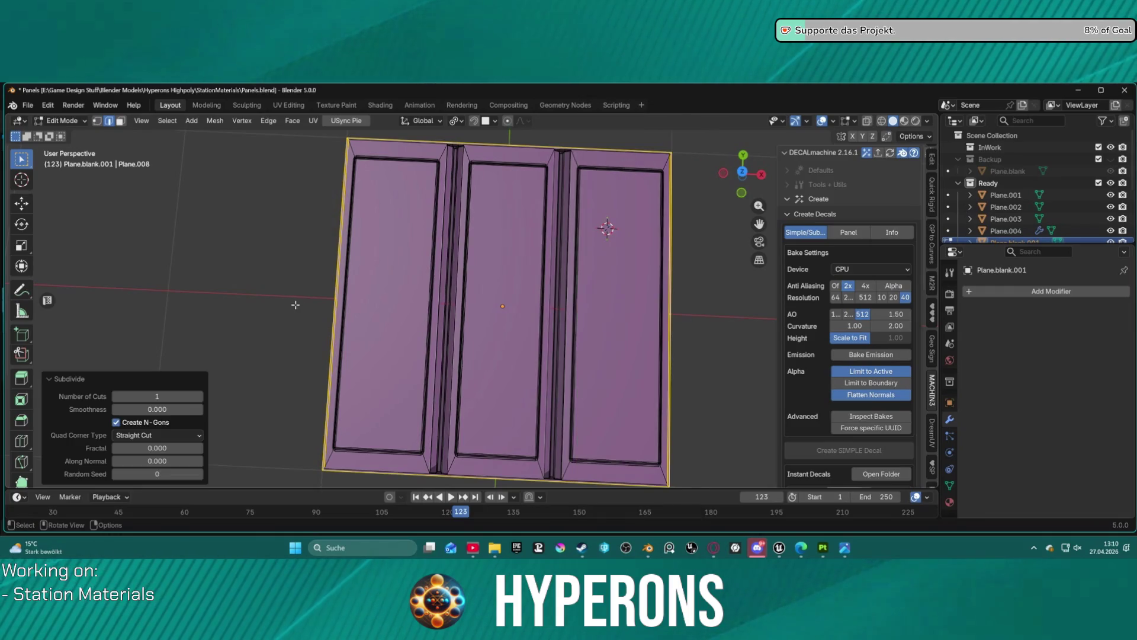
click(315, 301)
key(1)
click(337, 299)
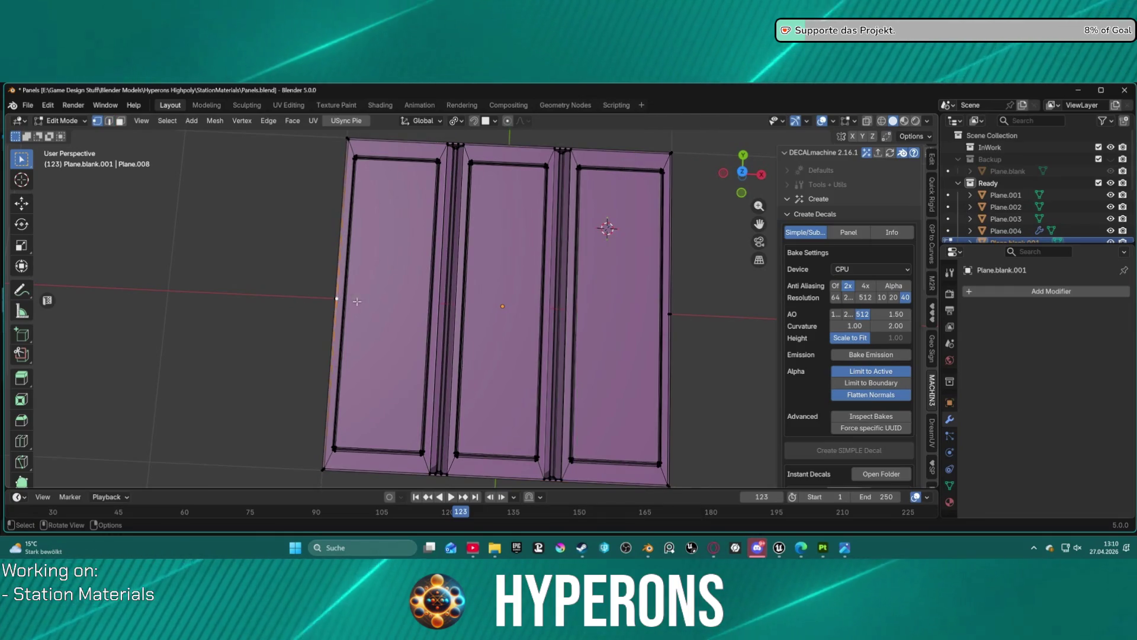
shift+click(670, 314)
key(j)
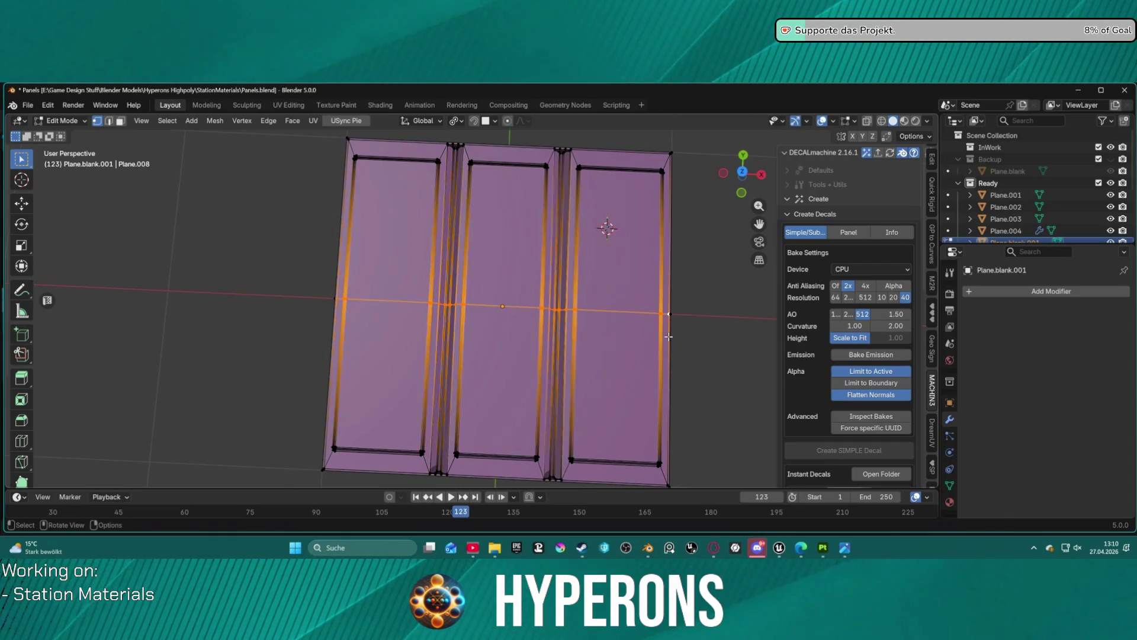
Select the new centre edge loop and bevel it with 2 segments
key(alt+a)
drag(471, 301, 481, 348)
scroll(481, 347, up, 2)
scroll(481, 347, down, 2)
scroll(456, 370, down, 2)
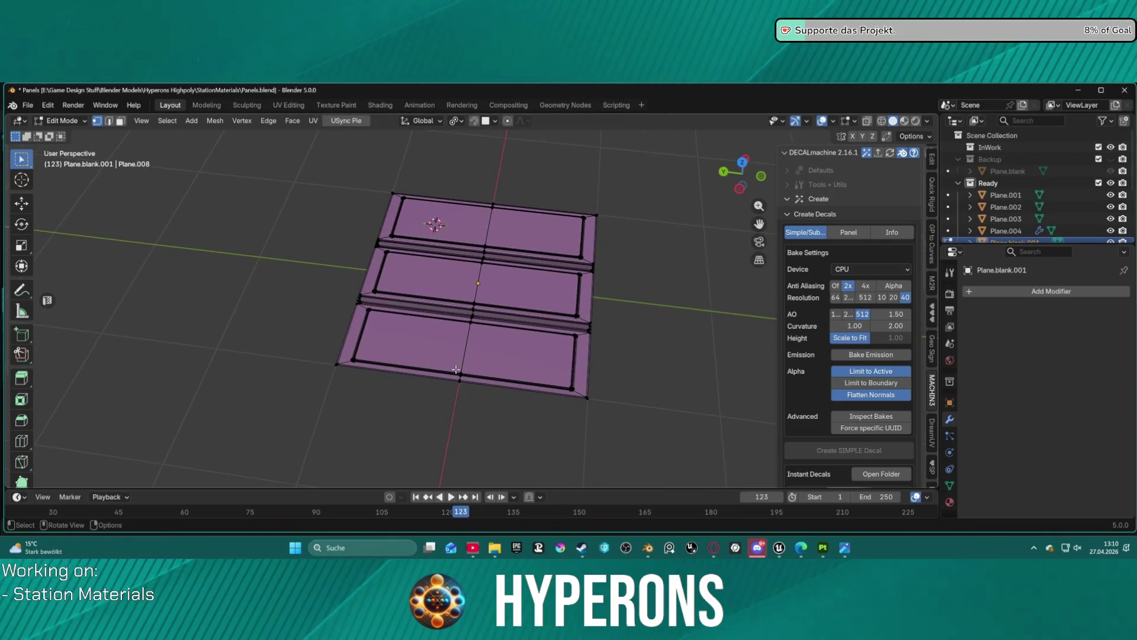
alt+click(463, 354)
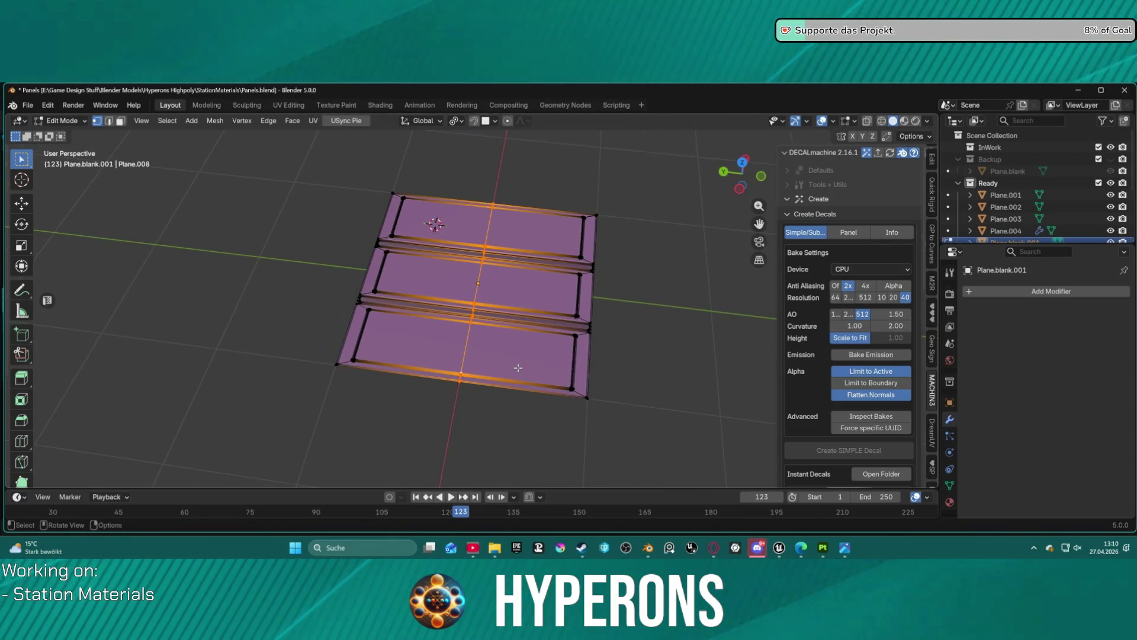
key(ctrl+b)
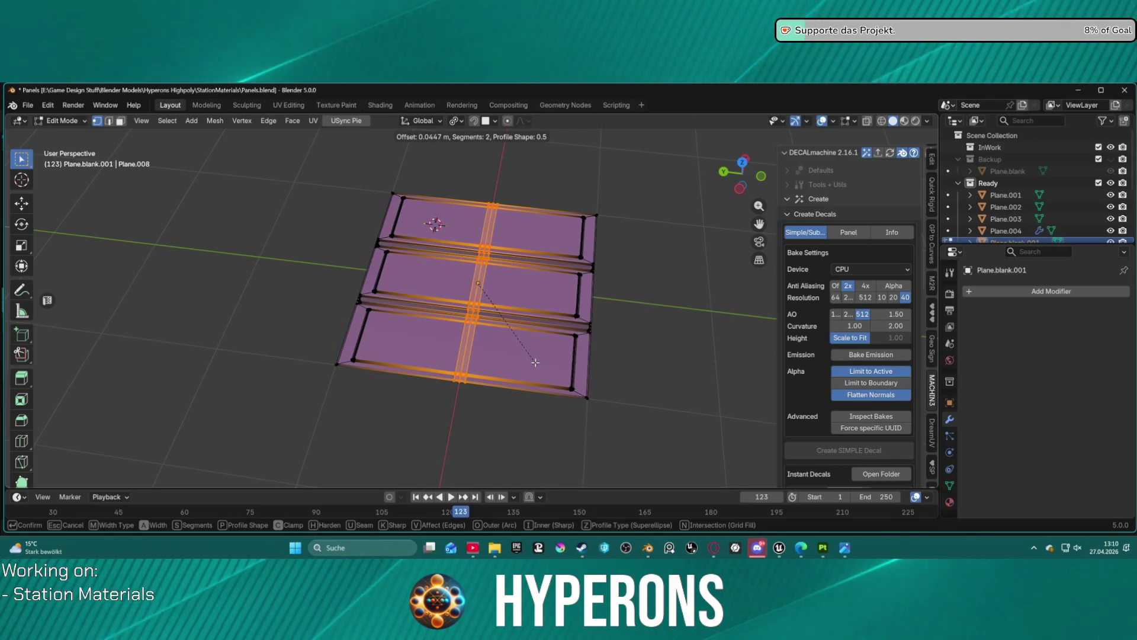
Reduce the centre-seam bevel to 1 segment with a 0.01 m width, then deselect
click(398, 416)
click(117, 310)
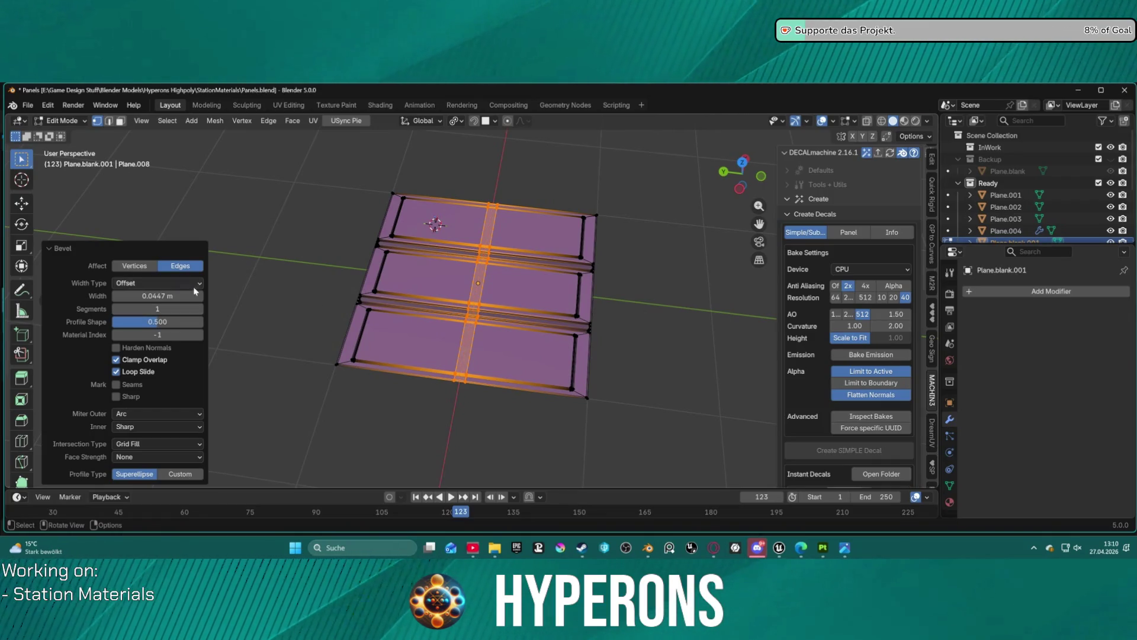
drag(194, 295, 177, 295)
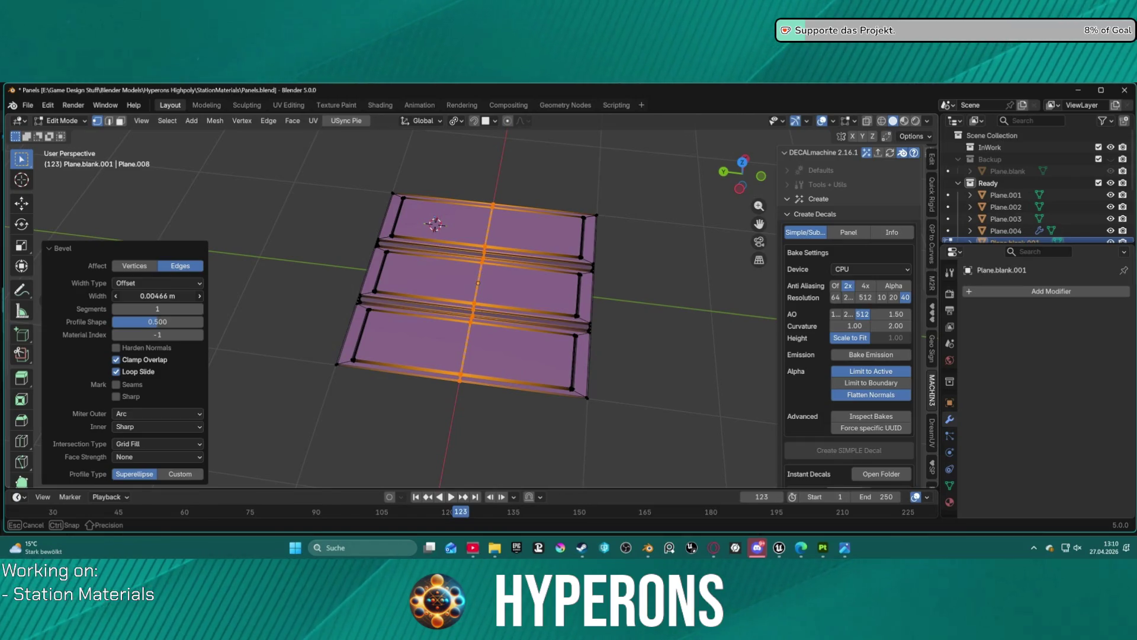
click(185, 296)
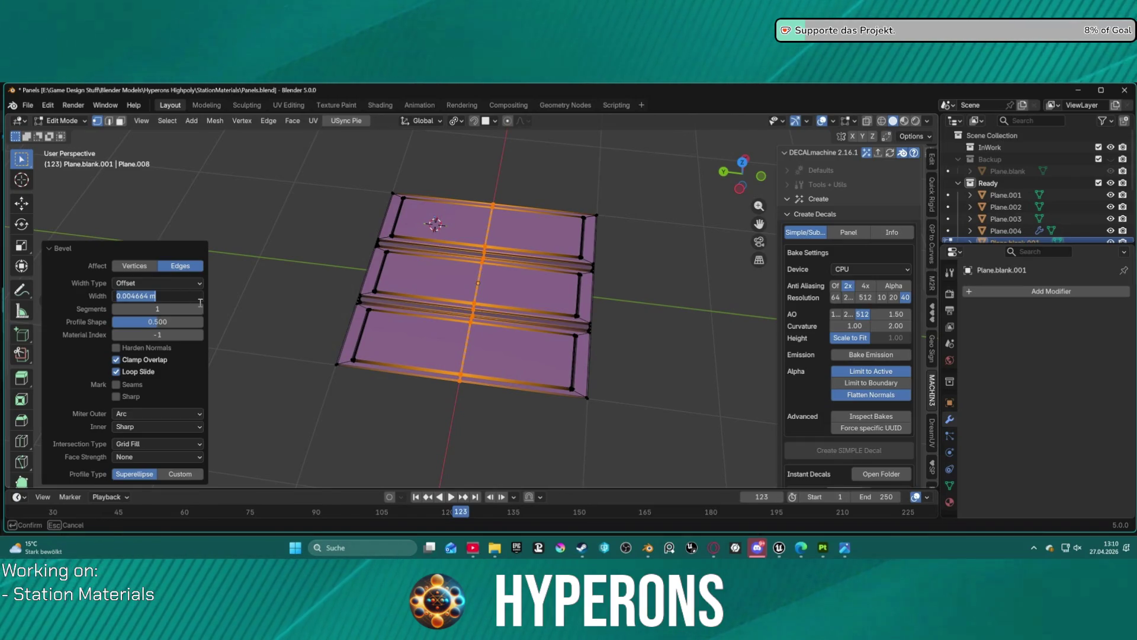
text(0.0)
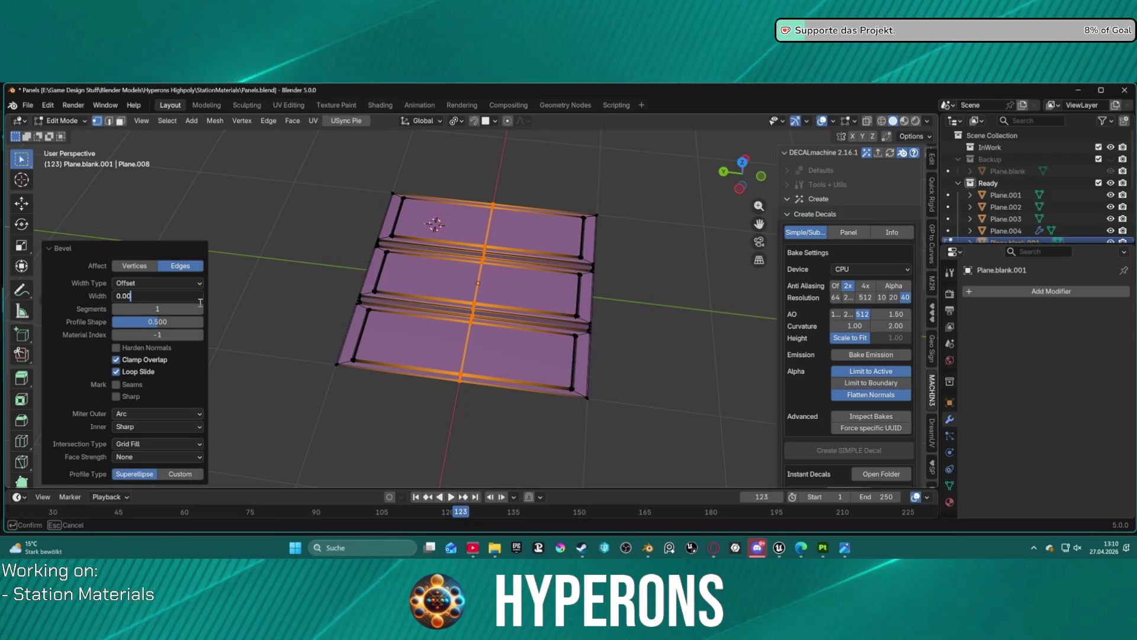
key(Return)
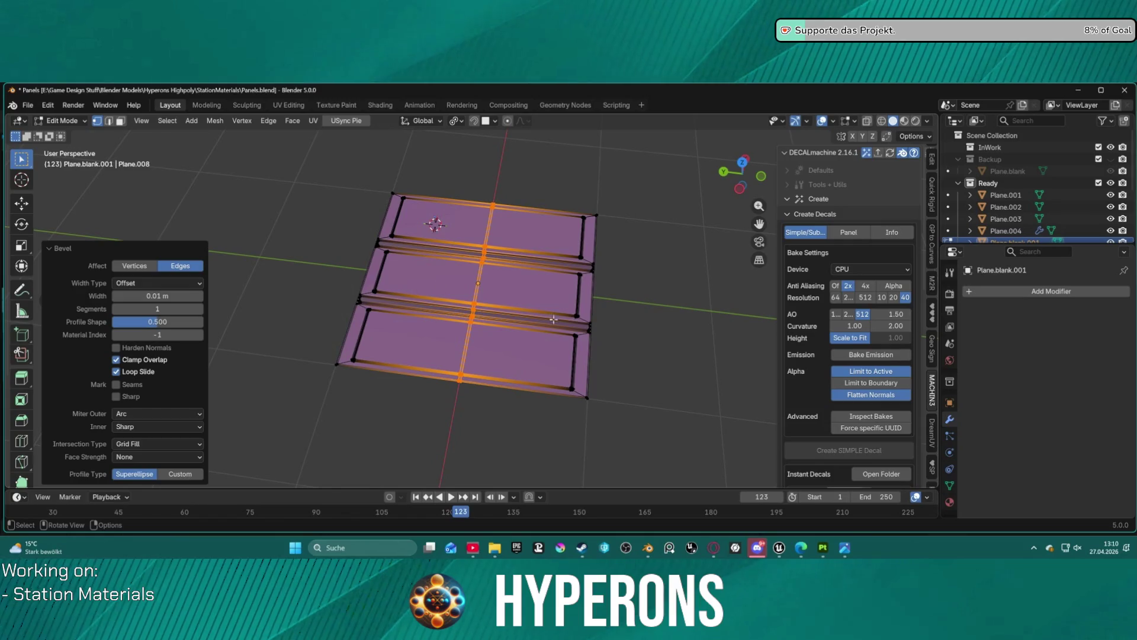
click(634, 323)
scroll(634, 331, up, 10)
mouse_move(604, 334)
mouse_down()
mouse_move(520, 275)
mouse_move(441, 260)
mouse_move(269, 342)
mouse_up()
scroll(393, 251, up, 4)
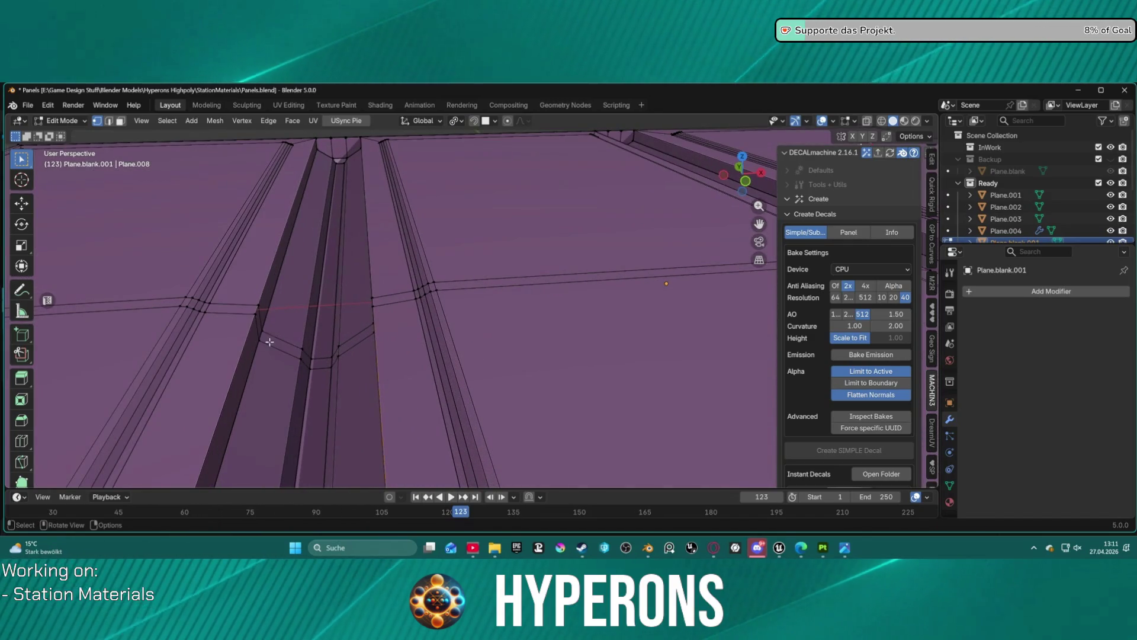
Select the short diagonal corner face in the groove in face mode
key(3)
shift+click(317, 361)
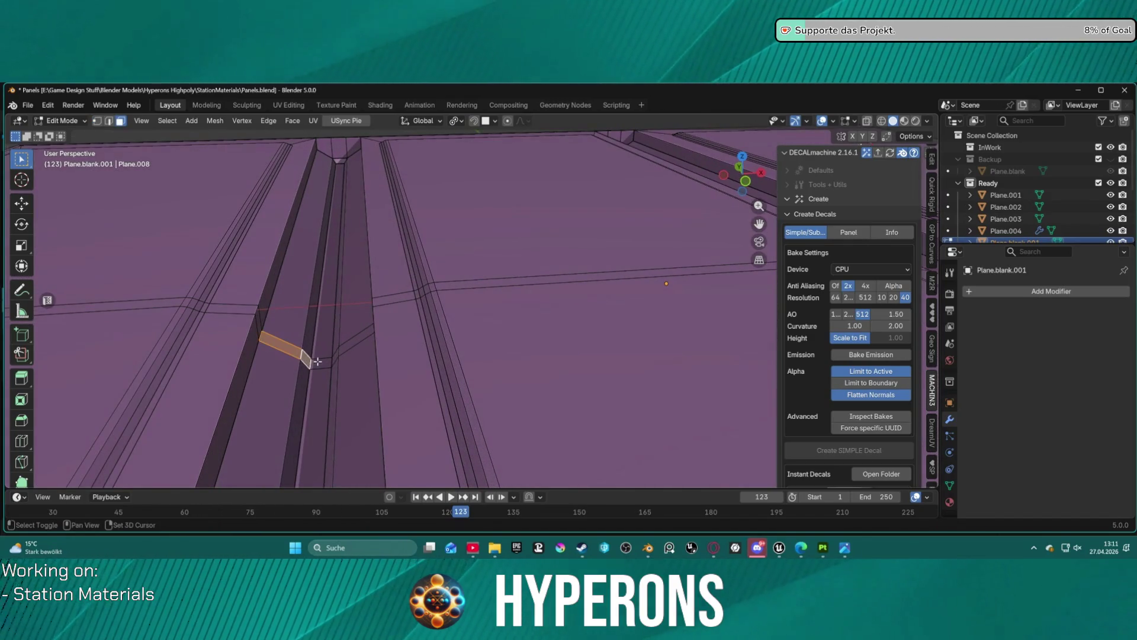
shift+click(338, 351)
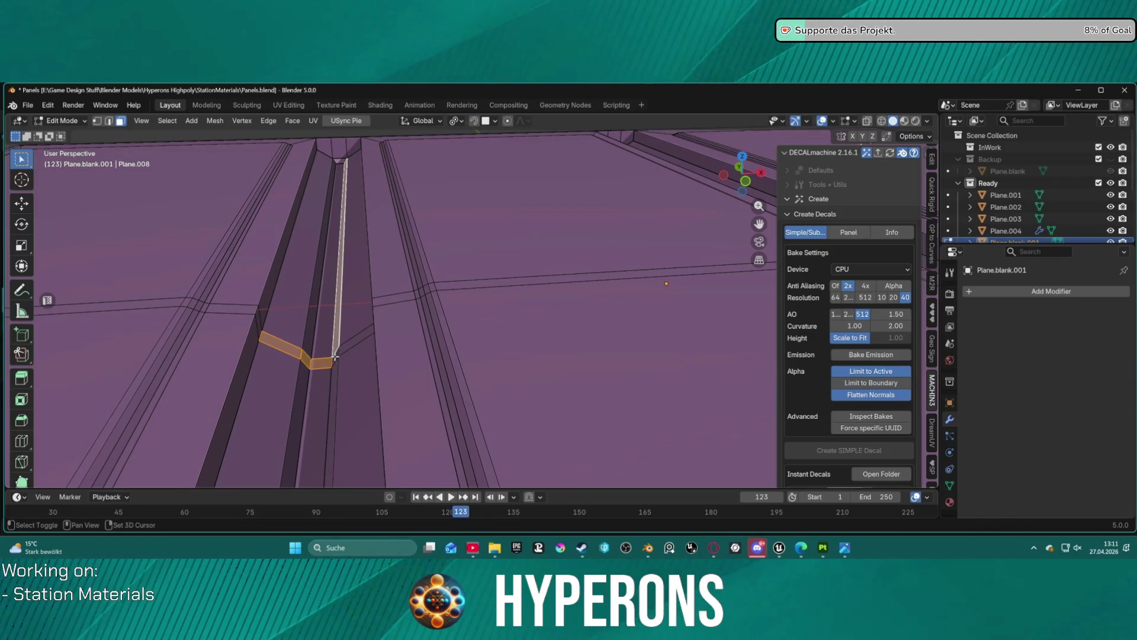
shift+click(336, 354)
click(337, 351)
mouse_move(307, 353)
mouse_down()
mouse_move(568, 359)
mouse_move(525, 333)
mouse_move(556, 356)
mouse_move(513, 375)
mouse_move(530, 373)
mouse_move(530, 392)
mouse_up()
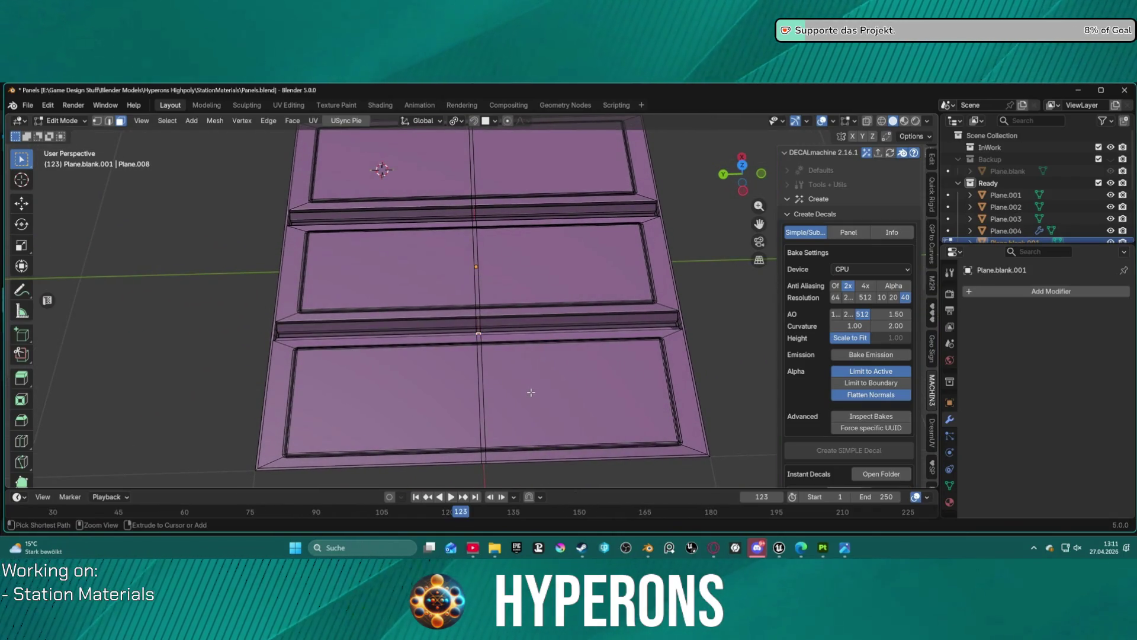
Step back through the undo history to clear the corner face selection
key(ctrl+z)
key(ctrl+z)
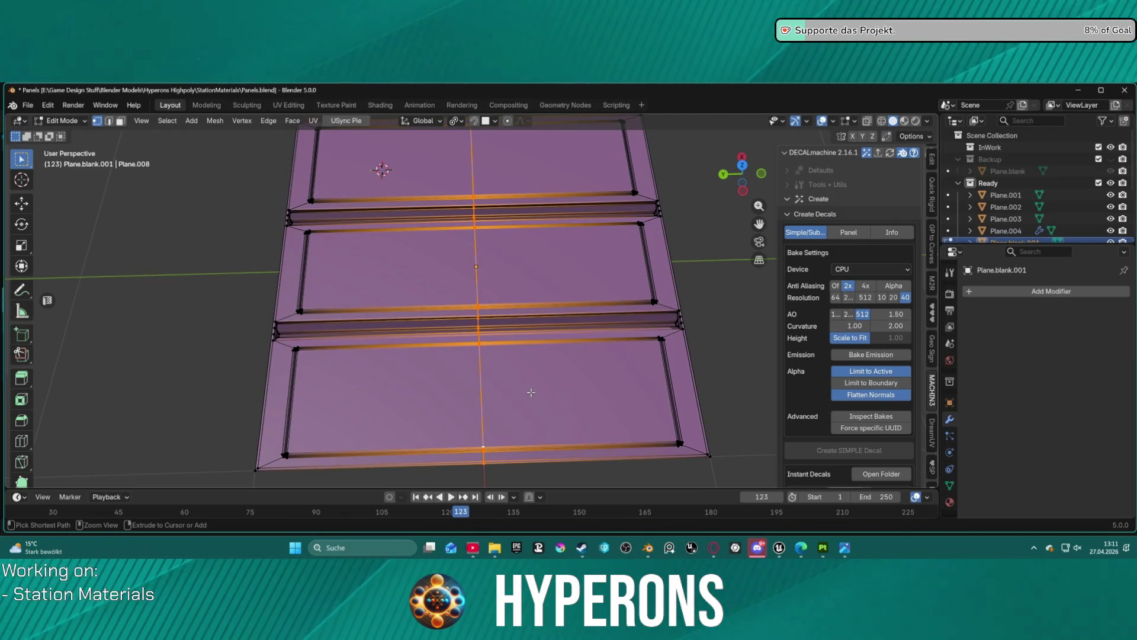
key(ctrl+z)
key(ctrl+shift+z)
key(ctrl+z)
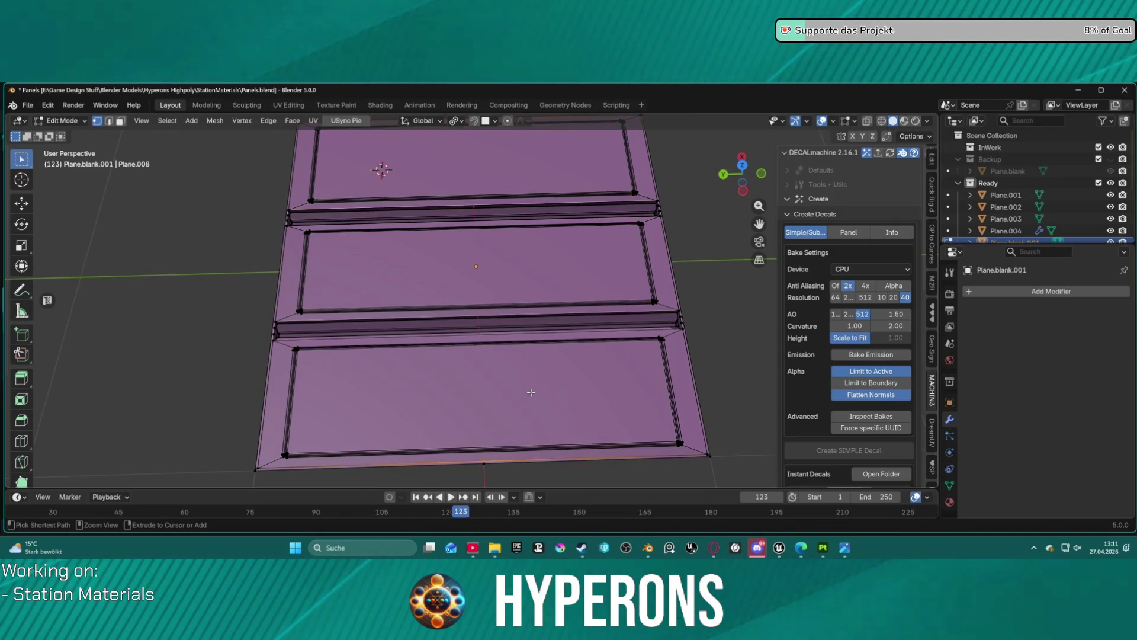
key(ctrl+shift+z)
key(ctrl+z)
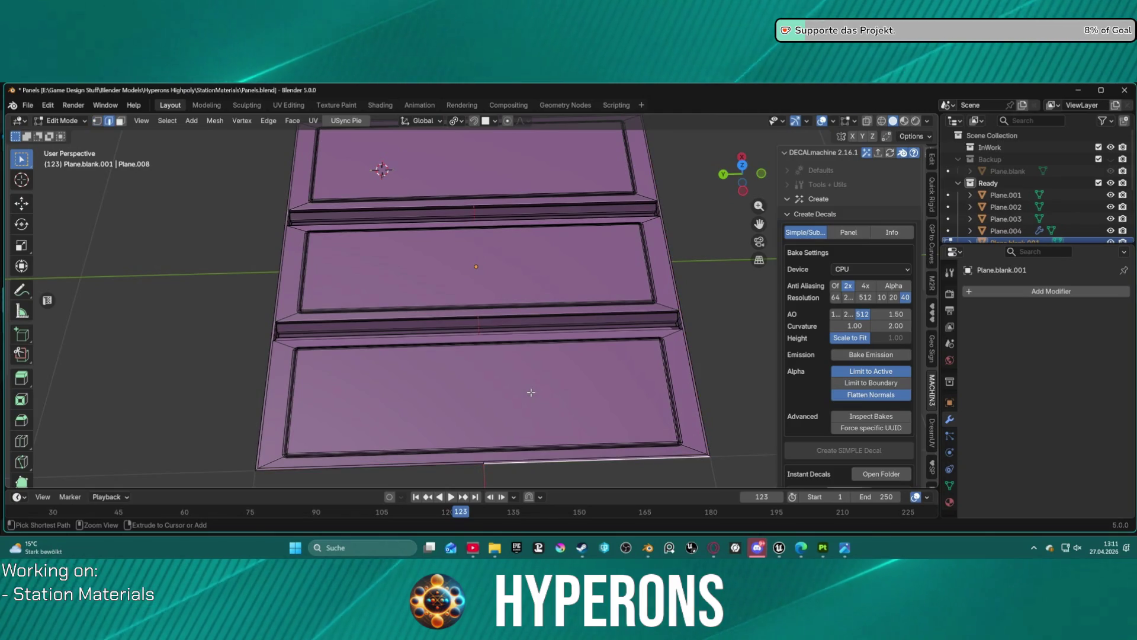
key(ctrl+shift+z)
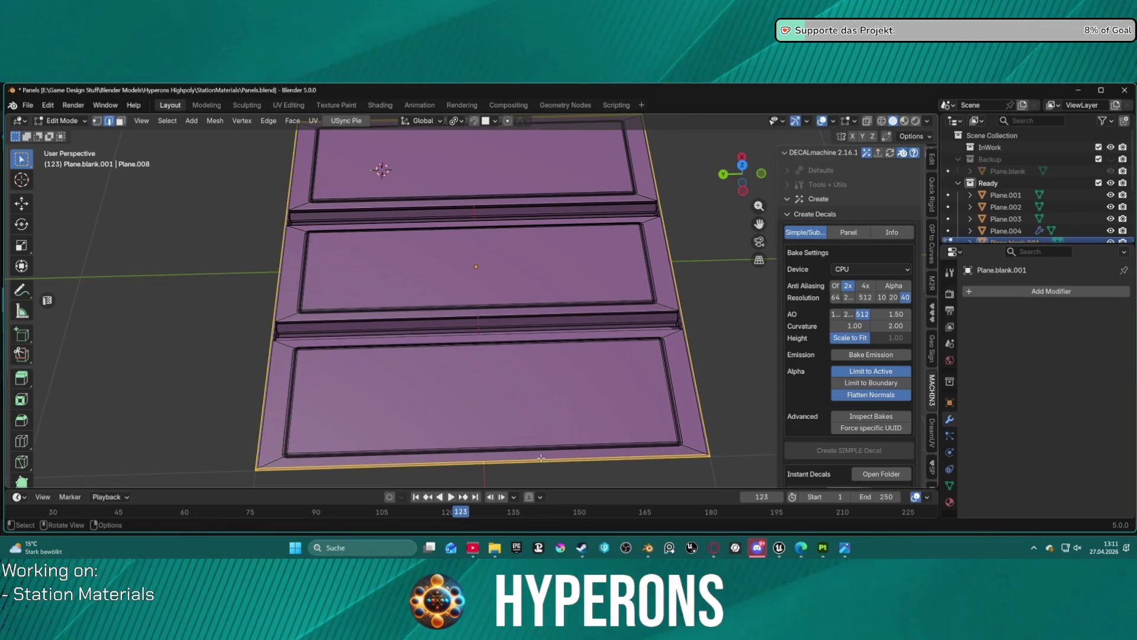
key(ctrl+alt+z)
Select the outer bottom edge of the panel from a lower viewpoint
click(479, 479)
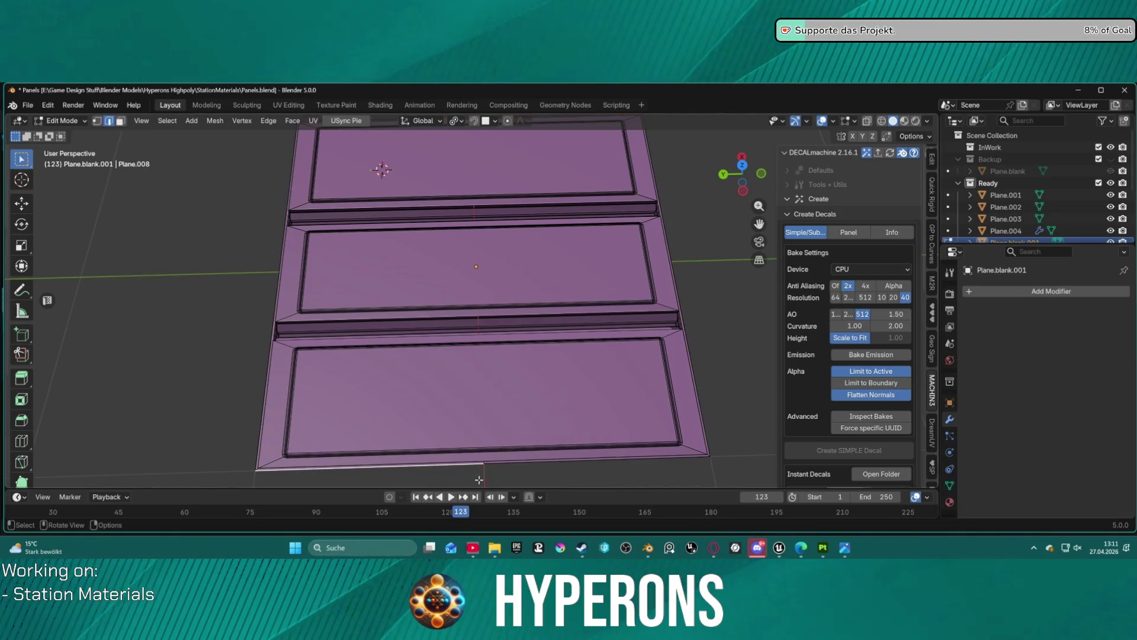
drag(481, 455, 492, 452)
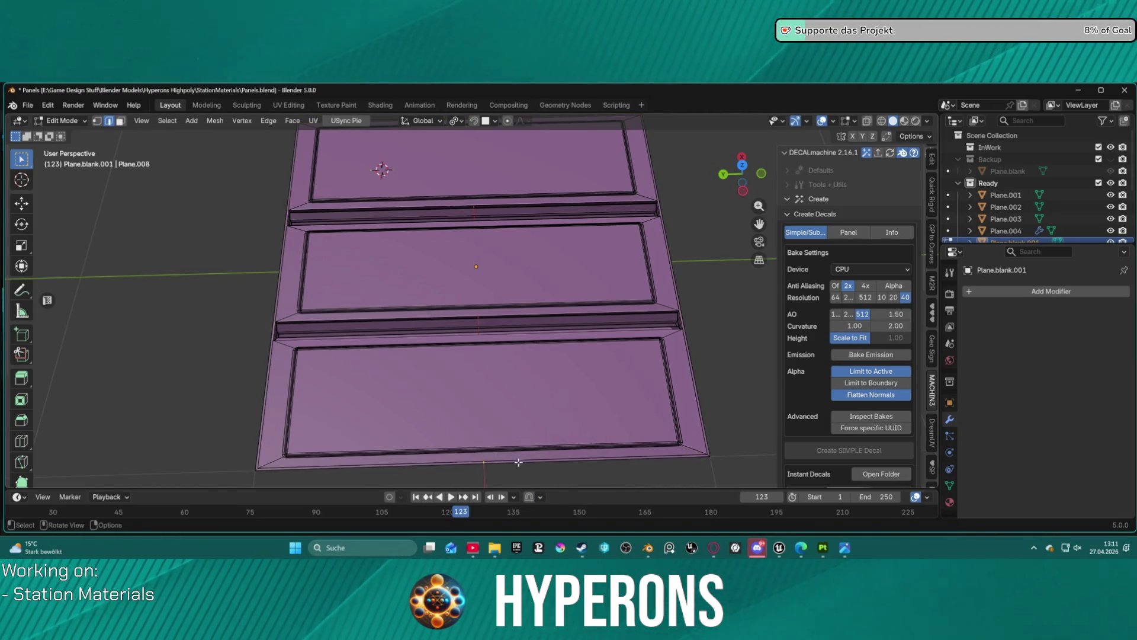
scroll(488, 389, down, 3)
scroll(480, 368, up, 5)
mouse_move(481, 368)
mouse_down()
mouse_move(457, 345)
mouse_move(477, 367)
mouse_move(508, 359)
mouse_move(507, 420)
mouse_up()
click(507, 421)
alt+click(507, 421)
click(507, 421)
drag(521, 486, 521, 484)
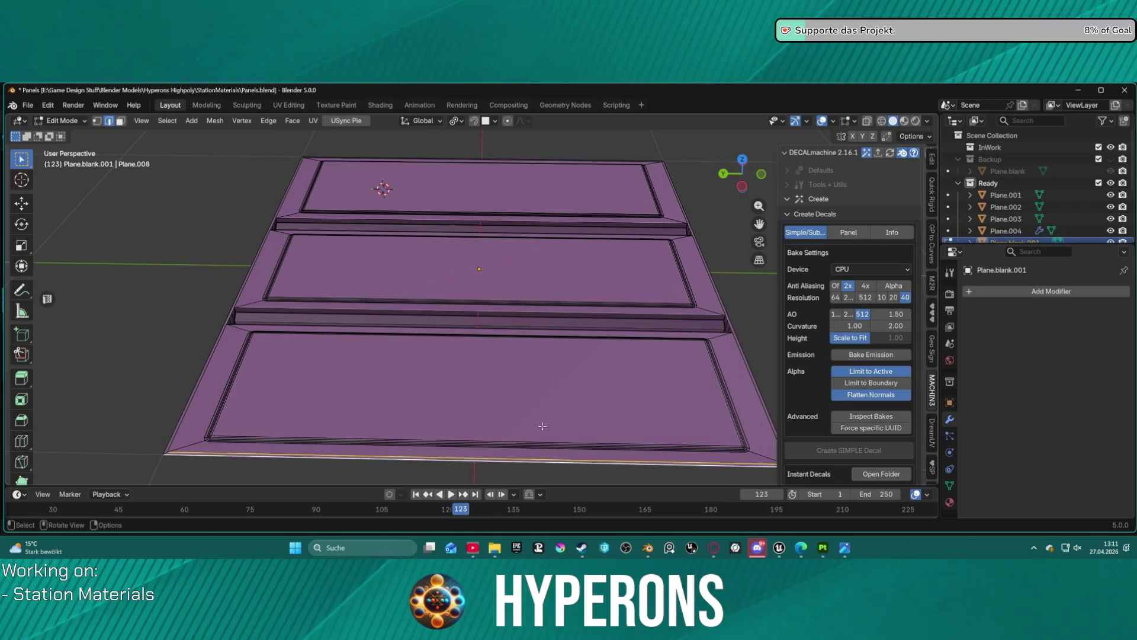
scroll(597, 264, down, 4)
mouse_move(598, 264)
mouse_down()
mouse_move(633, 384)
mouse_move(586, 403)
mouse_move(545, 385)
mouse_up()
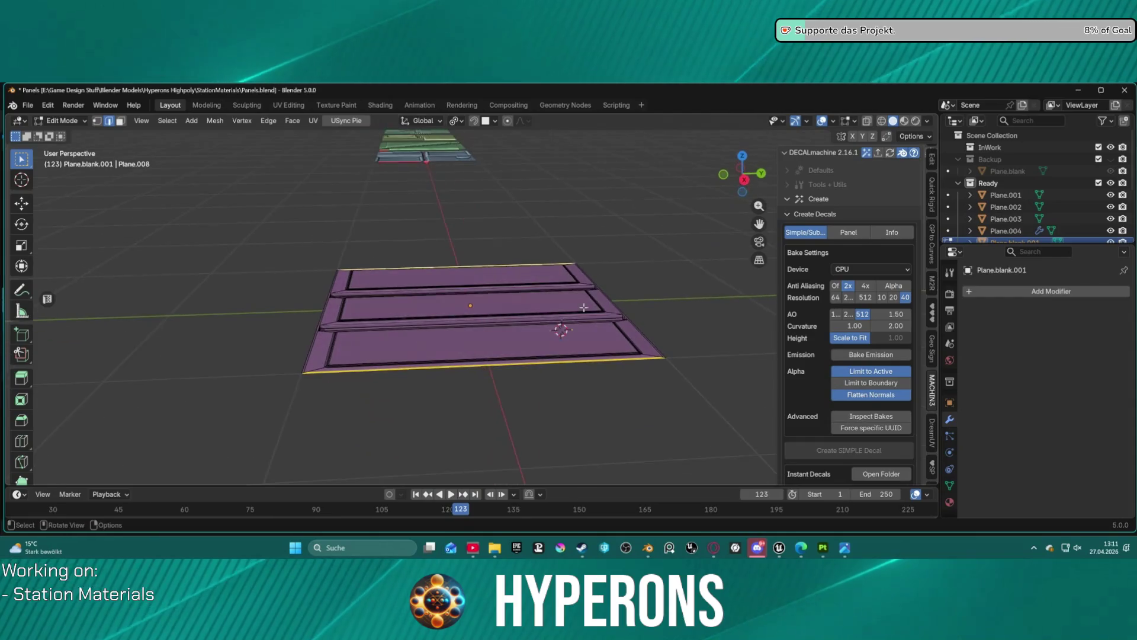
Subdivide the selected outer edges with 3 cuts, then deselect
key(ctrl+e)
click(474, 160)
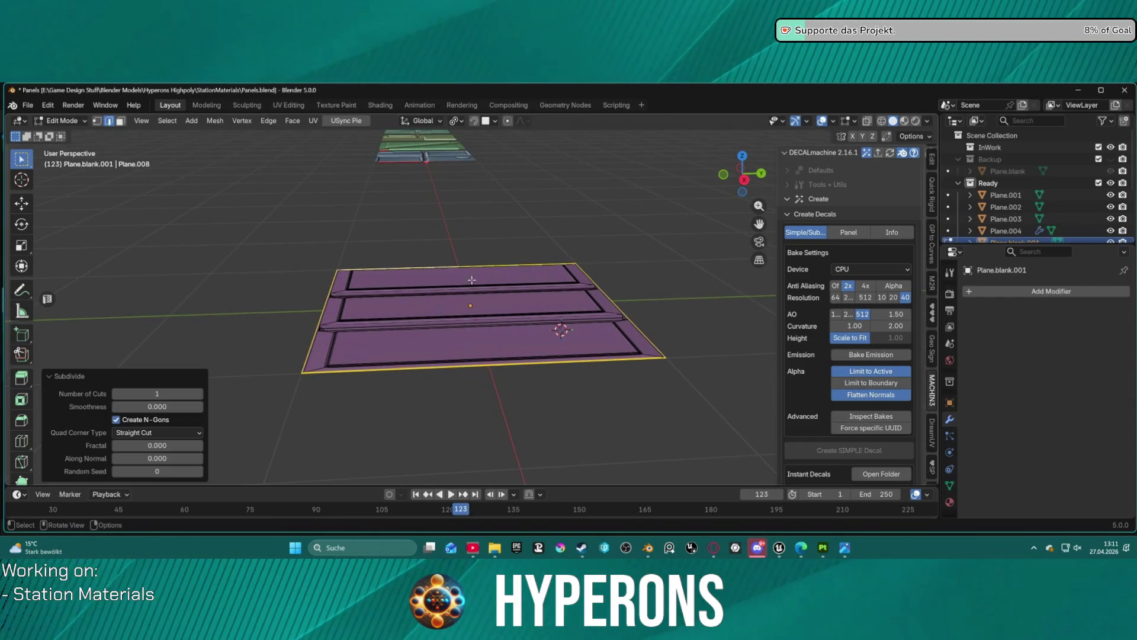
click(199, 393)
drag(414, 415, 491, 394)
click(199, 394)
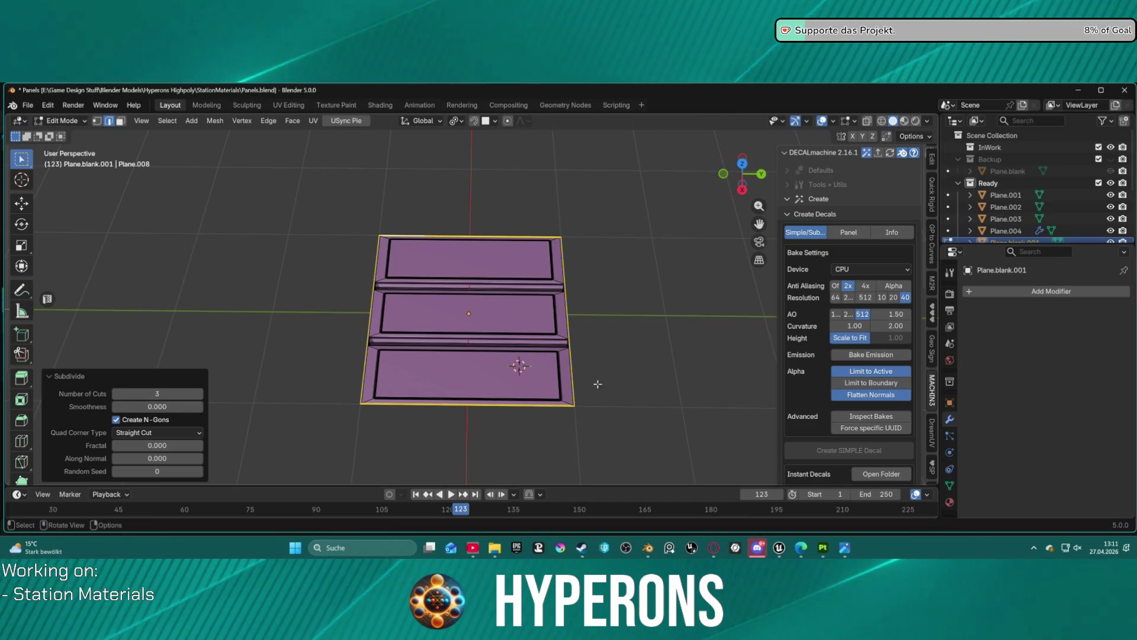
click(460, 442)
Turn the panels to run vertically and try selecting horizontal edge loops
scroll(523, 411, up, 2)
mouse_move(524, 412)
mouse_down()
mouse_move(598, 373)
mouse_move(627, 299)
mouse_move(653, 323)
mouse_move(378, 188)
mouse_move(431, 357)
mouse_move(363, 392)
mouse_move(205, 353)
mouse_up()
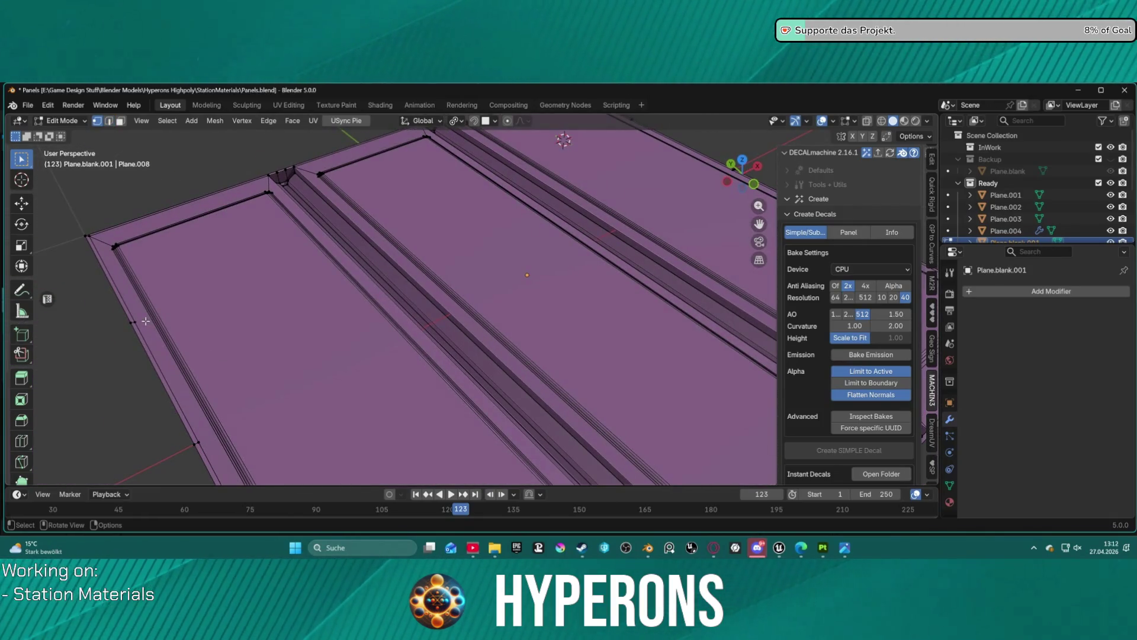
scroll(516, 221, down, 5)
drag(516, 220, 503, 243)
scroll(503, 243, up, 4)
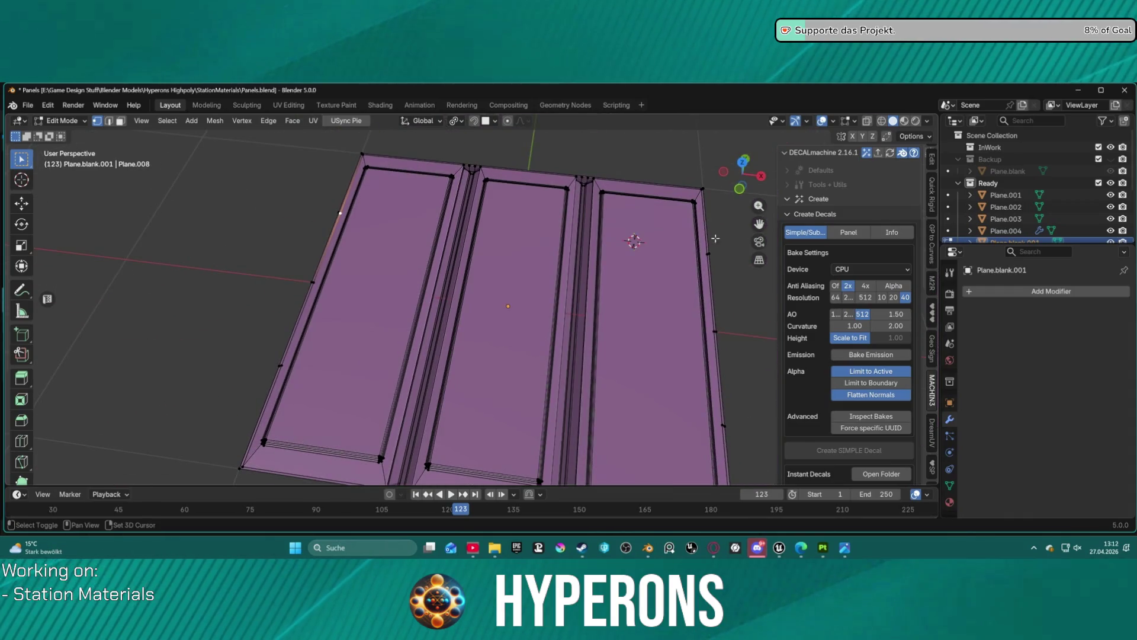
alt+shift+click(706, 255)
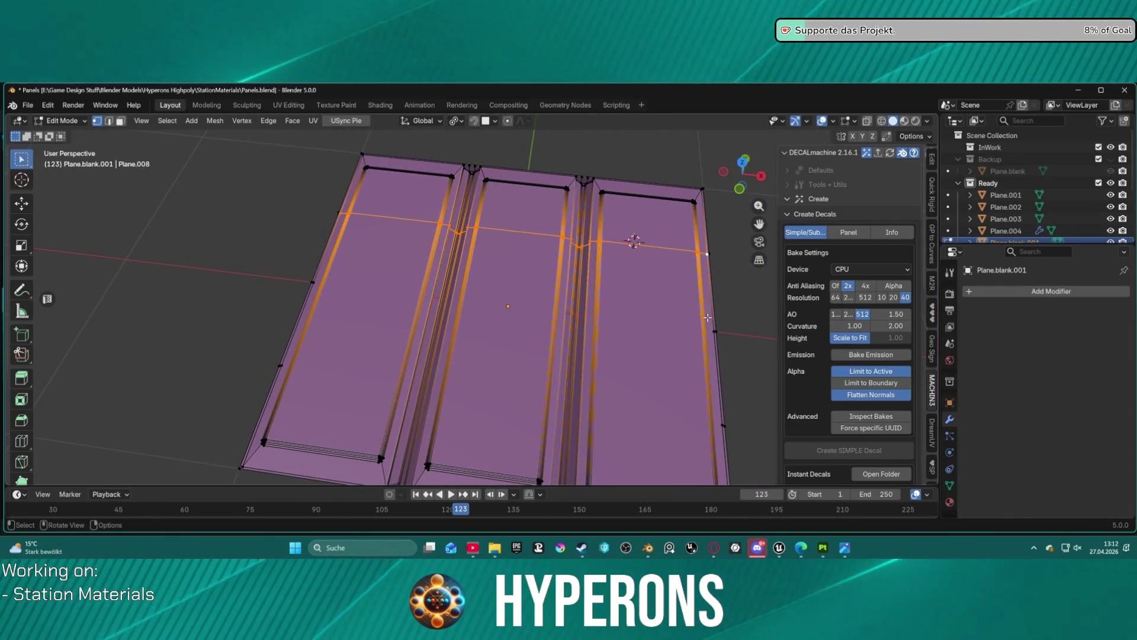
click(710, 330)
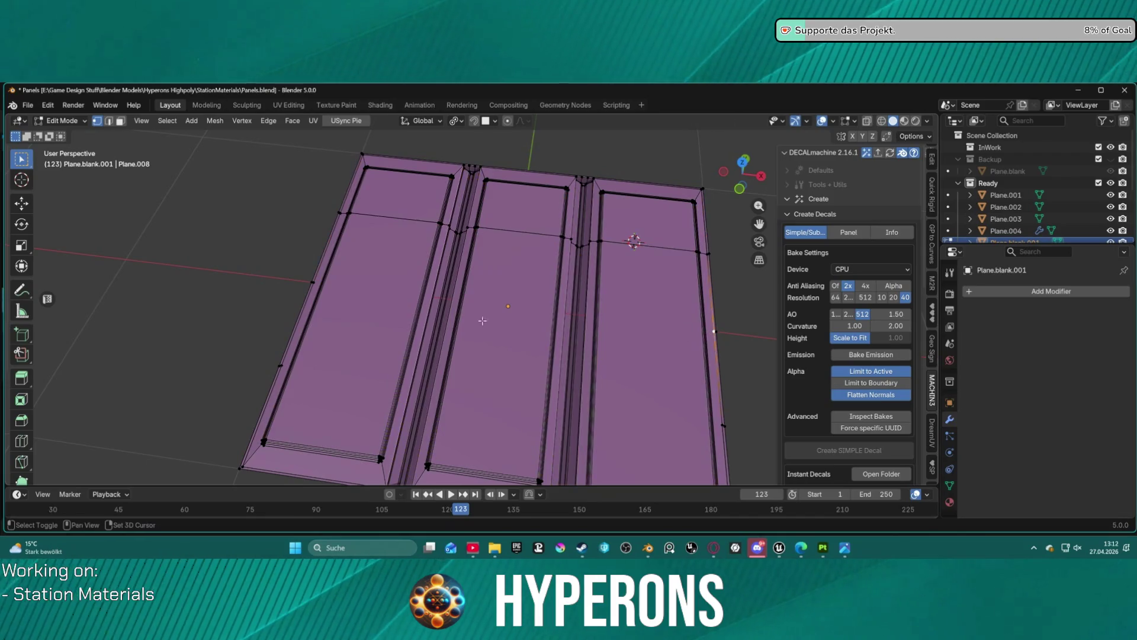
alt+click(314, 285)
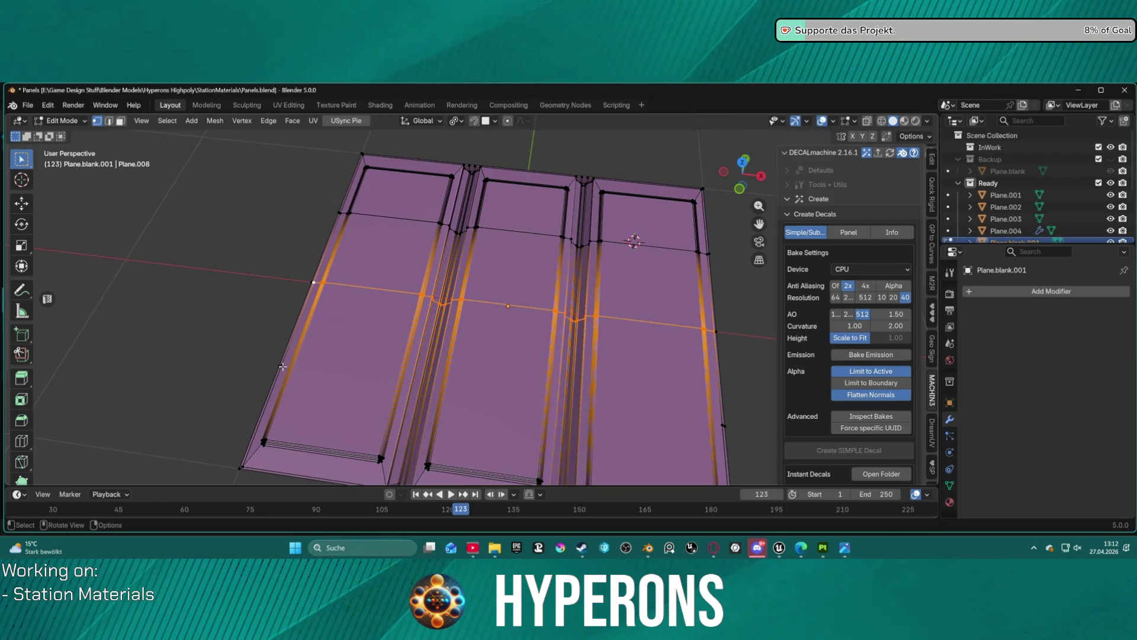
click(283, 367)
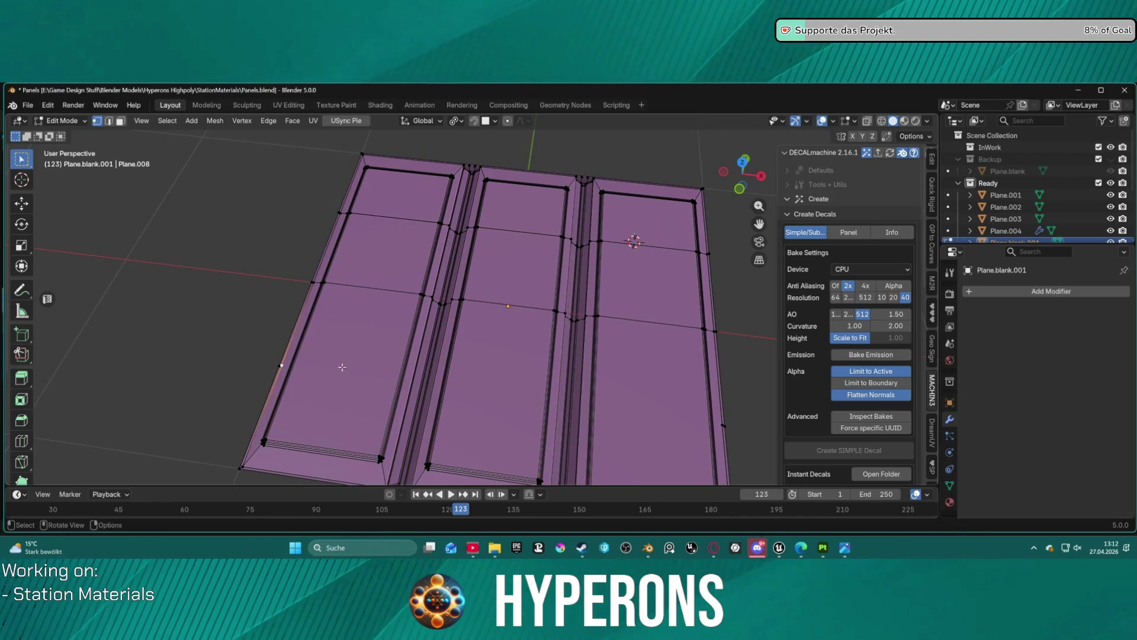
In edge mode, select horizontal edge loops across all three panels
ctrl+click(743, 390)
key(2)
click(718, 361)
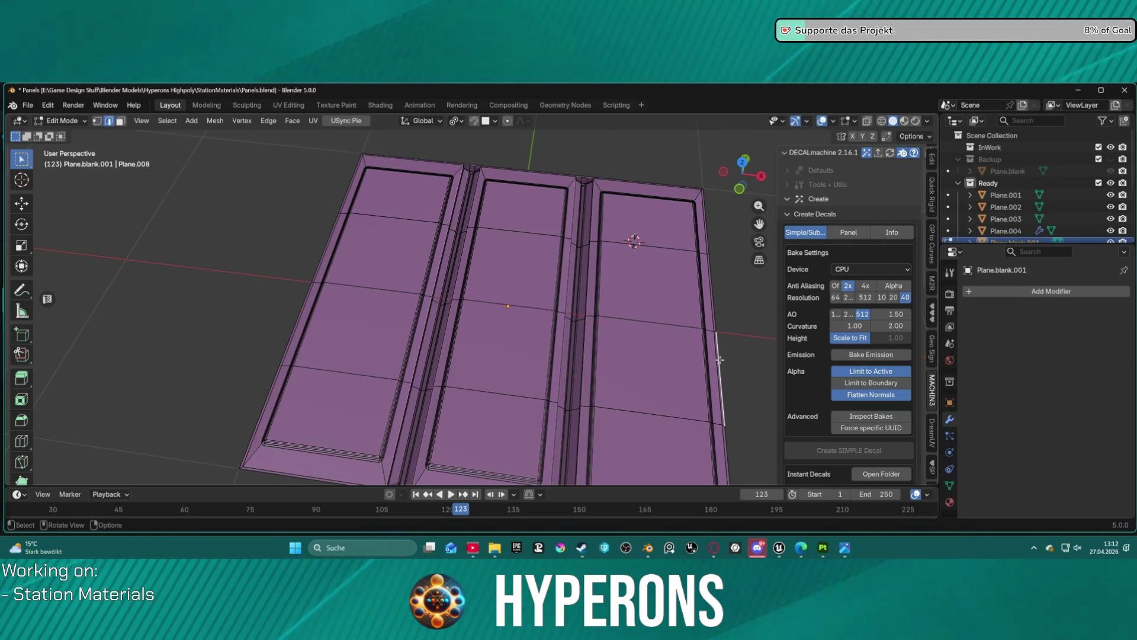
alt+shift+click(339, 373)
alt+shift+click(376, 293)
Try bevelling the selected loops, then cancel and undo the selection
alt+shift+click(432, 225)
key(ctrl+b)
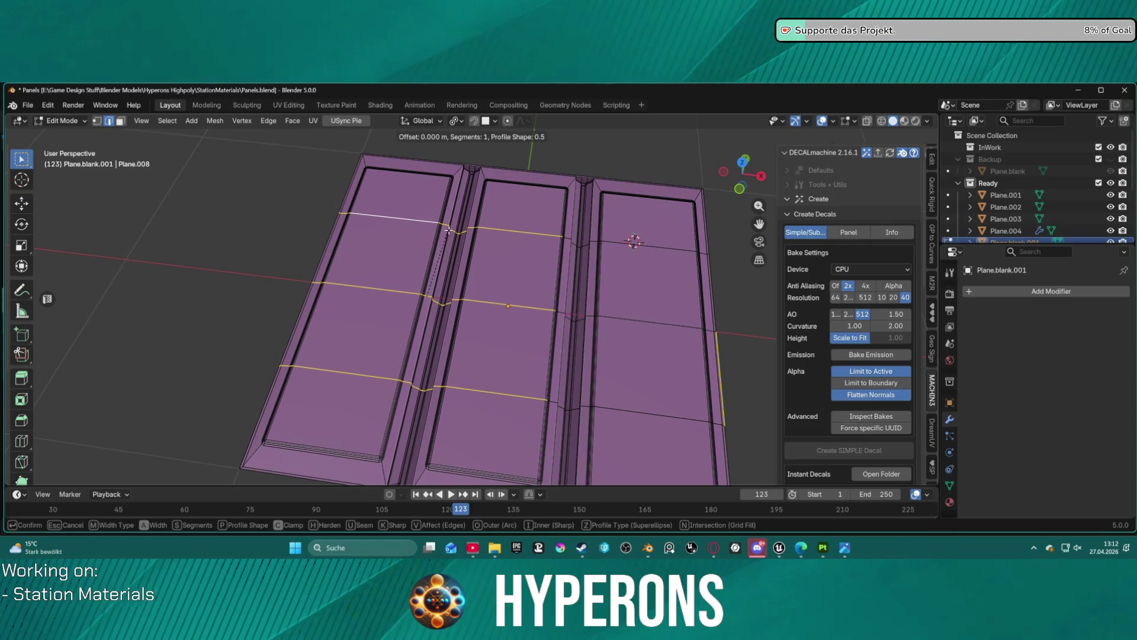
key(Escape)
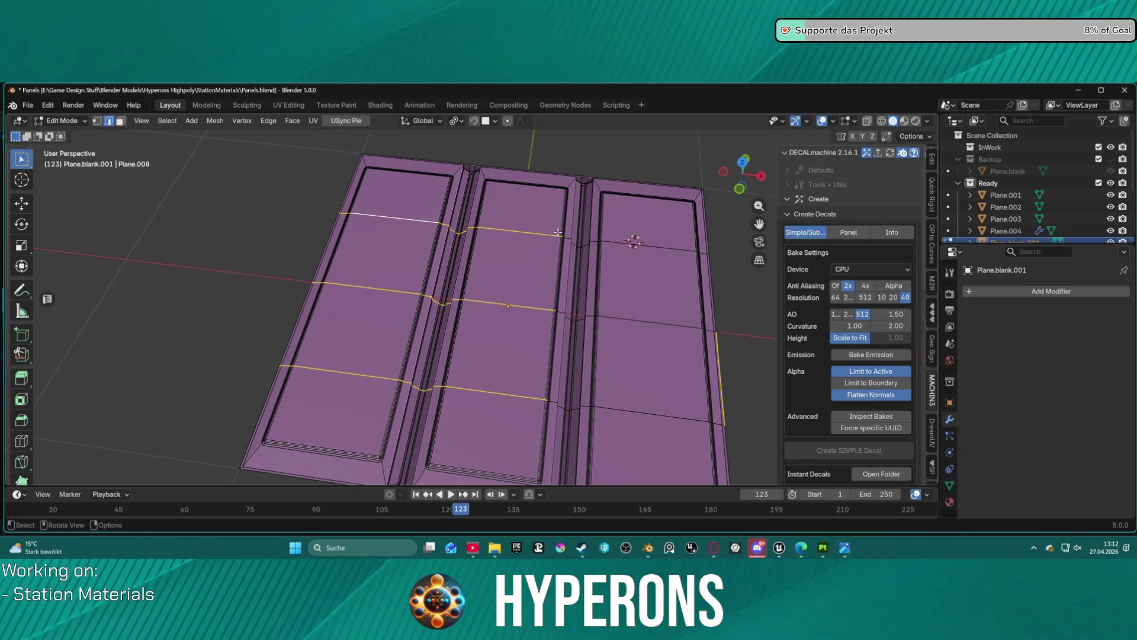
key(ctrl+z)
key(ctrl+z)
key(ctrl+z)
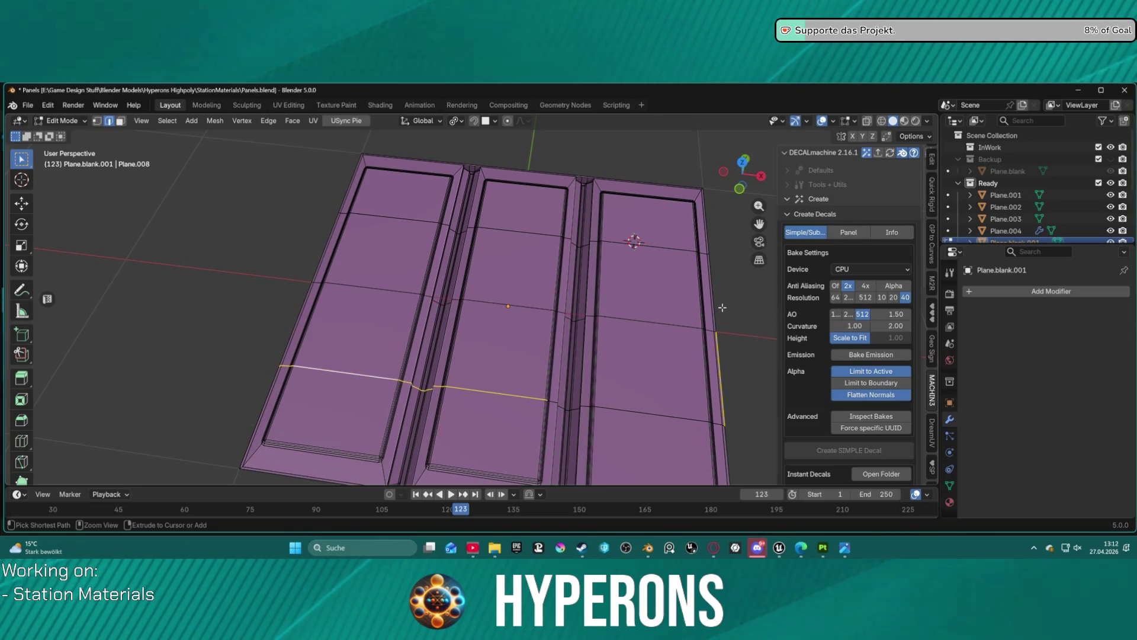
Bevel three cross loops over the panels to a dragged width
alt+click(639, 415)
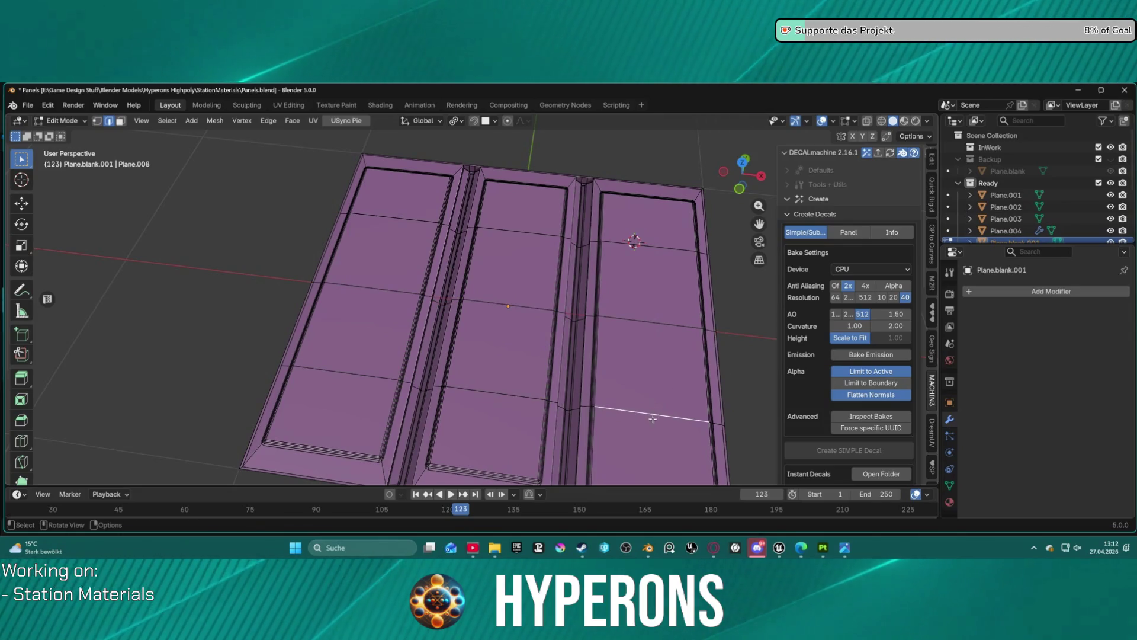
alt+shift+click(497, 392)
alt+shift+click(527, 308)
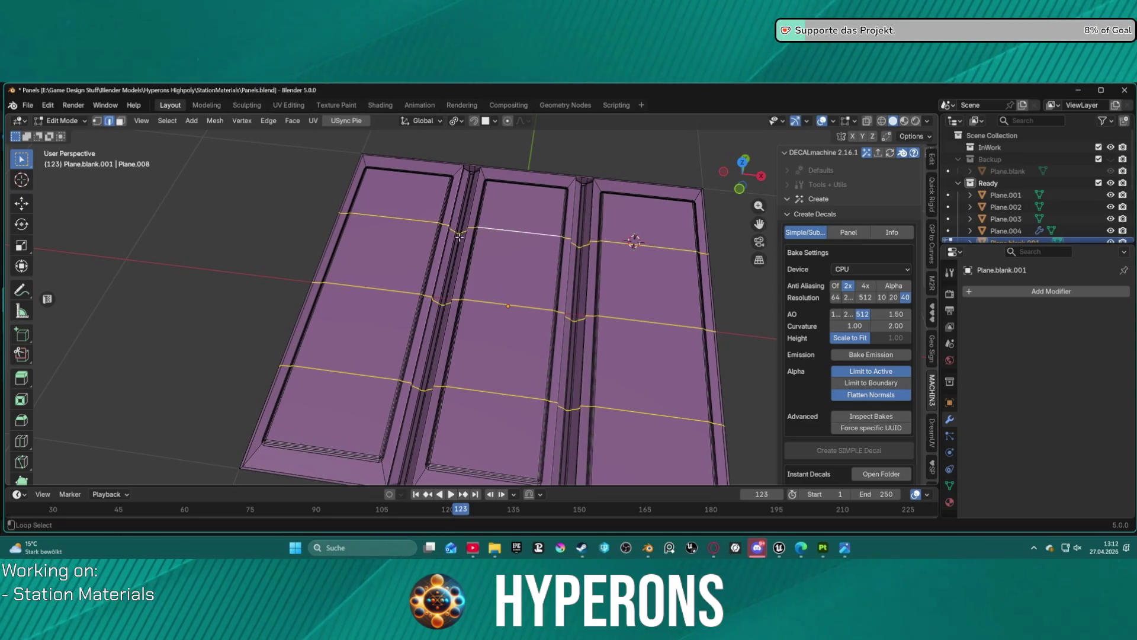
key(ctrl+b)
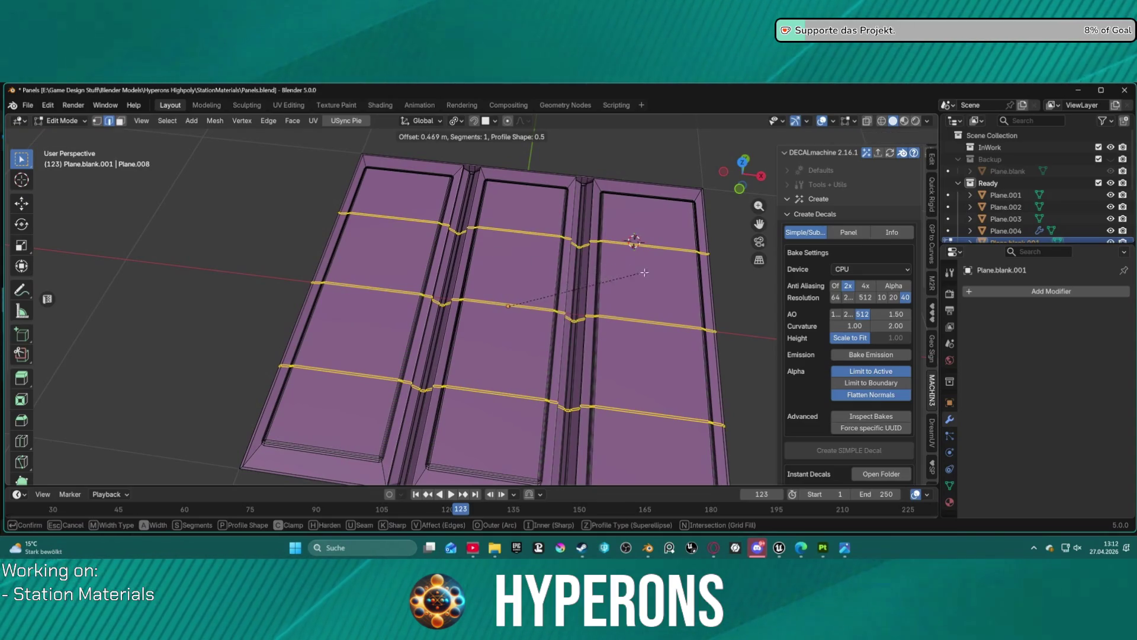
click(599, 275)
mouse_move(600, 275)
mouse_down()
mouse_move(564, 258)
mouse_move(552, 209)
mouse_move(571, 318)
mouse_move(550, 337)
mouse_up()
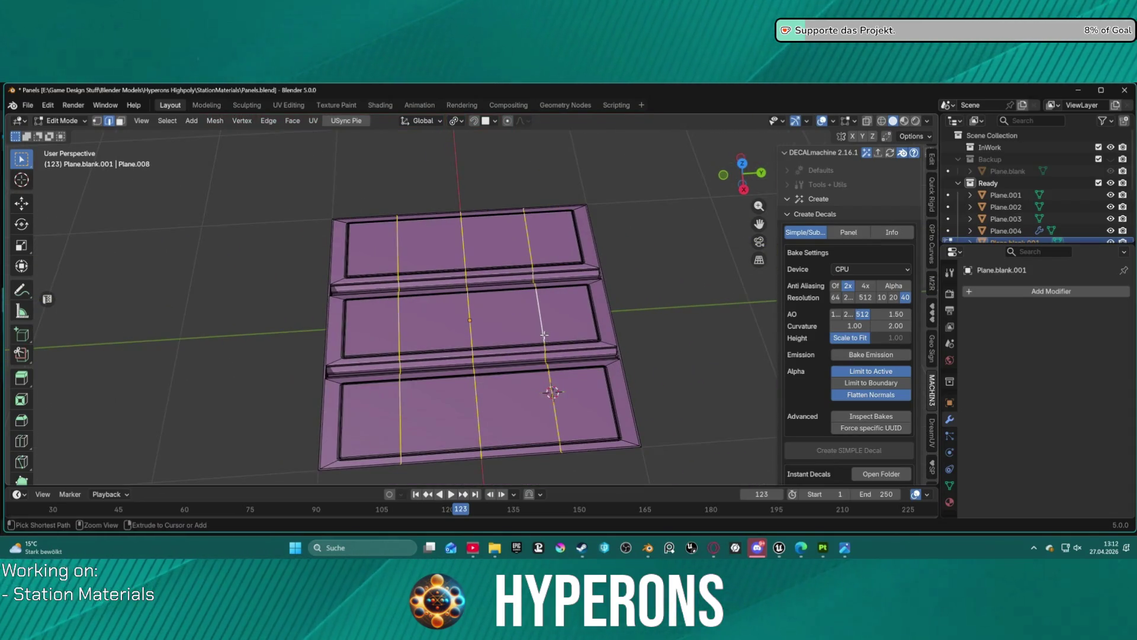
Dissolve the edge loops crossing the panels and reset the selection
key(ctrl+x)
key(1)
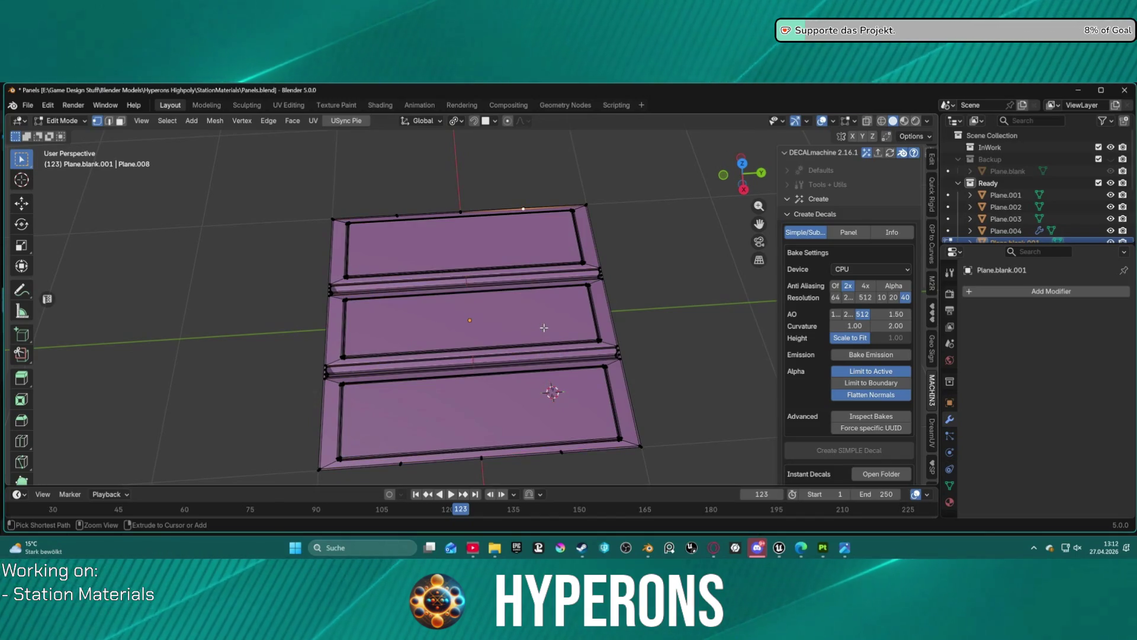
key(2)
key(shift+ctrl+alt+m)
key(alt+a)
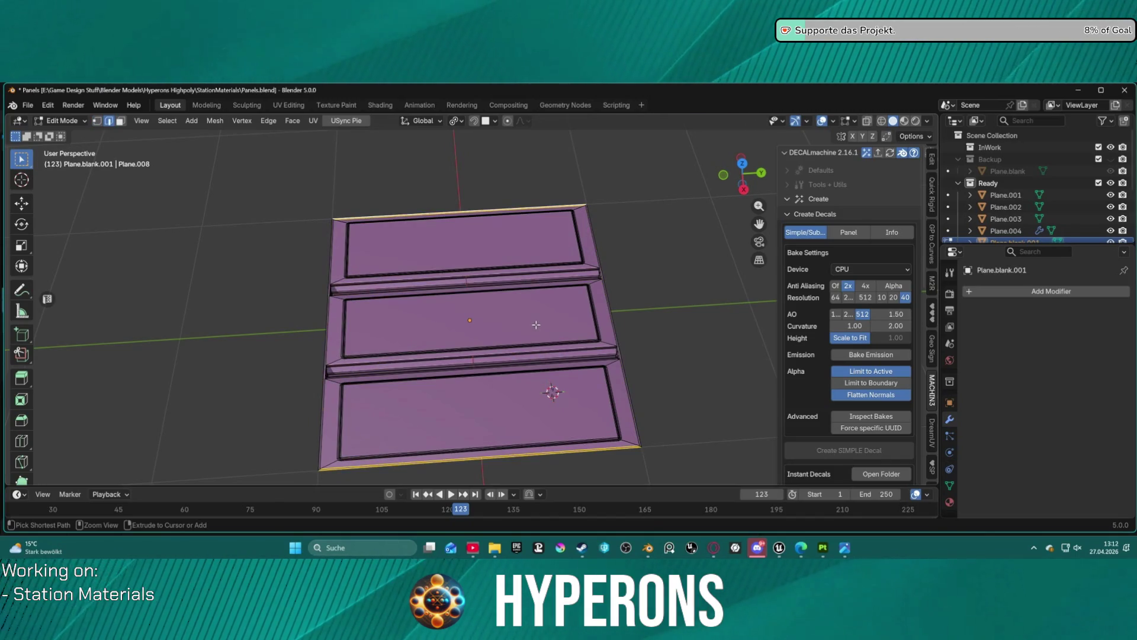
drag(536, 325, 514, 238)
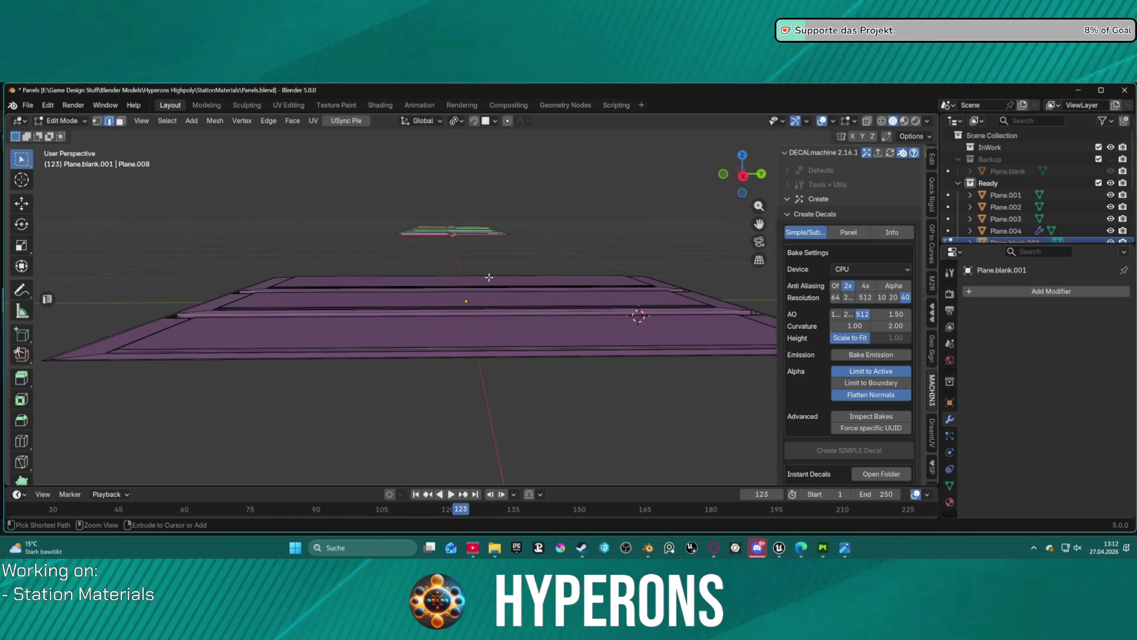
key(ctrl+z)
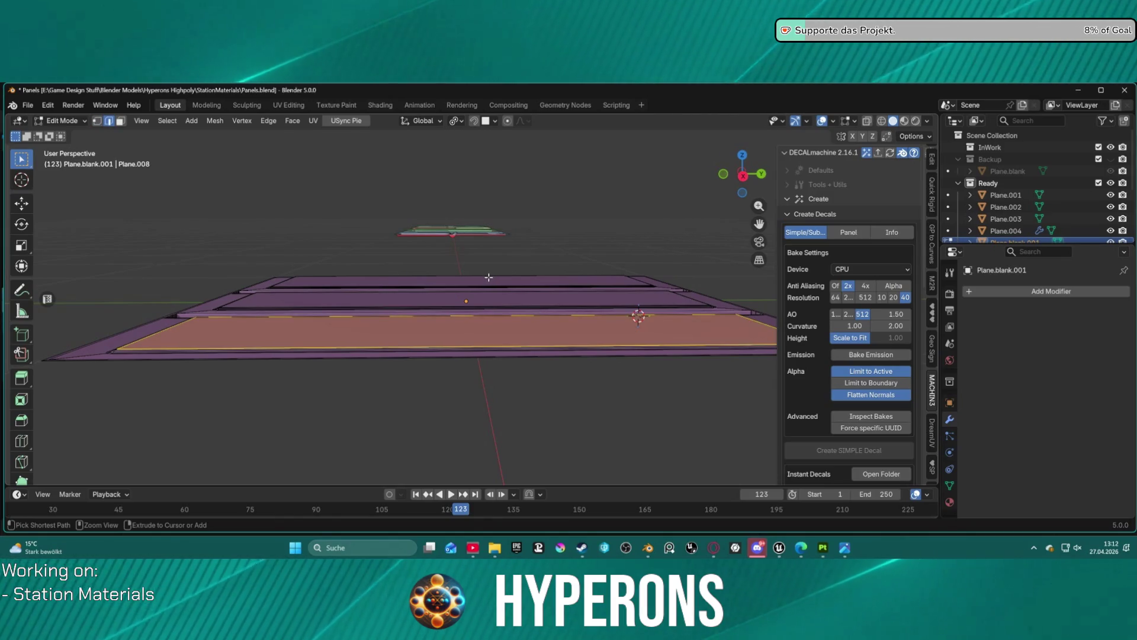
Box-select the horizontal edges across the mesh from a top-down view
mouse_move(439, 285)
mouse_down()
mouse_move(737, 325)
mouse_move(525, 264)
mouse_up()
scroll(525, 264, down, 3)
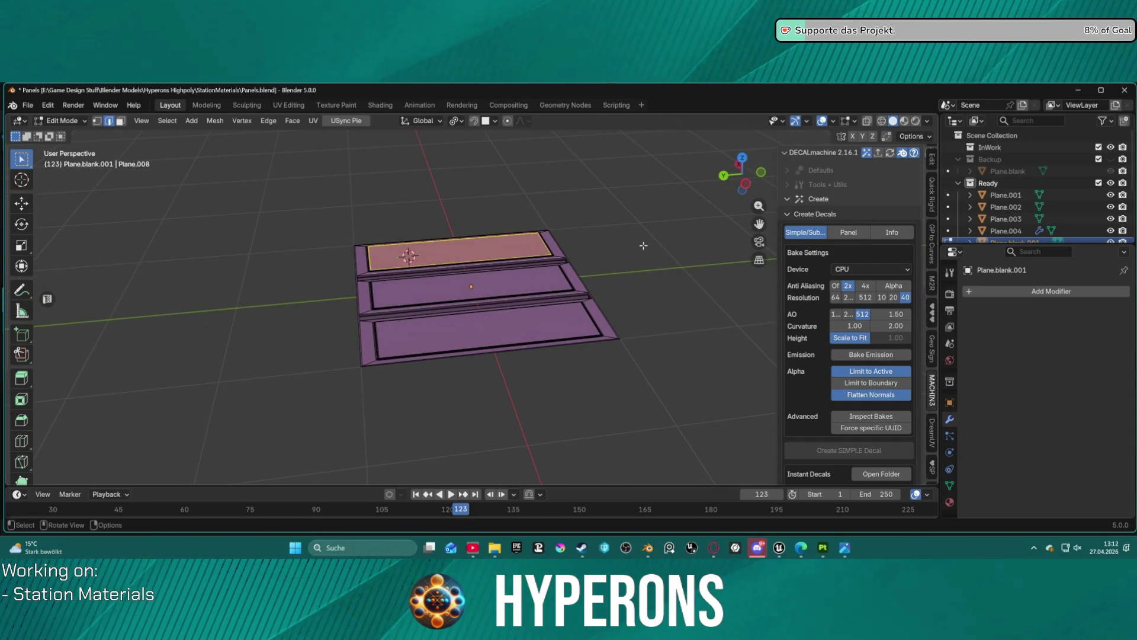
drag(643, 245, 645, 303)
click(589, 261)
mouse_move(425, 164)
mouse_down()
mouse_move(516, 407)
mouse_move(509, 427)
mouse_up()
mouse_move(474, 331)
mouse_down()
mouse_move(485, 160)
mouse_move(465, 407)
mouse_move(449, 450)
mouse_up()
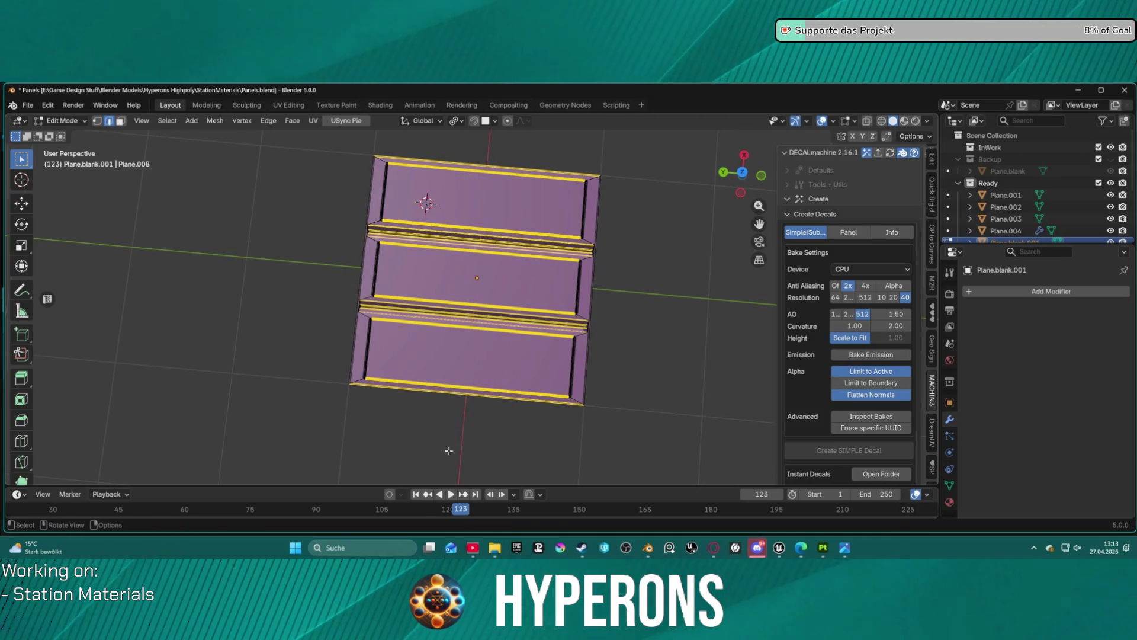
Enable X-ray and subdivide the lengthwise edges with 3 cuts, then undo it
click(866, 122)
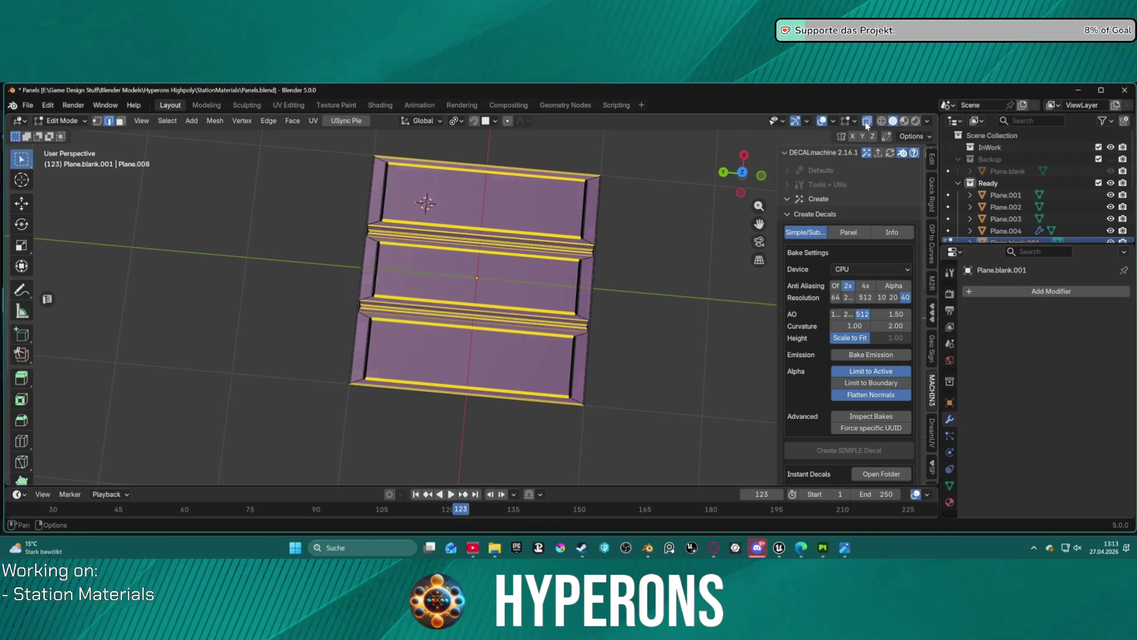
drag(484, 153, 432, 442)
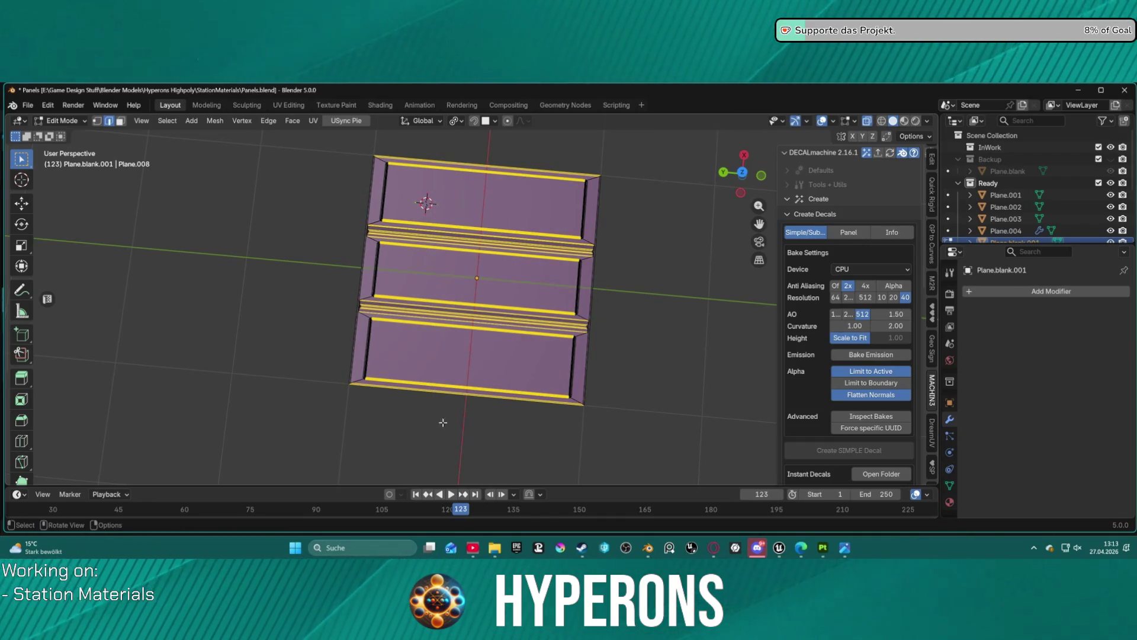
right_click(524, 260)
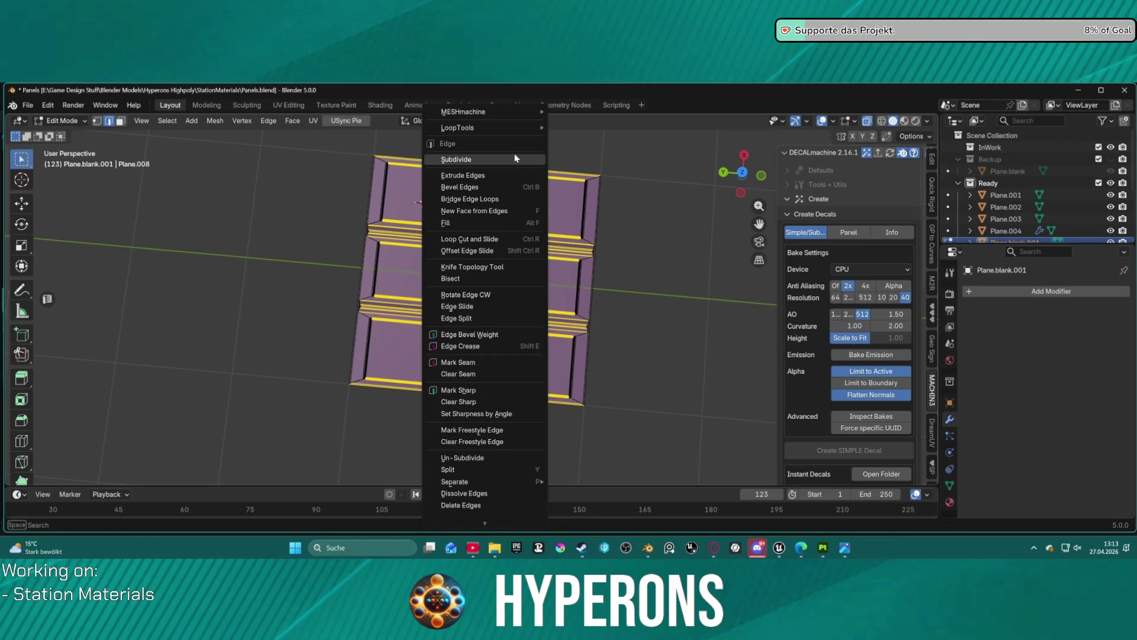
click(514, 154)
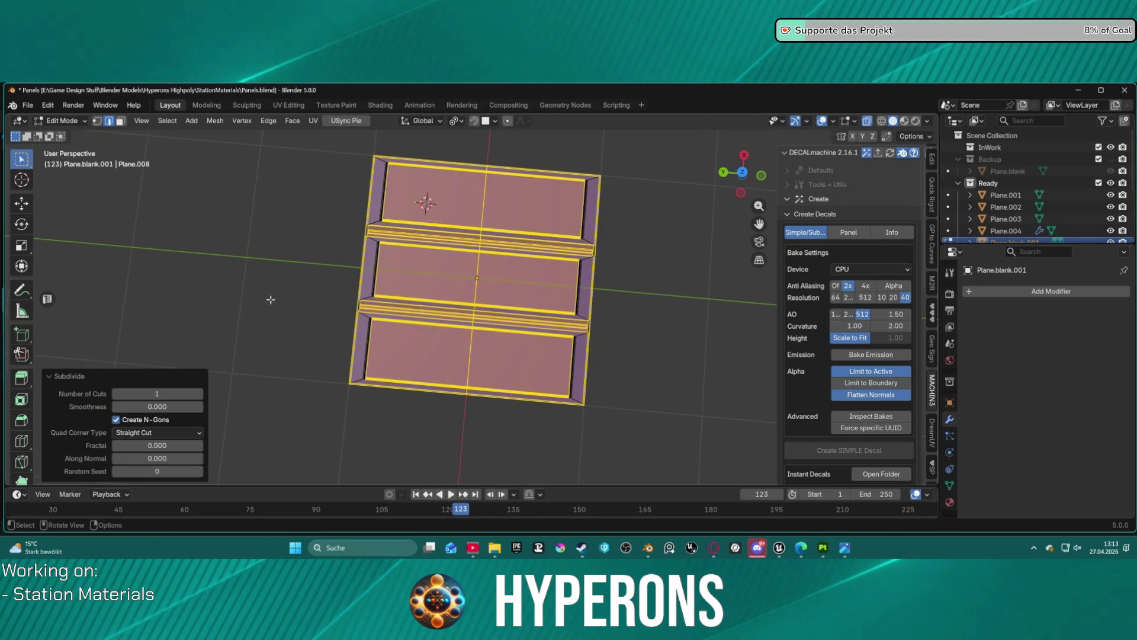
click(199, 394)
click(199, 394)
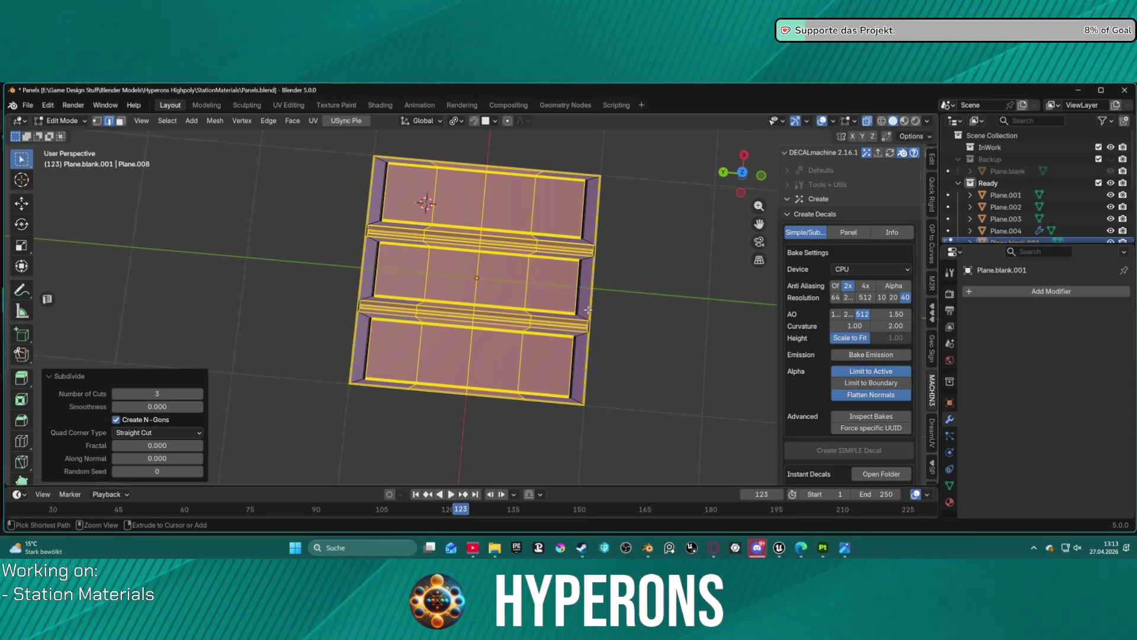
key(ctrl+z)
Select the top and bottom outer edges and subdivide them
mouse_move(631, 304)
mouse_down()
mouse_move(655, 246)
mouse_move(640, 249)
mouse_move(646, 261)
mouse_up()
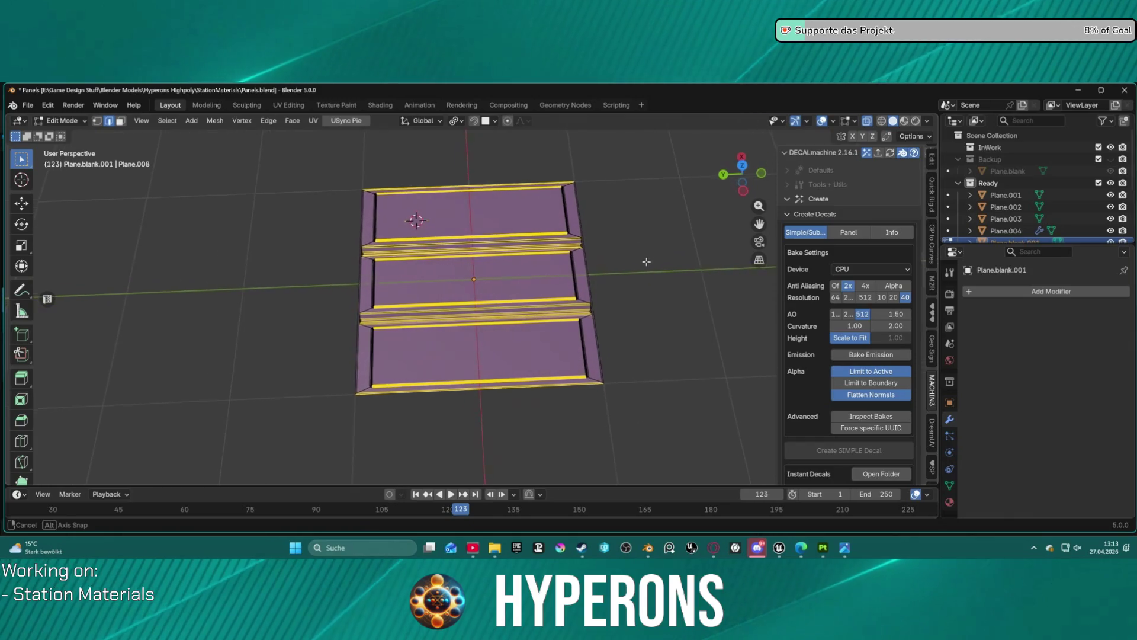
click(480, 403)
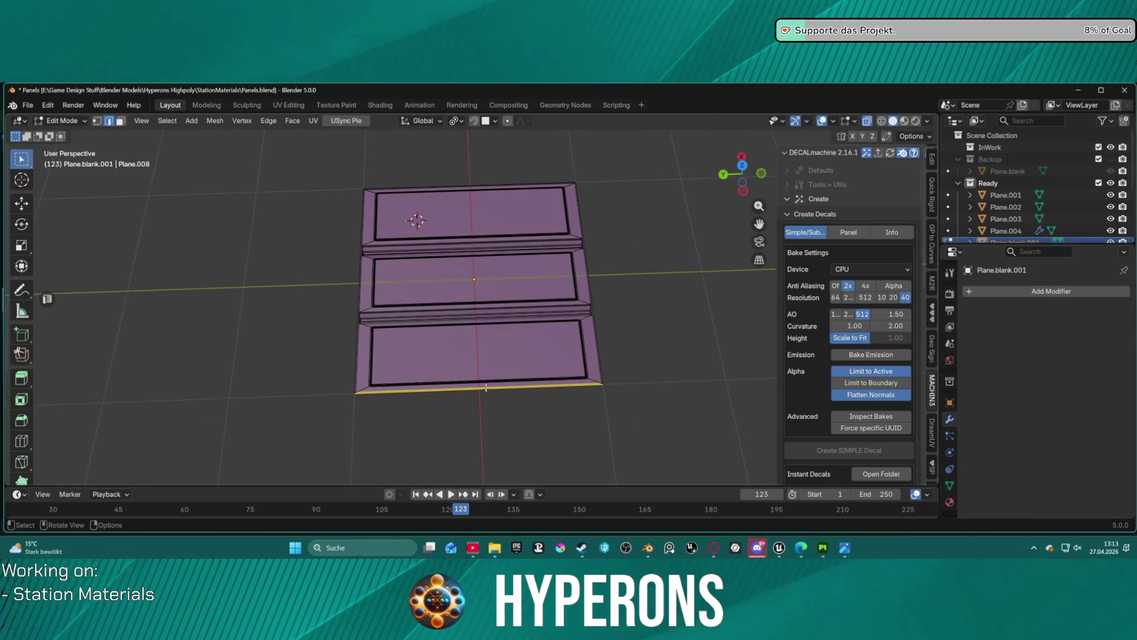
click(21, 441)
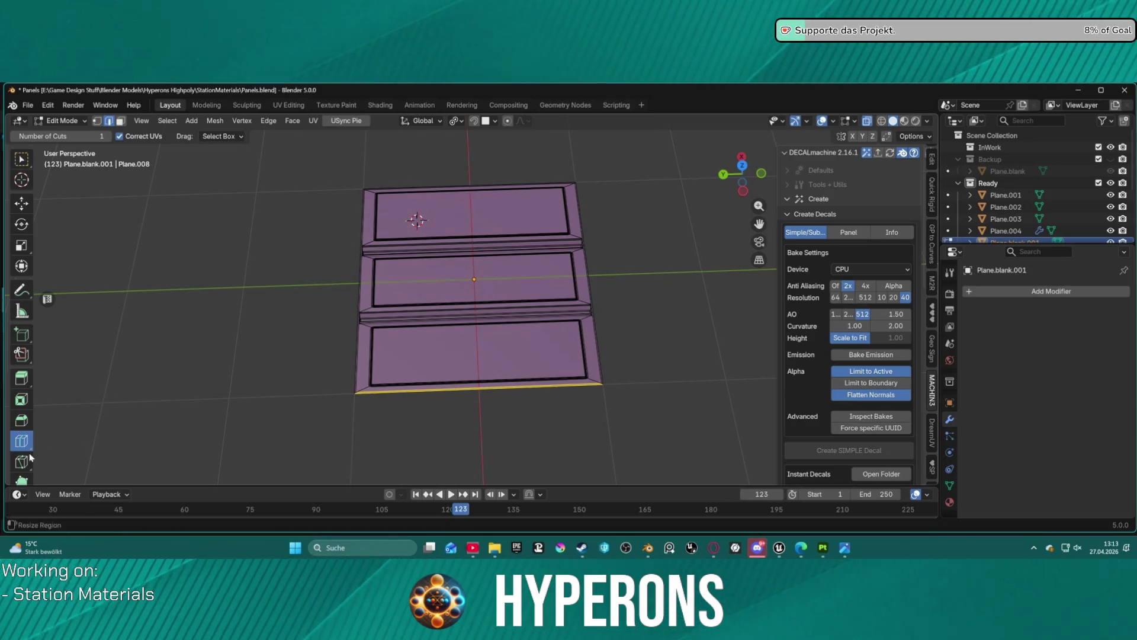
drag(615, 296, 626, 306)
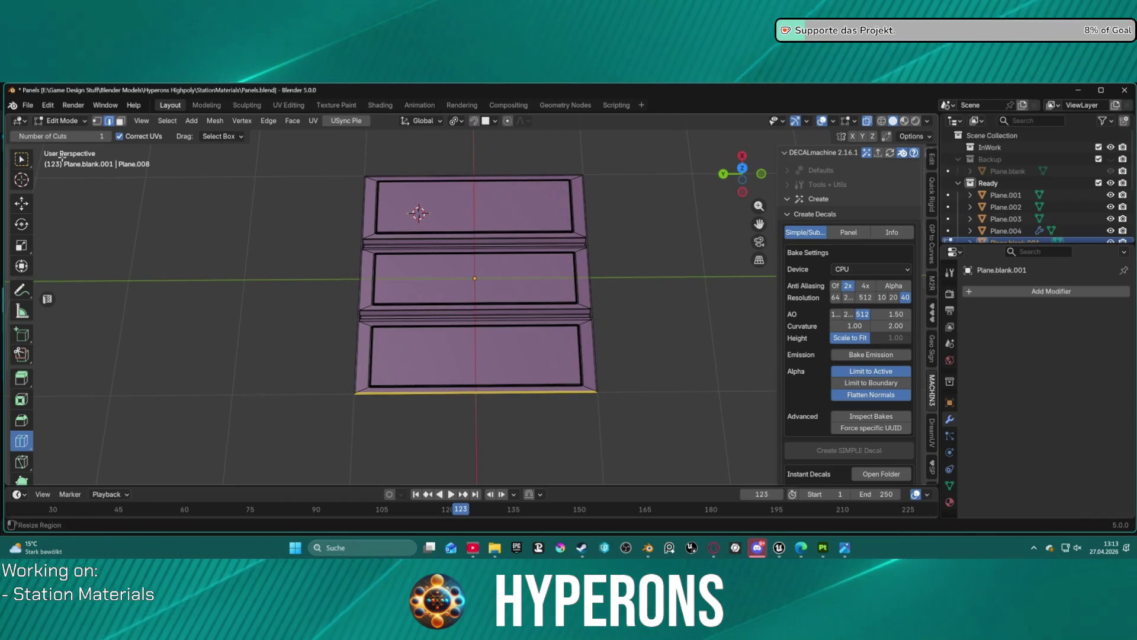
key(w)
drag(456, 160, 498, 177)
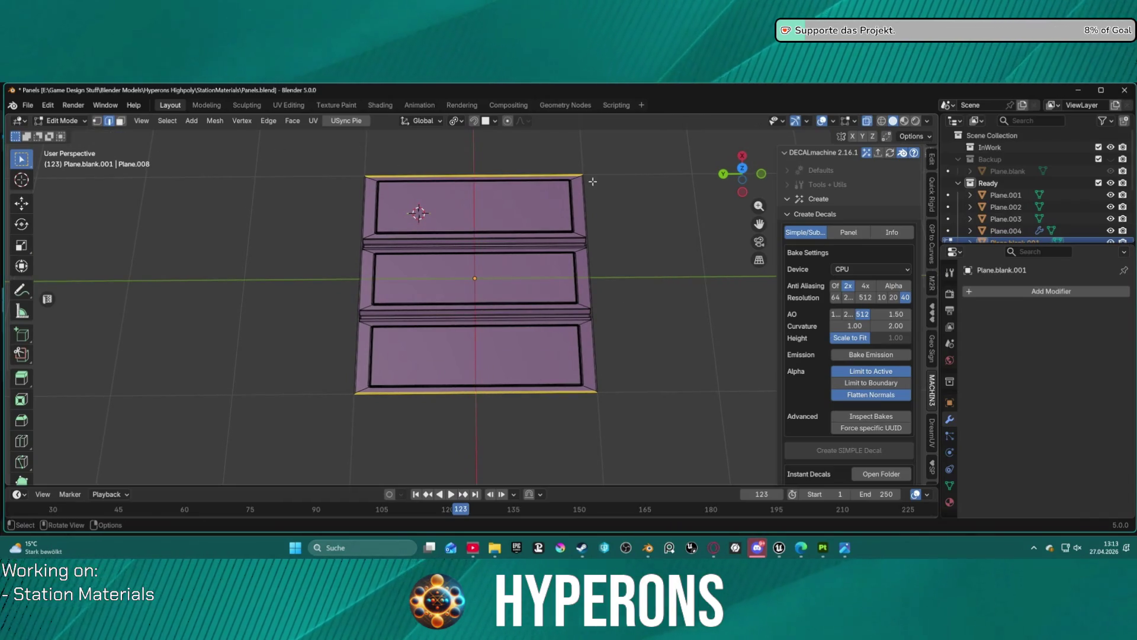
right_click(527, 167)
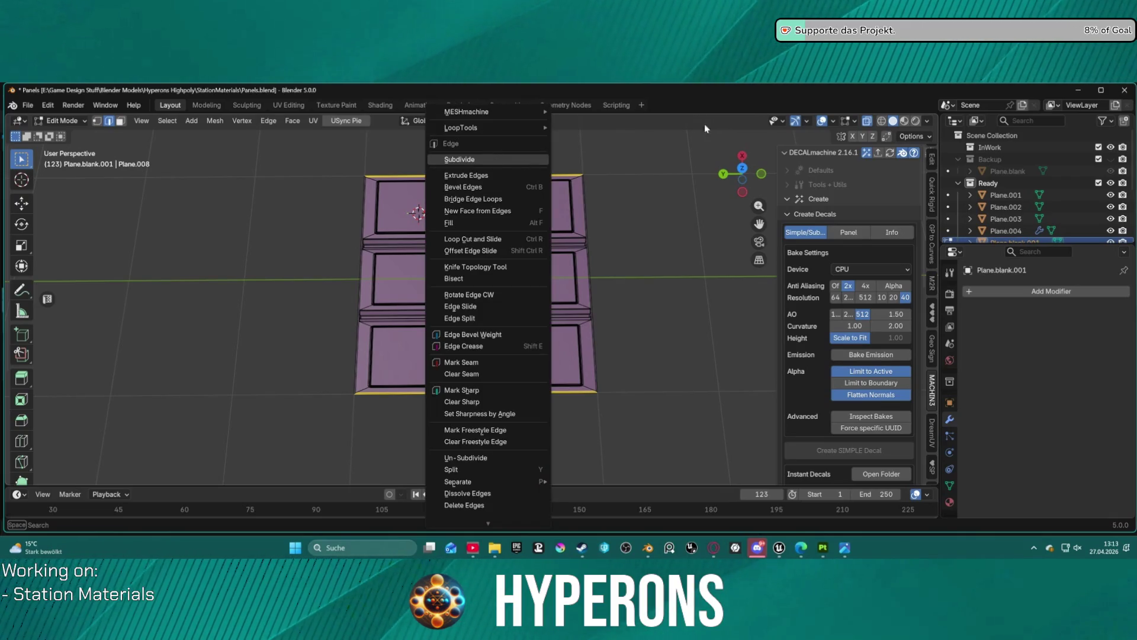
click(490, 158)
Subdivide the top outer edge with 3 cuts
click(504, 175)
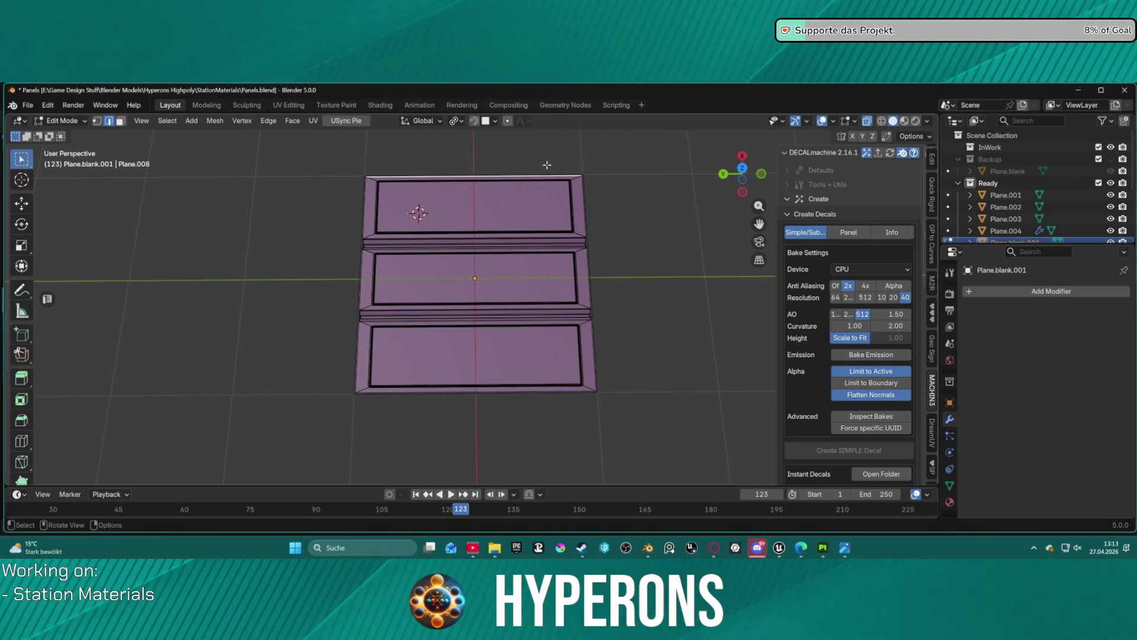
drag(546, 165, 521, 237)
scroll(502, 276, up, 6)
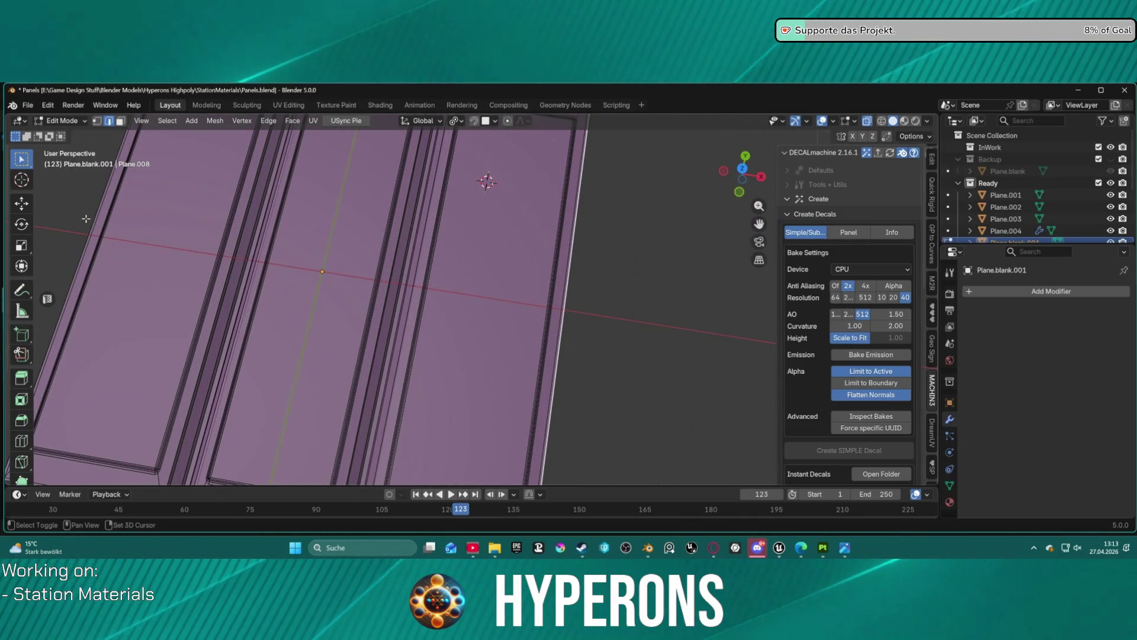
key(ctrl+e)
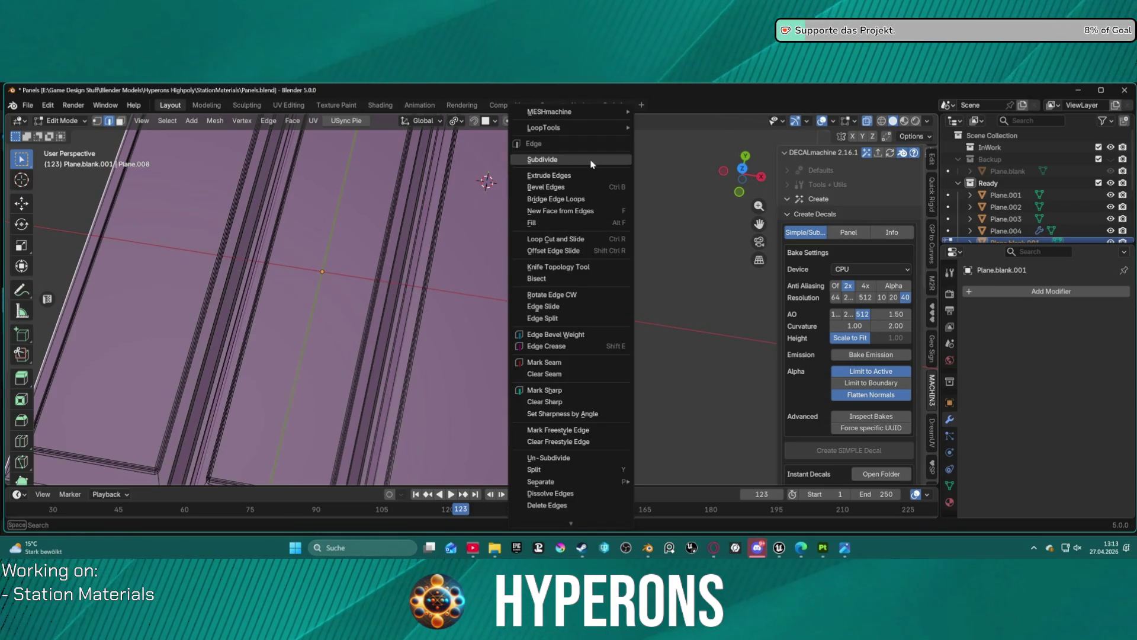
click(591, 164)
click(199, 393)
click(199, 394)
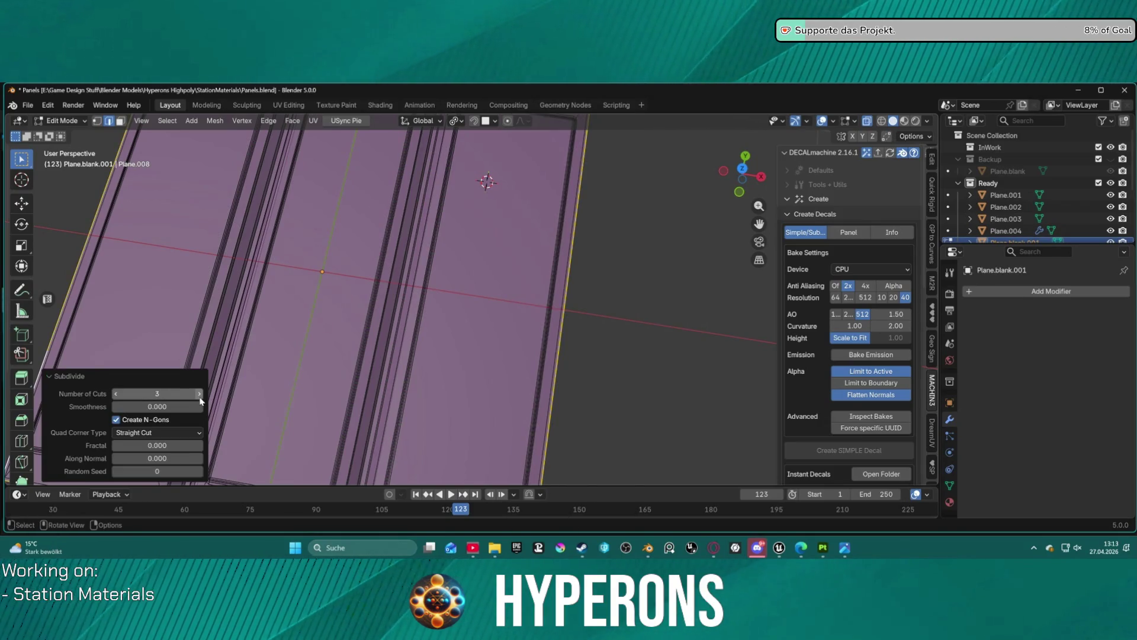
scroll(648, 322, down, 5)
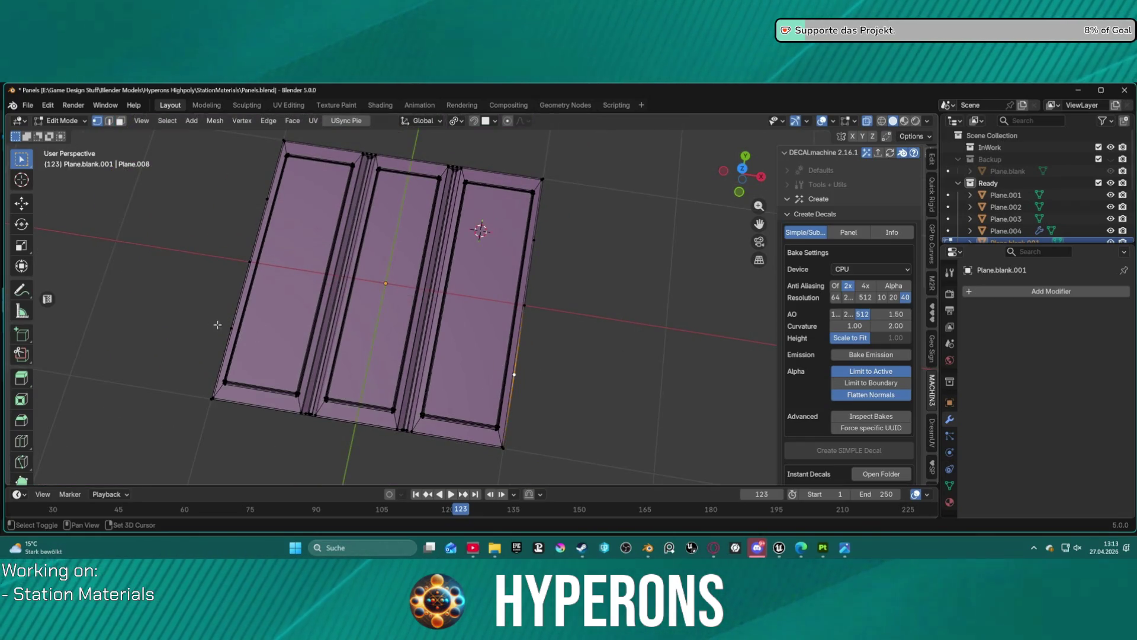
Add three loop cuts across the panels: lower, middle and upper
key(ctrl+r)
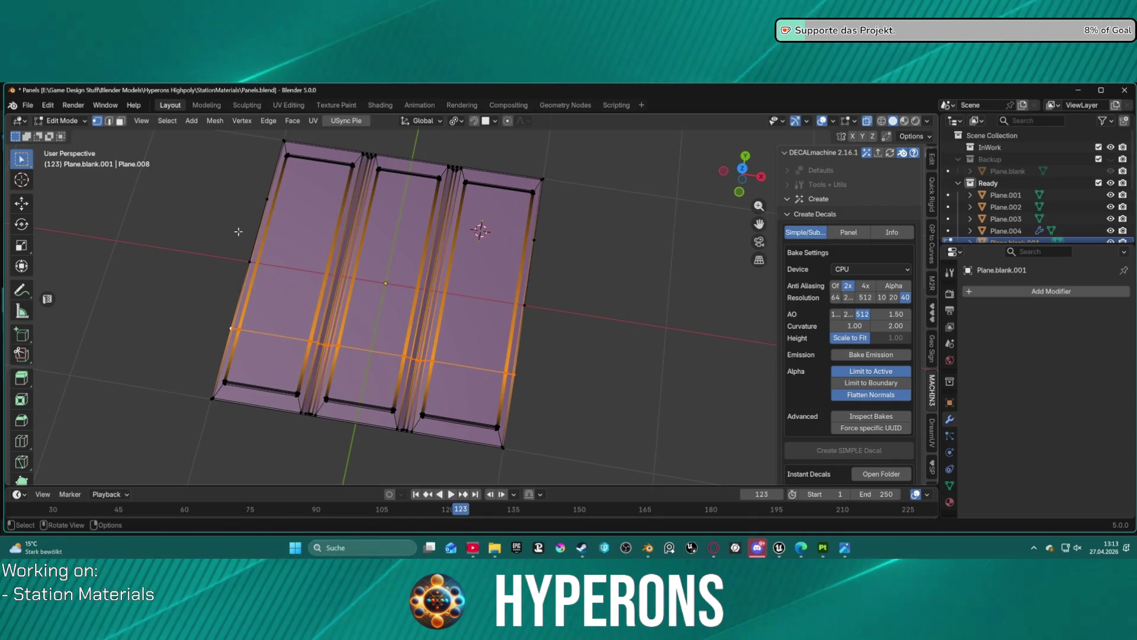
click(223, 252)
key(ctrl+r)
click(546, 279)
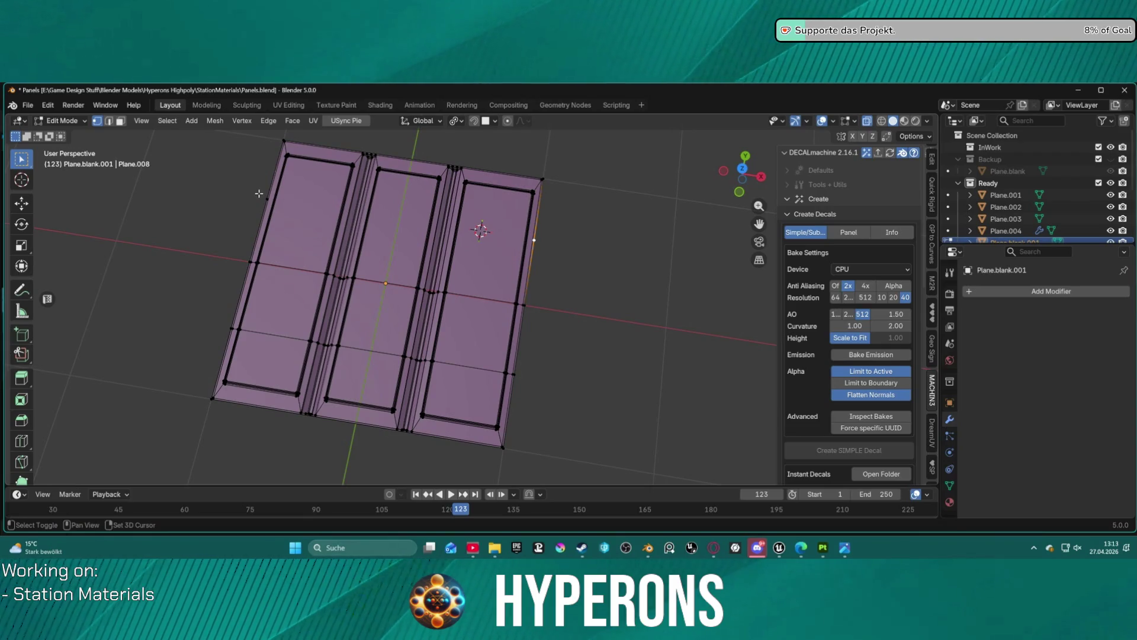
key(ctrl+r)
click(290, 202)
Select the three crossing loops and start a bevel on them
key(3)
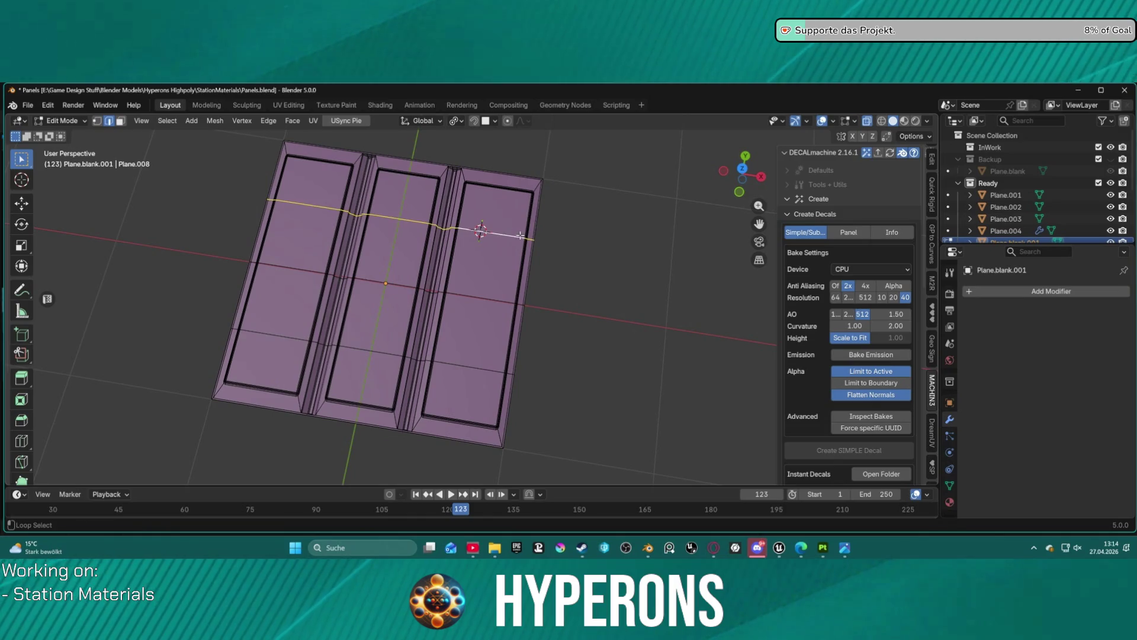
alt+shift+click(480, 302)
alt+shift+click(481, 363)
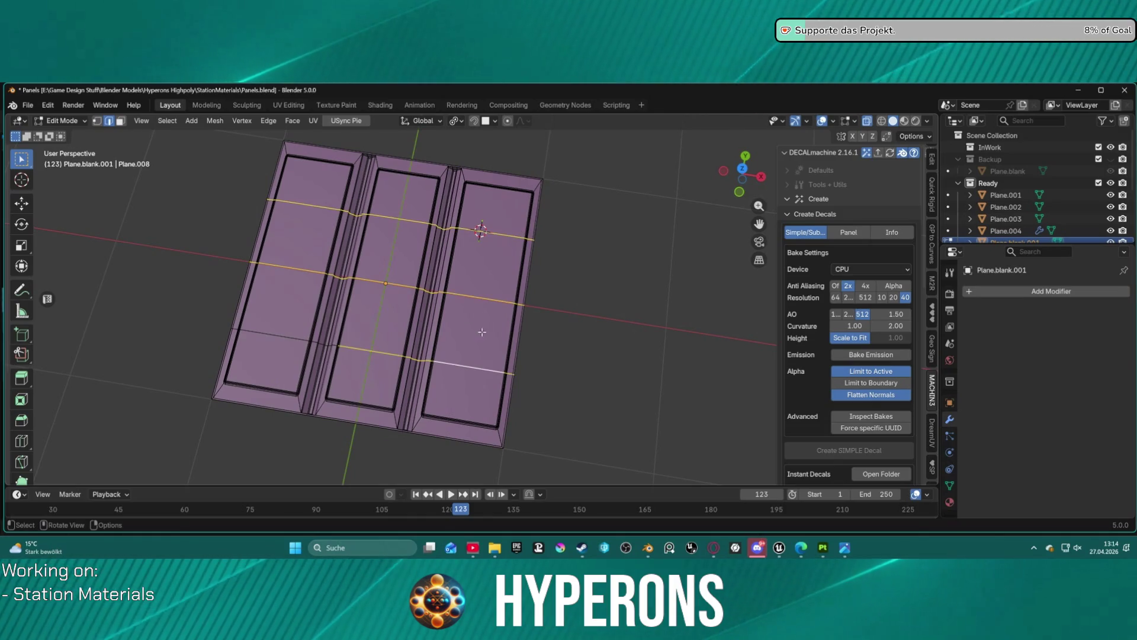
scroll(610, 230, up, 10)
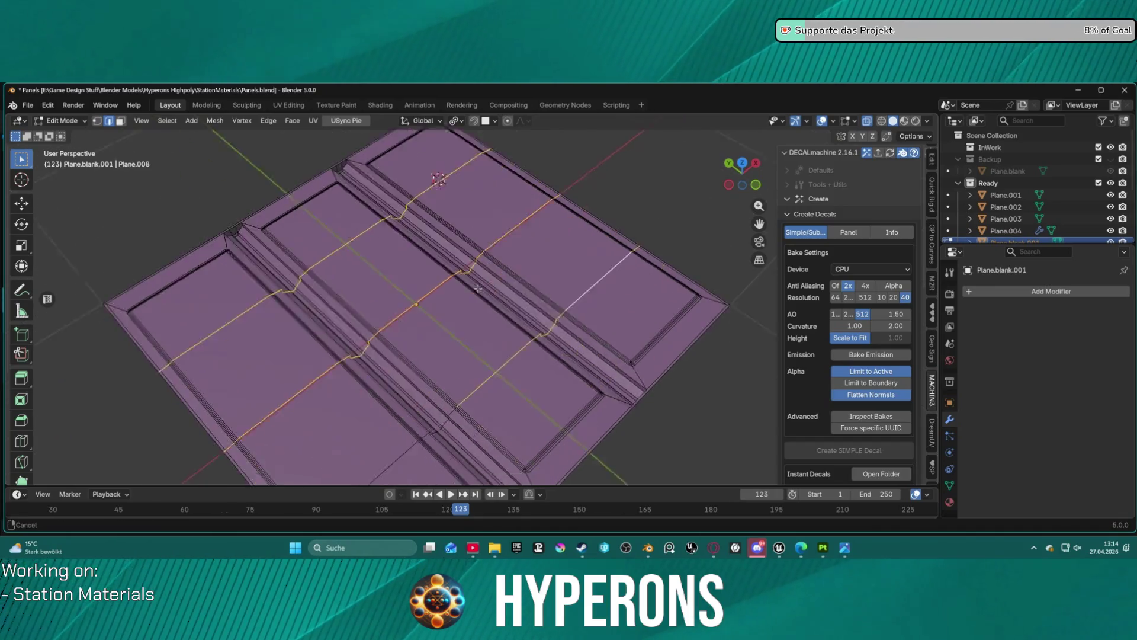
scroll(607, 233, up, 2)
alt+shift+click(585, 257)
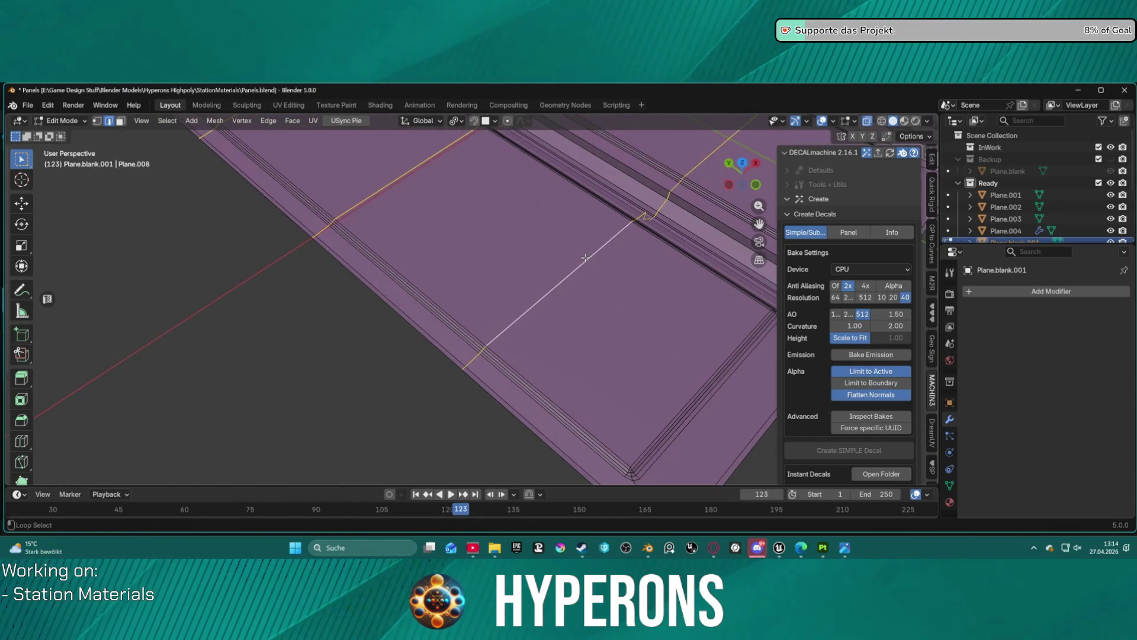
scroll(578, 256, down, 10)
key(ctrl+b)
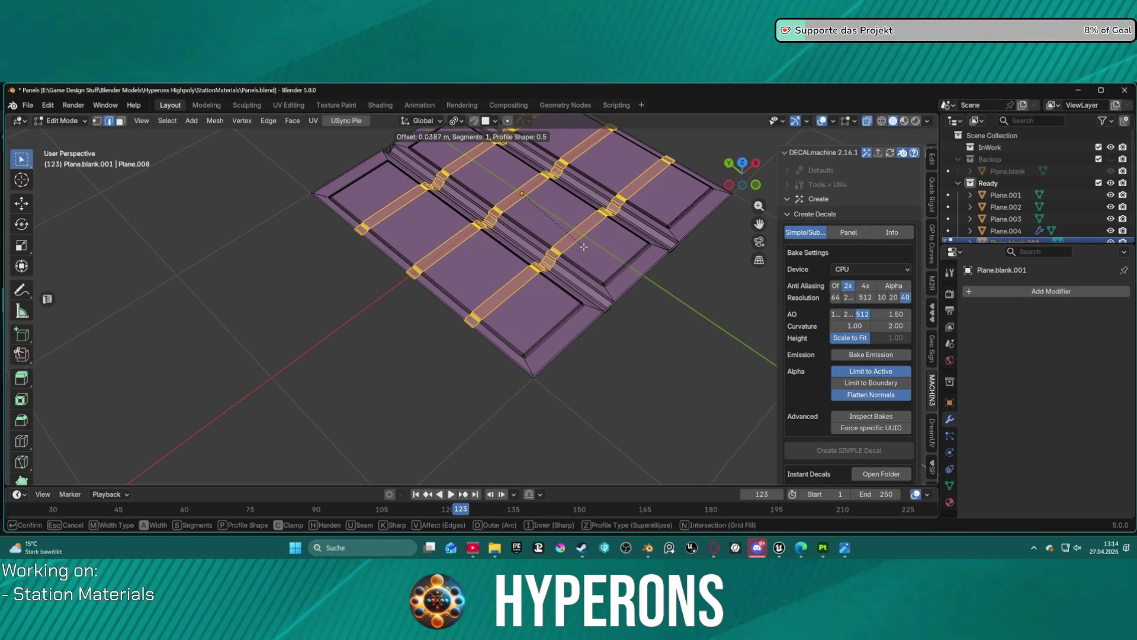
Bevel the three cross loops at 0.015 m after cancelling a mistyped 0.15, then deselect all
text(00)
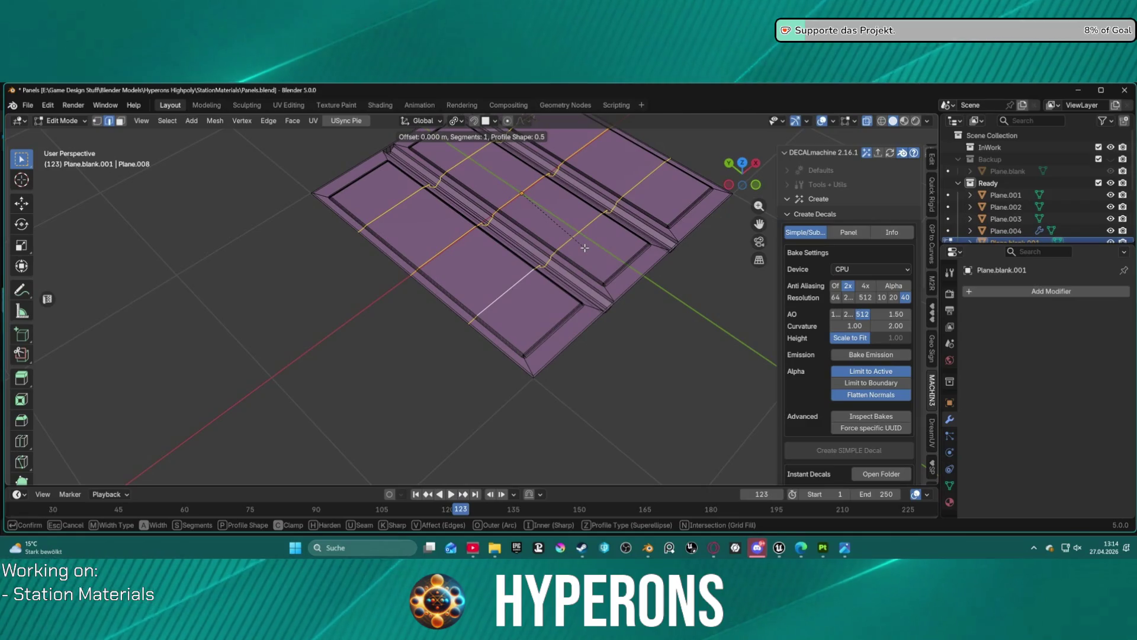
text(.15)
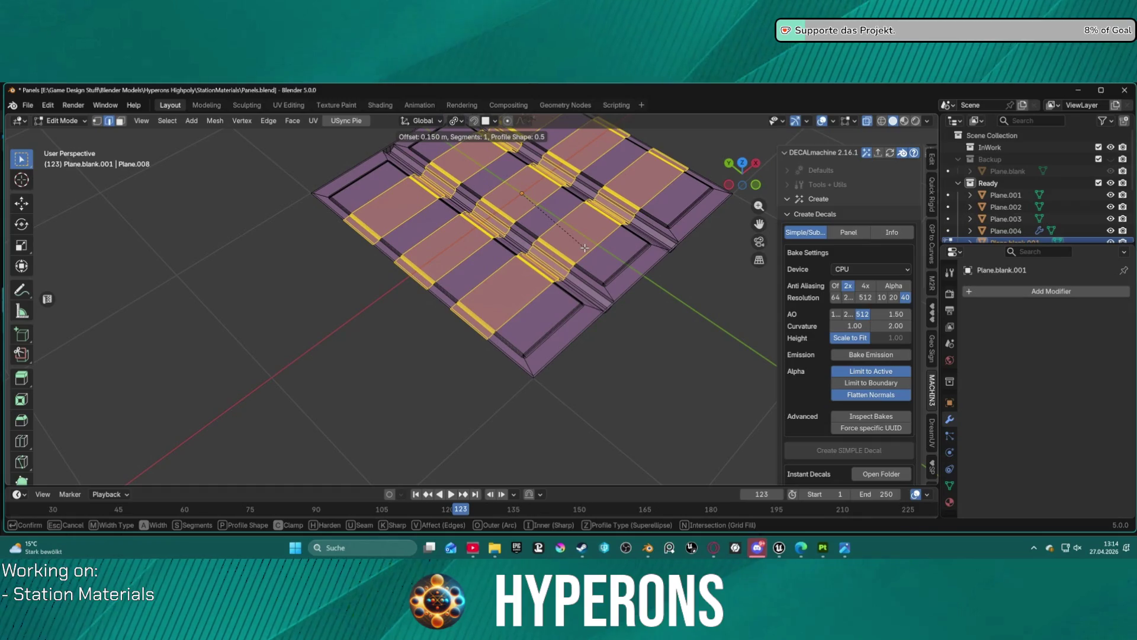
key(BackSpace)
key(BackSpace)
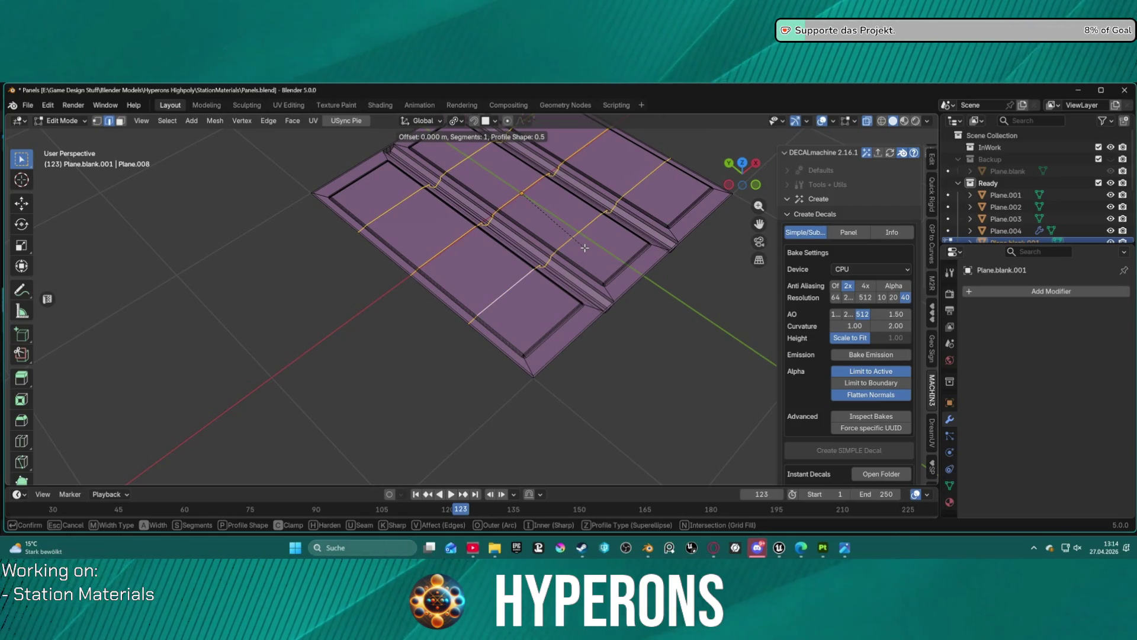
key(Escape)
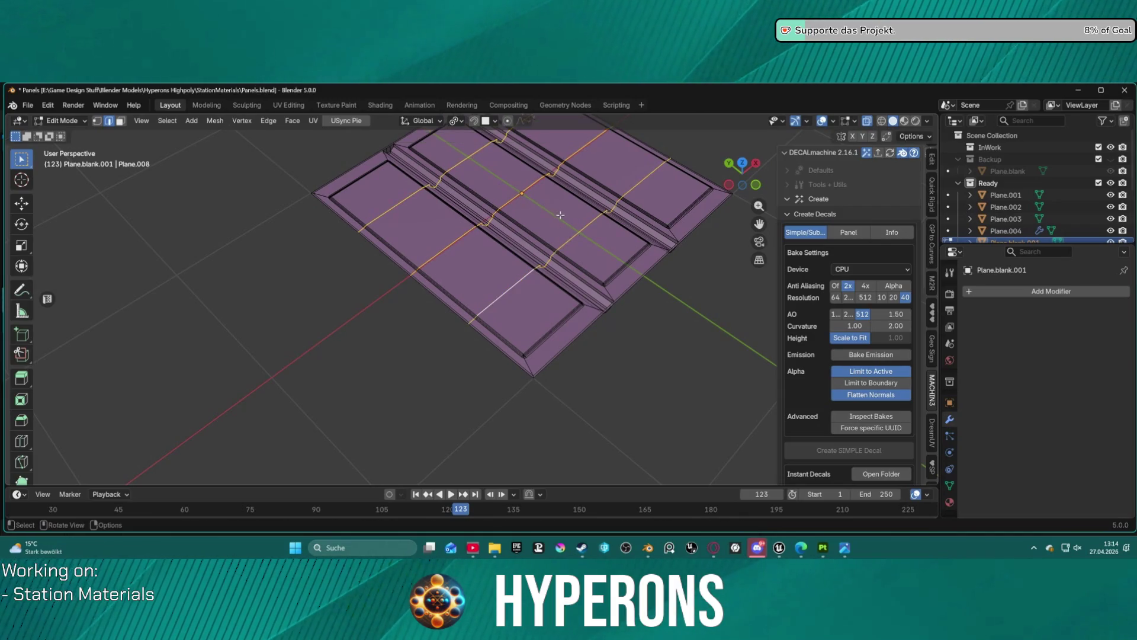
key(ctrl+b)
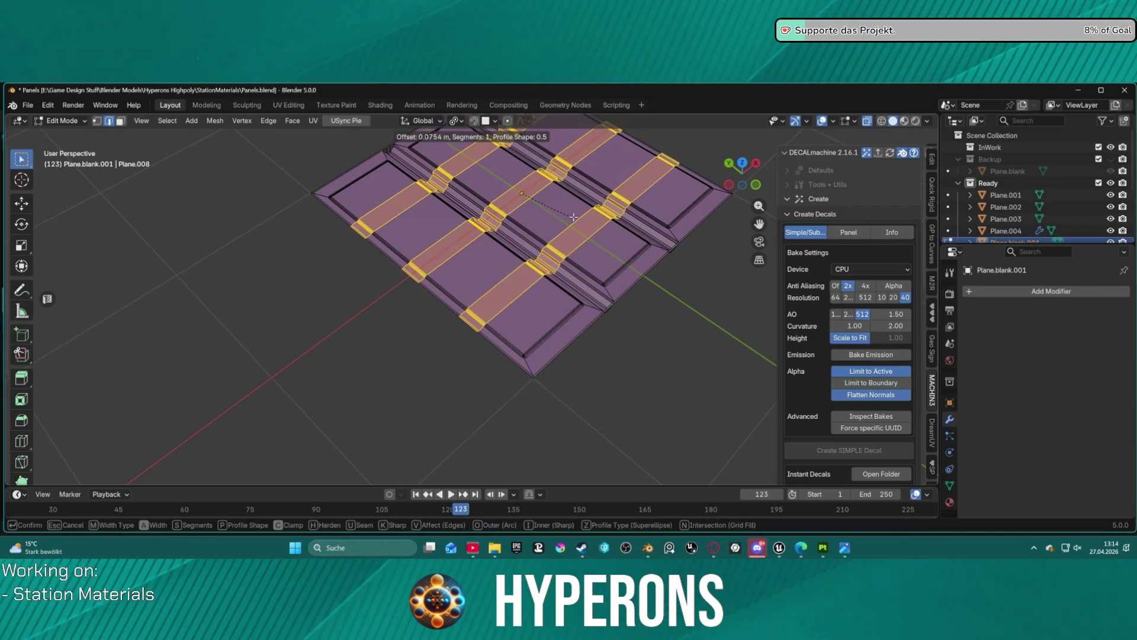
text(00)
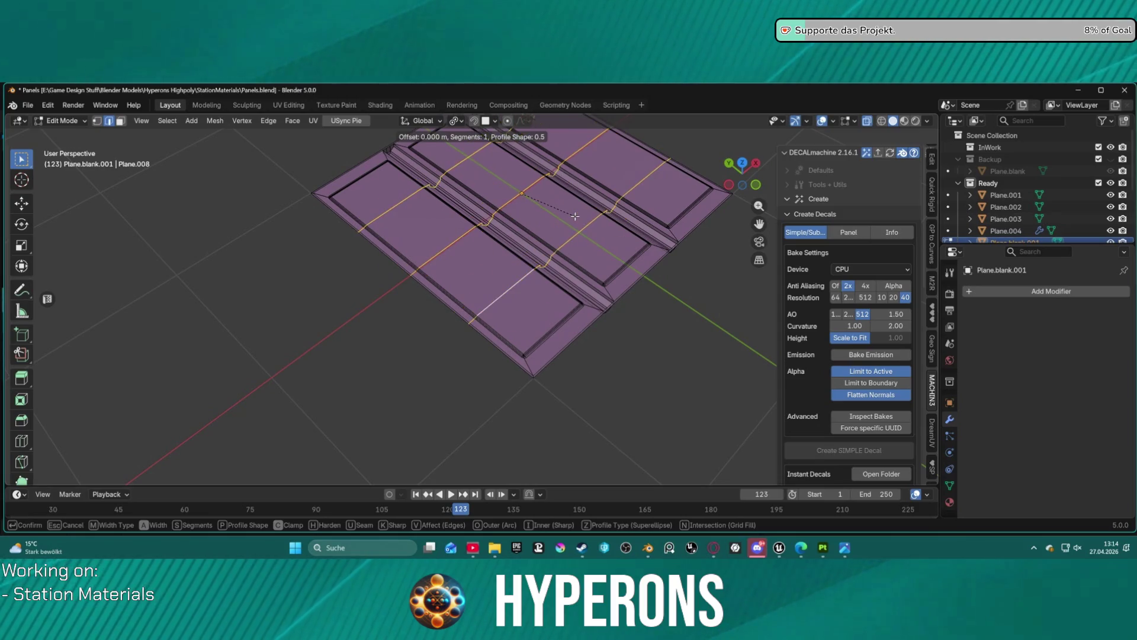
text(.015)
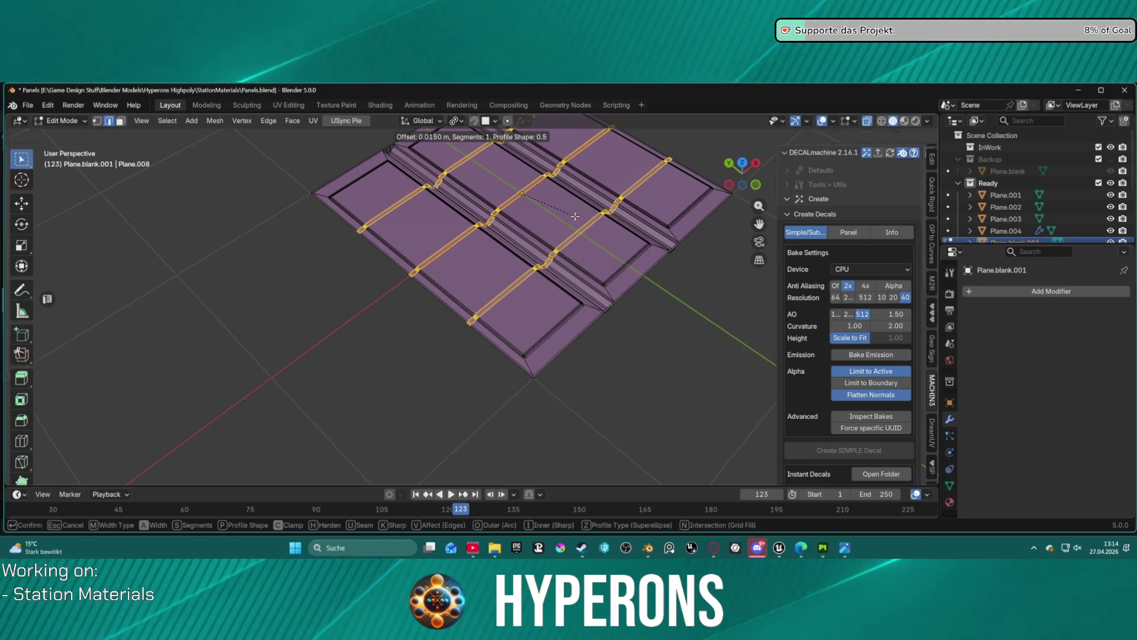
key(Return)
key(alt+a)
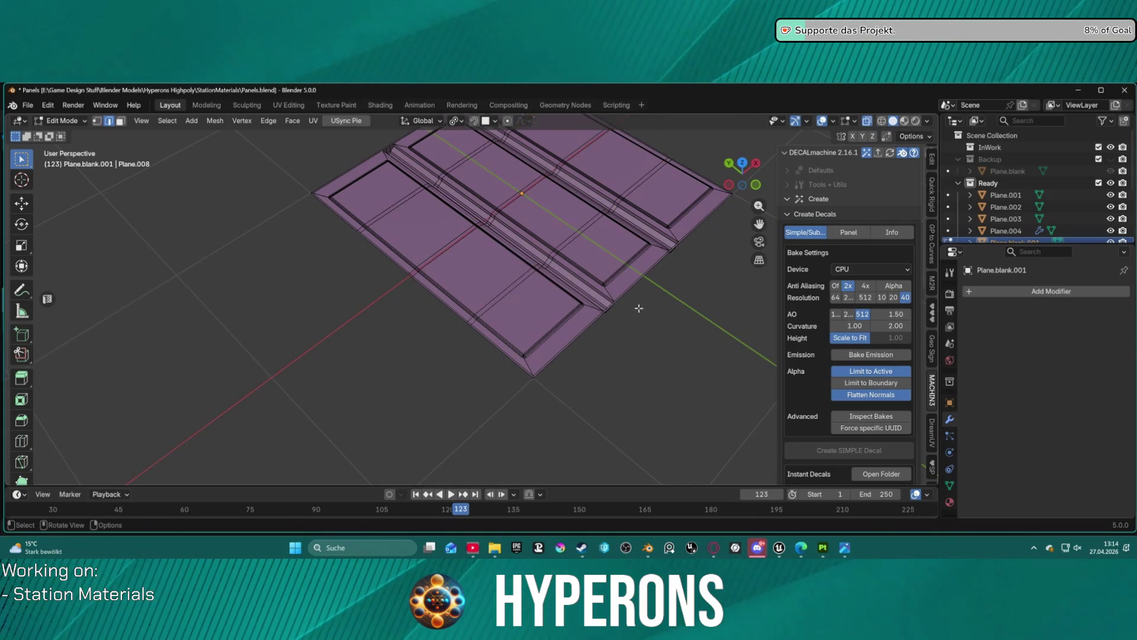
Select the faces on both sides of the groove and the narrow groove face between them
scroll(458, 299, up, 5)
drag(458, 299, 464, 326)
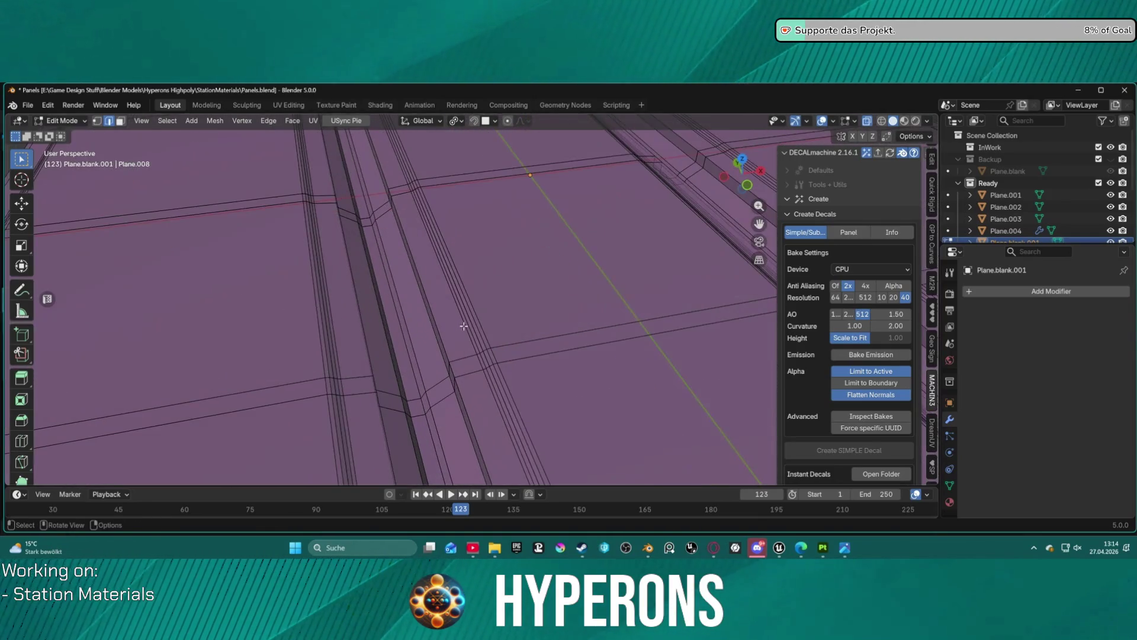
scroll(411, 316, up, 6)
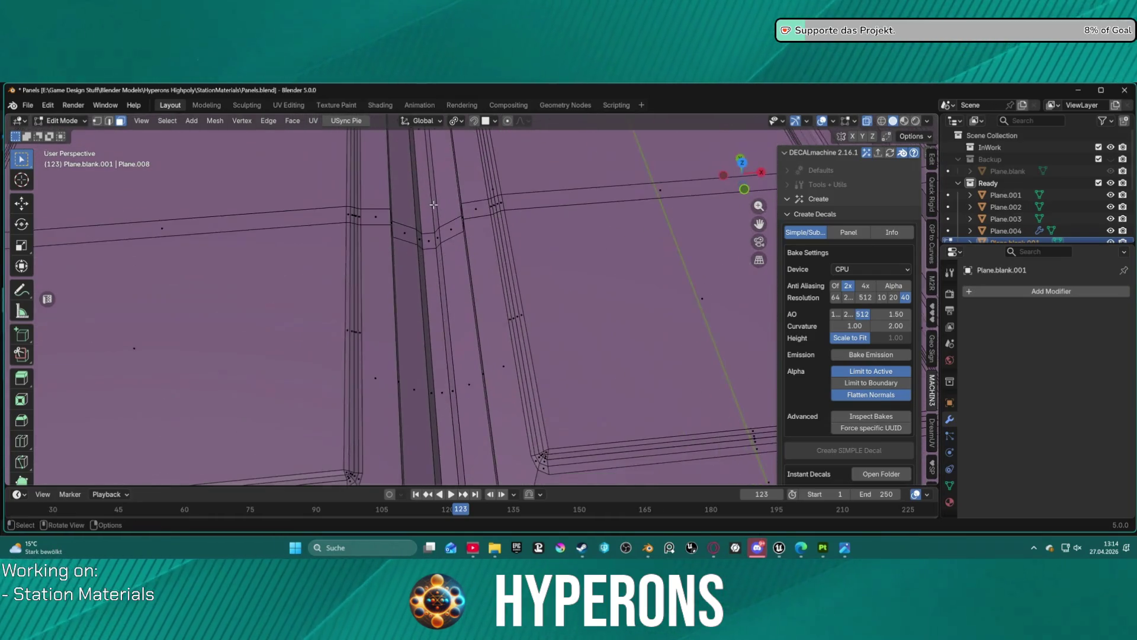
scroll(413, 189, down, 4)
drag(438, 231, 462, 271)
click(401, 348)
shift+click(477, 343)
shift+click(449, 352)
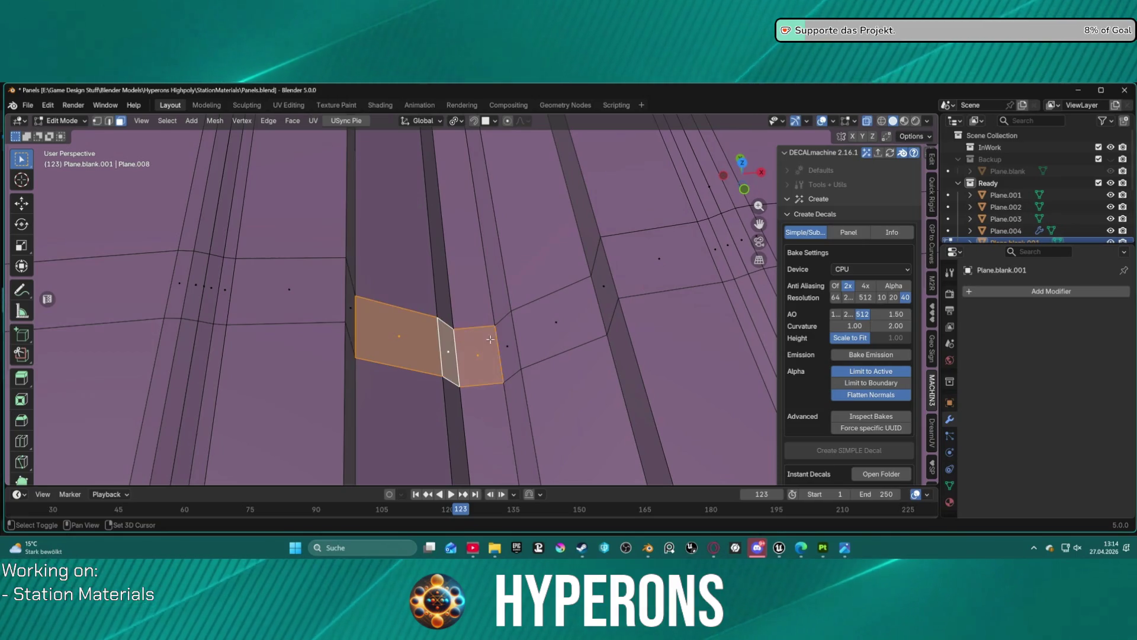
shift+click(556, 331)
scroll(534, 284, down, 6)
scroll(471, 225, up, 3)
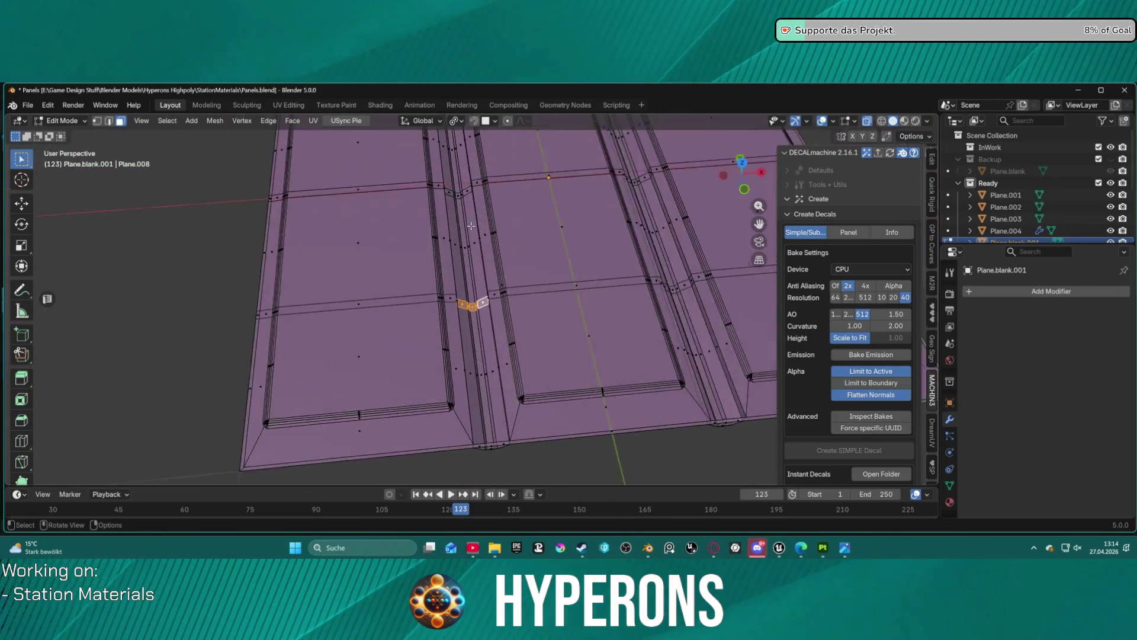
scroll(471, 225, up, 3)
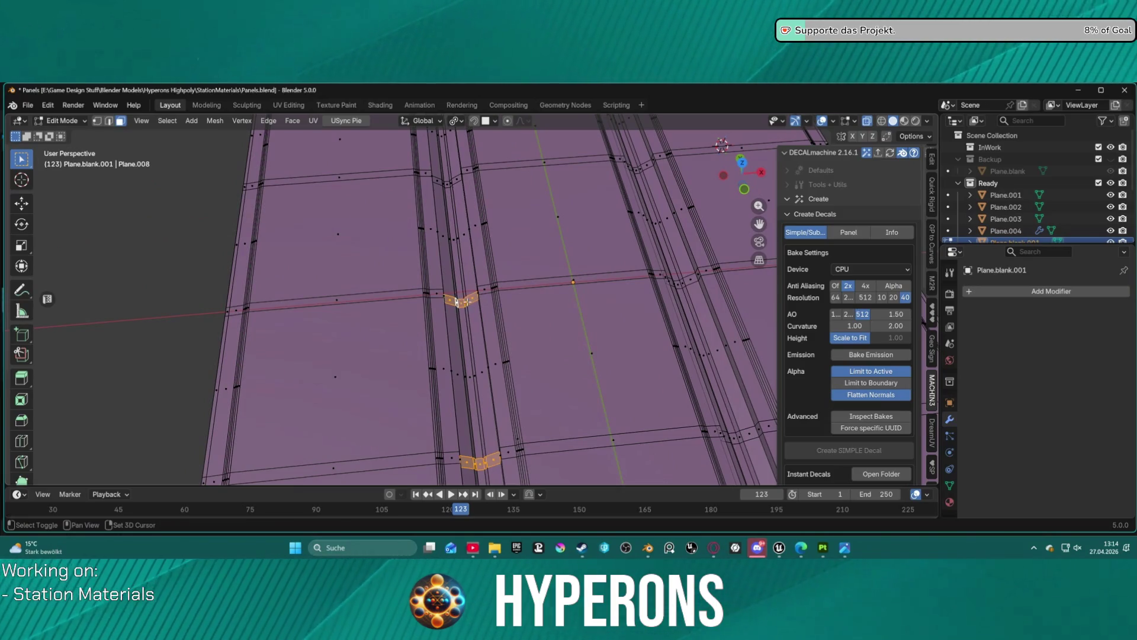
drag(449, 185, 457, 201)
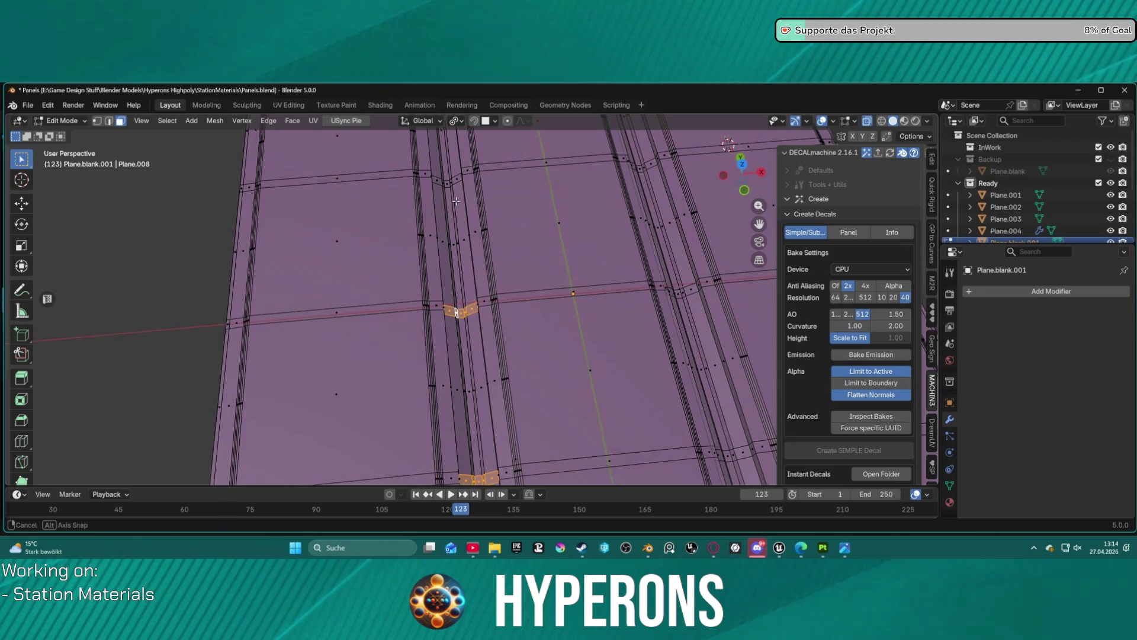
In Top Orthographic view, box-select the vertex clusters where the bevel strips cross the grooves
key(KP_7)
key(b)
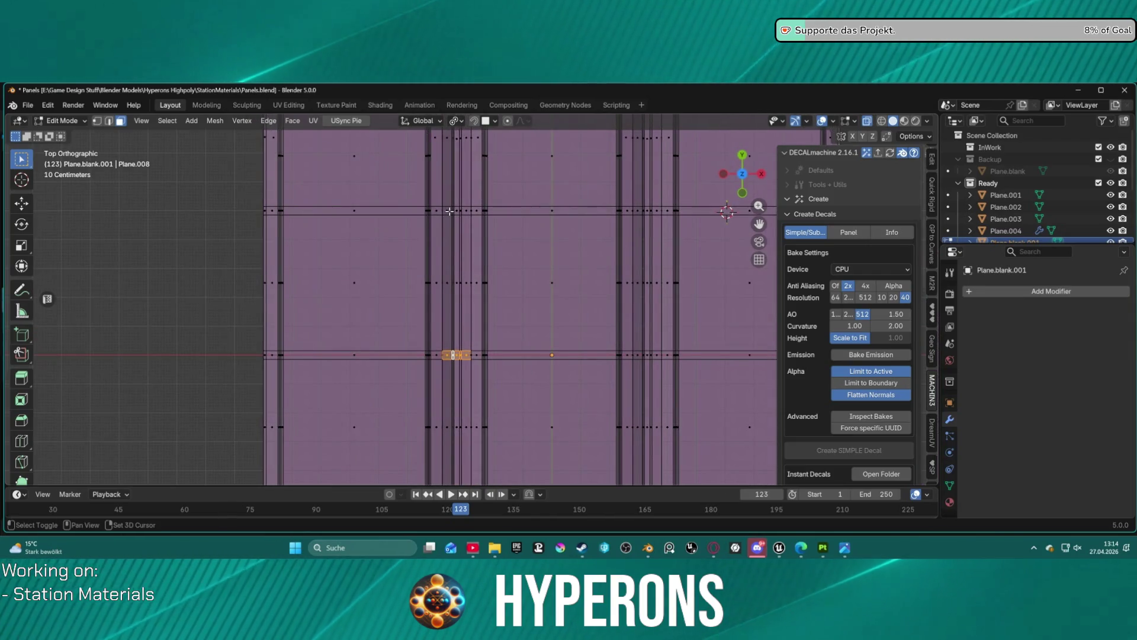
key(b)
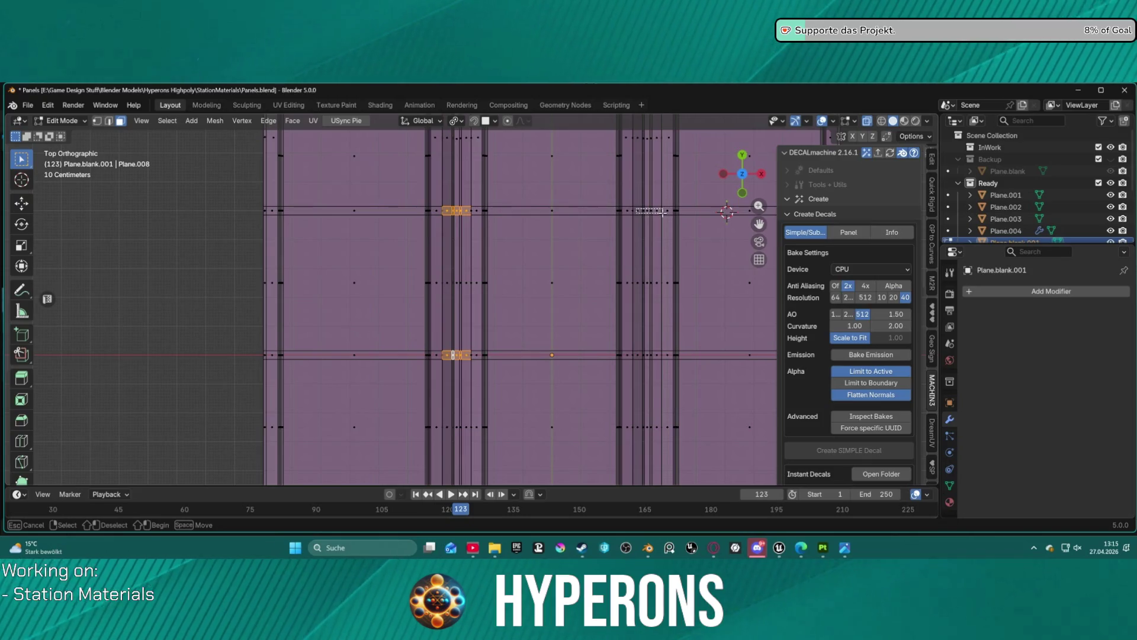
click(647, 355)
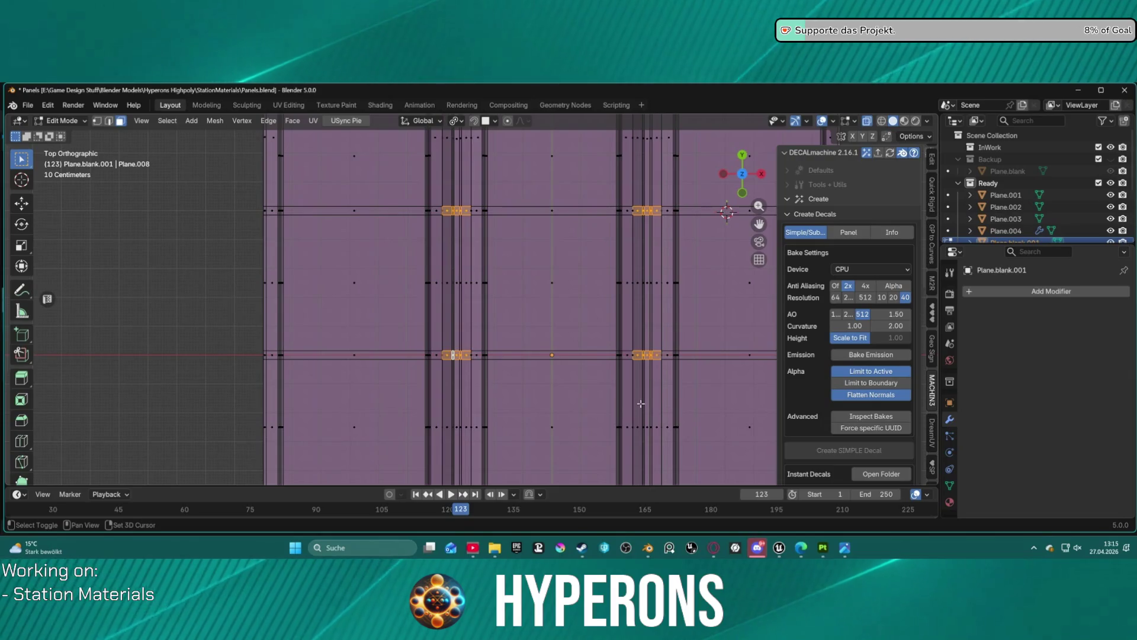
scroll(296, 261, up, 5)
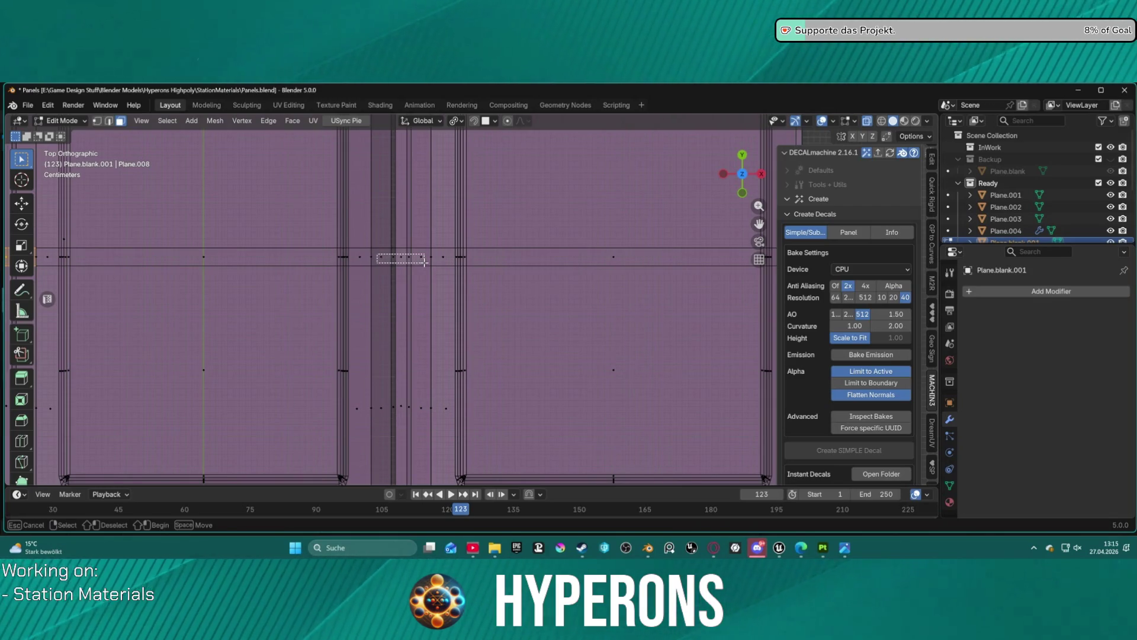
drag(425, 263, 426, 264)
scroll(429, 254, down, 3)
scroll(563, 252, up, 2)
scroll(563, 251, down, 2)
scroll(508, 320, up, 2)
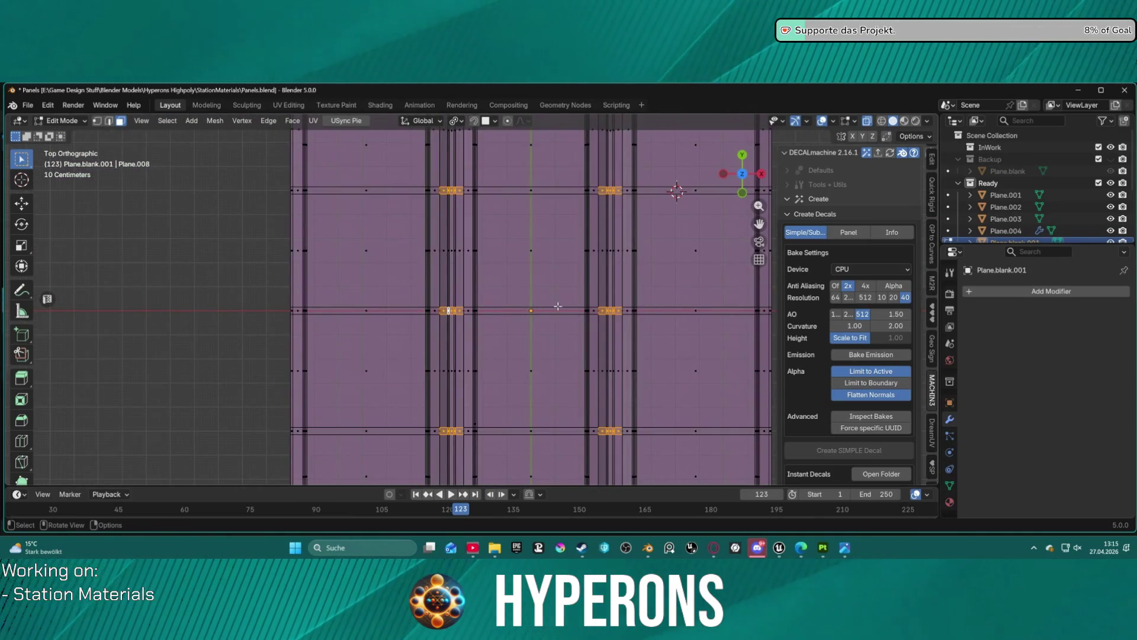
Dissolve the selected crossing vertices
key(x)
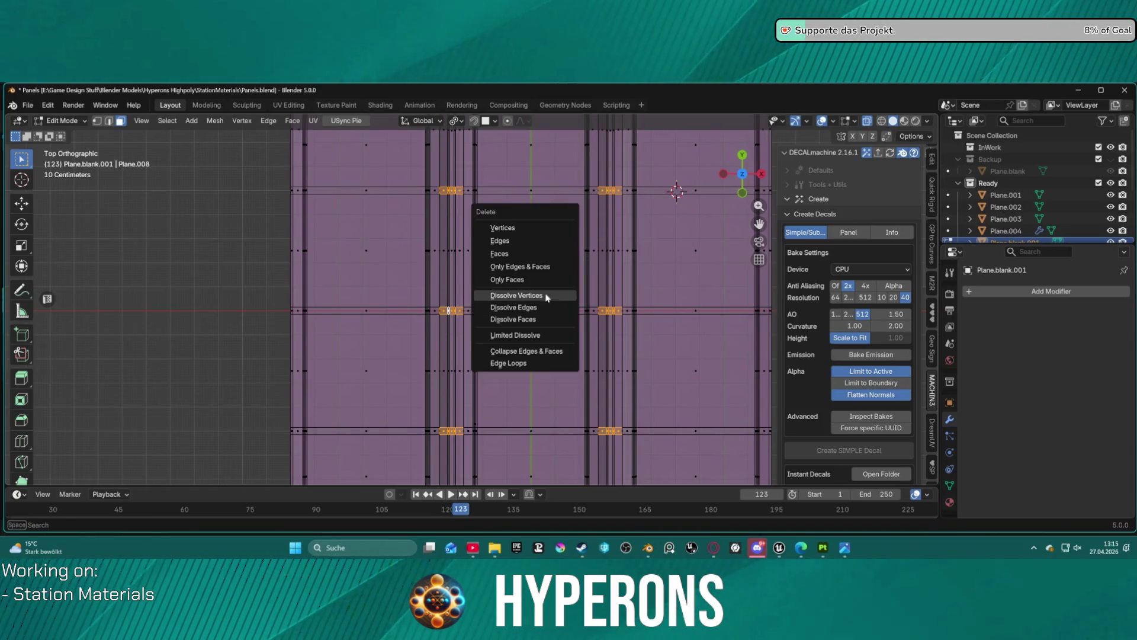
click(520, 275)
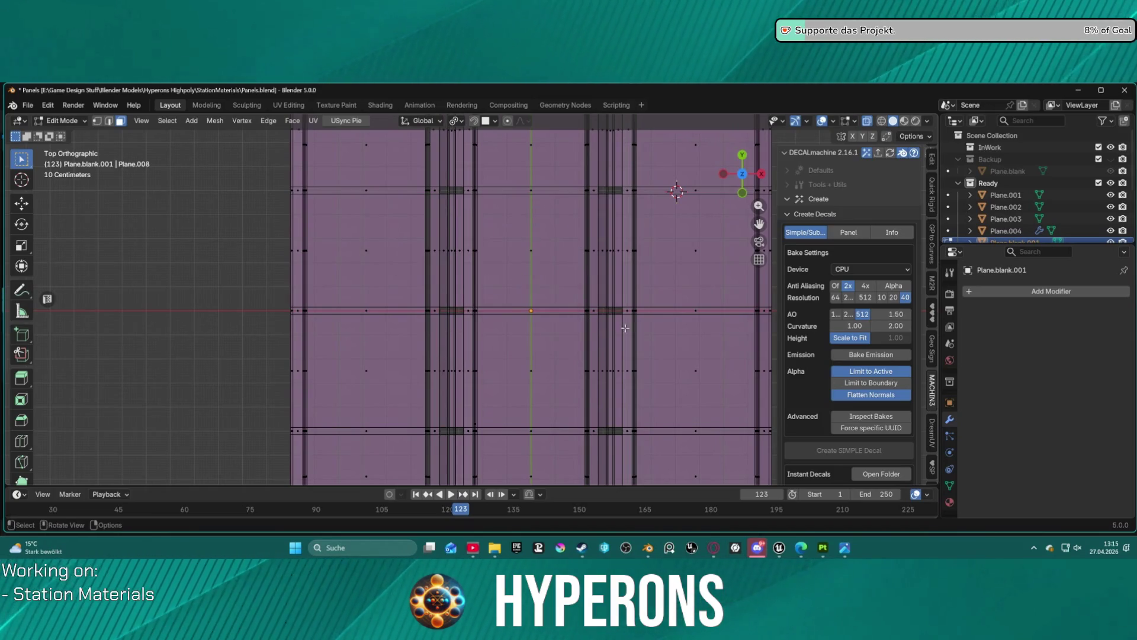
mouse_move(625, 327)
mouse_down()
mouse_move(478, 201)
mouse_move(419, 240)
mouse_move(388, 312)
mouse_move(407, 322)
mouse_move(366, 319)
mouse_move(465, 308)
mouse_move(445, 304)
mouse_up()
Select the boundary edges of the open groove corner and fill them with a new face
click(327, 311)
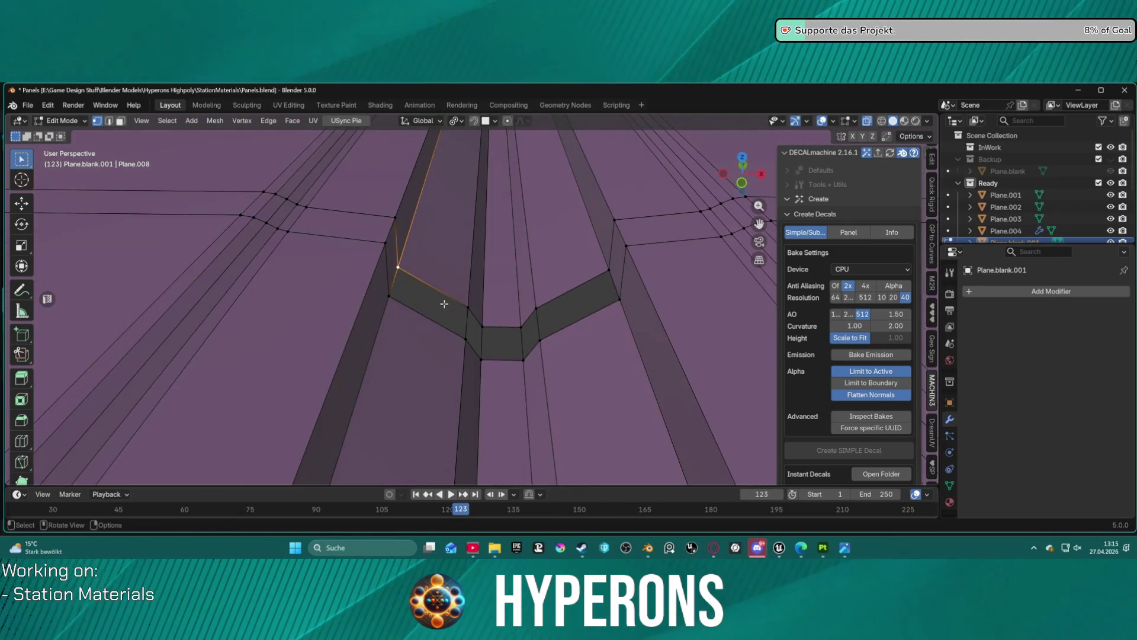
shift+click(605, 272)
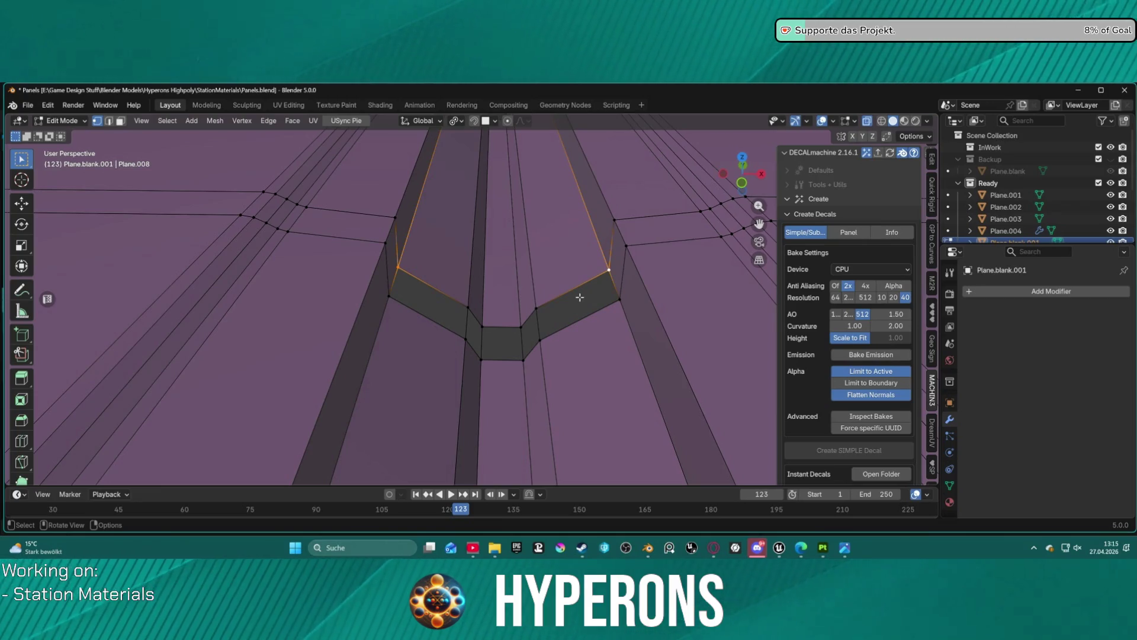
click(391, 296)
shift+click(620, 300)
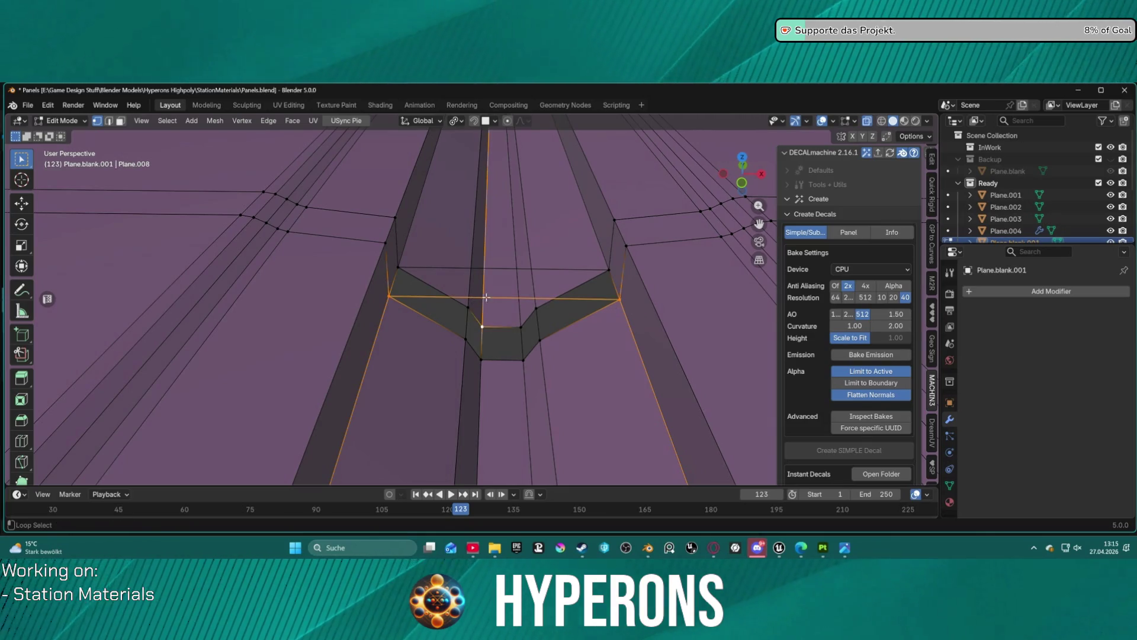
alt+click(503, 268)
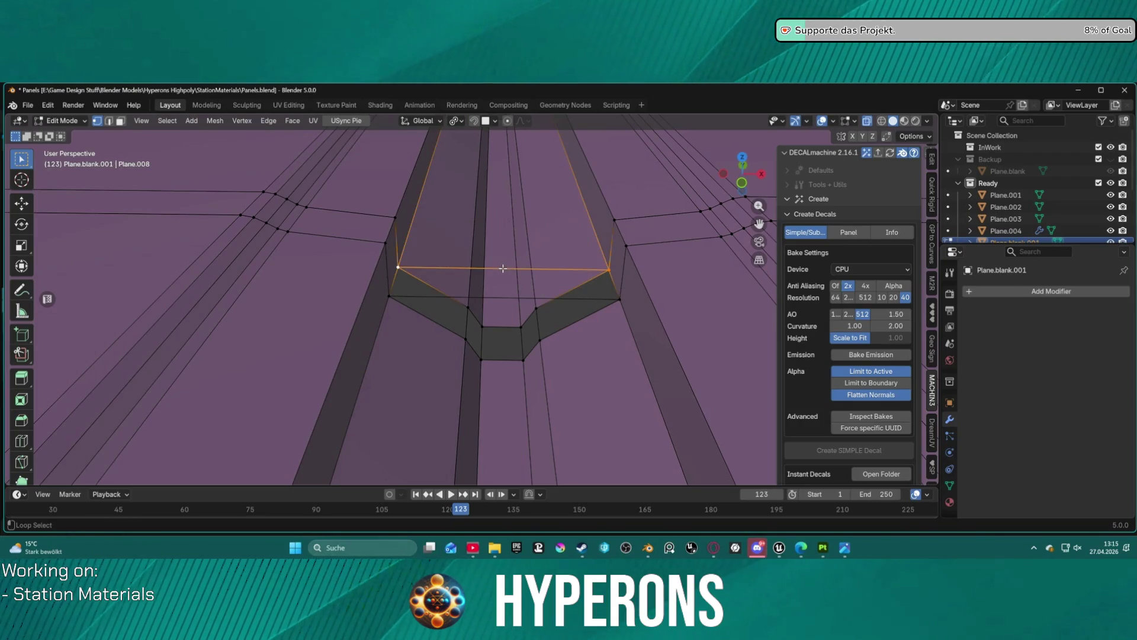
key(2)
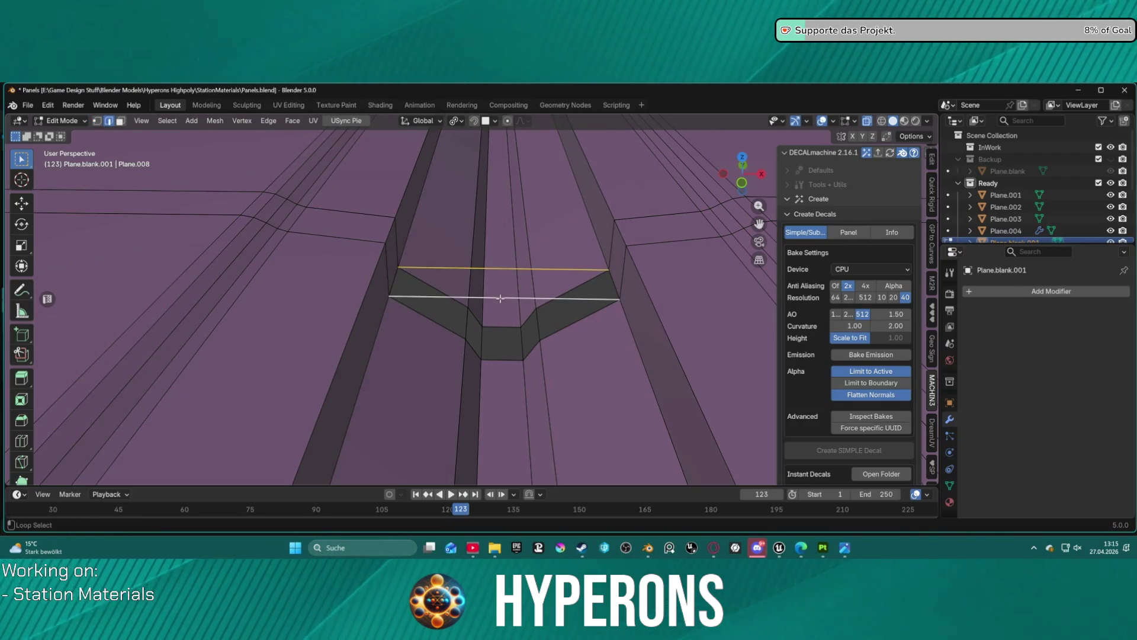
alt+shift+click(503, 359)
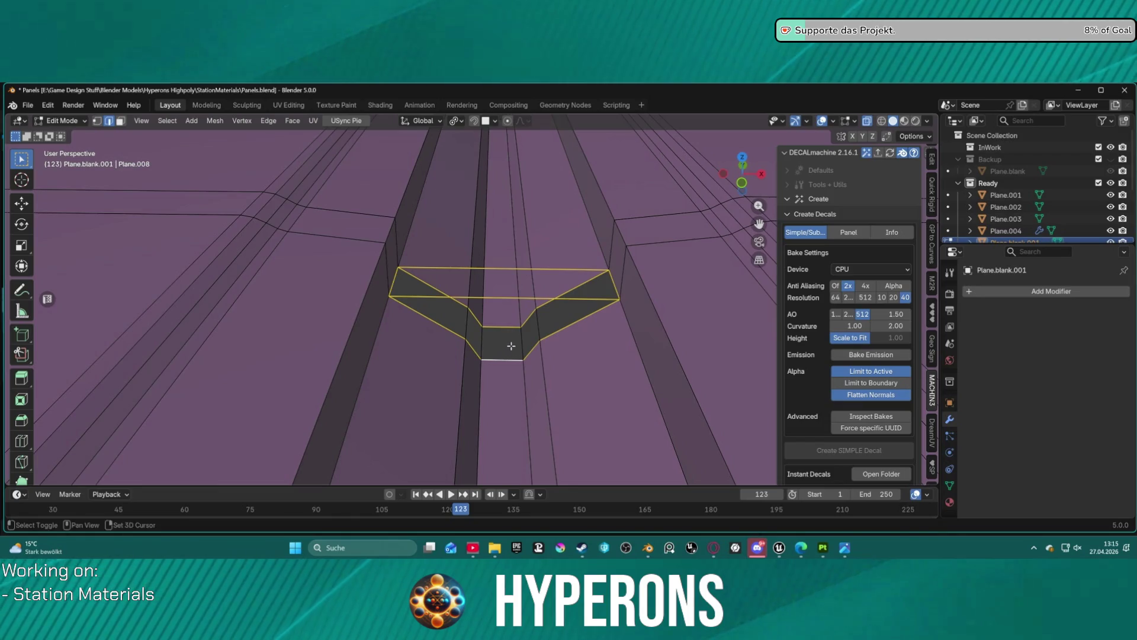
key(f)
mouse_move(511, 346)
mouse_down()
mouse_move(538, 279)
mouse_move(541, 300)
mouse_move(533, 272)
mouse_move(553, 305)
mouse_move(541, 285)
mouse_move(553, 160)
mouse_move(563, 432)
mouse_move(616, 279)
mouse_move(683, 184)
mouse_move(623, 179)
mouse_up()
mouse_move(422, 214)
mouse_down()
mouse_move(578, 218)
mouse_move(594, 239)
mouse_move(337, 246)
mouse_move(449, 244)
mouse_move(426, 233)
mouse_move(382, 272)
mouse_move(486, 269)
mouse_move(598, 158)
mouse_move(610, 472)
mouse_move(598, 454)
mouse_move(549, 454)
mouse_move(545, 132)
mouse_move(535, 357)
mouse_up()
scroll(472, 321, down, 5)
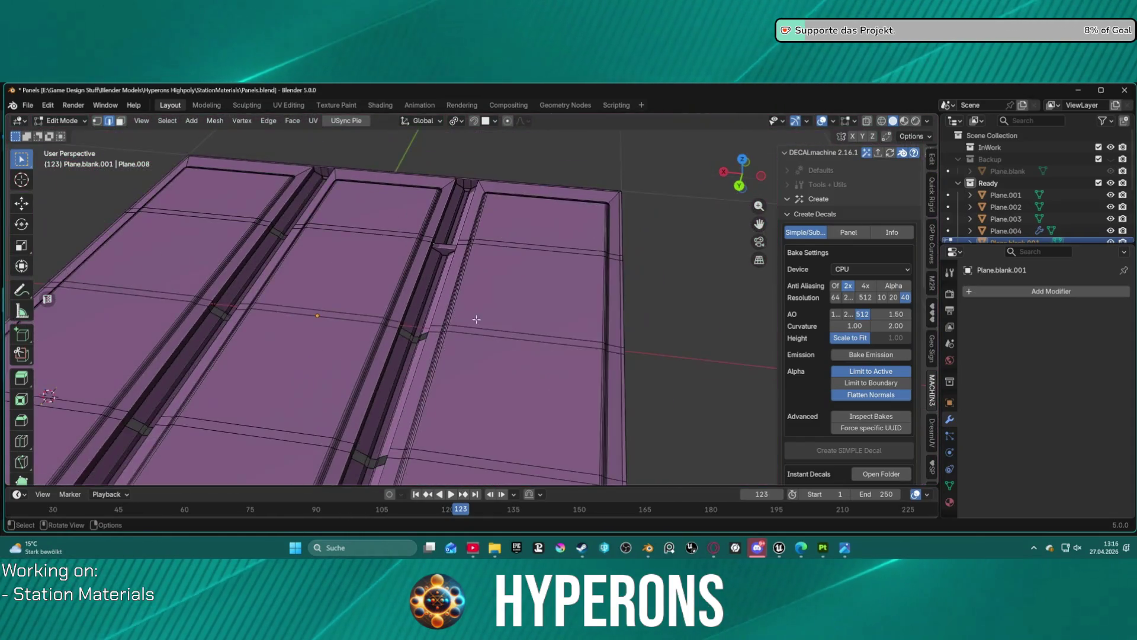
Fill the border edges at the groove end with a new face
scroll(624, 282, up, 6)
scroll(624, 283, down, 4)
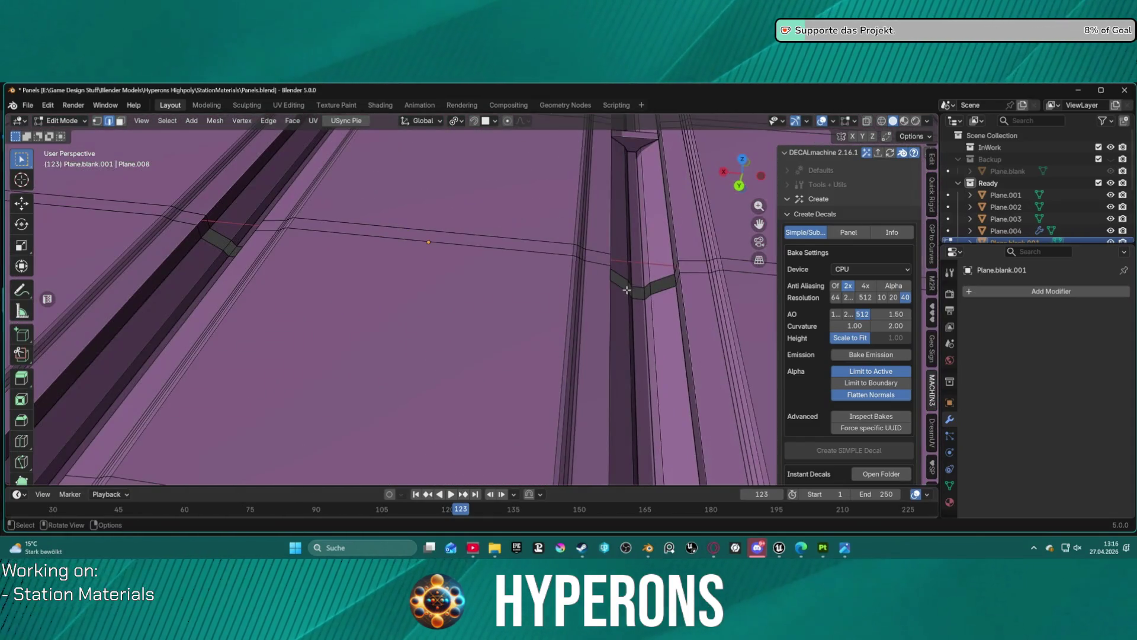
drag(644, 266, 381, 330)
scroll(512, 307, up, 4)
scroll(512, 307, up, 5)
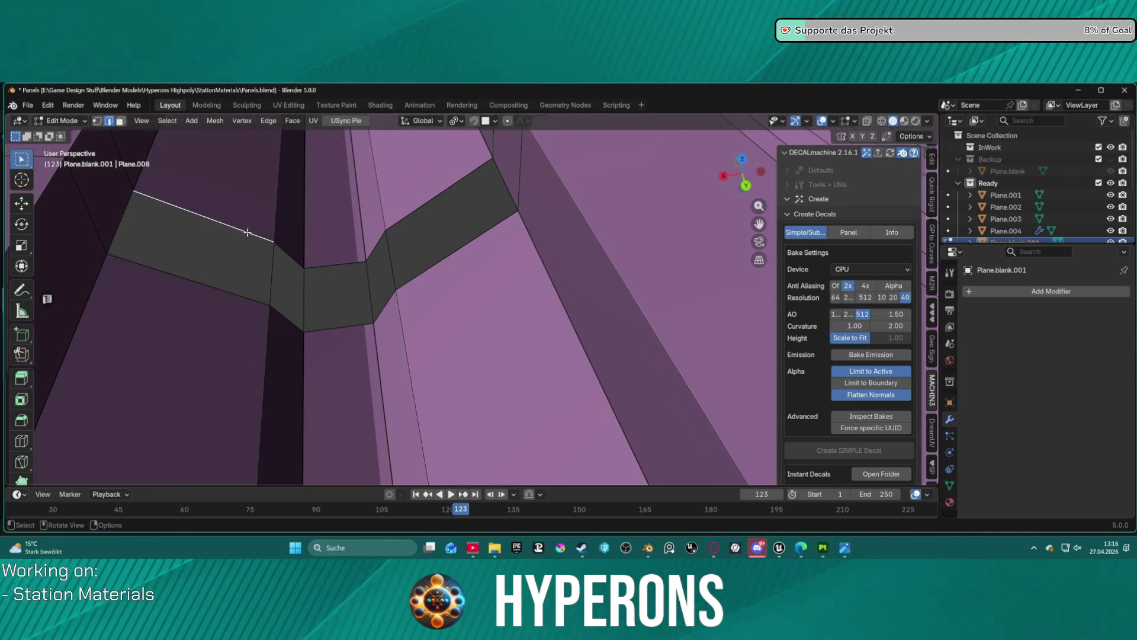
scroll(306, 242, down, 3)
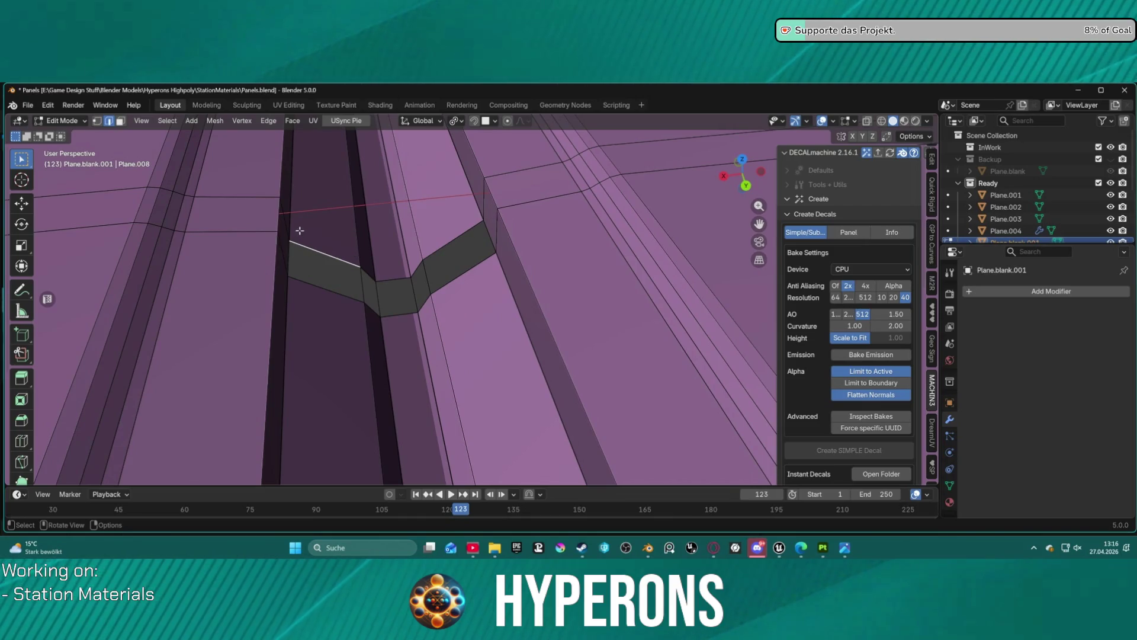
key(1)
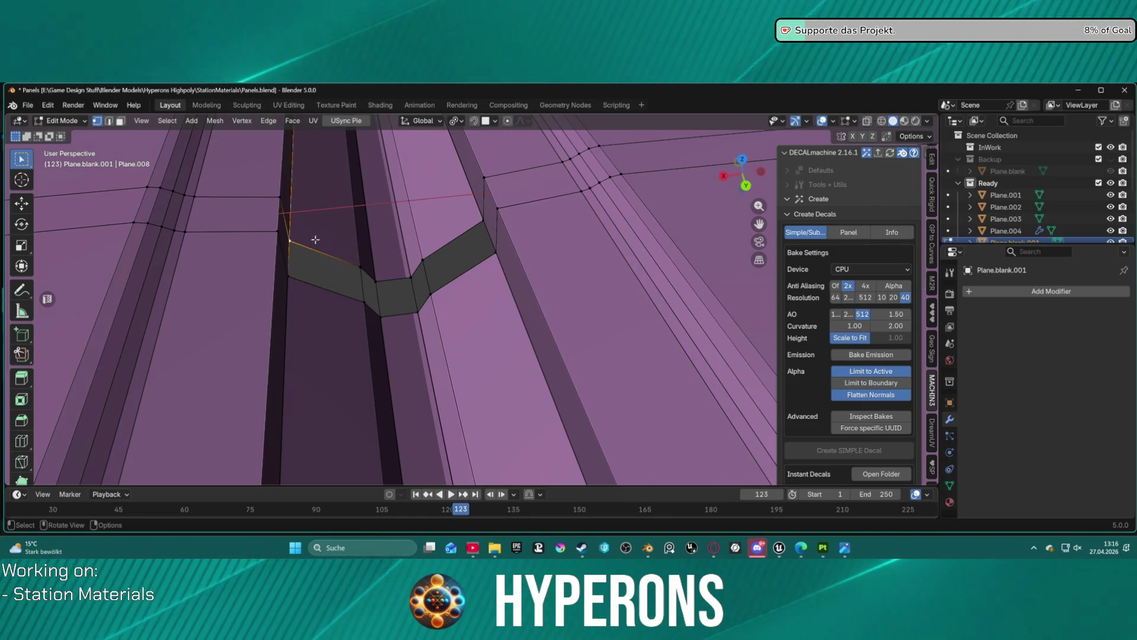
key(2)
click(324, 247)
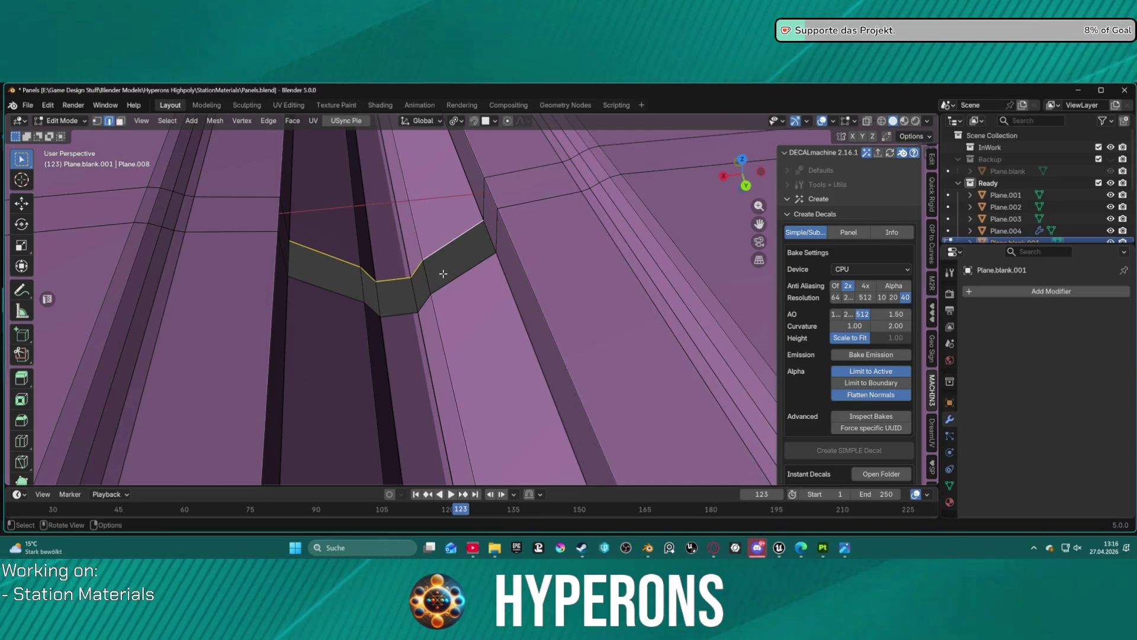
key(f)
Select the trapezoid's rim edges and close its top with a single face
click(362, 301)
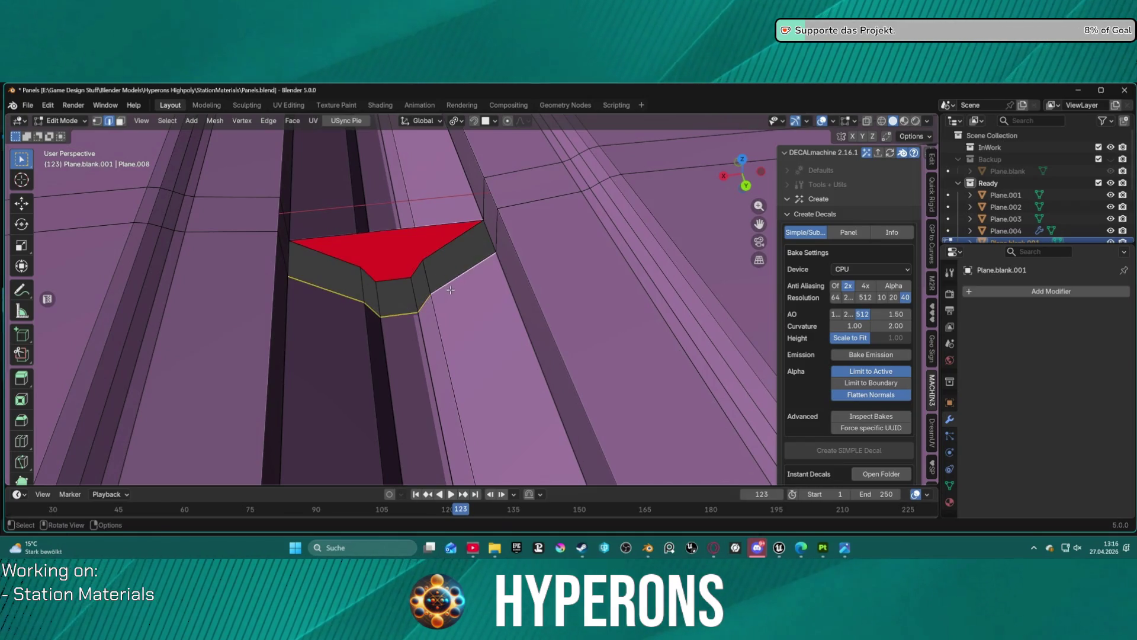
click(382, 255)
click(384, 237)
key(f)
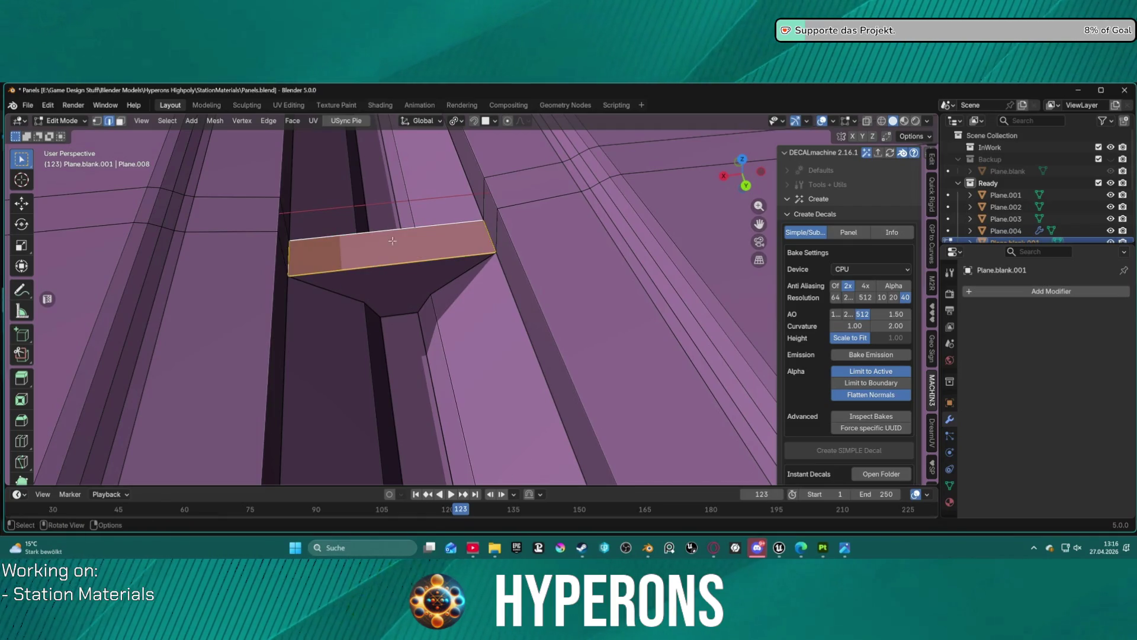
scroll(422, 311, down, 5)
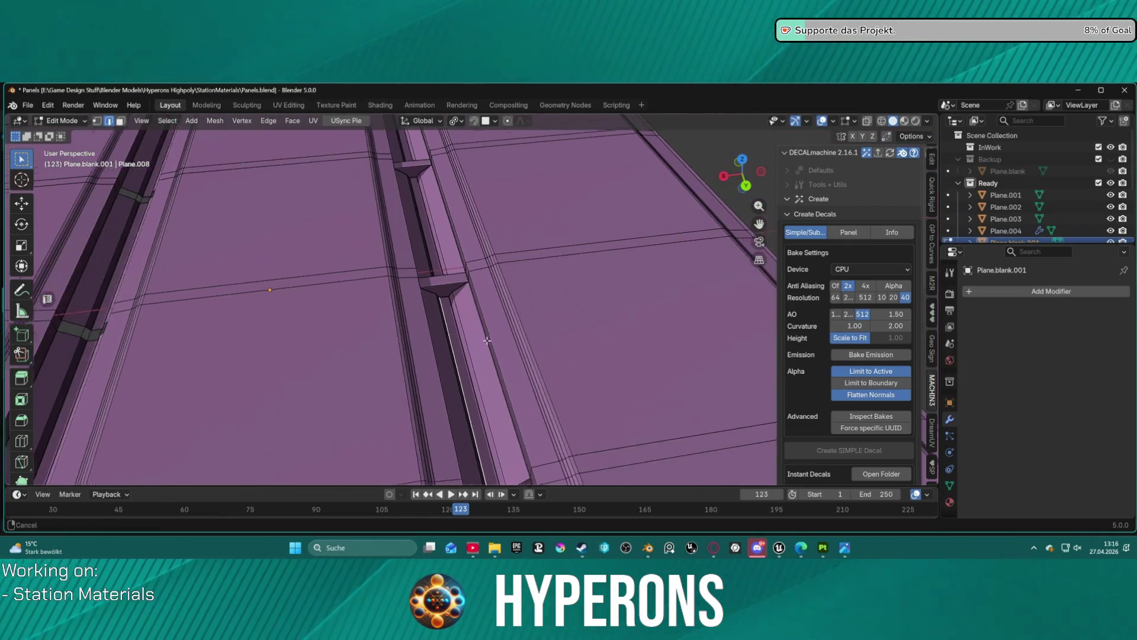
scroll(457, 322, up, 5)
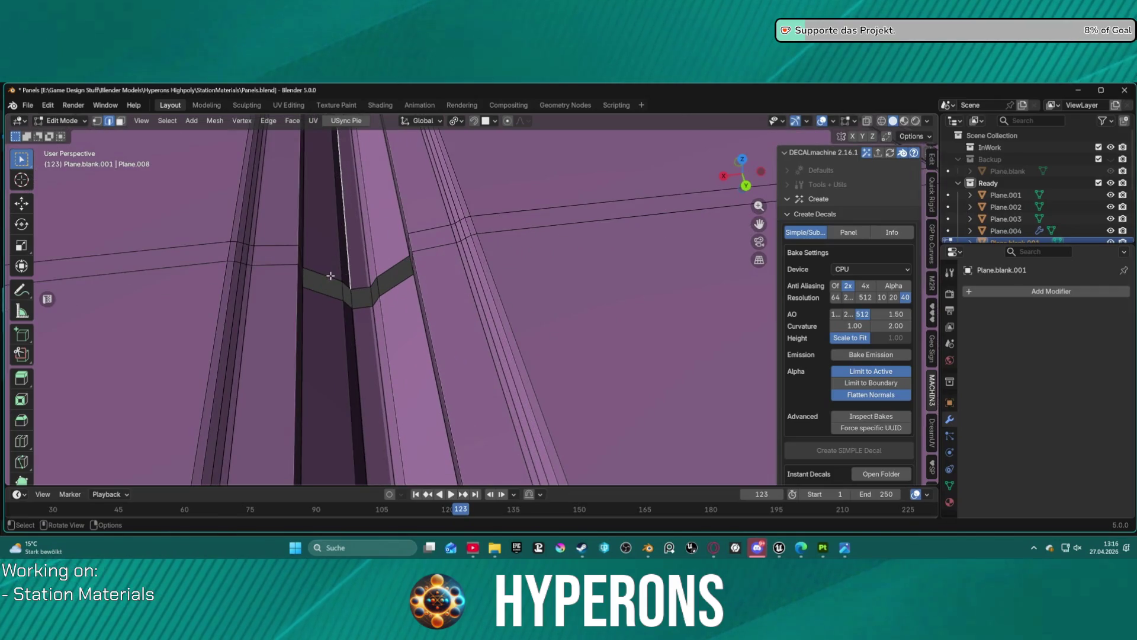
Delete the old face strip across the trench and fill the resulting hole
shift+click(370, 280)
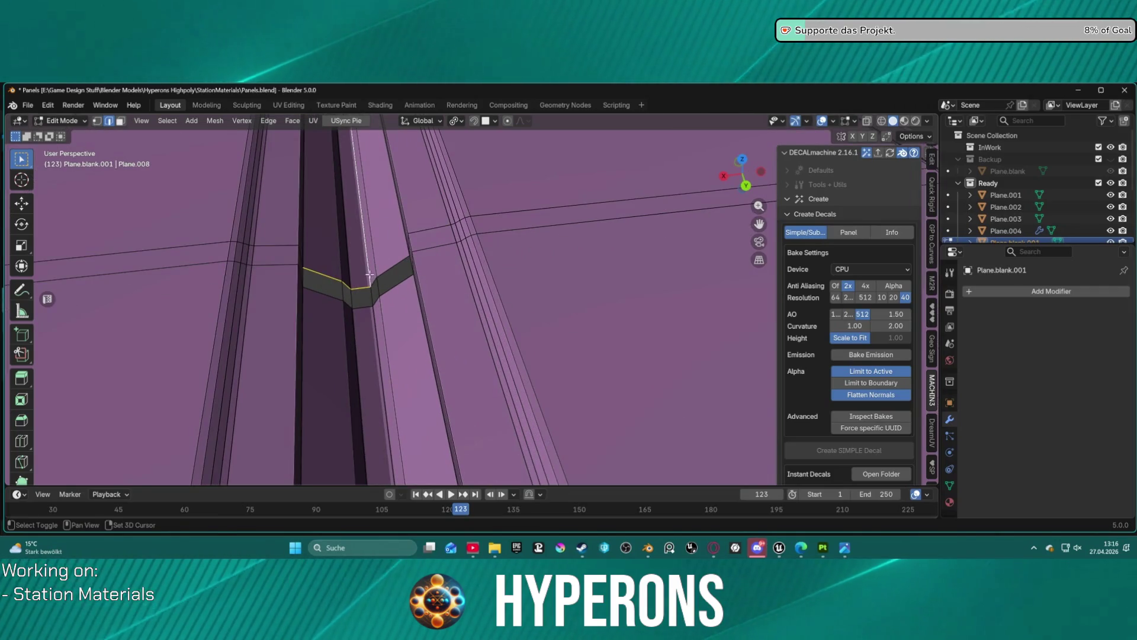
shift+click(369, 274)
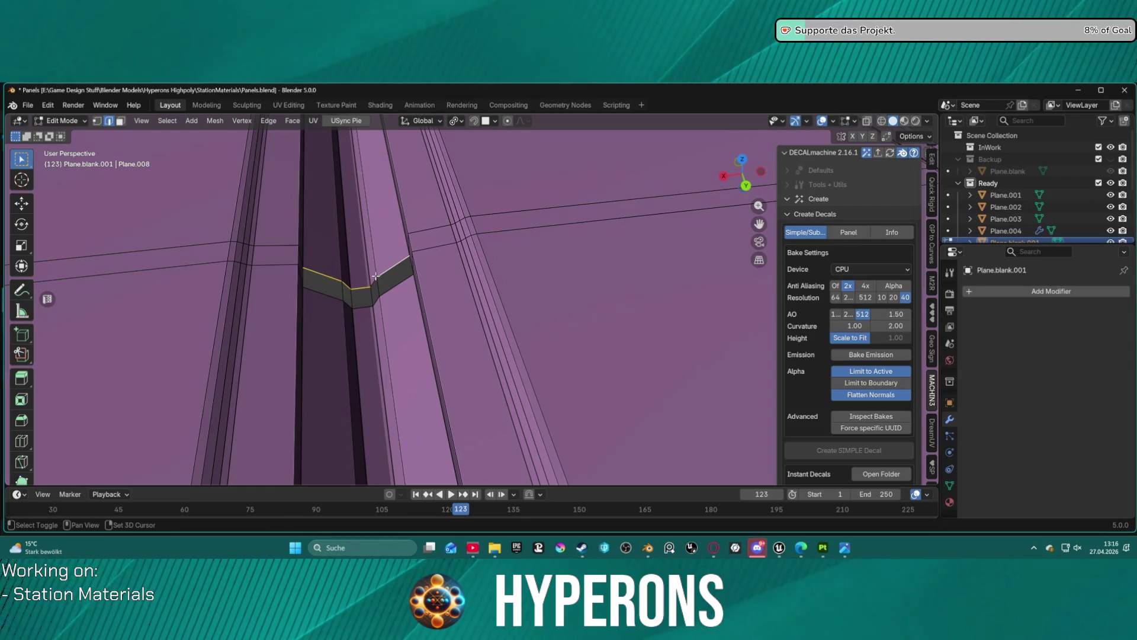
shift+click(376, 295)
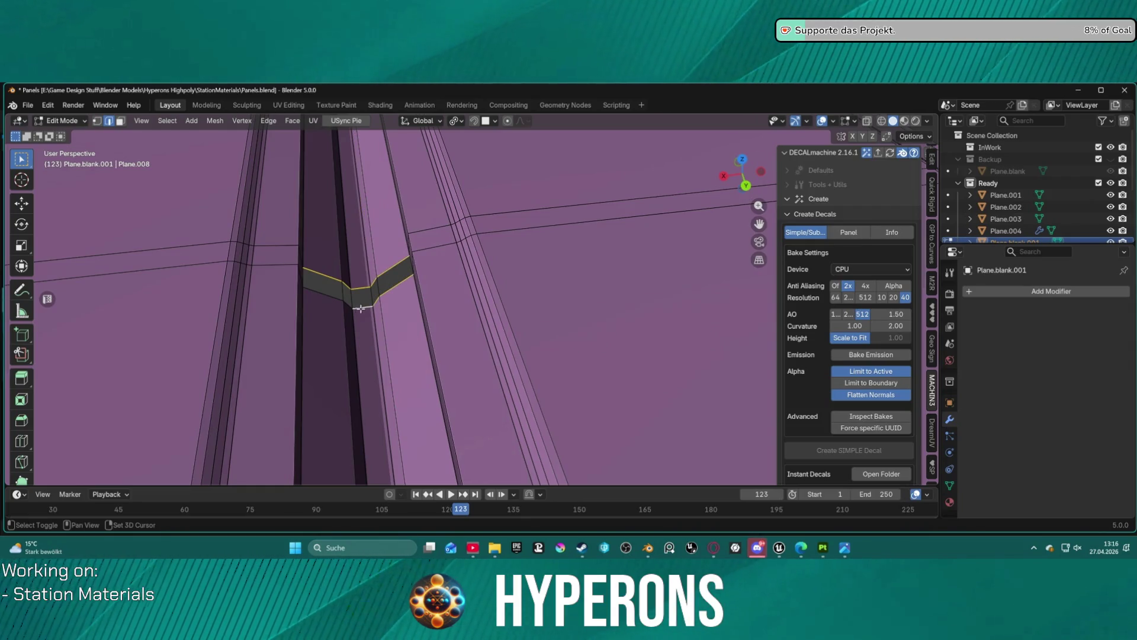
shift+click(327, 282)
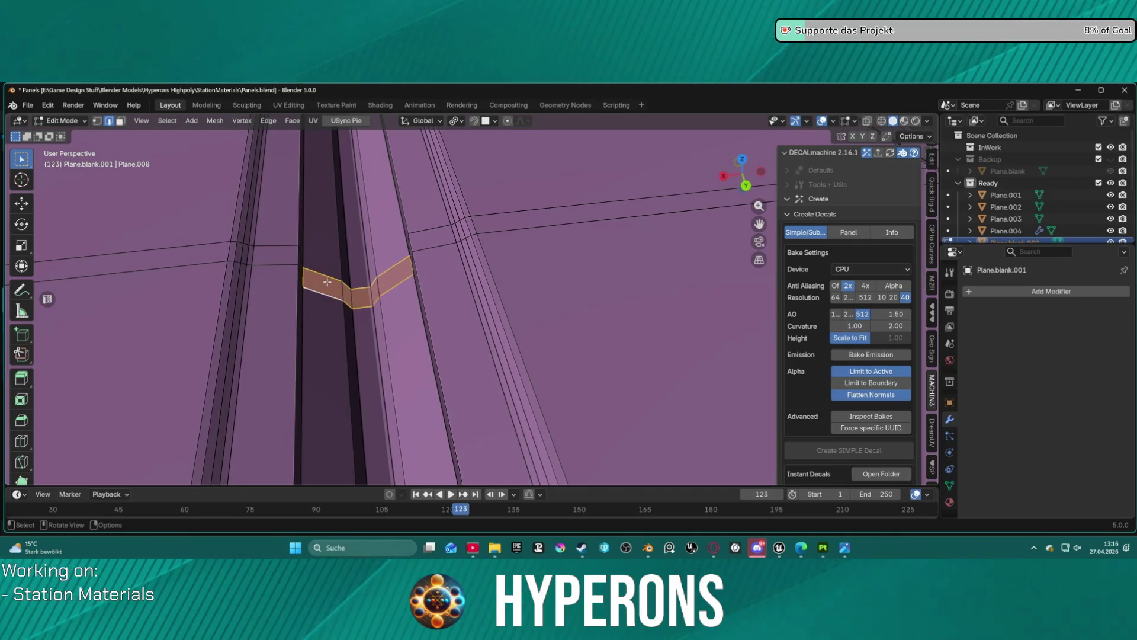
key(x)
click(336, 265)
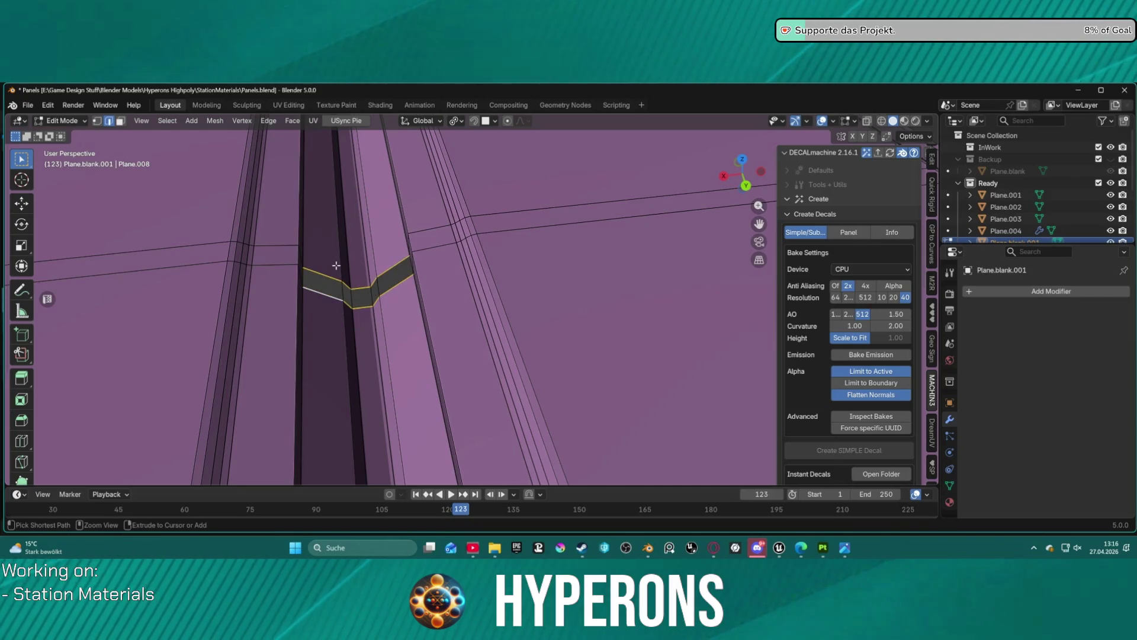
key(f)
Rebuild the gap below the red face as a strip of quads from its border edges
click(329, 297)
shift+click(350, 305)
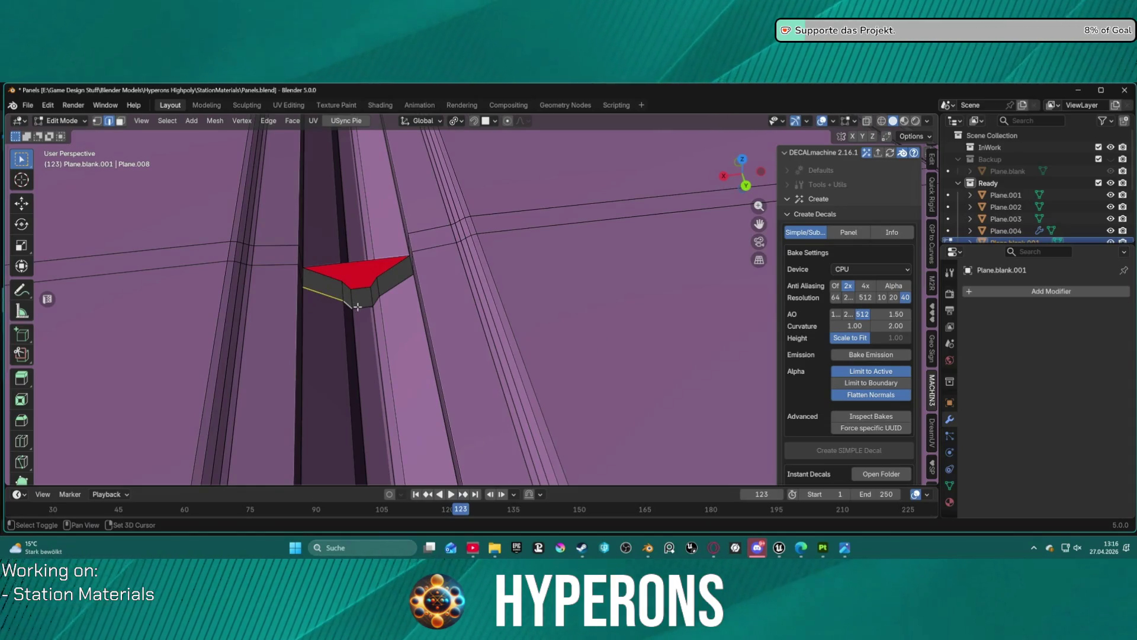
shift+click(379, 297)
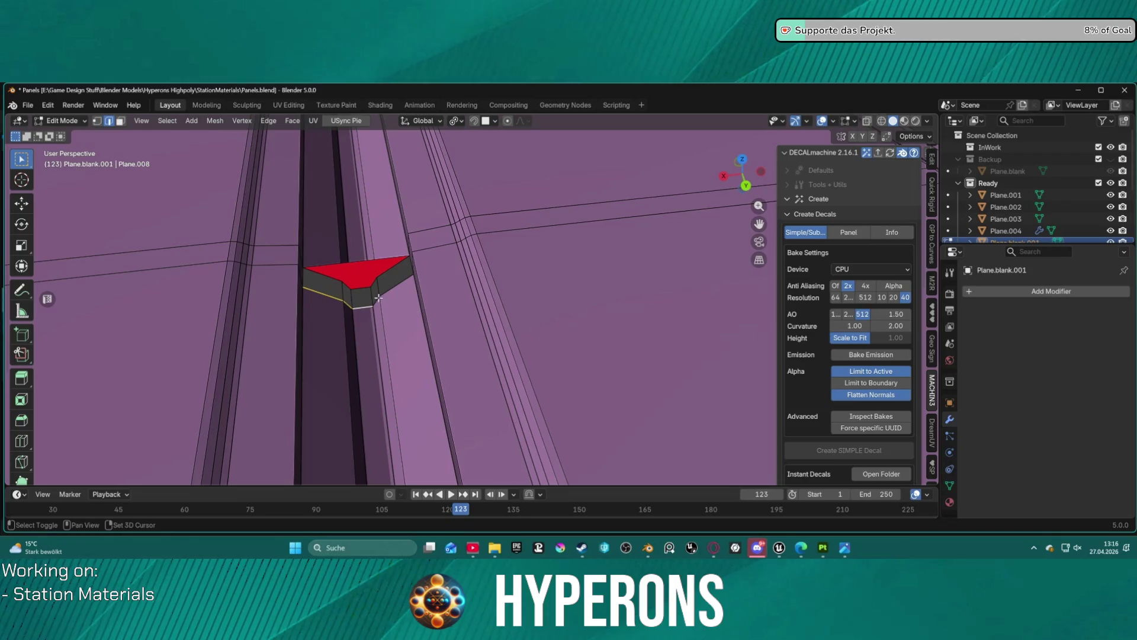
key(f)
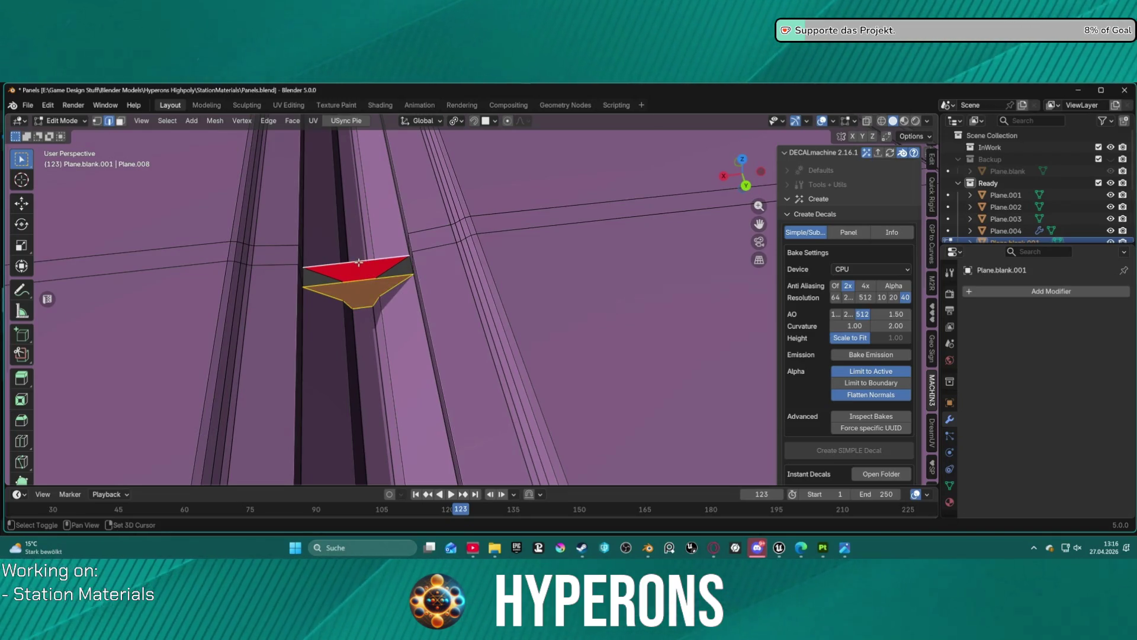
key(ctrl+z)
key(f)
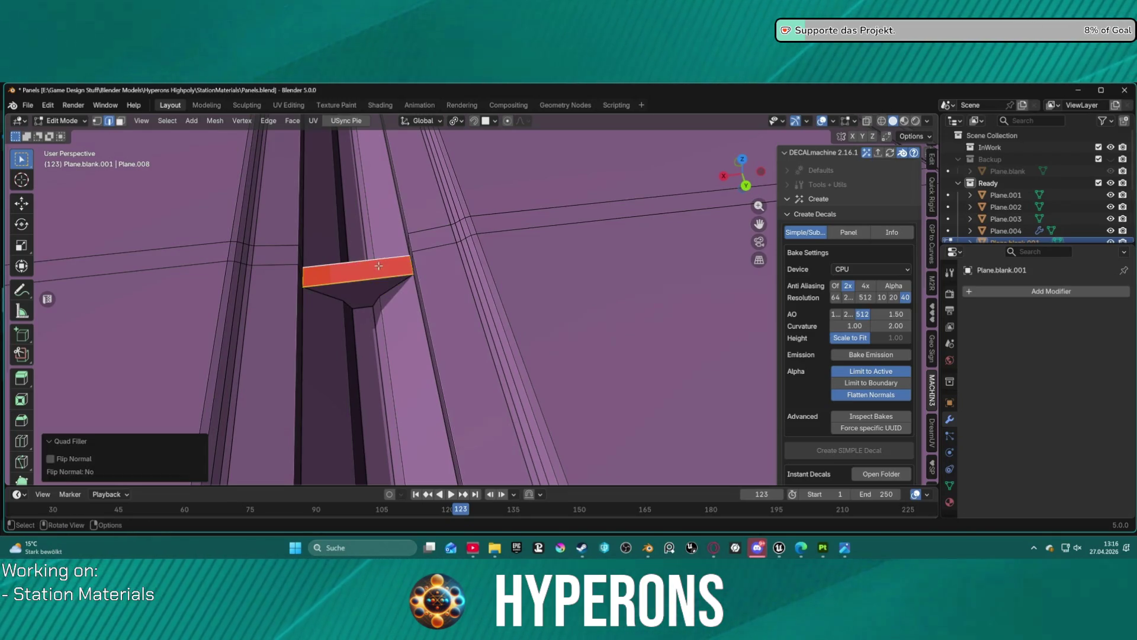
scroll(454, 294, down, 10)
scroll(453, 295, up, 15)
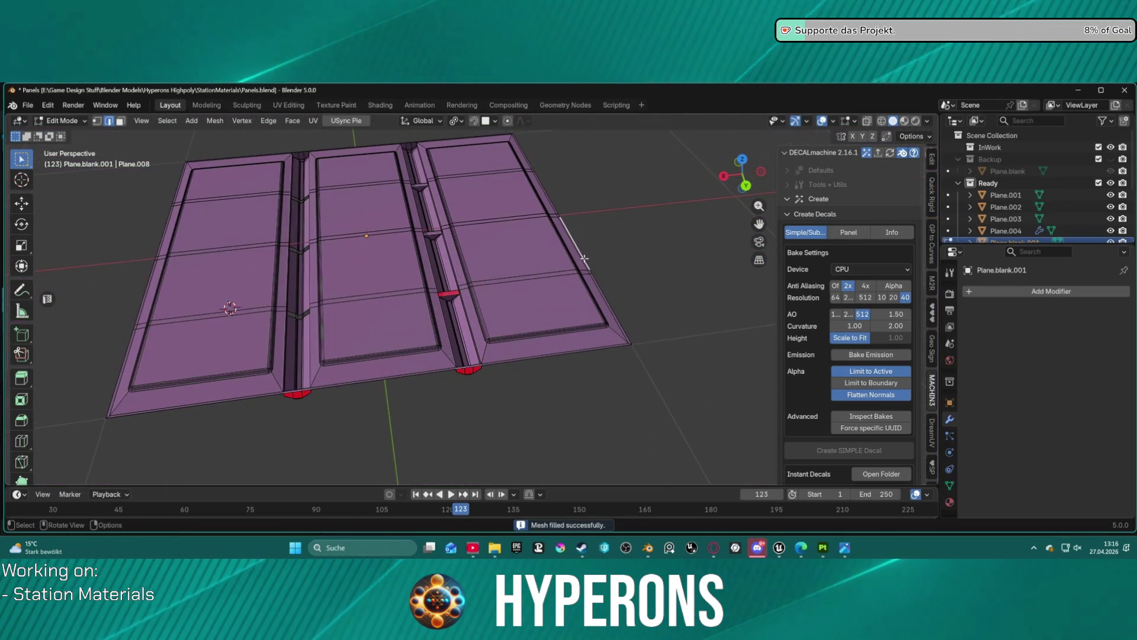
Select the two bevel edges around the gap and fill a face between them
scroll(522, 282, up, 3)
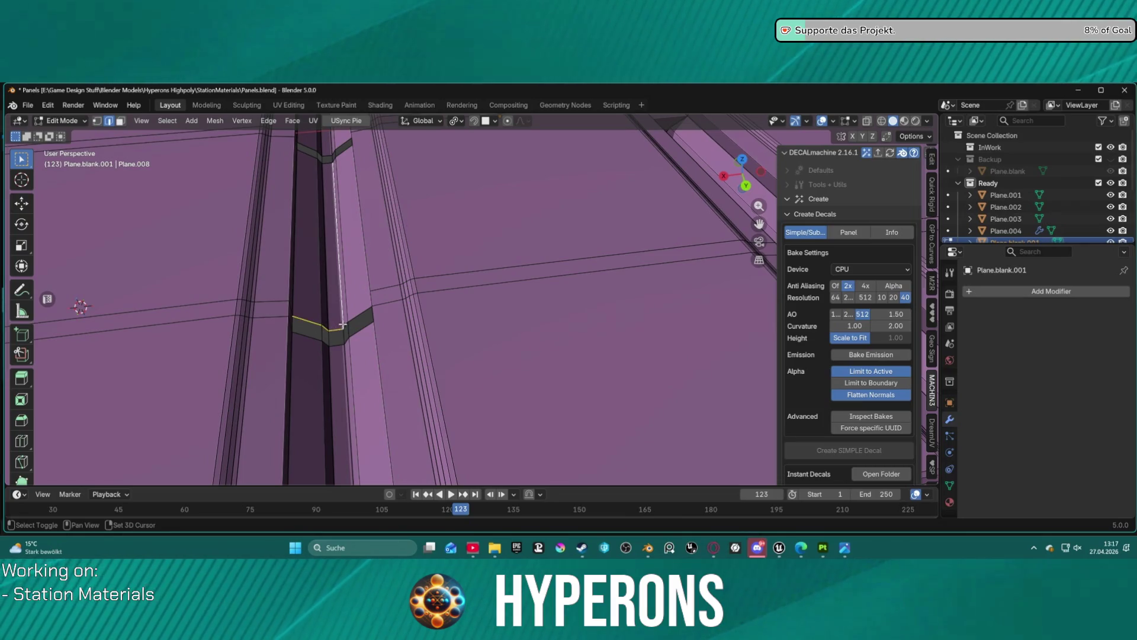
shift+click(342, 323)
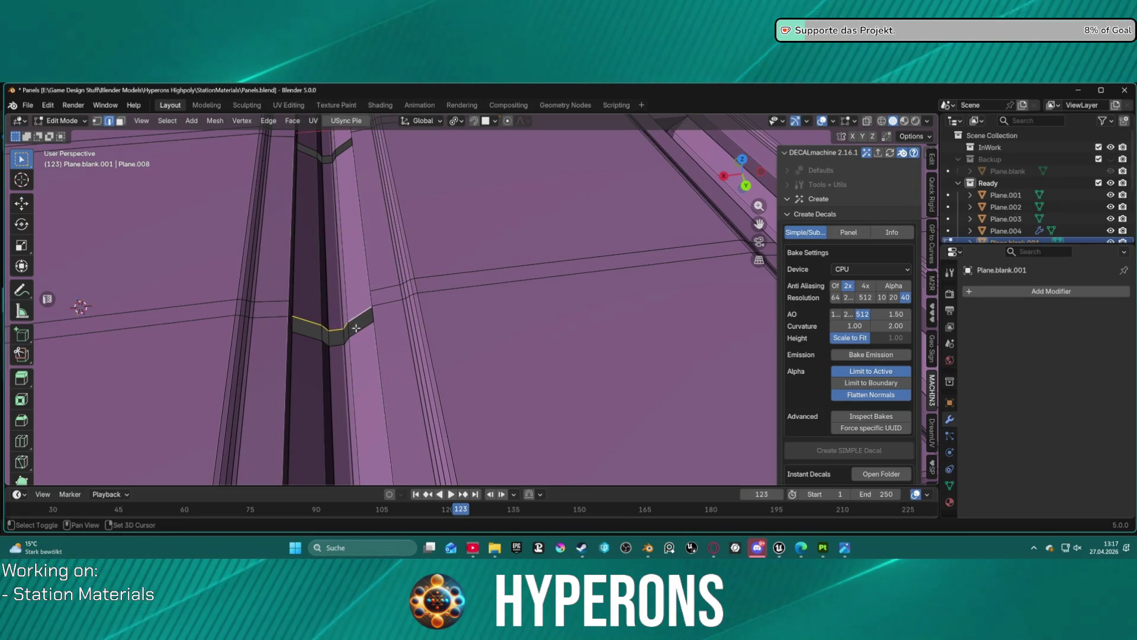
shift+click(331, 335)
shift+click(312, 337)
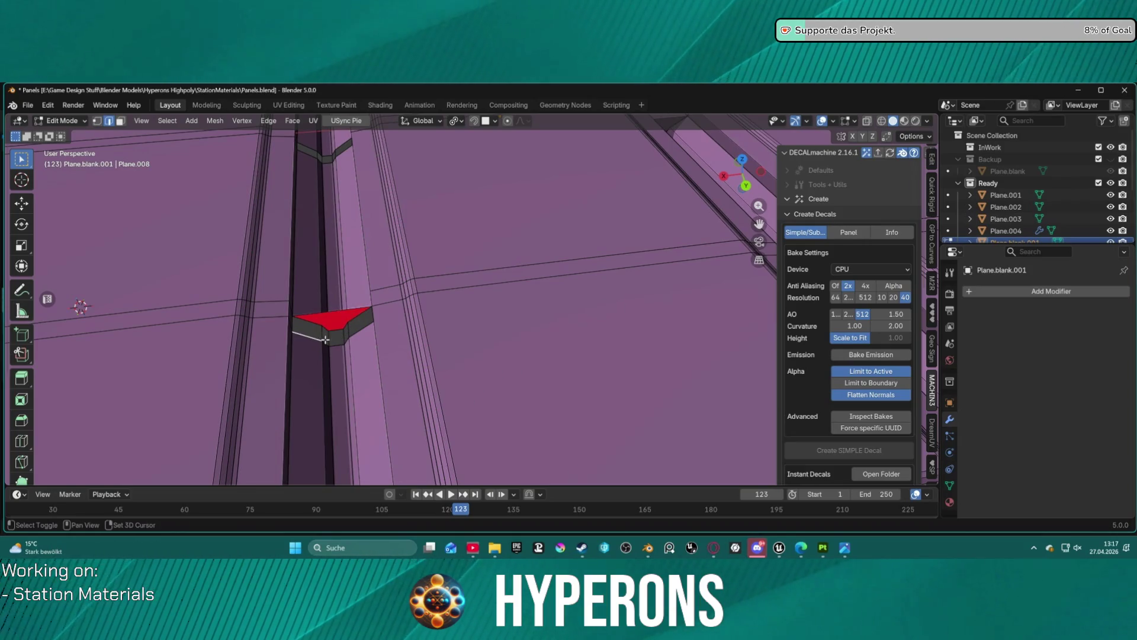
shift+click(354, 336)
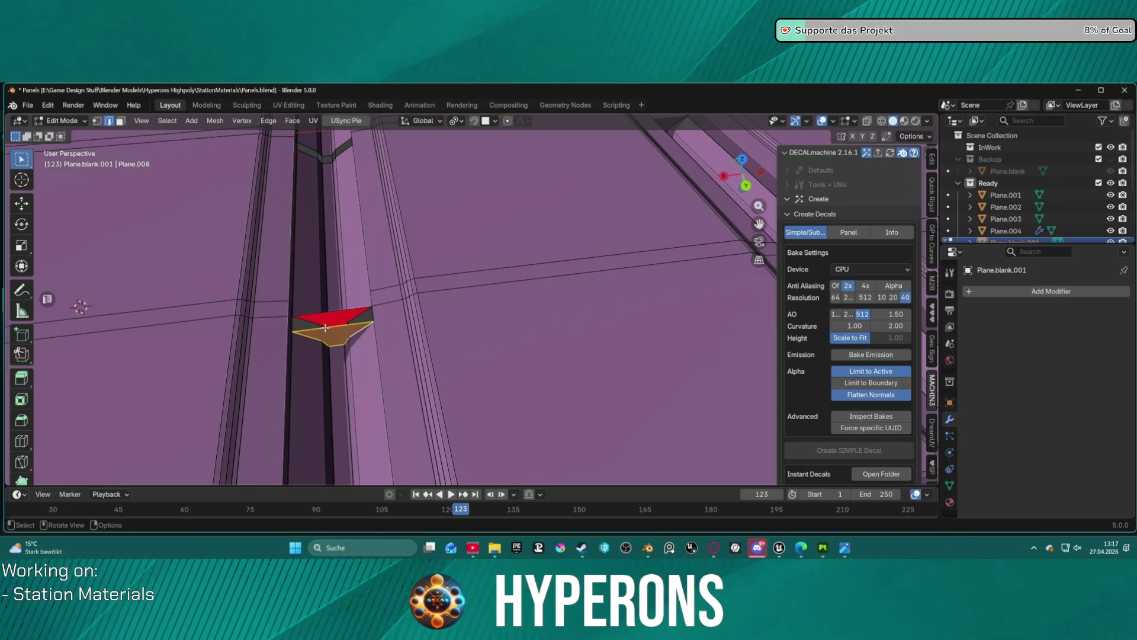
shift+click(328, 325)
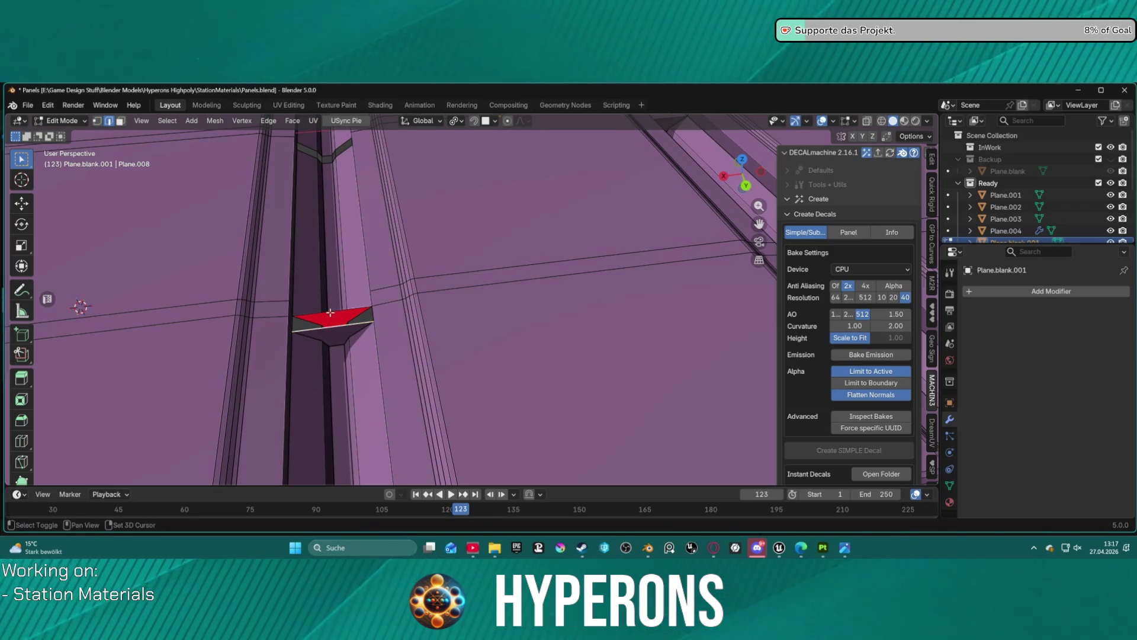
shift+click(330, 313)
scroll(392, 357, up, 3)
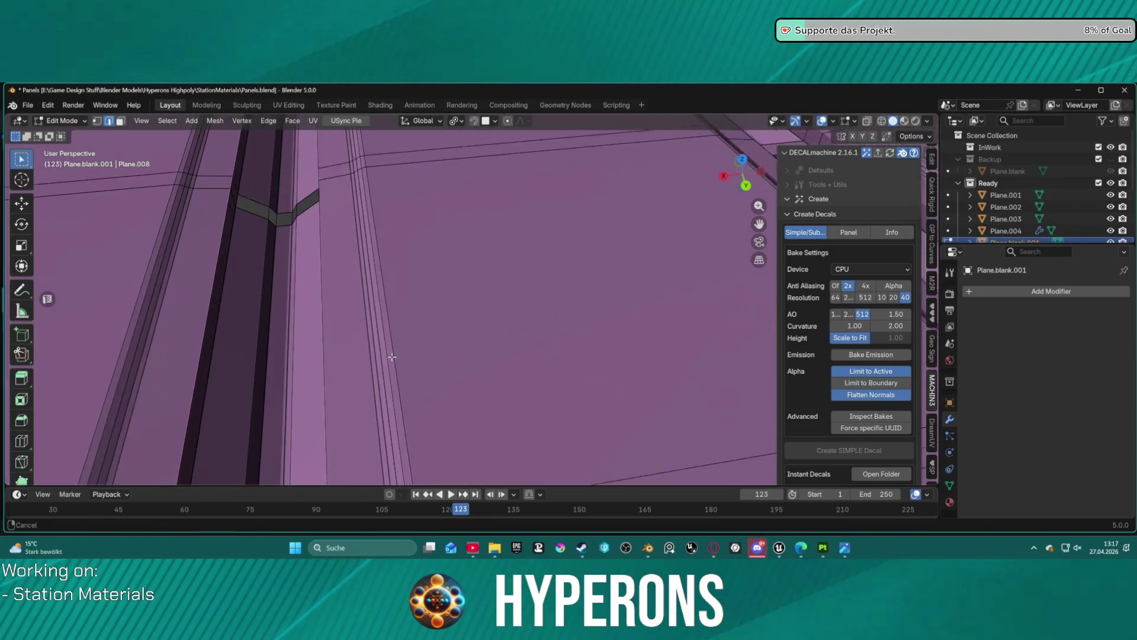
scroll(392, 356, down, 3)
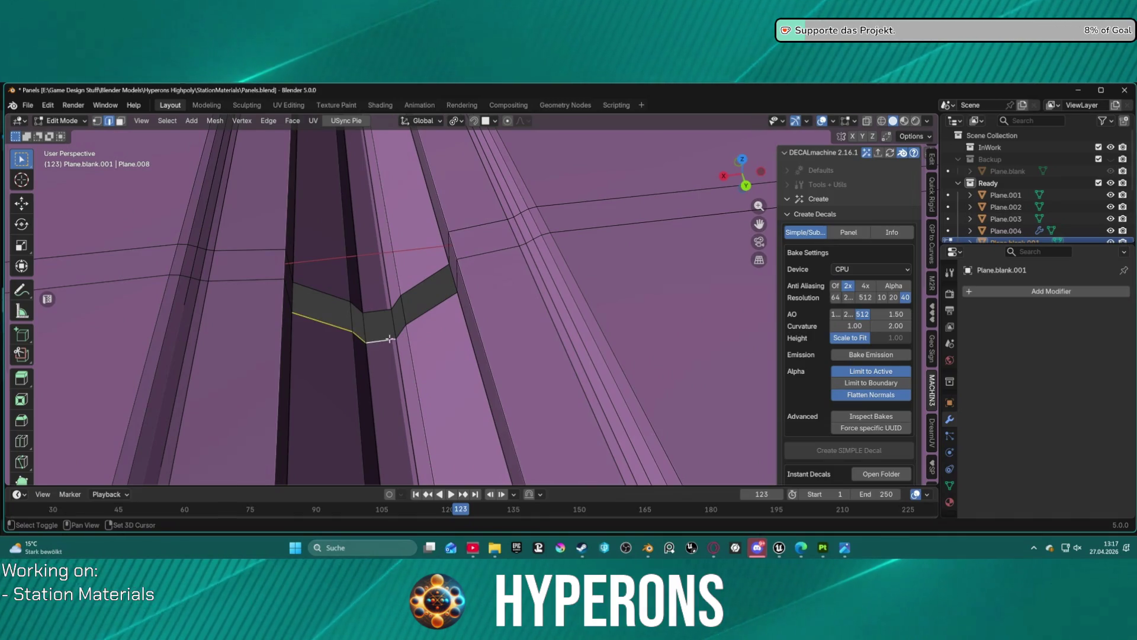
key(f)
Fill the neighbouring triangular gap from its long and short edges
shift+click(320, 294)
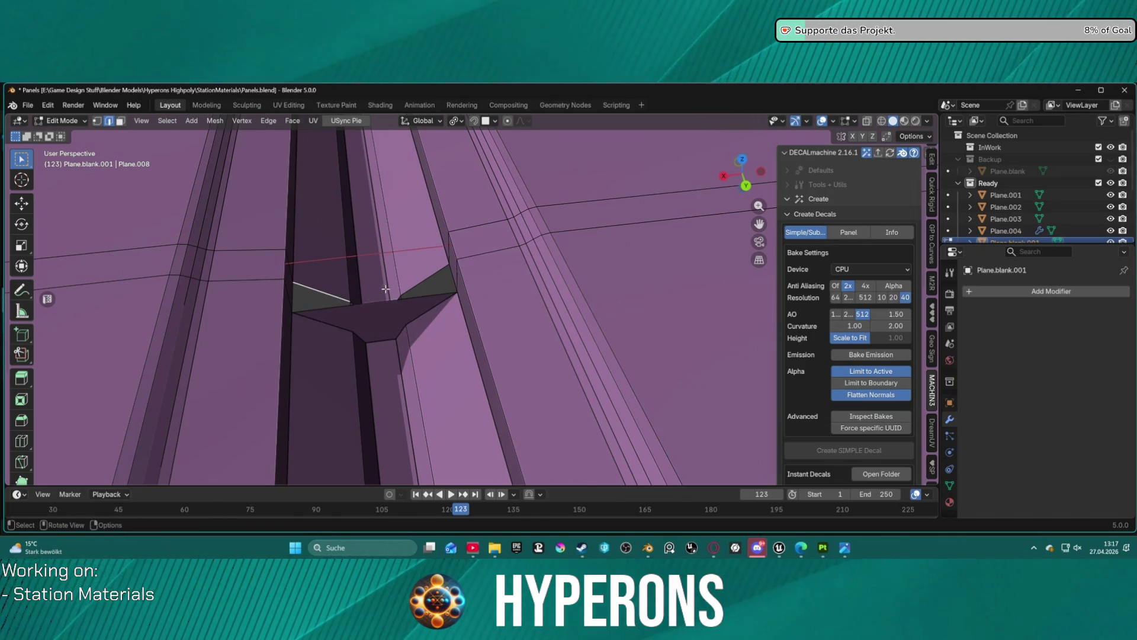
shift+click(442, 449)
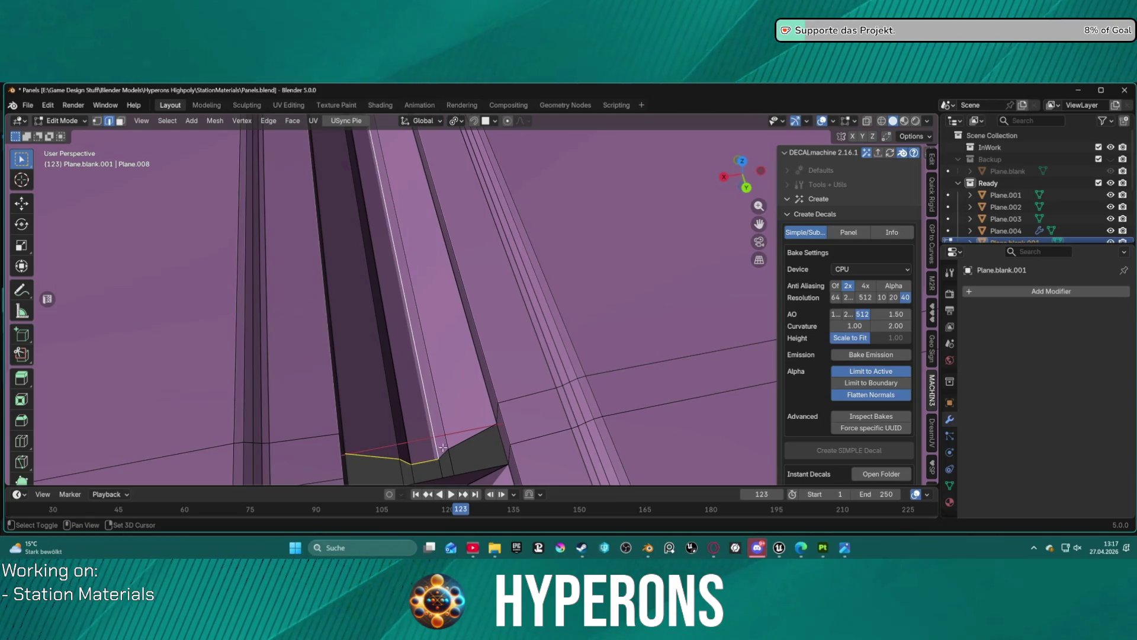
shift+click(440, 452)
key(f)
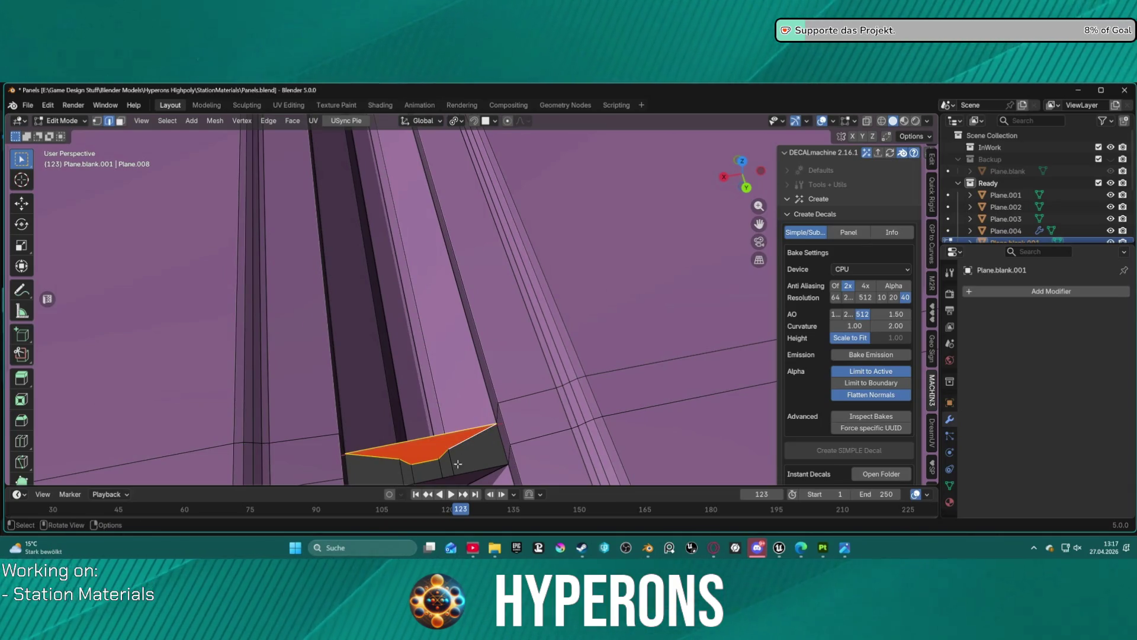
click(466, 472)
Close the channel-corner gap with a new quad face, then switch to face select
drag(475, 462, 454, 398)
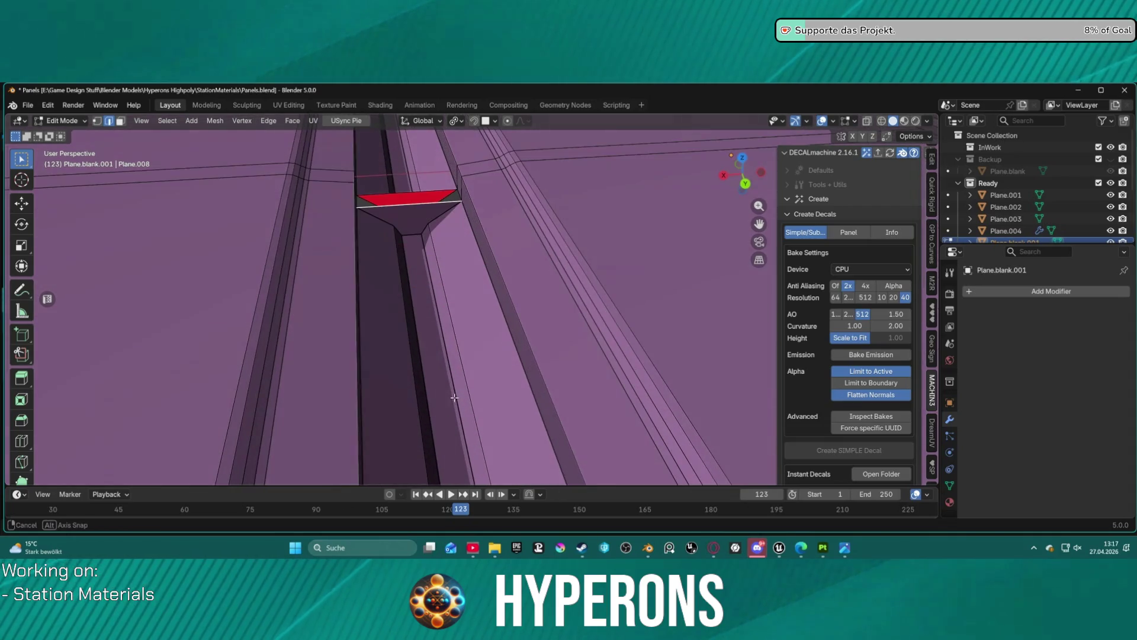
mouse_move(404, 207)
mouse_down()
mouse_move(476, 443)
mouse_move(494, 395)
mouse_up()
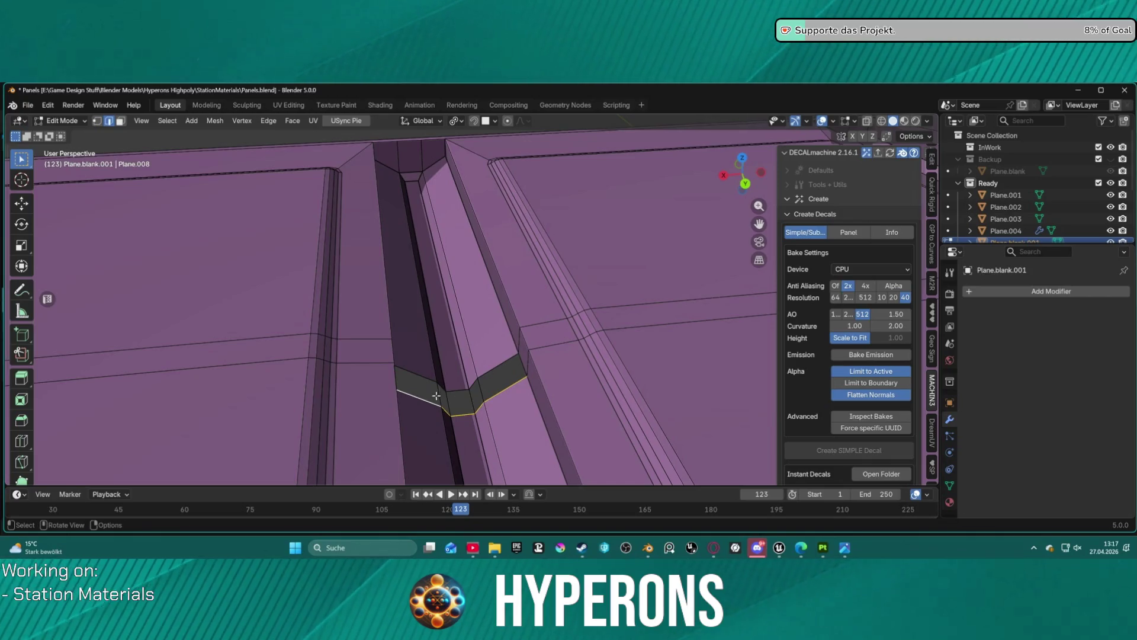
drag(436, 396, 452, 416)
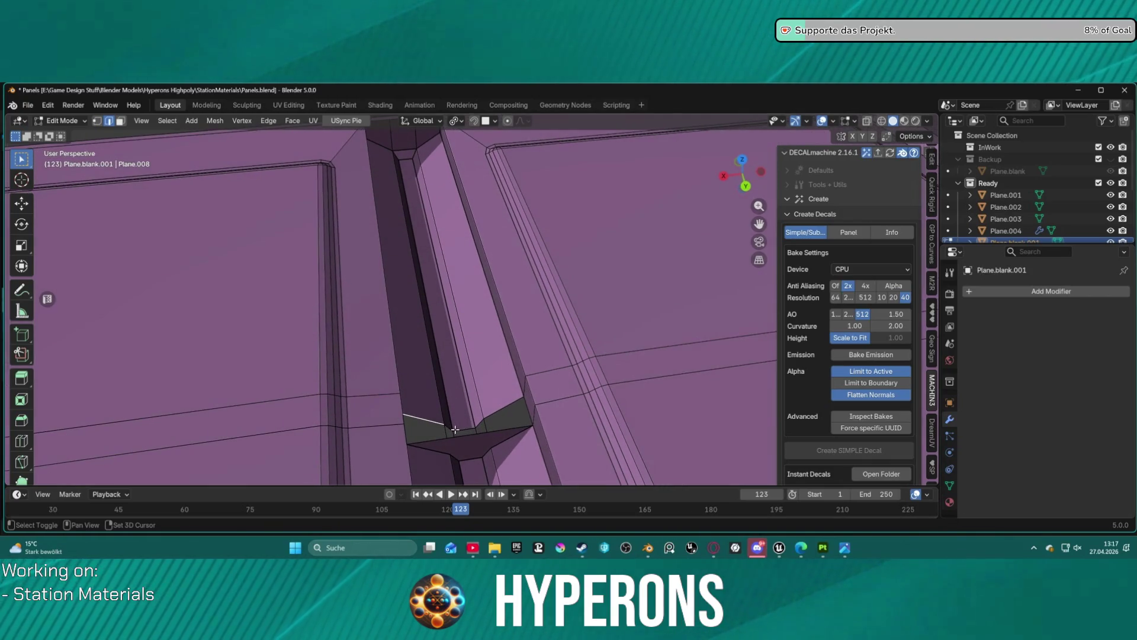
shift+click(450, 430)
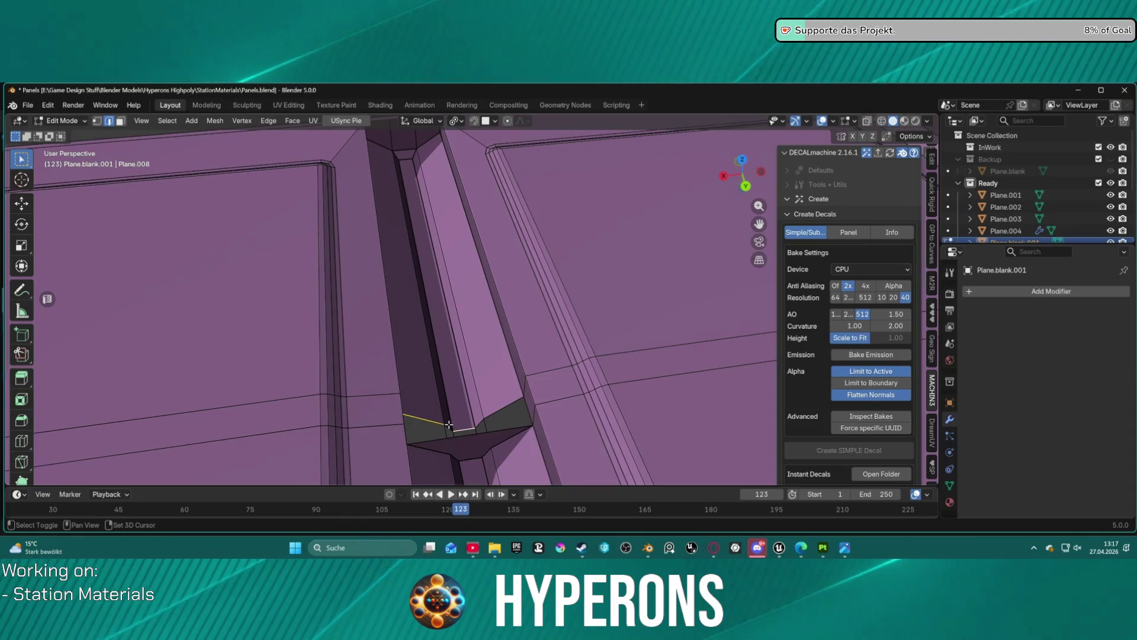
shift+click(489, 415)
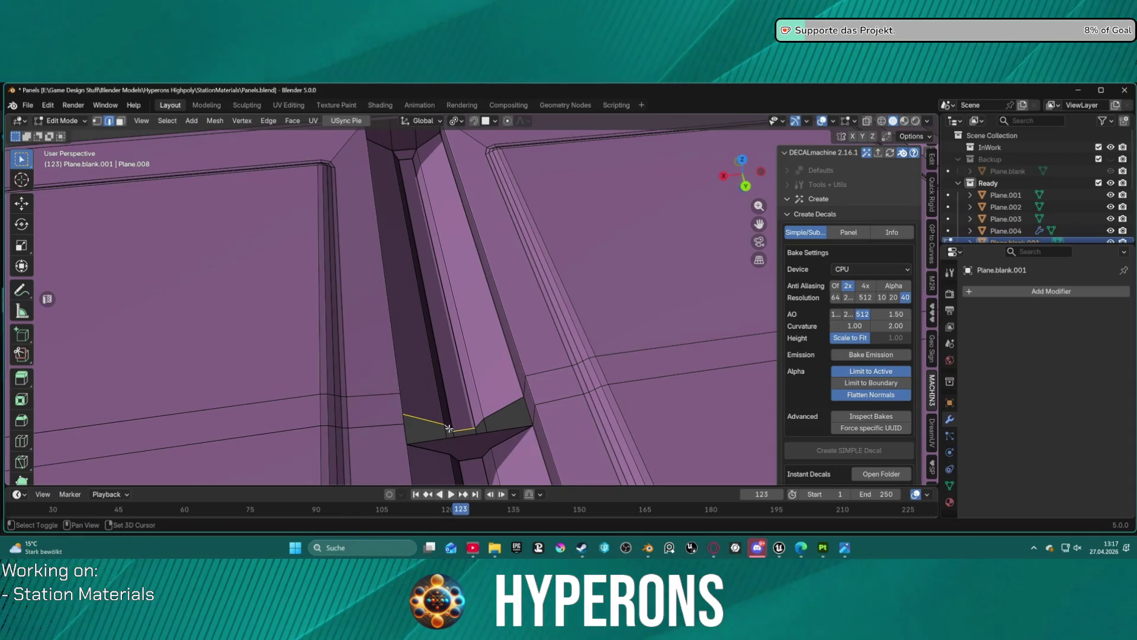
key(f)
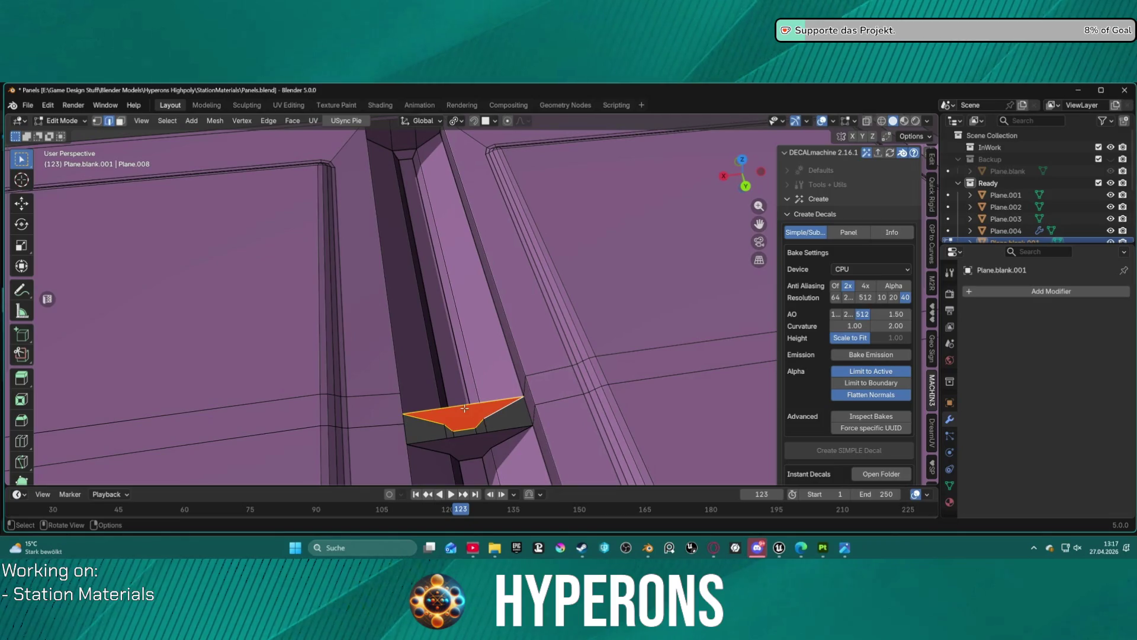
click(477, 436)
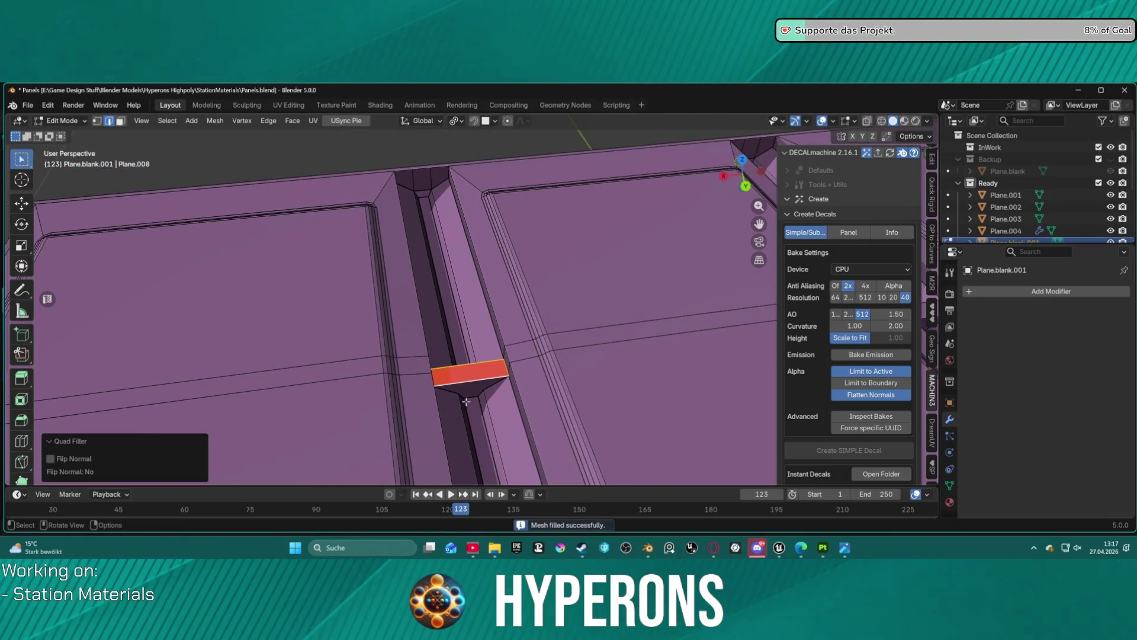
key(3)
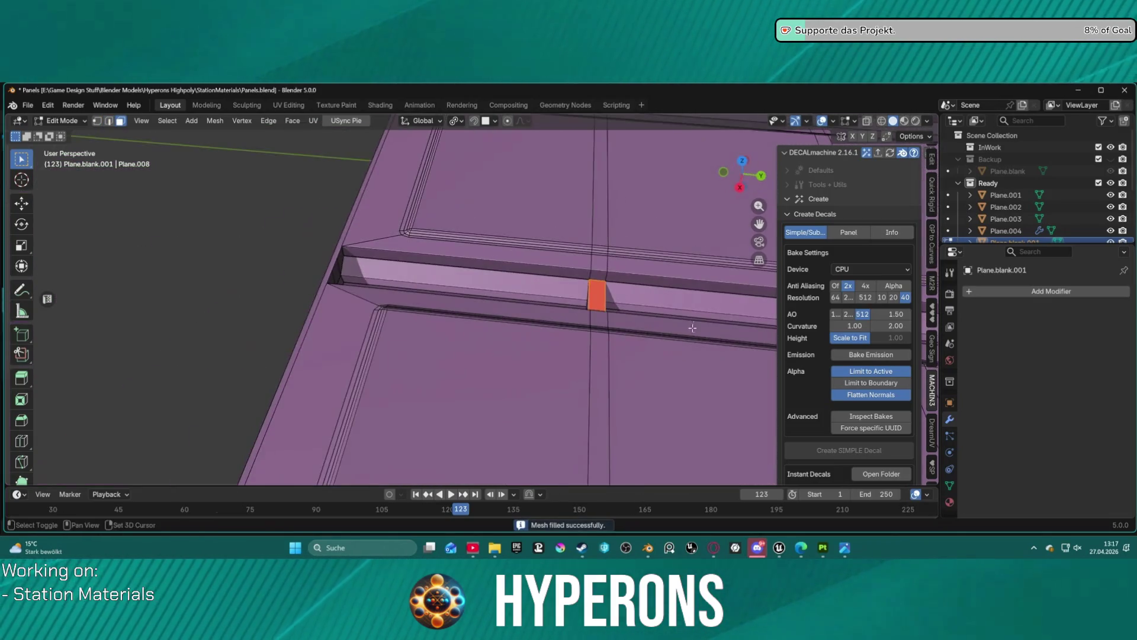
click(462, 383)
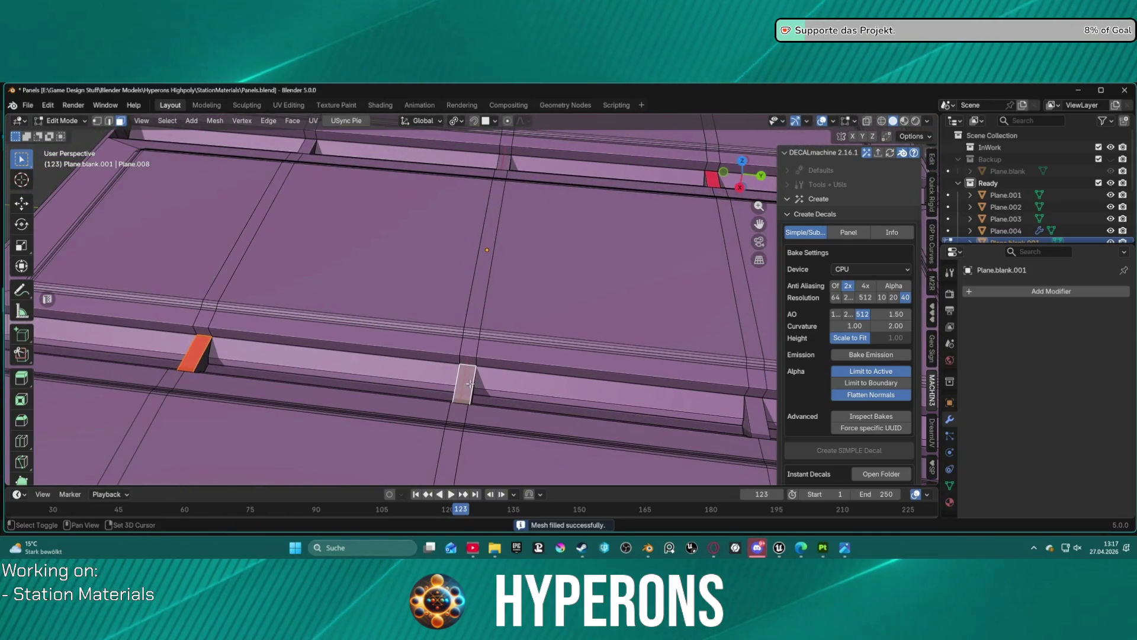
In Top view, select the bridge faces, recalculate their normals outside, then flip them
key(KP_7)
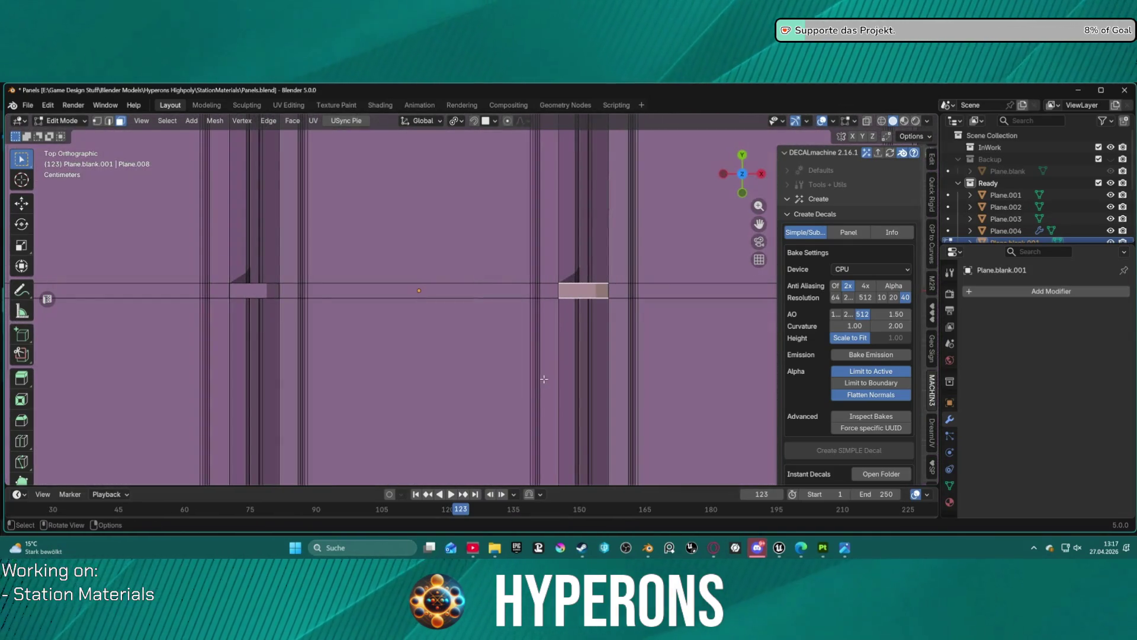
scroll(549, 373, down, 8)
scroll(513, 337, up, 8)
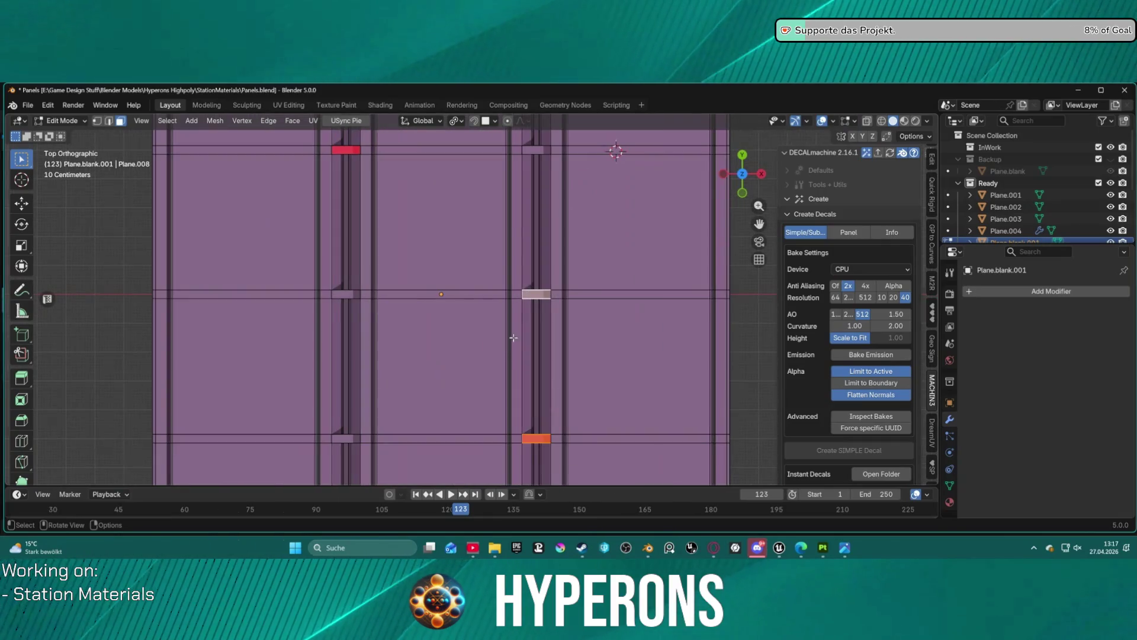
shift+click(532, 150)
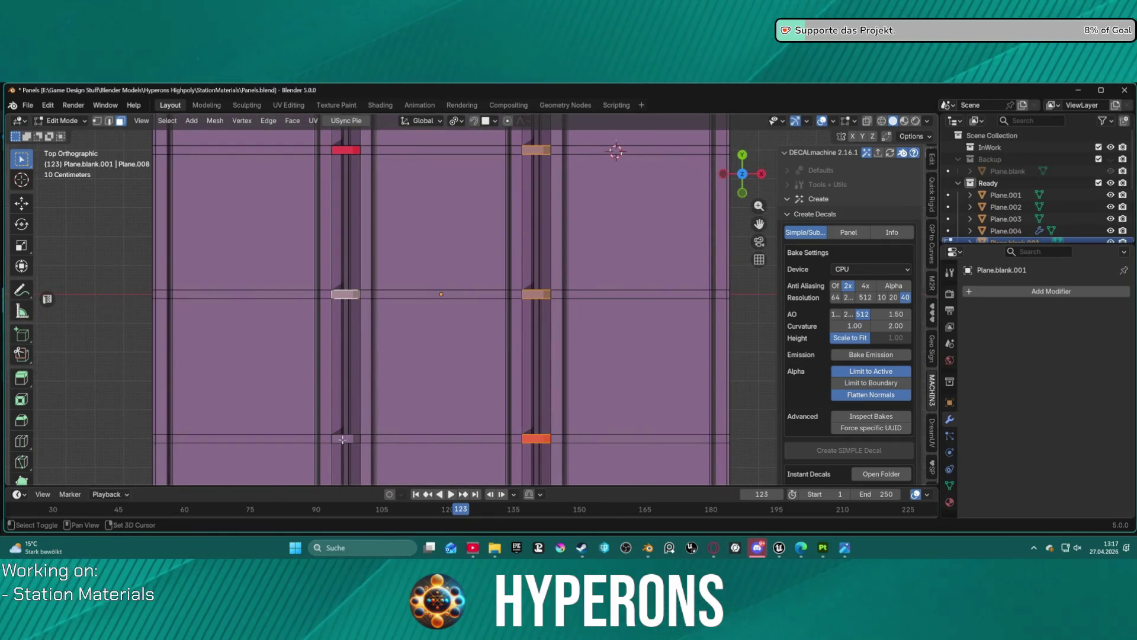
right_click(344, 152)
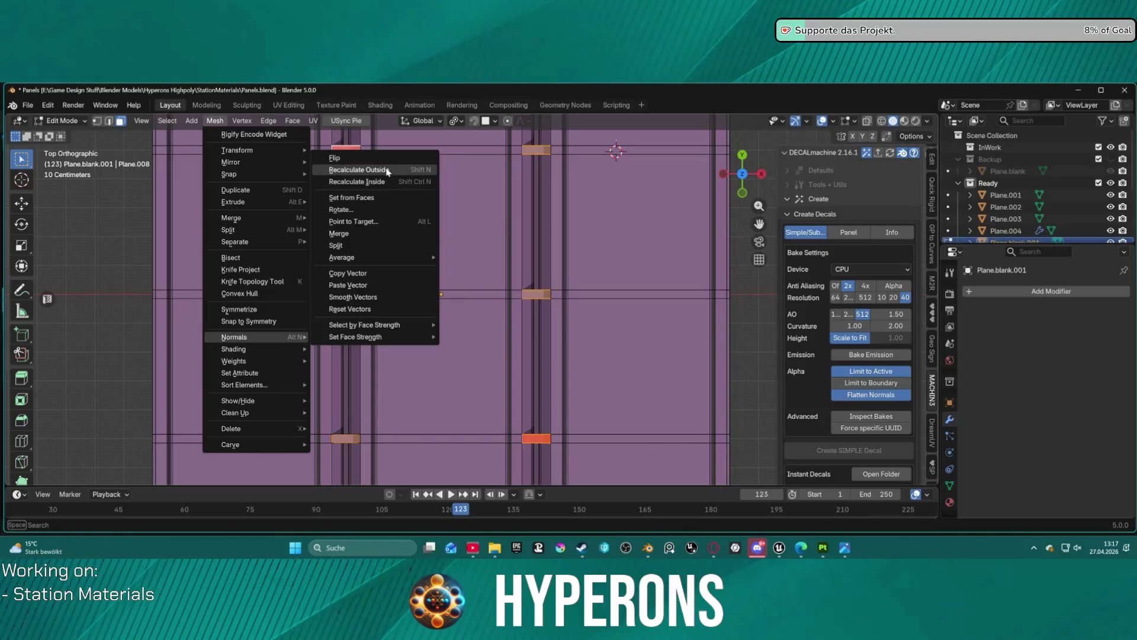
click(387, 168)
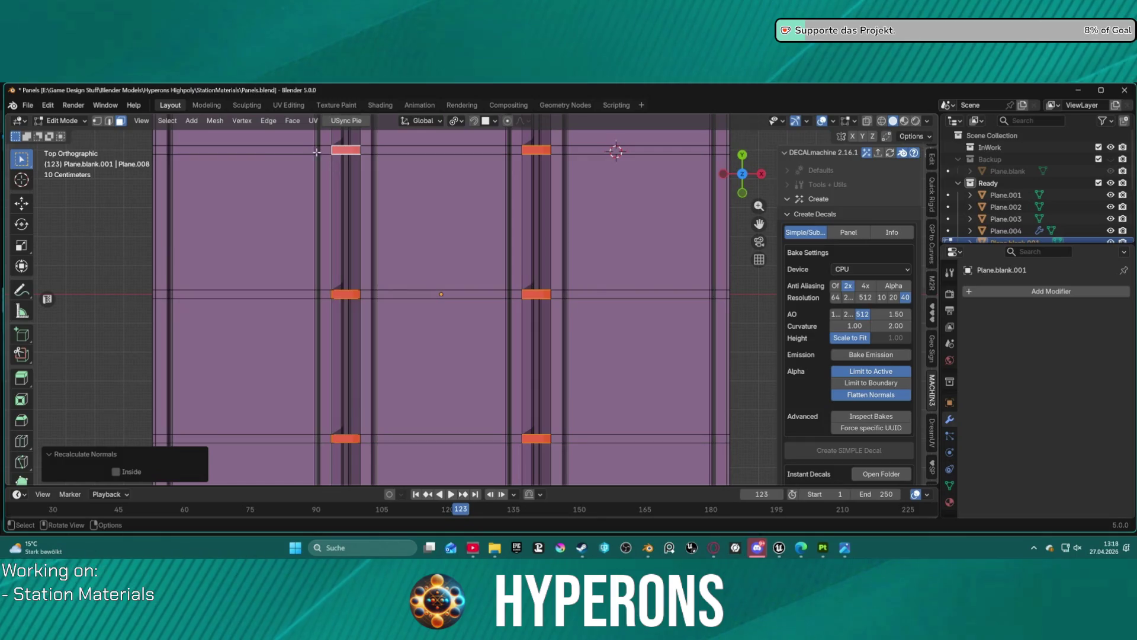
click(215, 121)
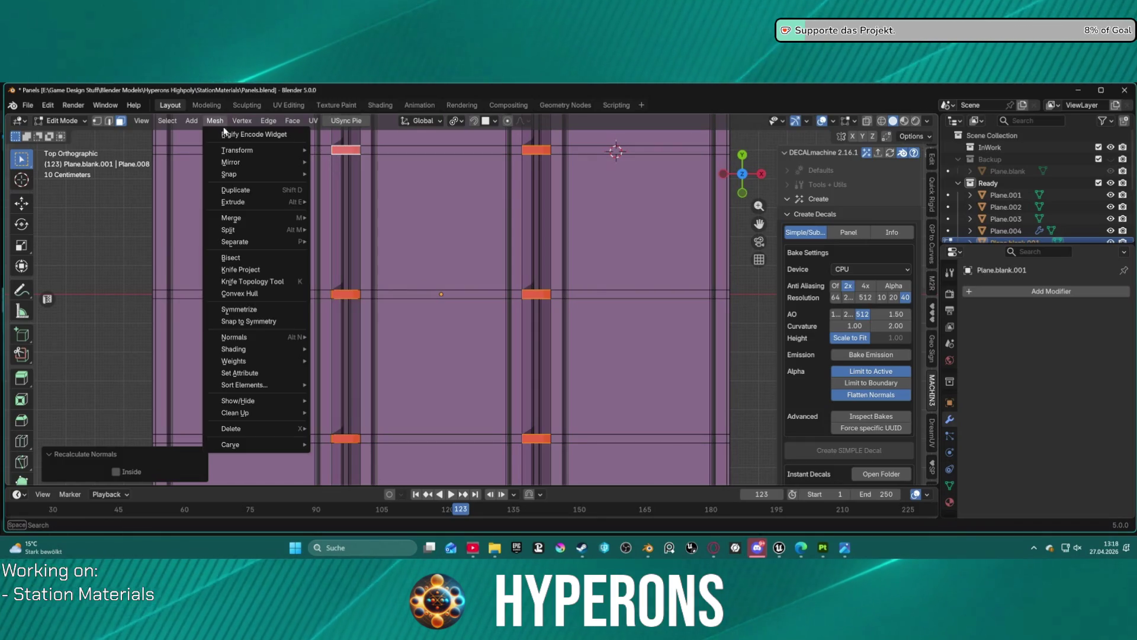
mouse_move(284, 336)
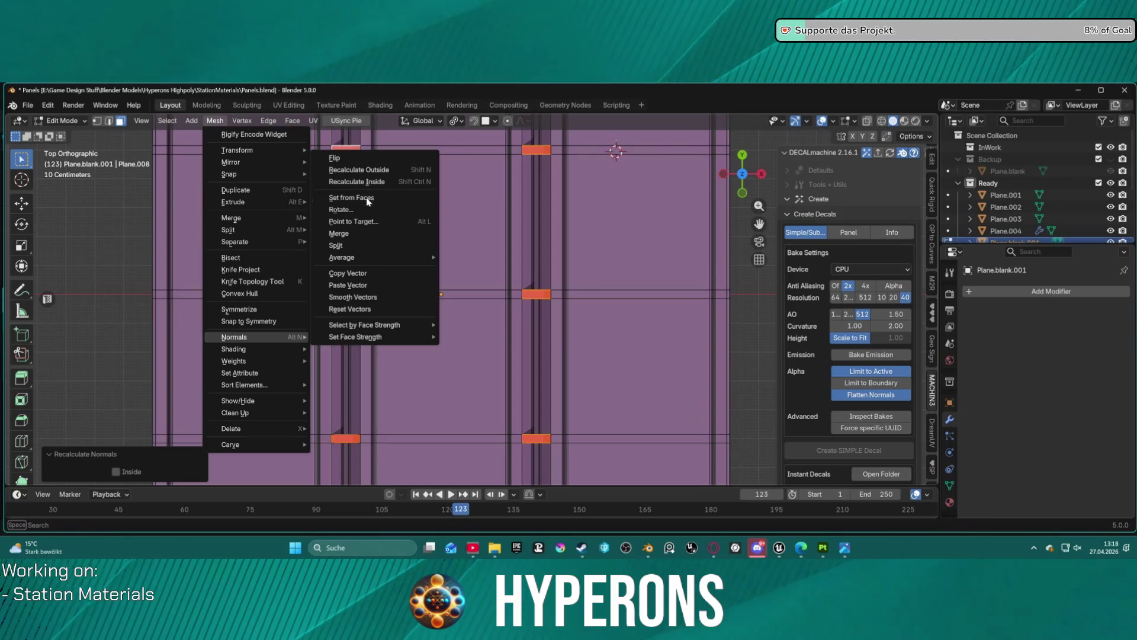
click(358, 160)
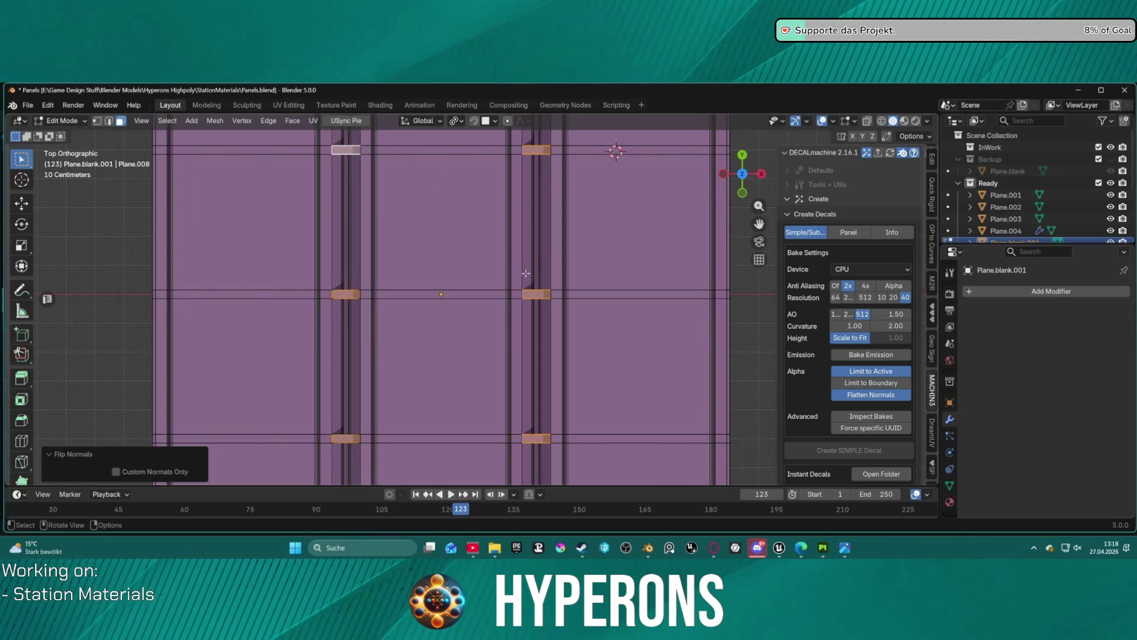
mouse_move(541, 308)
mouse_down()
mouse_move(544, 182)
mouse_move(561, 180)
mouse_move(571, 289)
mouse_up()
Scale the bridge faces along the Y axis by about 1.17
key(ctrl+b)
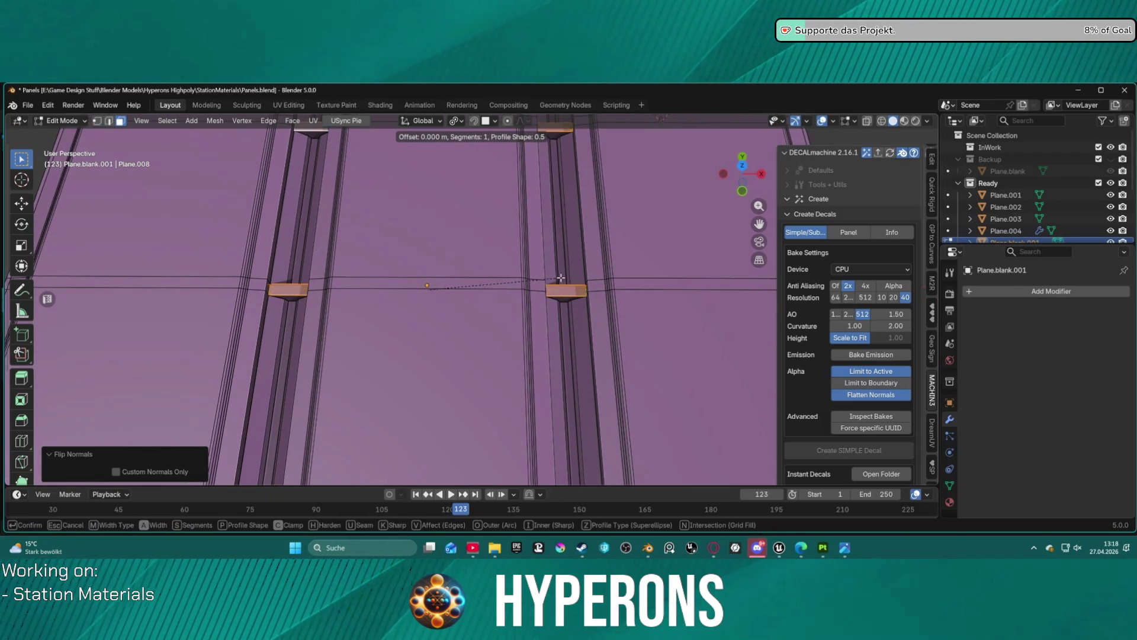
key(Escape)
mouse_move(233, 276)
mouse_down()
mouse_move(279, 356)
mouse_move(287, 327)
mouse_move(272, 328)
mouse_move(409, 375)
mouse_move(393, 338)
mouse_move(408, 347)
mouse_up()
key(s)
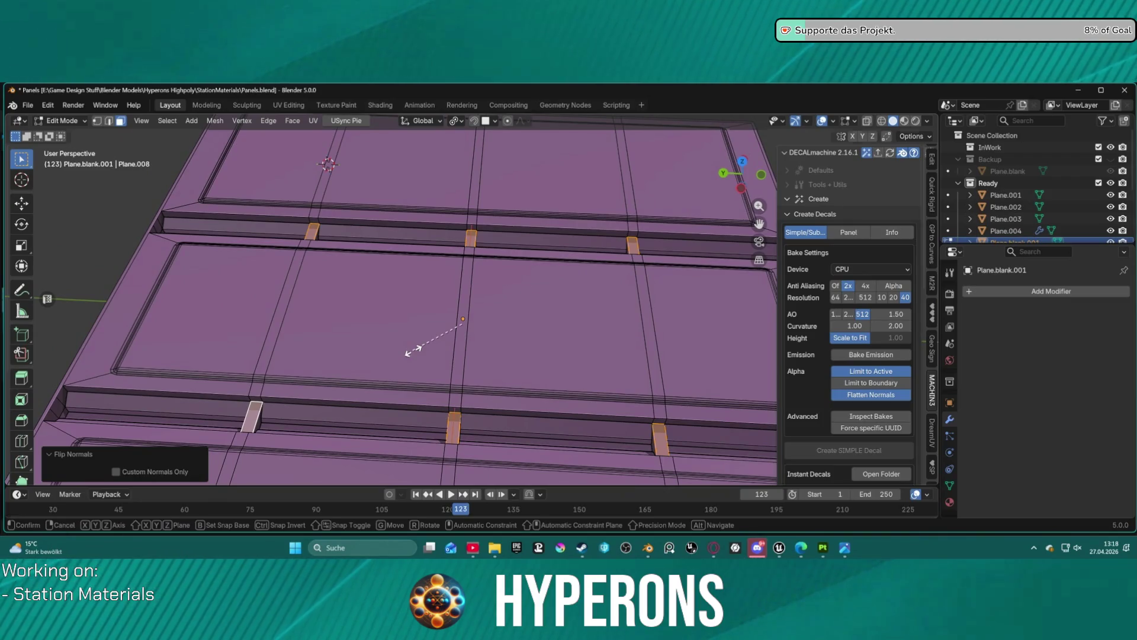
key(y)
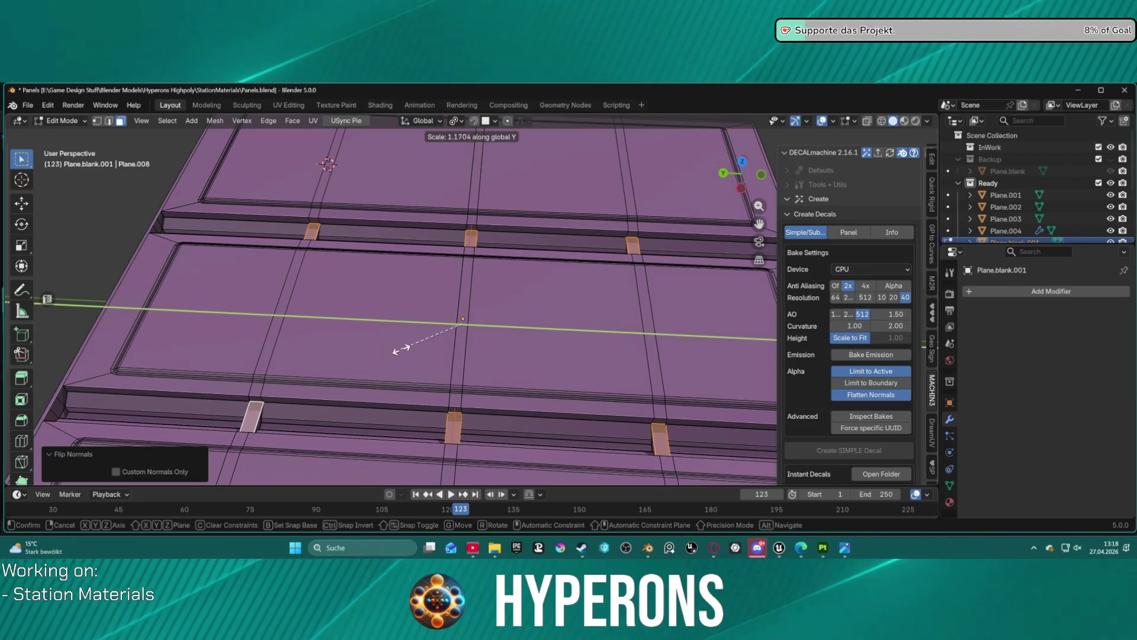
click(465, 343)
click(506, 315)
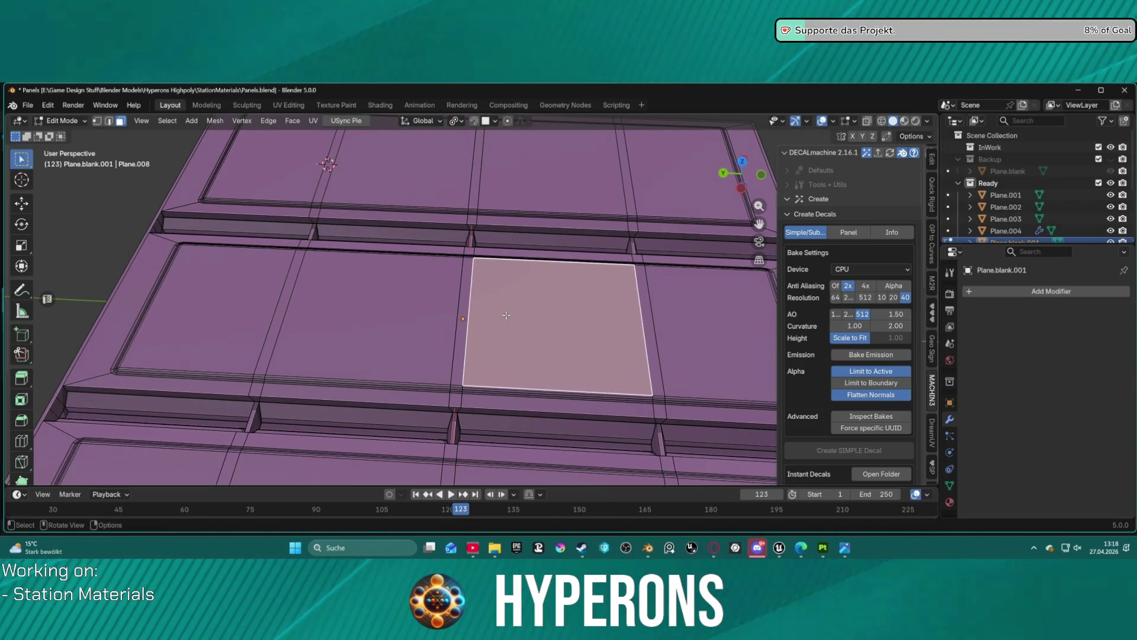
Frame all three panels from above with the panels running vertically, and select every face
scroll(506, 315, down, 5)
mouse_move(672, 319)
mouse_down()
mouse_move(506, 338)
mouse_move(571, 234)
mouse_move(524, 260)
mouse_move(632, 325)
mouse_move(505, 358)
mouse_move(509, 284)
mouse_move(536, 218)
mouse_move(536, 237)
mouse_move(509, 190)
mouse_move(517, 333)
mouse_up()
scroll(506, 338, up, 5)
scroll(516, 333, down, 4)
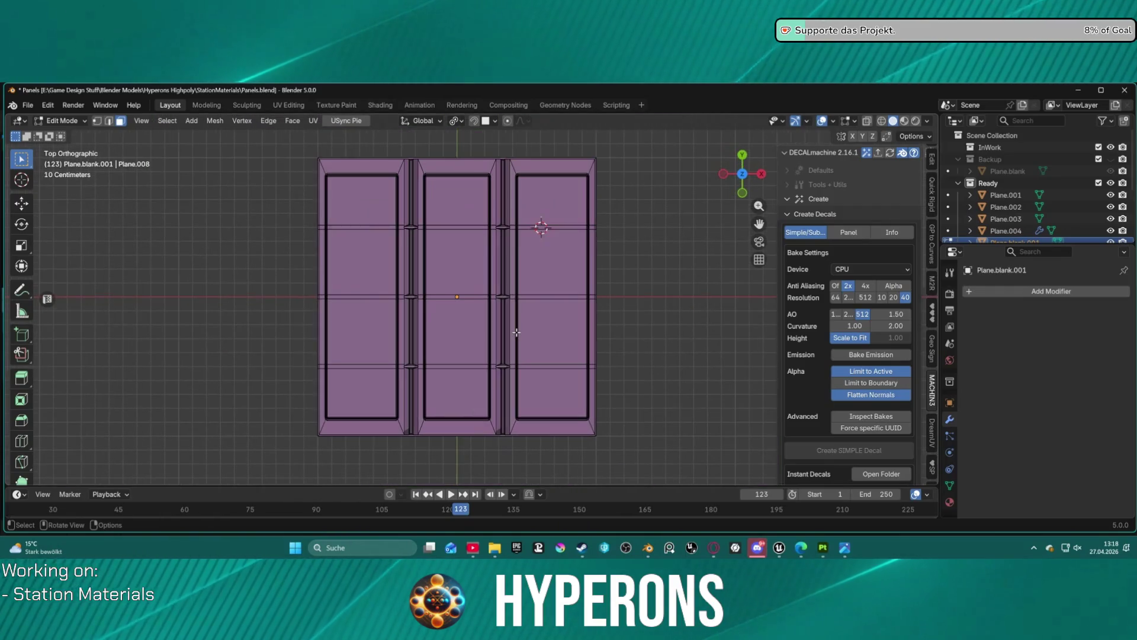
scroll(473, 296, up, 1)
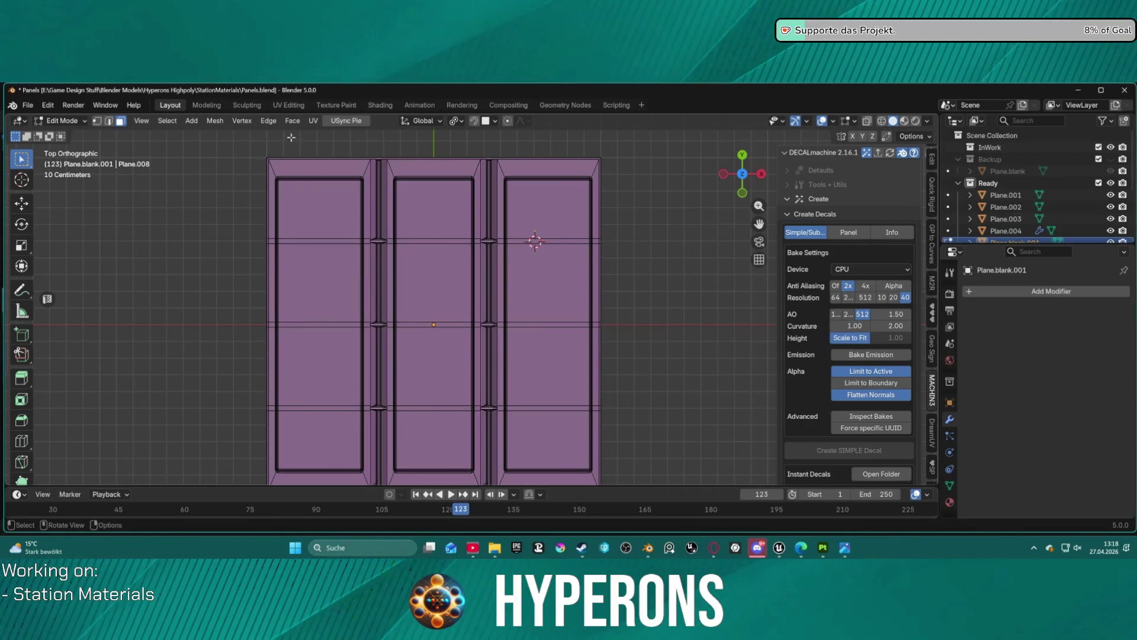
key(a)
click(291, 105)
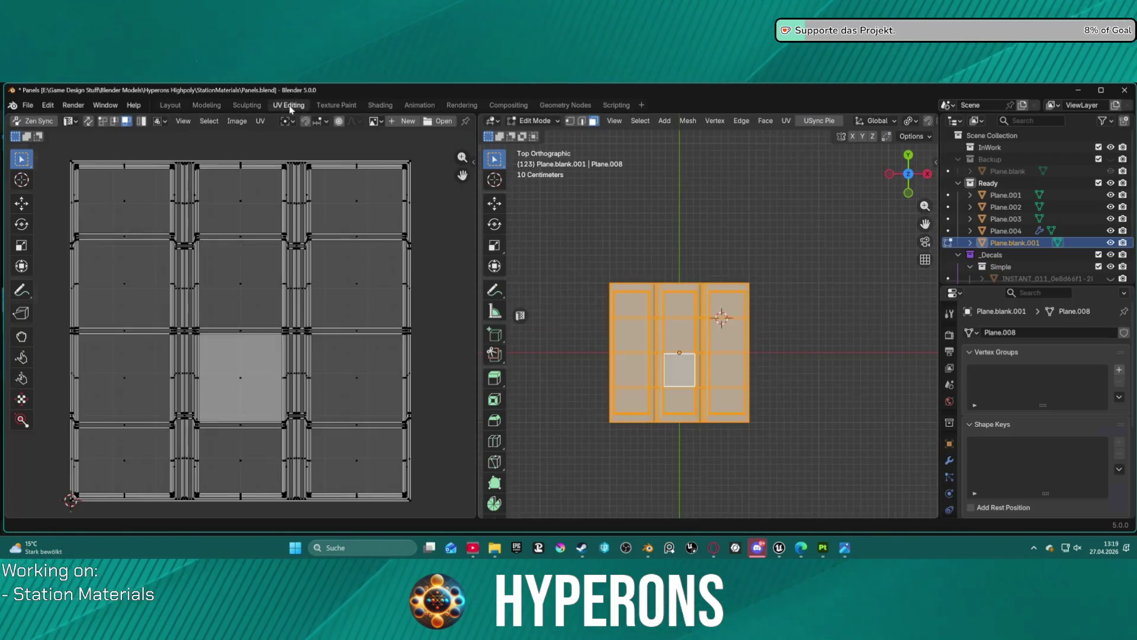
Select all UVs and unwrap them with Project from View (Bounds)
key(a)
click(786, 121)
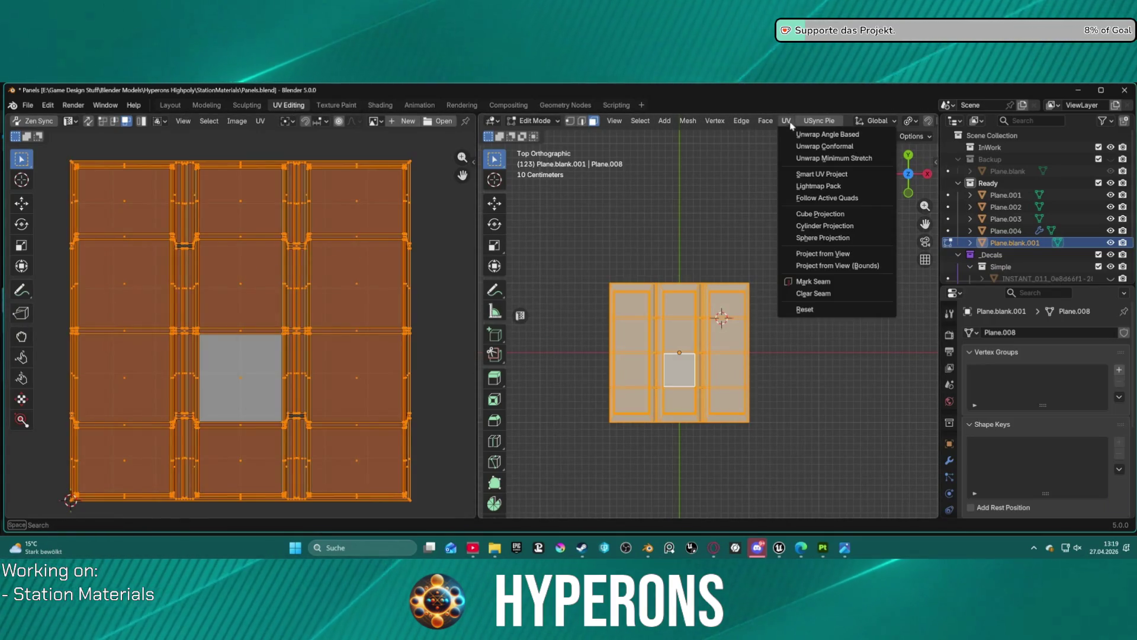
click(829, 265)
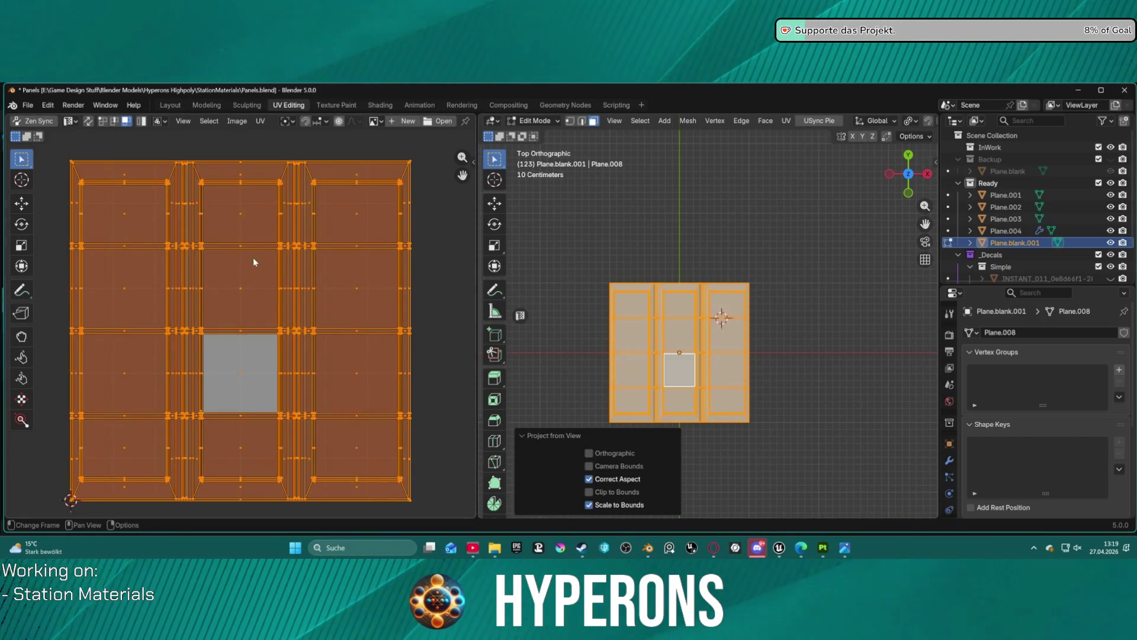
Select single faces such as the small centre face to inspect their UV islands
click(622, 227)
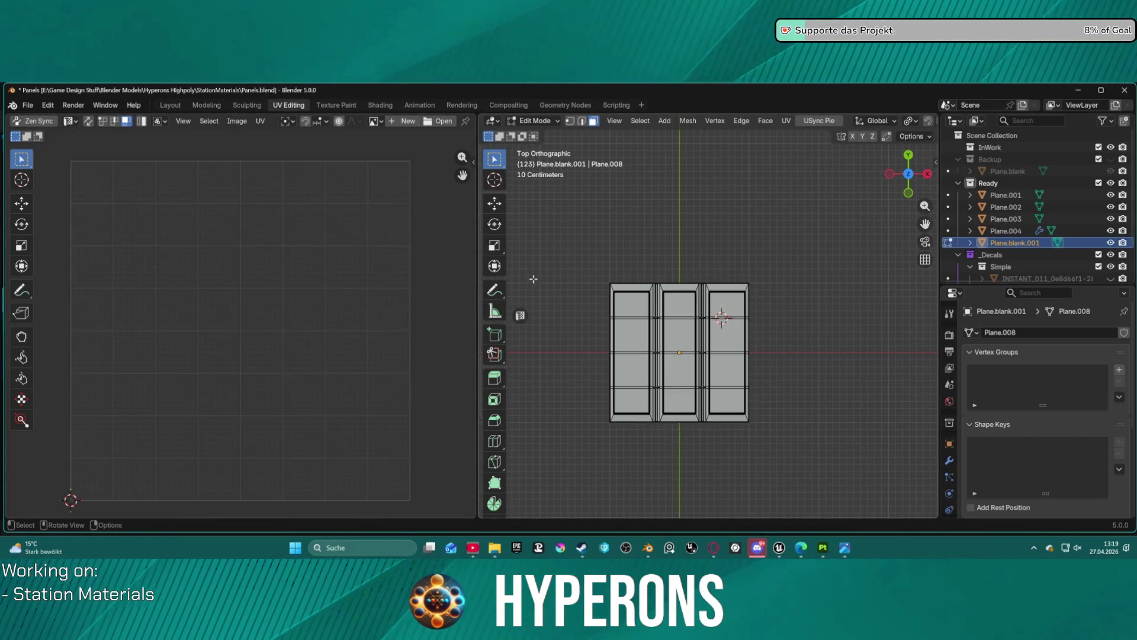
key(a)
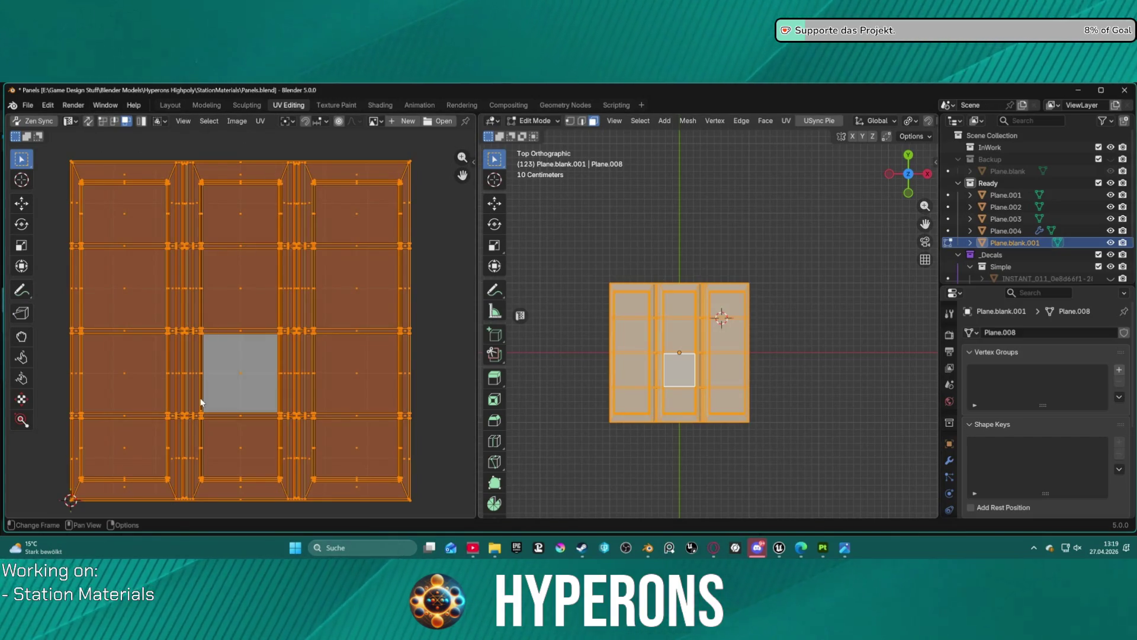
click(683, 376)
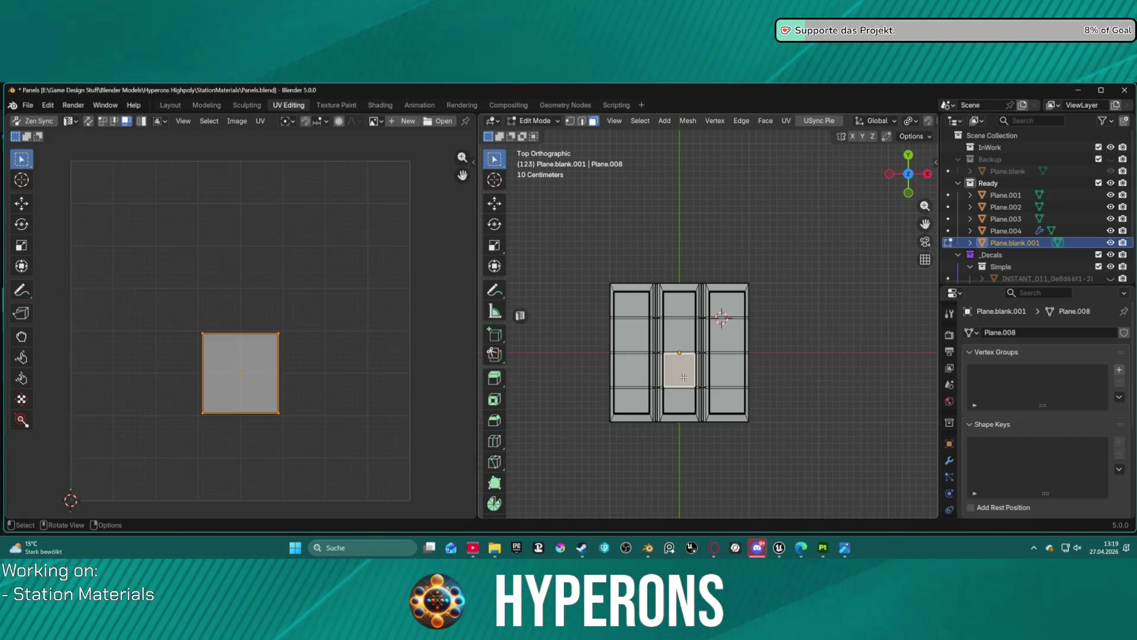
click(686, 402)
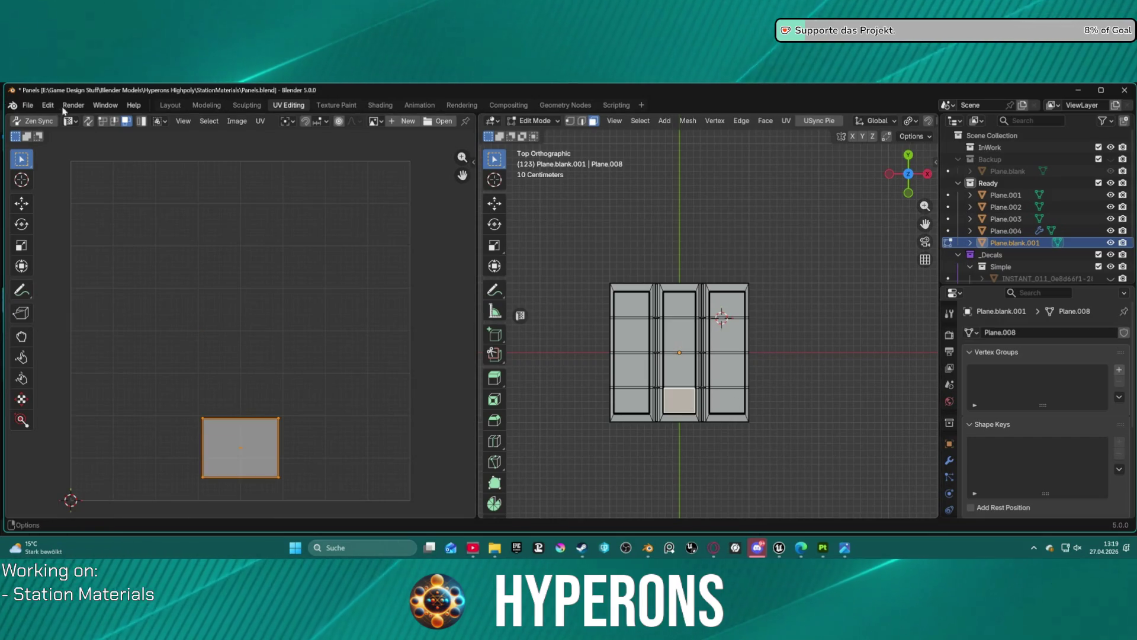
click(34, 106)
mouse_move(59, 274)
key(Escape)
Return to Object Mode and select the wall panel object
key(ctrl+Tab)
click(620, 247)
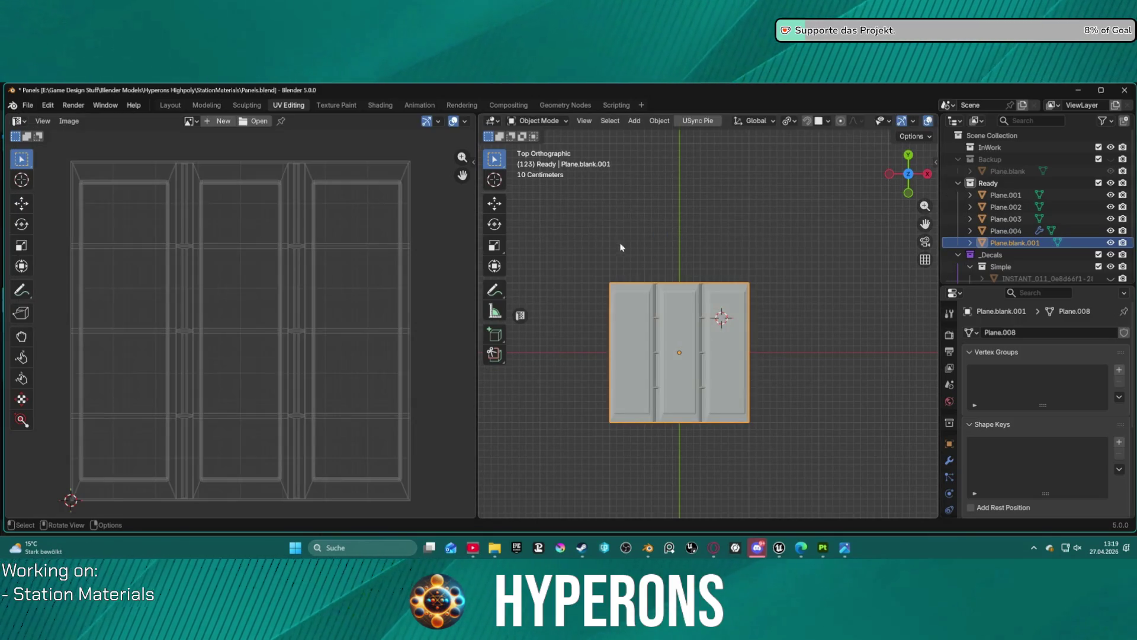
click(653, 279)
click(661, 296)
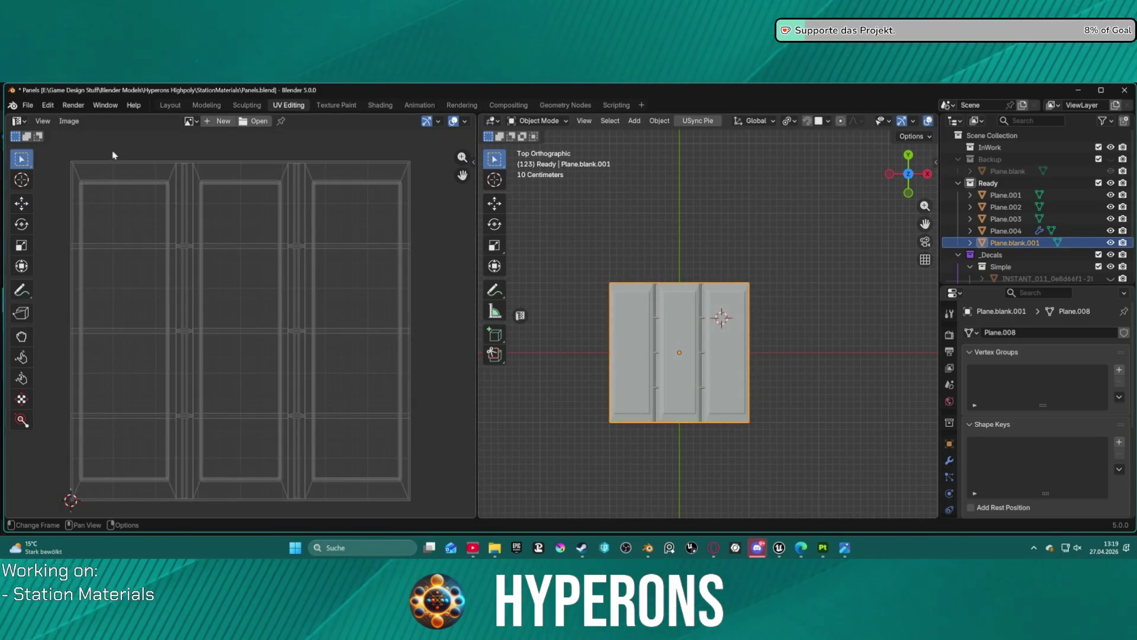
Browse the File menu commands
click(35, 108)
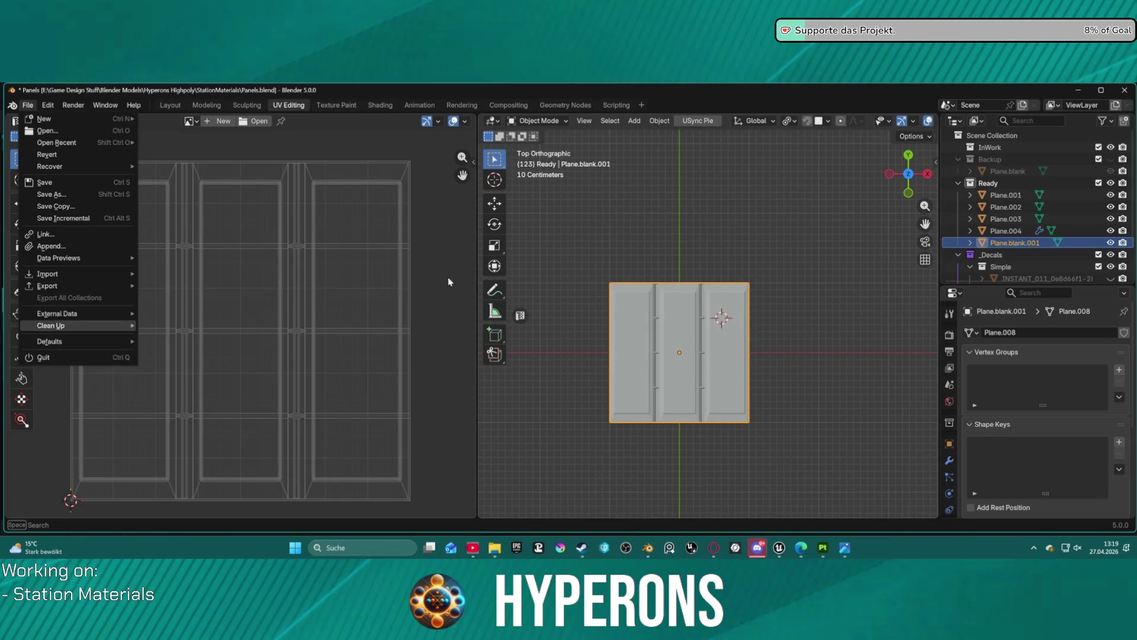
scroll(760, 350, down, 2)
scroll(707, 316, up, 7)
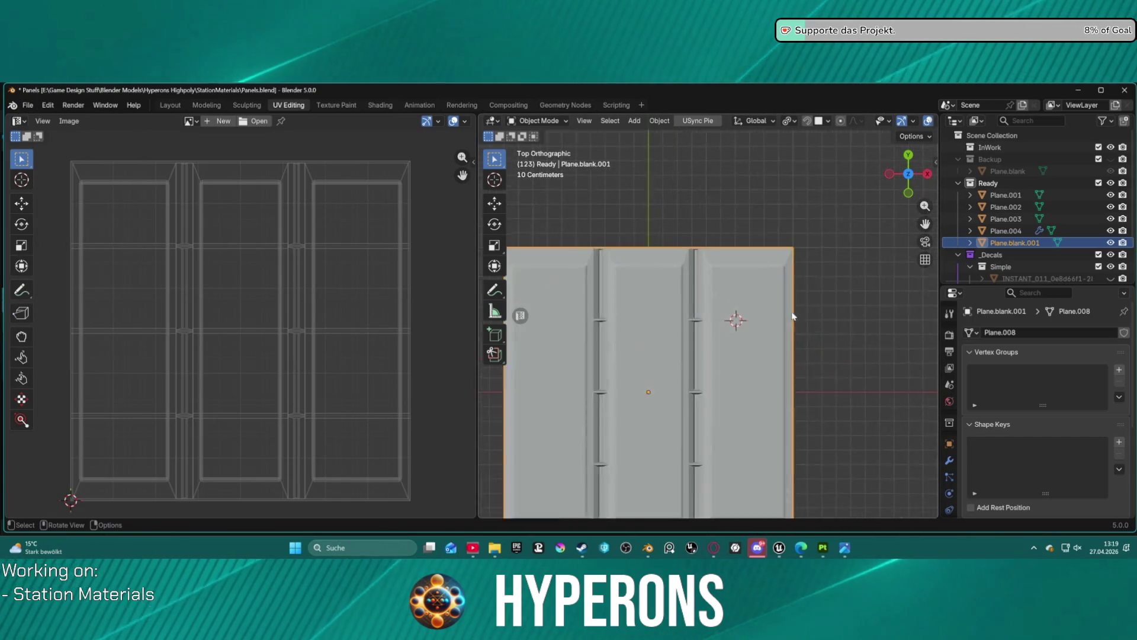
scroll(724, 249, up, 1)
scroll(720, 243, down, 8)
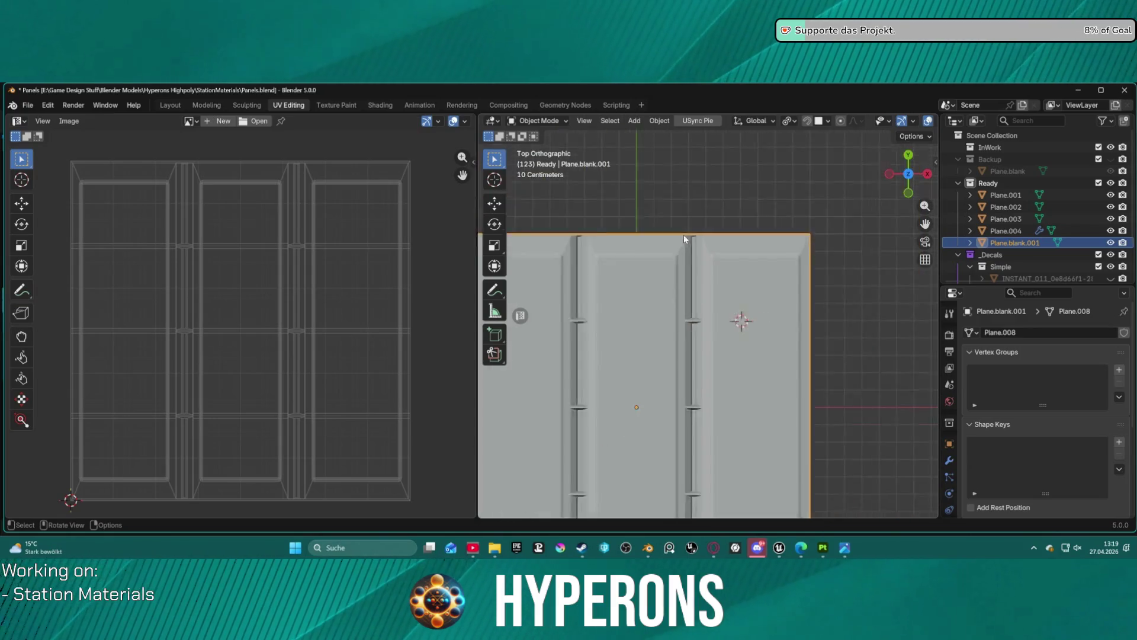
Apply Shade Auto Smooth at 30° to the panel object
click(656, 254)
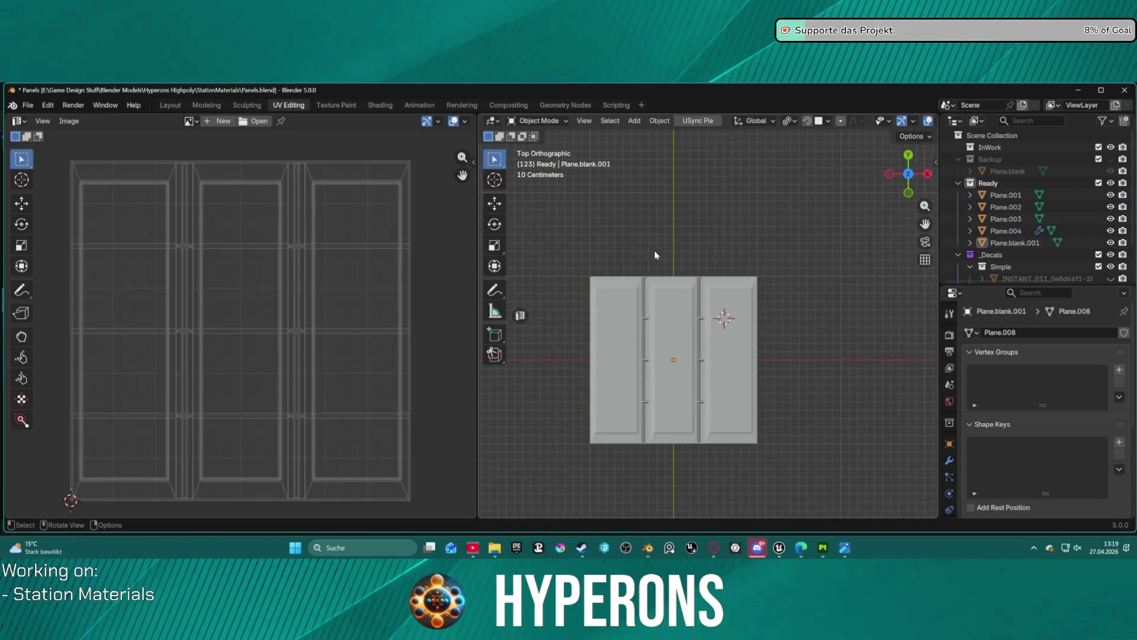
click(664, 291)
right_click(664, 292)
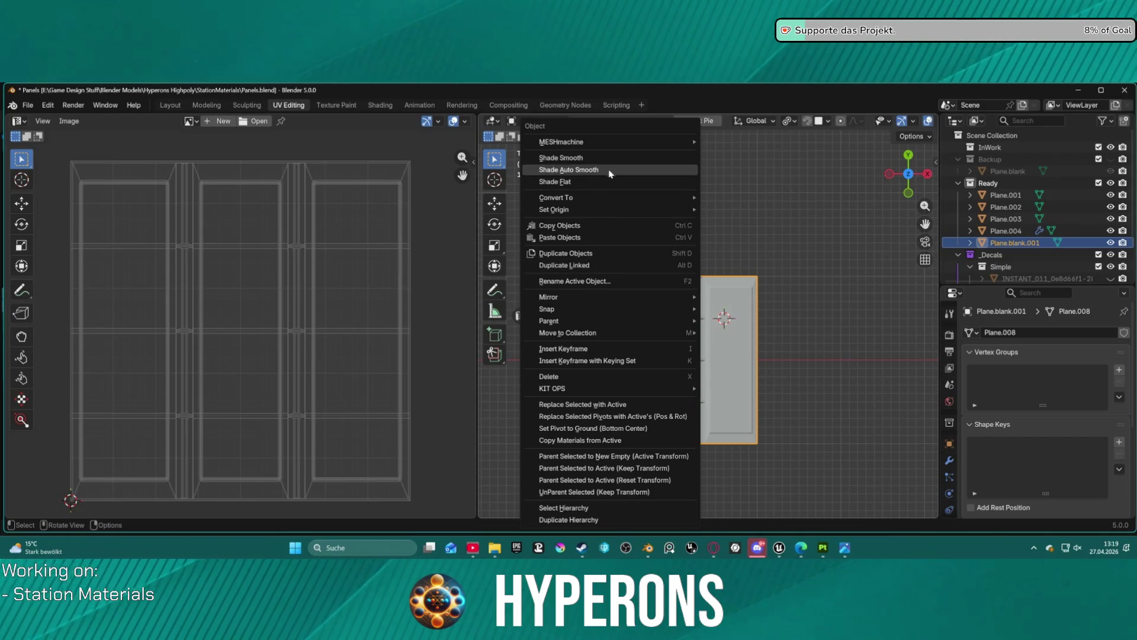
click(610, 170)
scroll(697, 305, up, 5)
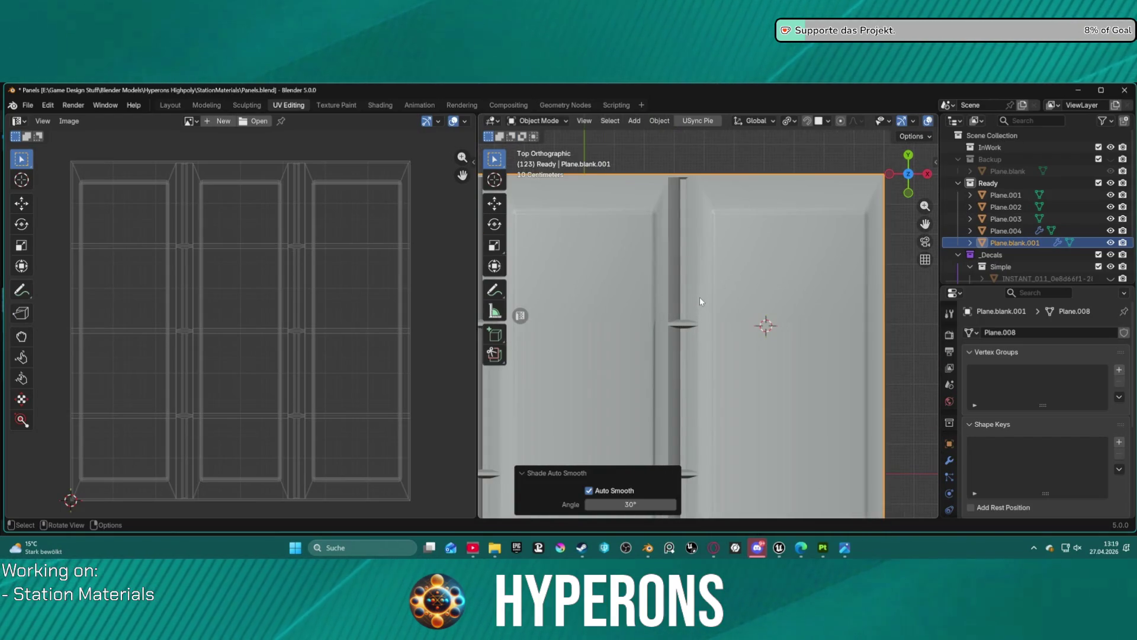
scroll(698, 292, down, 4)
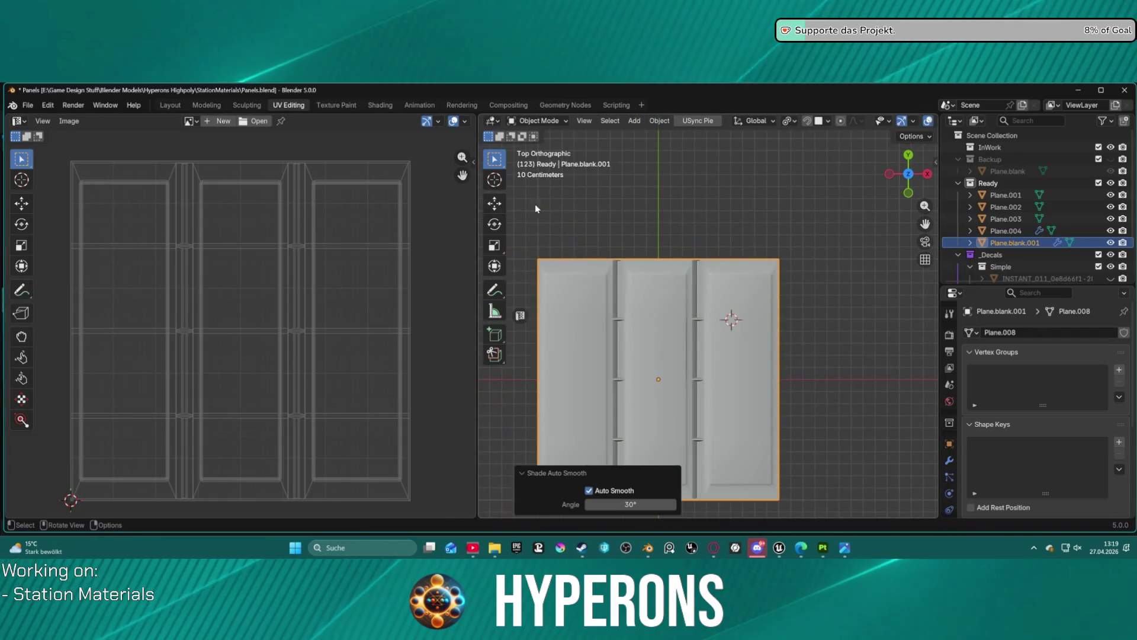
Export the panel as an FBX file
click(28, 105)
mouse_move(98, 285)
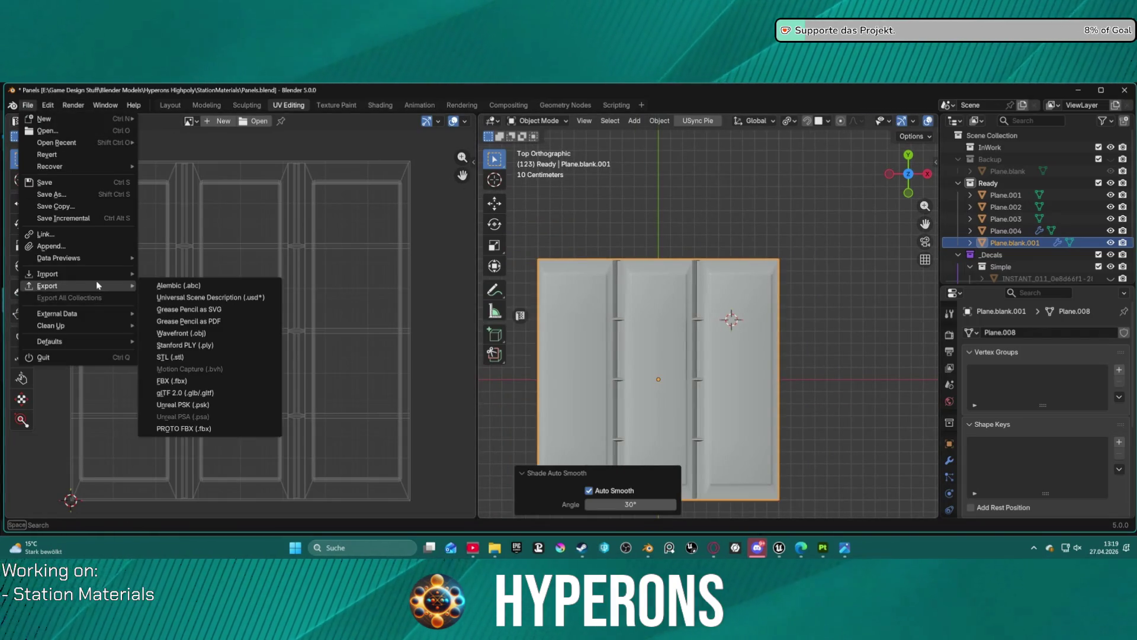
click(171, 381)
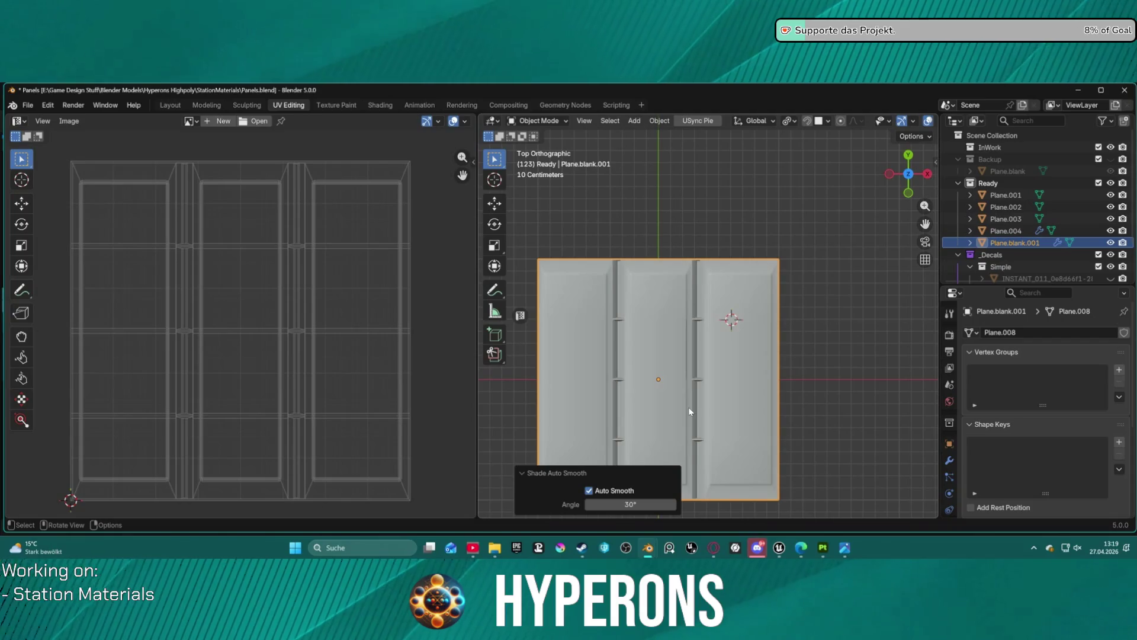
drag(830, 322, 359, 245)
Switch to the Layout workspace, zoom onto the panel's top edge and enter Edit Mode
click(168, 106)
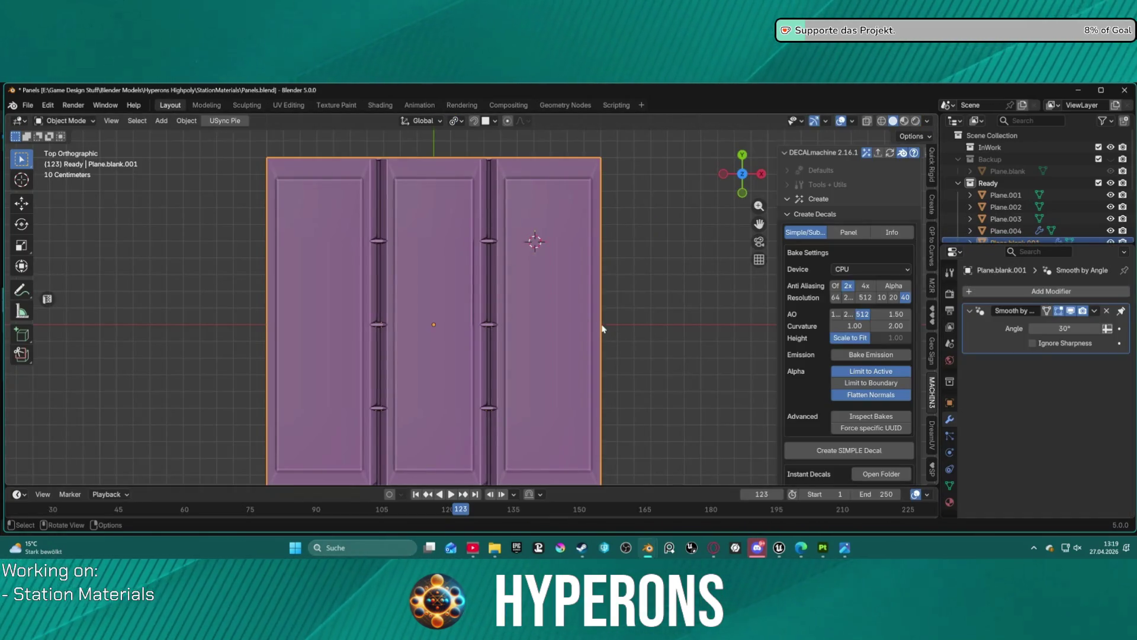
mouse_move(637, 342)
mouse_down()
mouse_move(642, 302)
mouse_move(635, 314)
mouse_up()
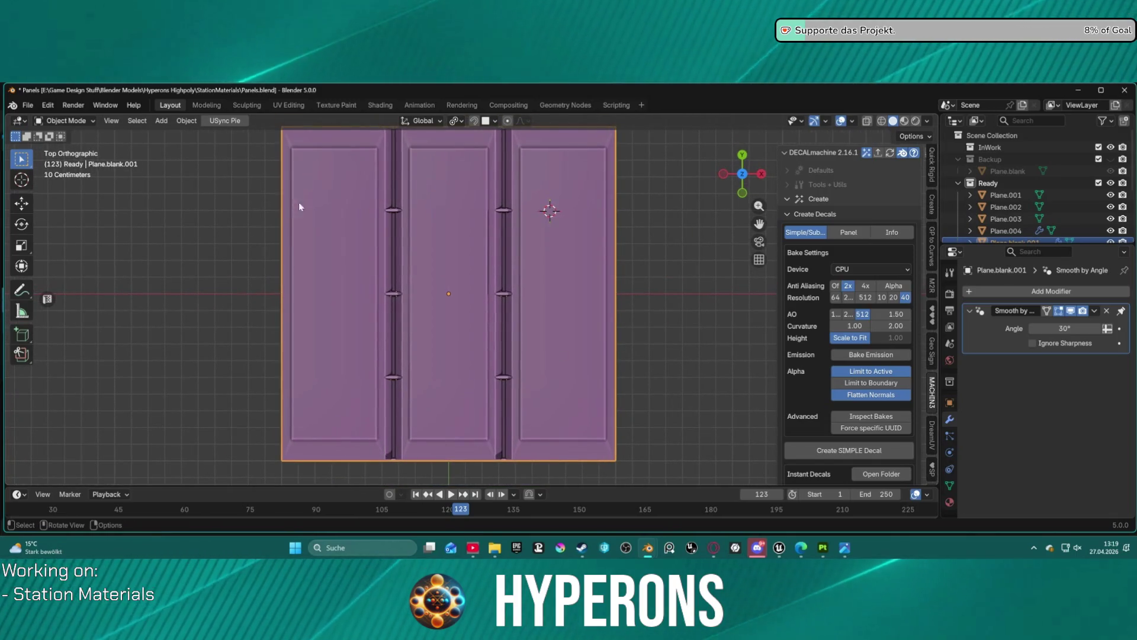
scroll(548, 163, up, 8)
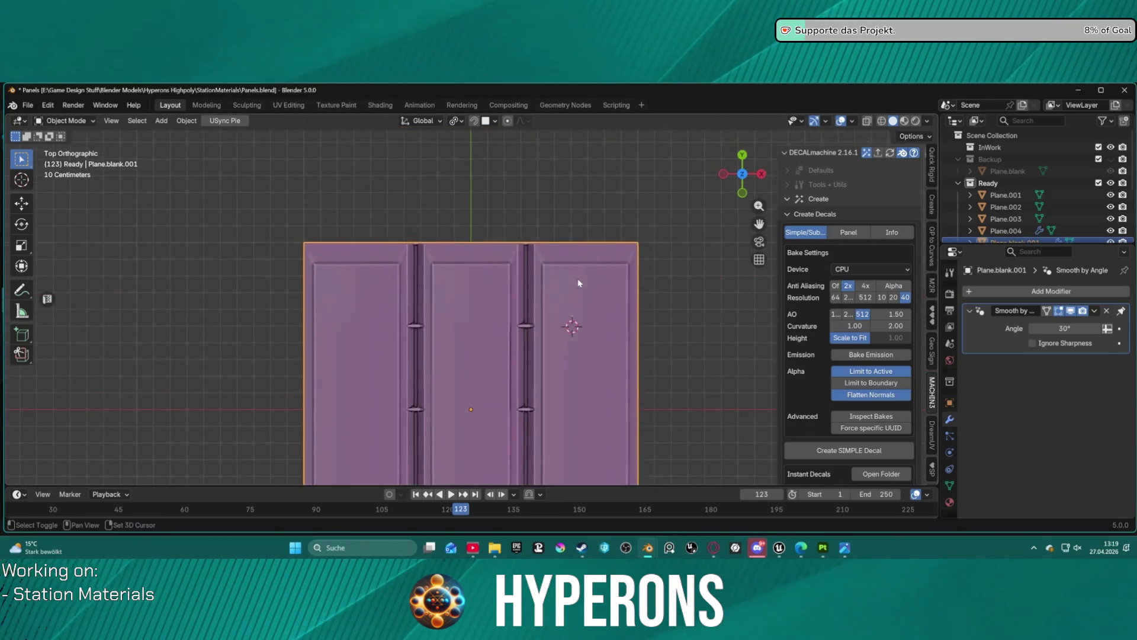
scroll(592, 299, up, 2)
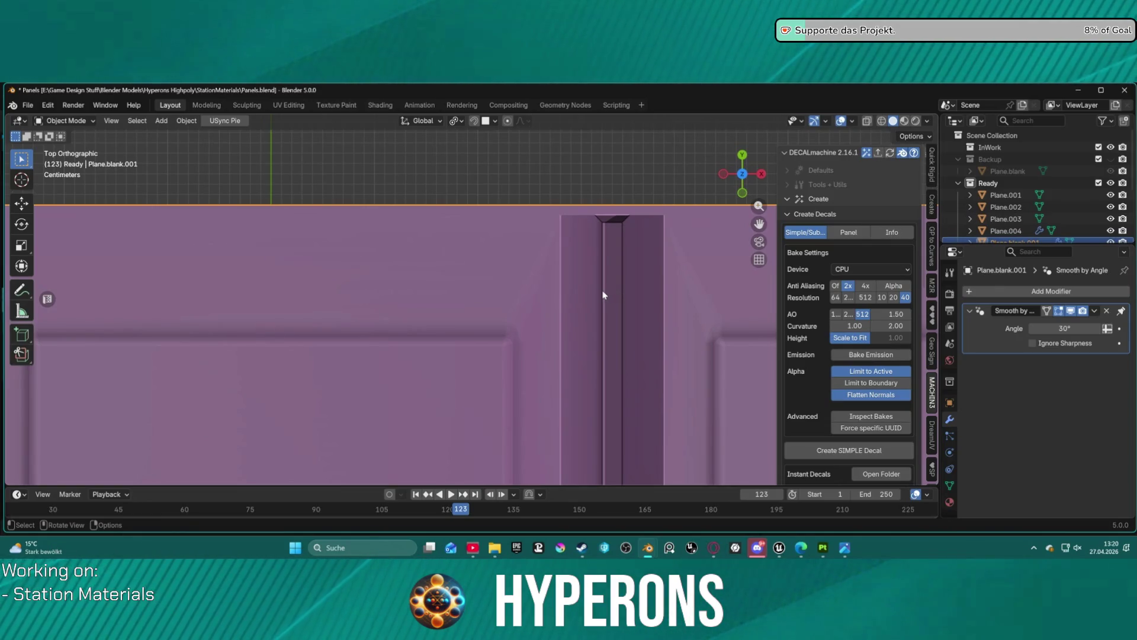
scroll(566, 289, down, 3)
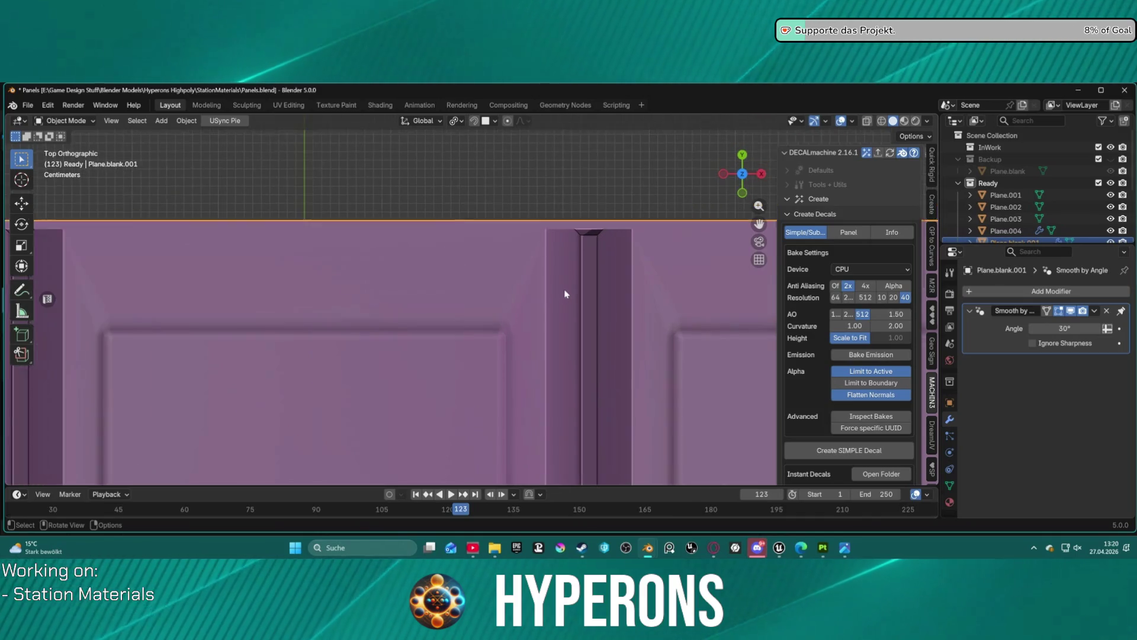
key(ctrl+Tab)
click(621, 296)
In top view with vertex select, pick the right inner corner and its top border vertex
scroll(497, 316, up, 4)
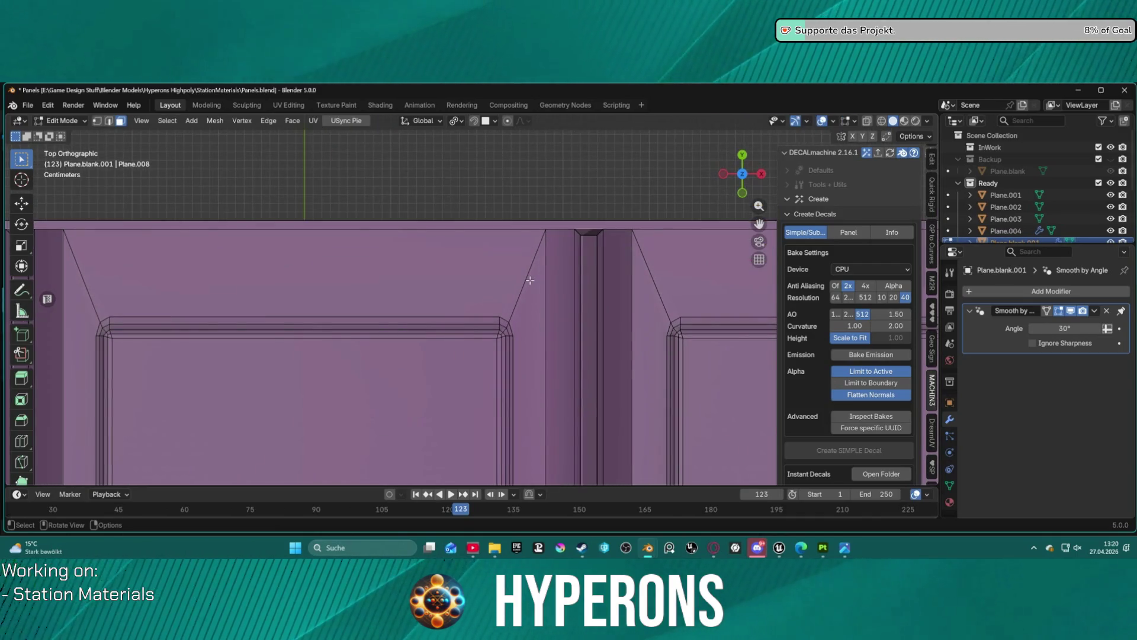
click(506, 317)
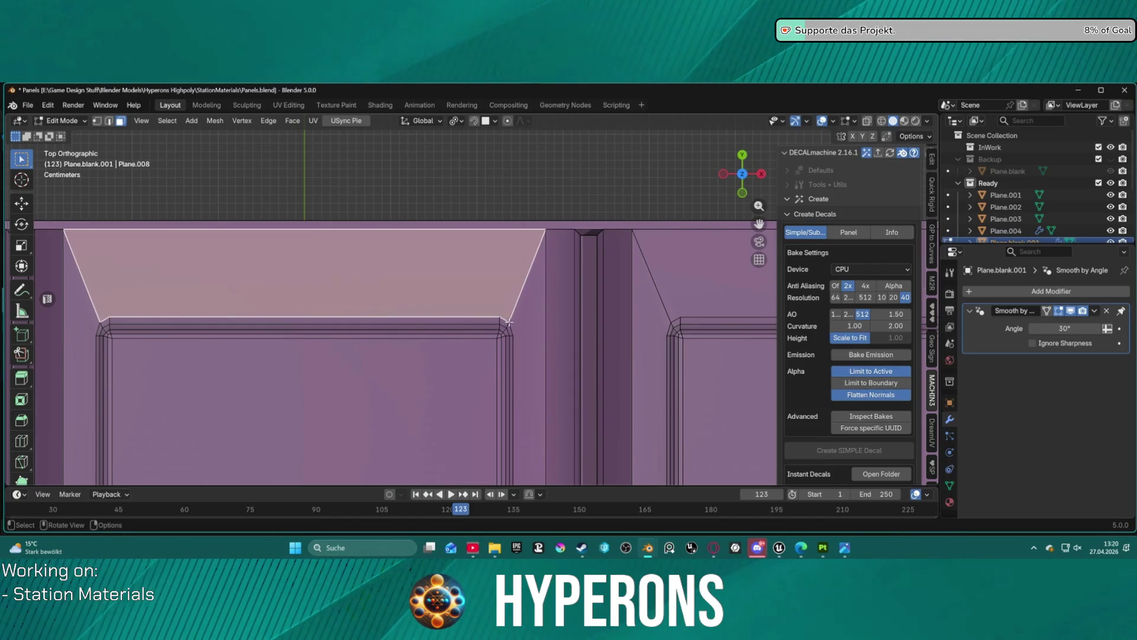
scroll(509, 322, down, 3)
key(1)
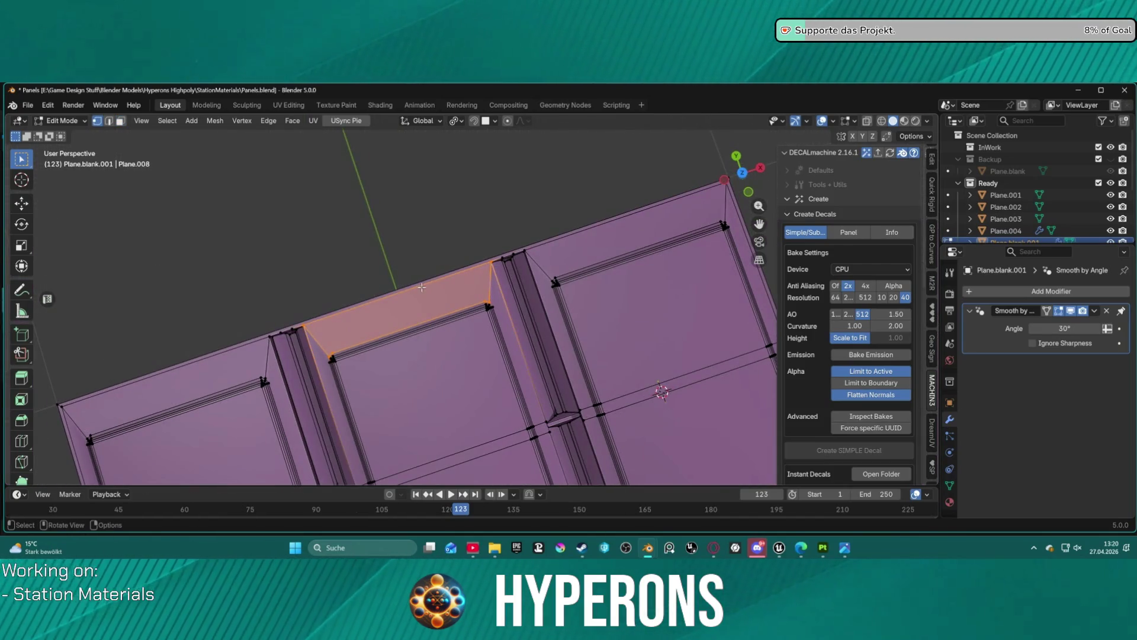
key(KP_7)
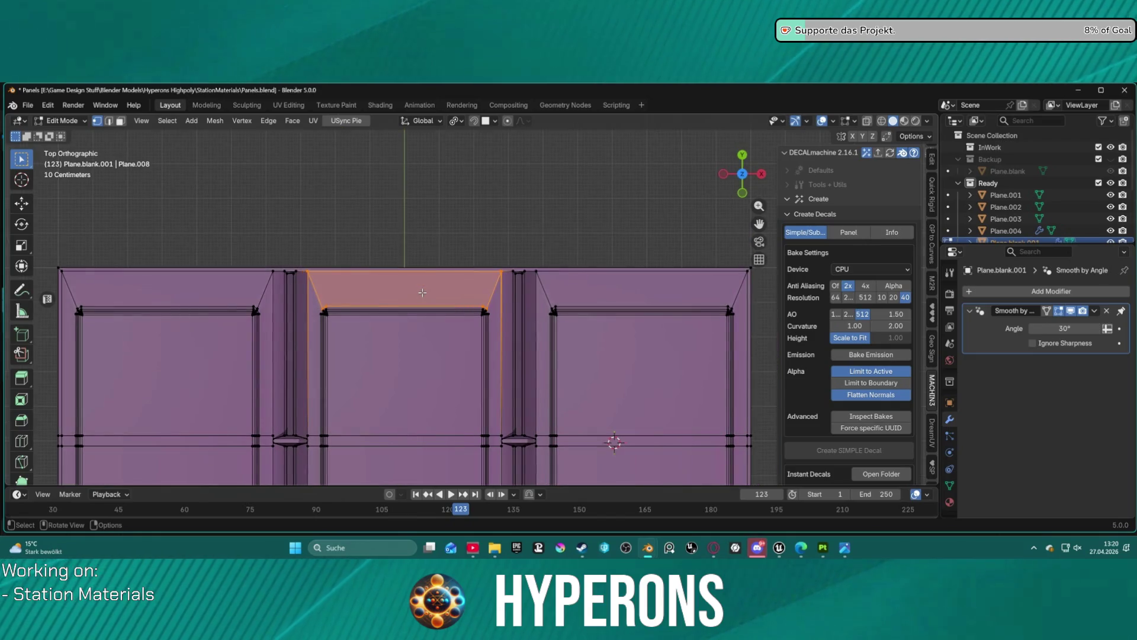
scroll(448, 290, up, 2)
click(505, 320)
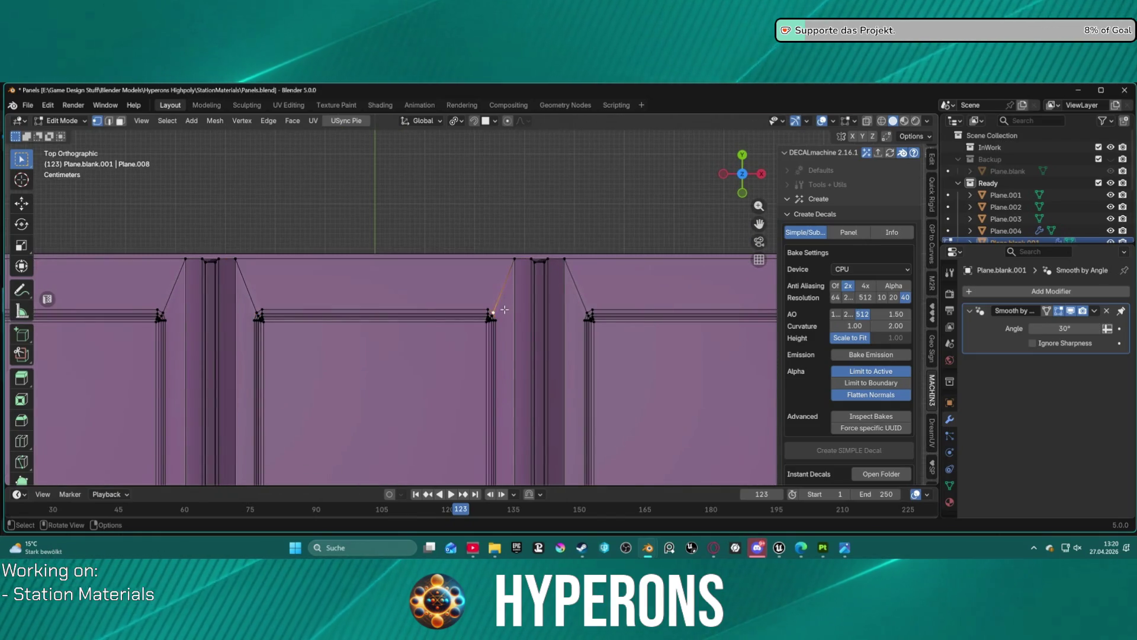
scroll(514, 327, up, 2)
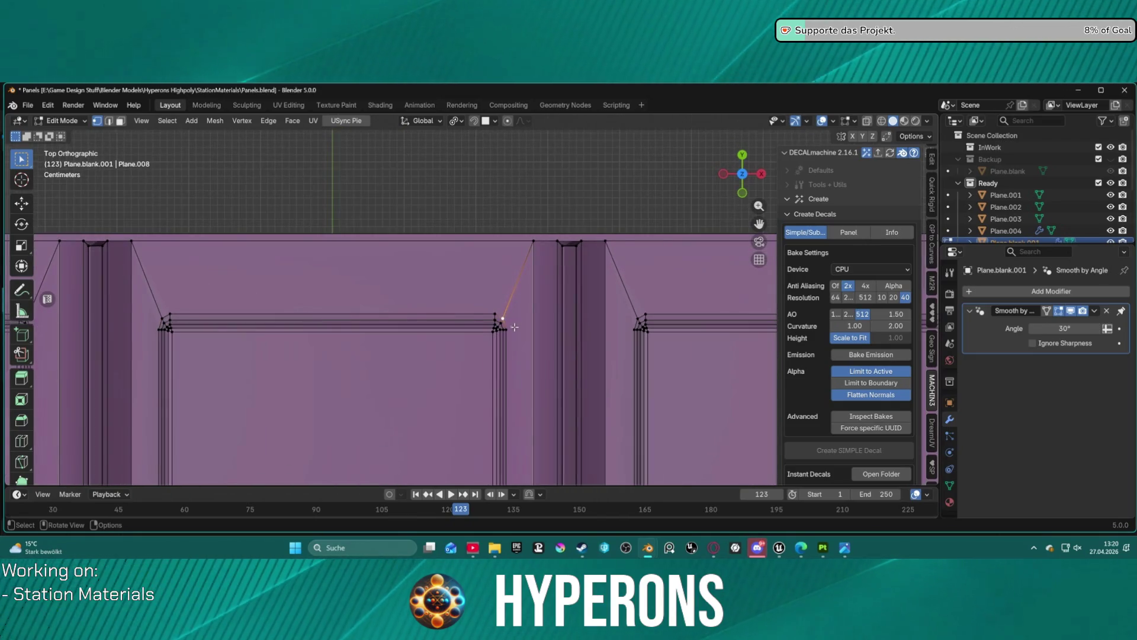
shift+click(533, 242)
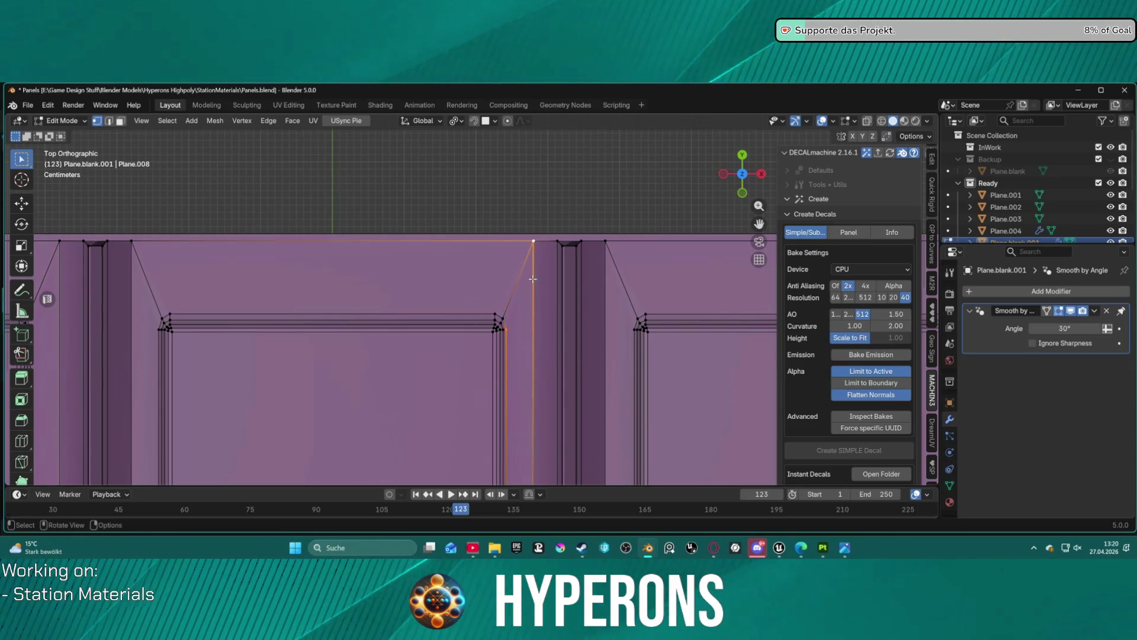
Pair the right and left panel inner corners with their top border vertices
click(491, 307)
shift+click(534, 241)
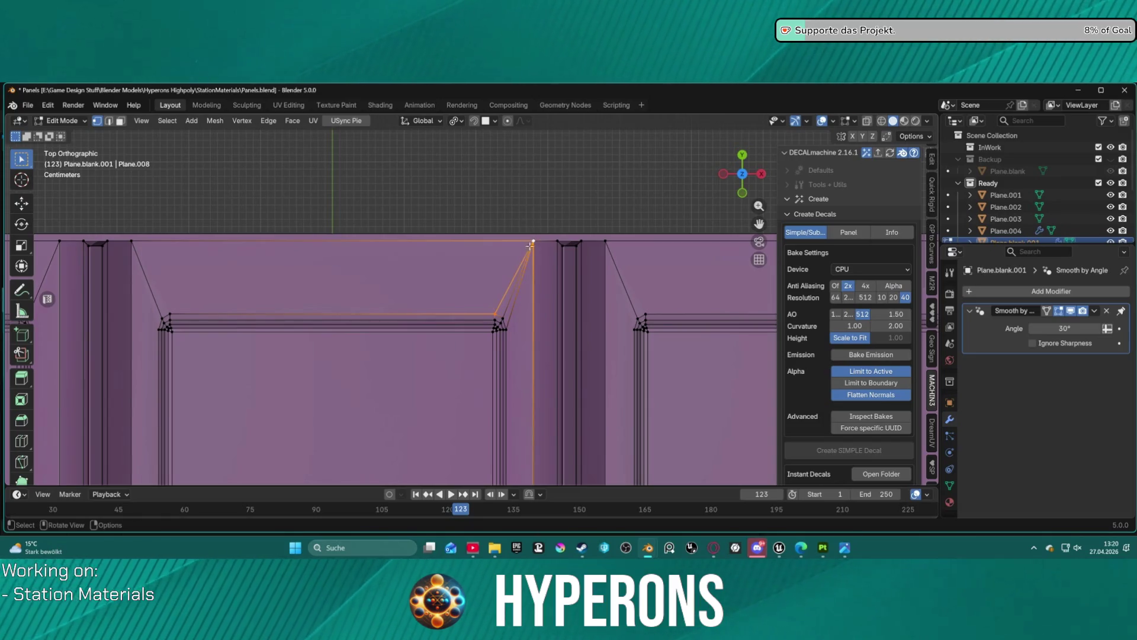
click(171, 308)
shift+click(135, 241)
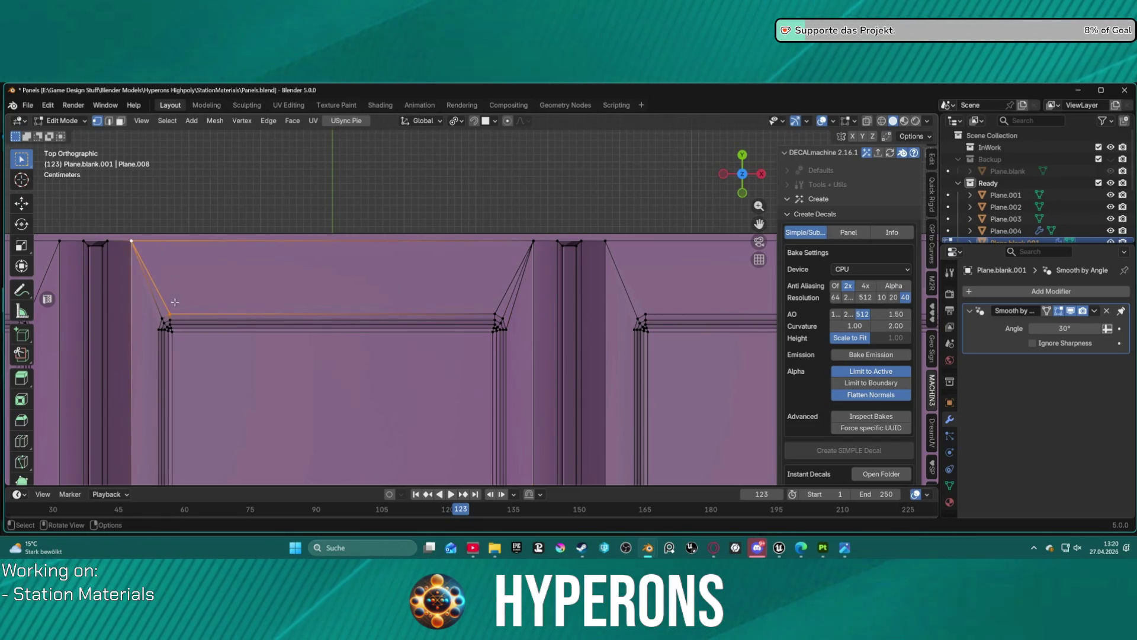
click(158, 328)
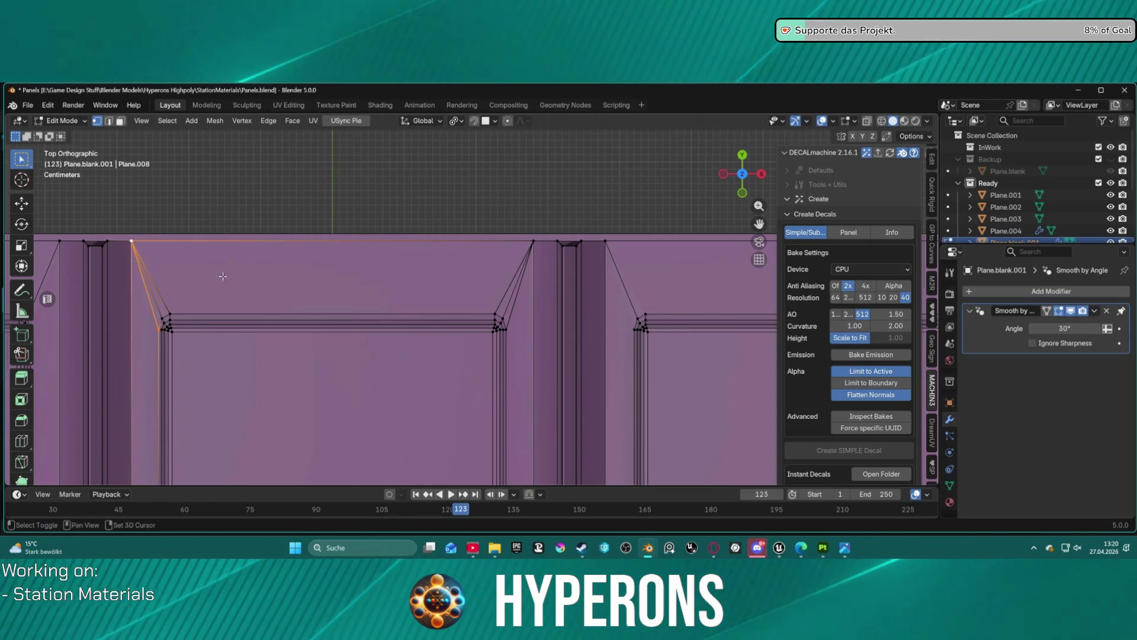
drag(223, 272, 558, 246)
click(367, 300)
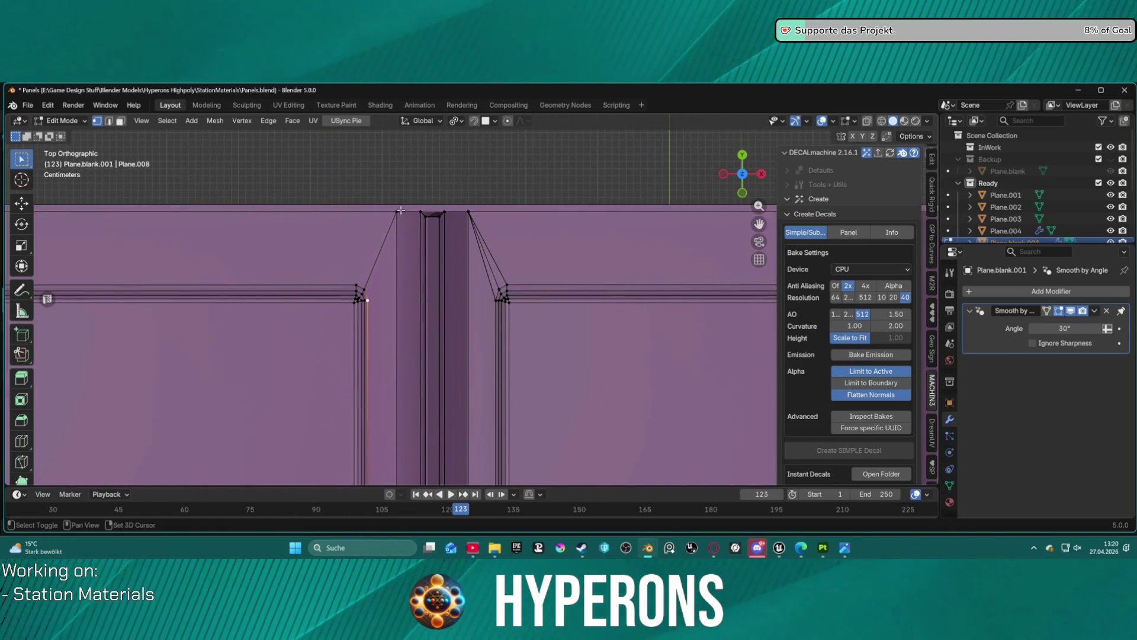
key(Tab)
key(Tab)
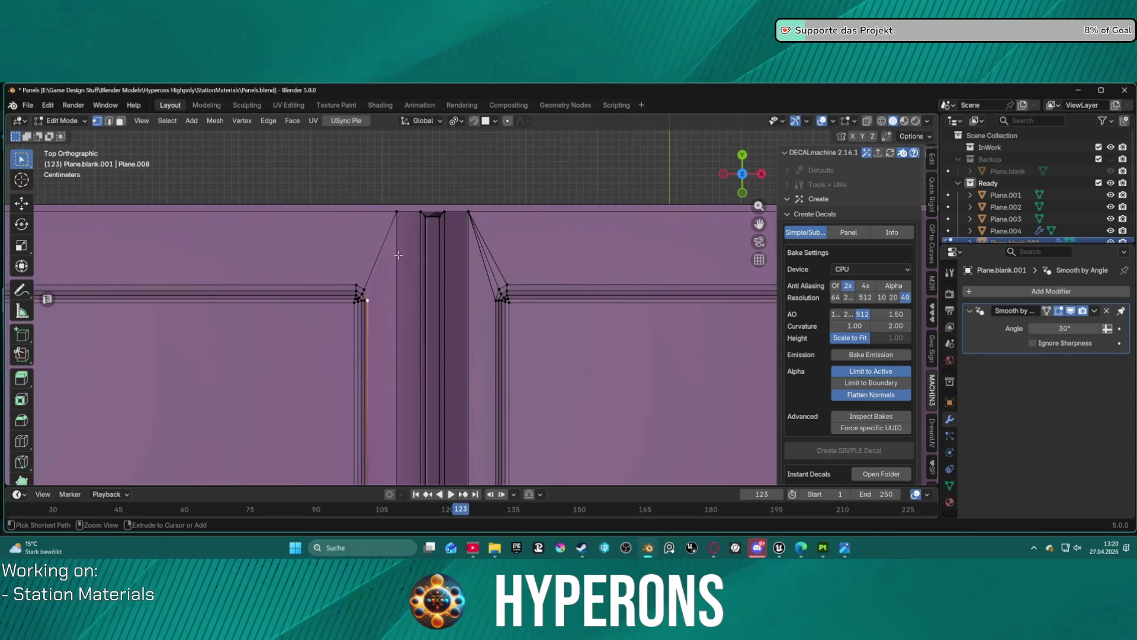
Join the corner beside the pillar to its top vertex and select the diagonal edge
shift+click(397, 214)
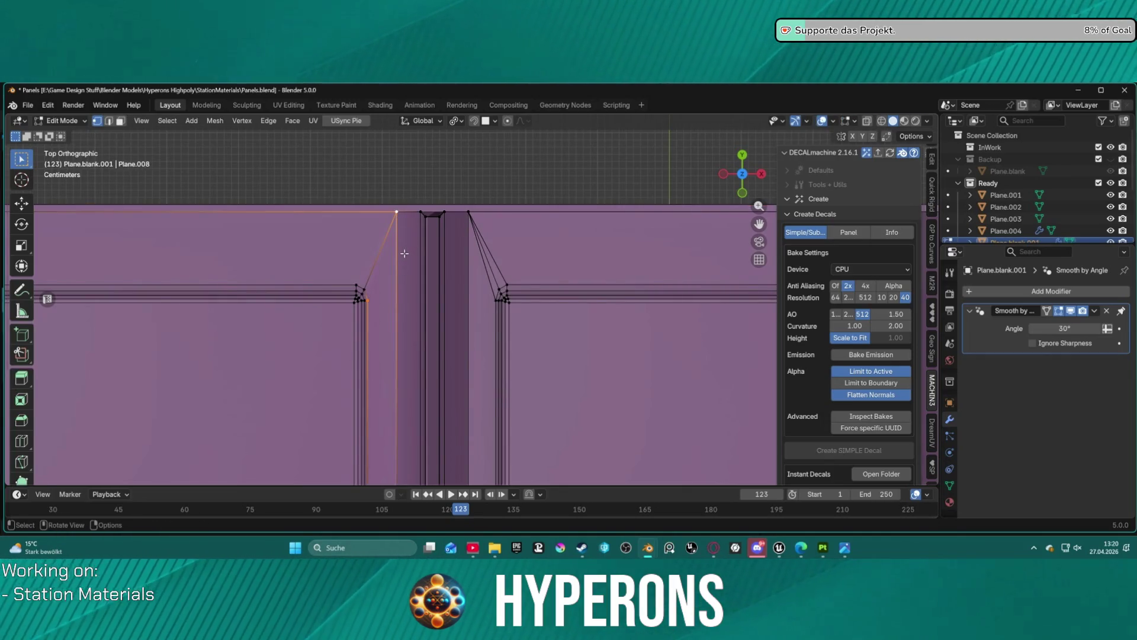
click(364, 267)
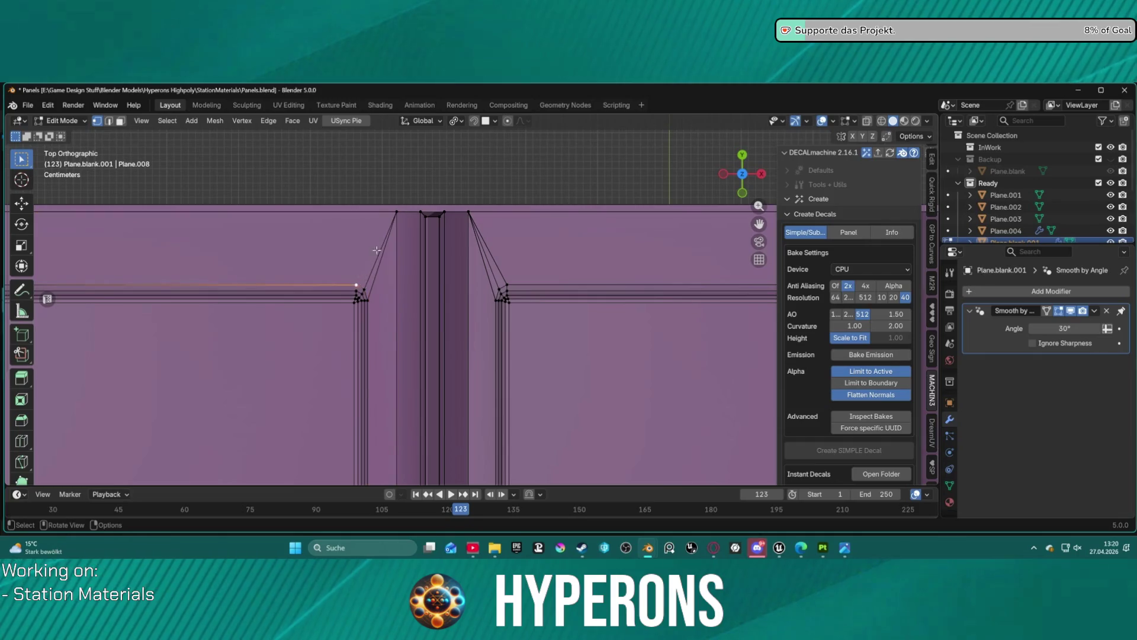
shift+click(398, 210)
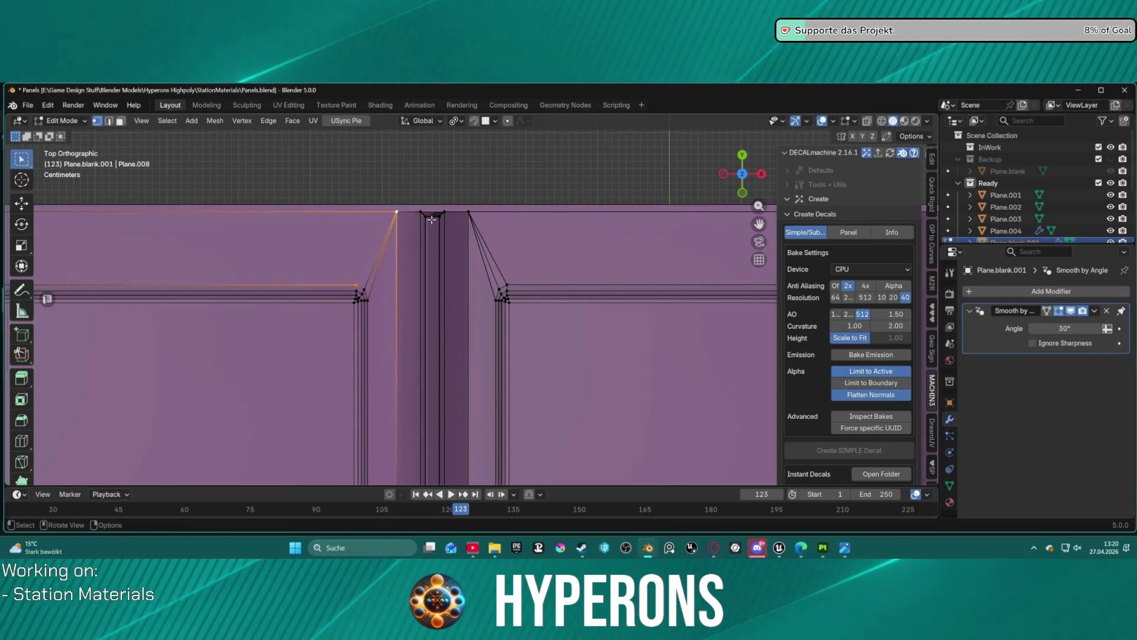
click(486, 257)
key(2)
click(490, 281)
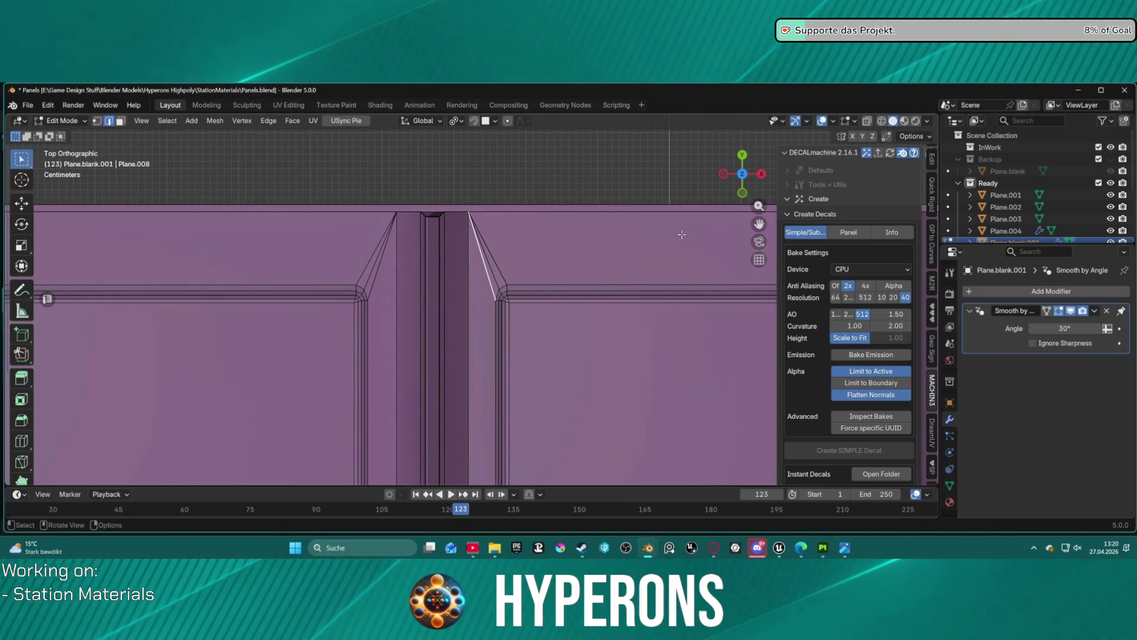
scroll(574, 267, down, 3)
Select the top-right outer corner vertex and a vertex on the inner frame's top edge
key(3)
click(517, 276)
scroll(516, 270, up, 2)
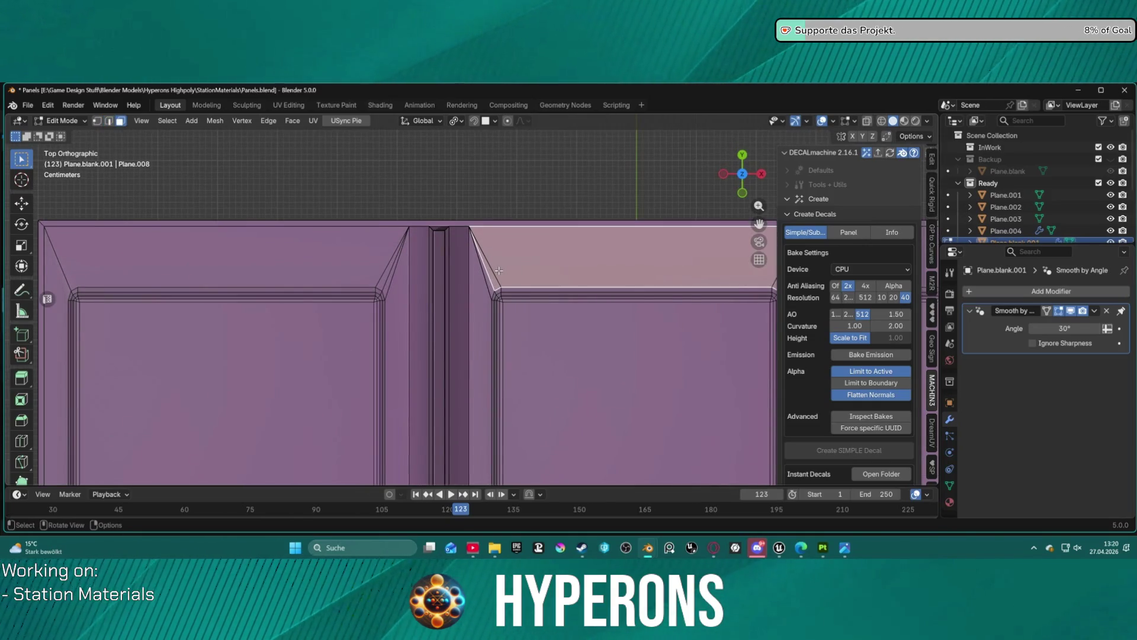
key(alt+a)
key(2)
key(1)
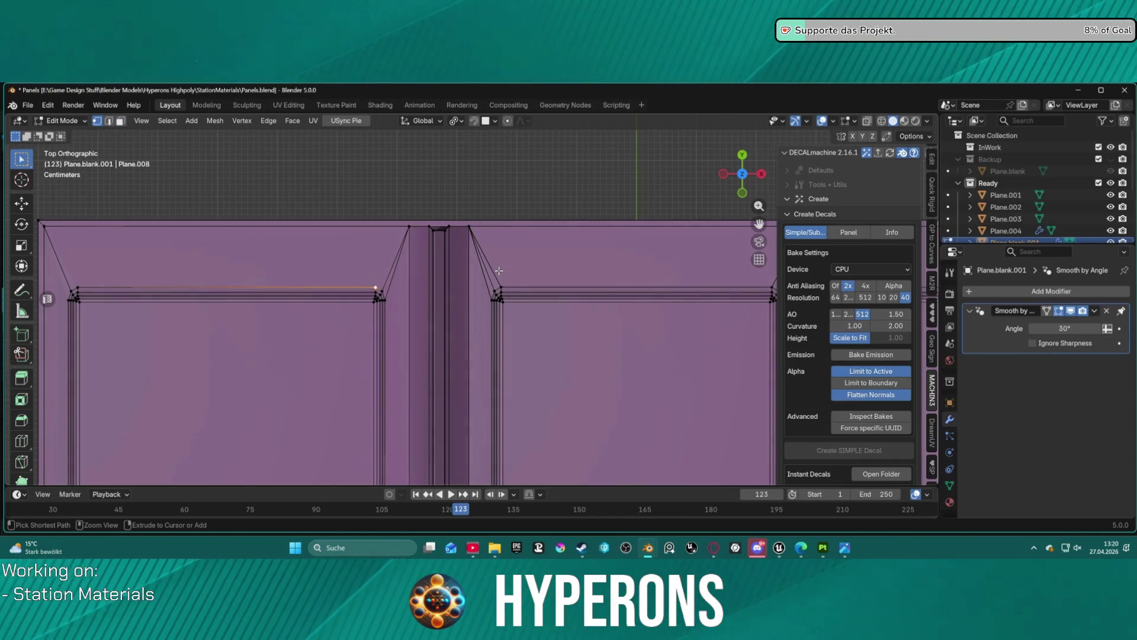
click(546, 268)
click(582, 261)
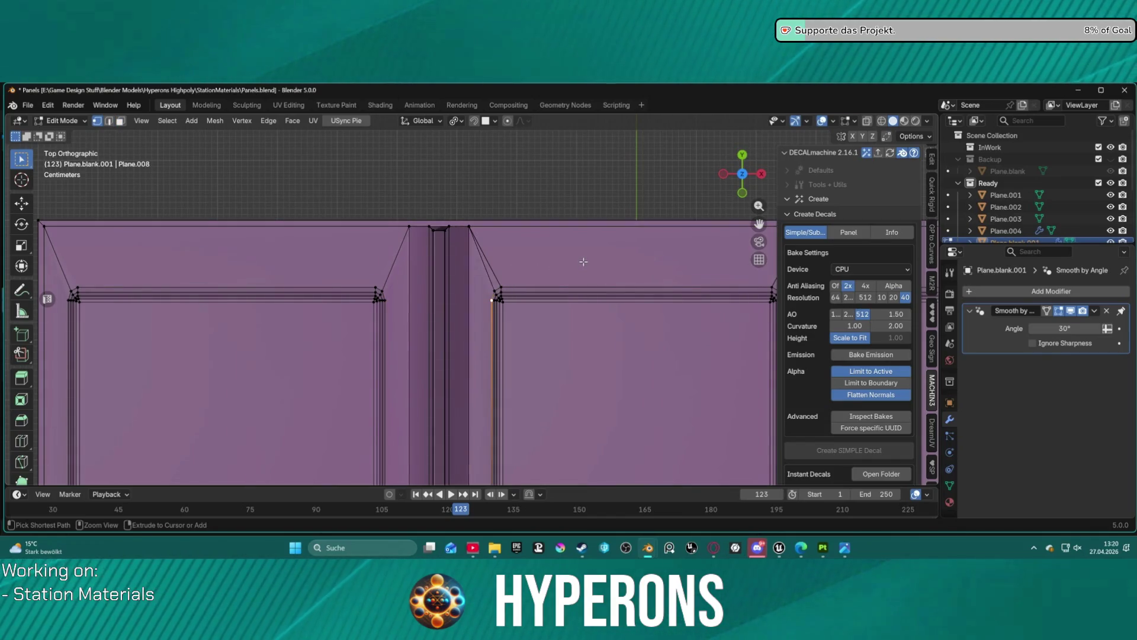
Move the top corner vertex beside the groove 0.057 m along X
scroll(587, 264, down, 2)
drag(631, 264, 375, 282)
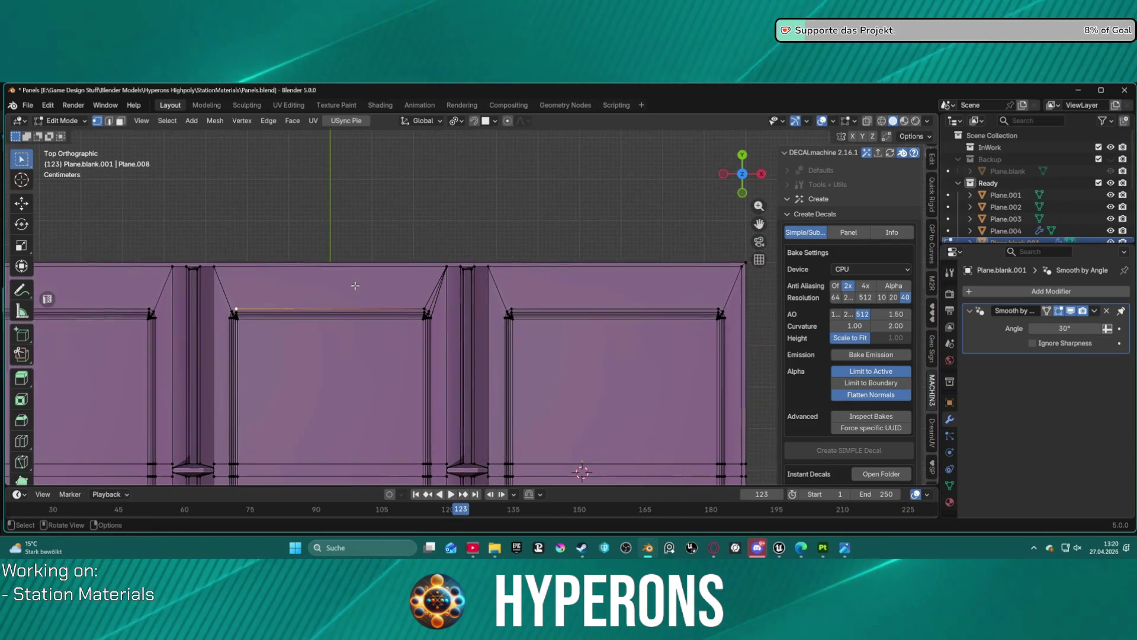
click(397, 286)
ctrl+click(446, 266)
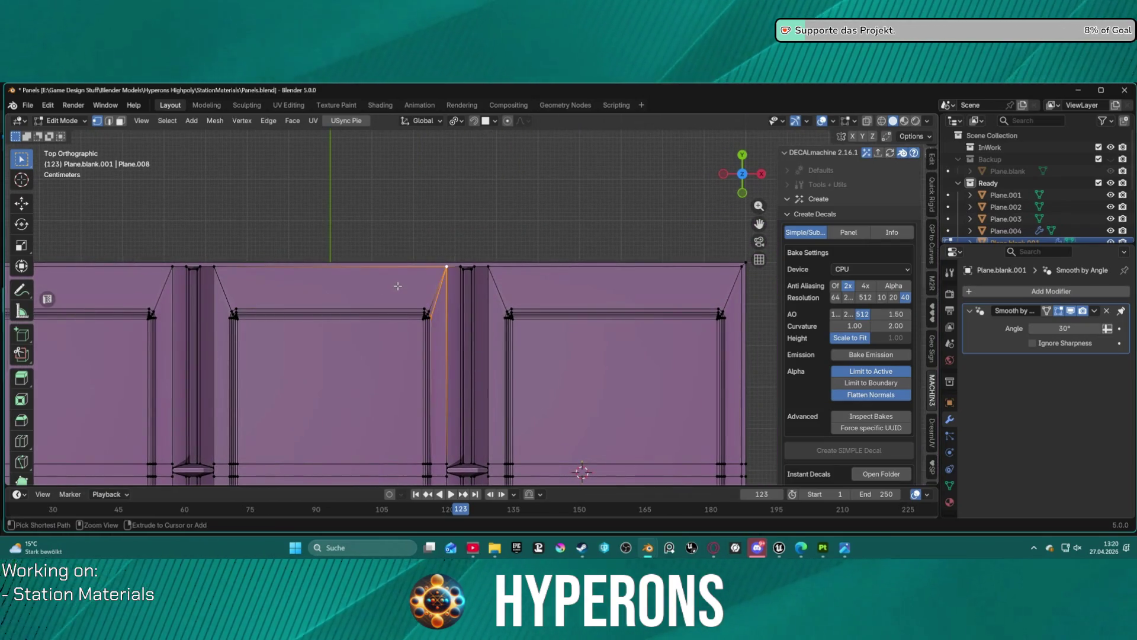
scroll(420, 294, up, 3)
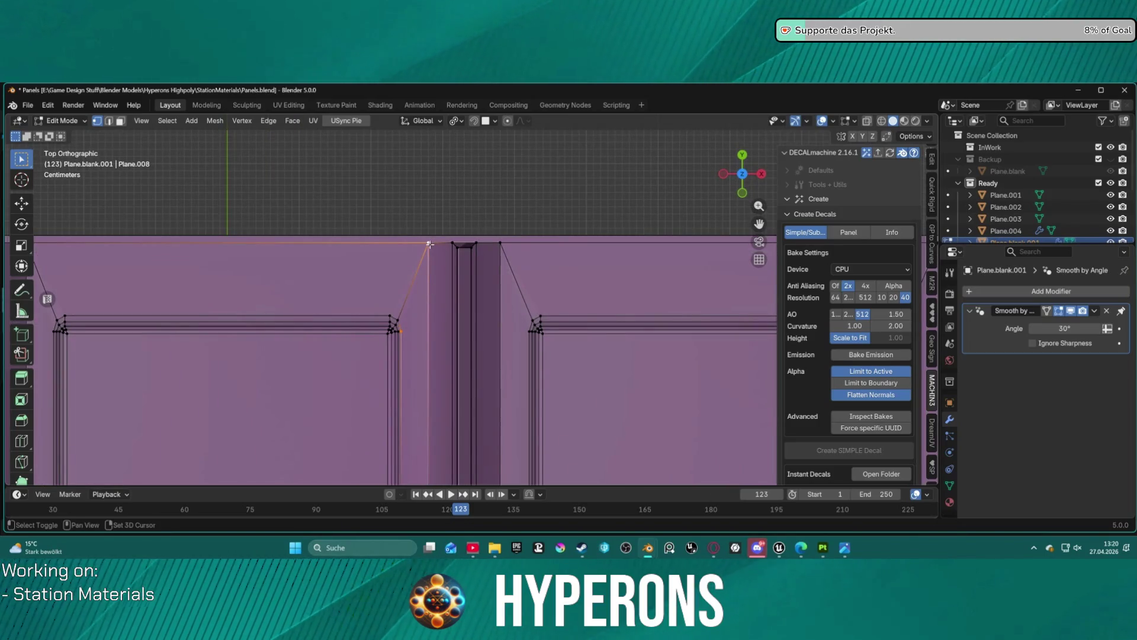
click(390, 301)
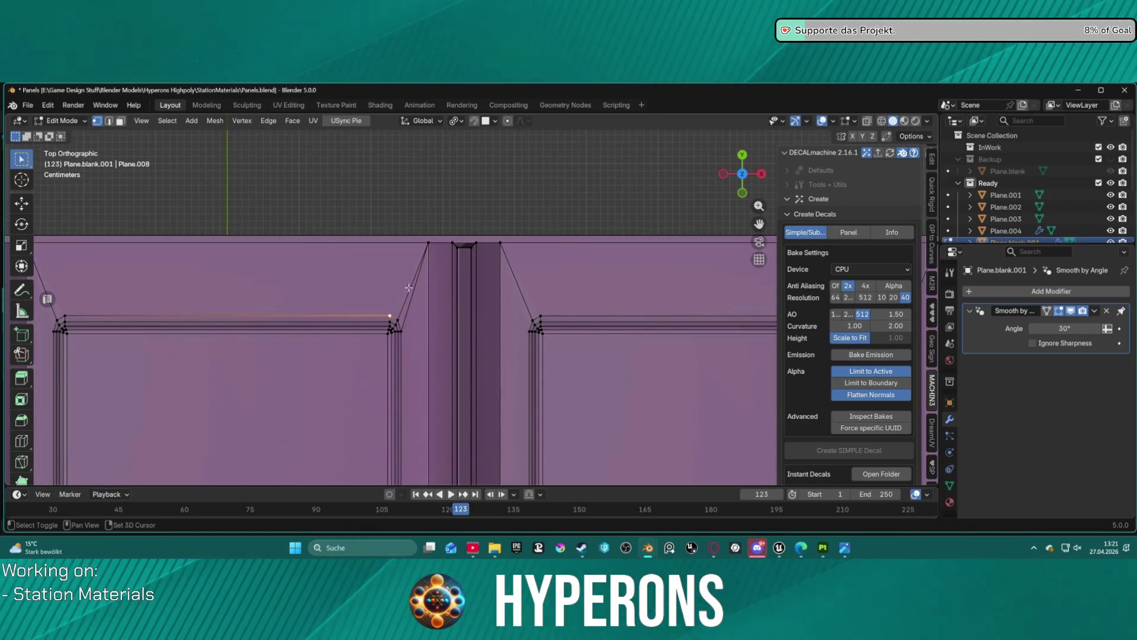
ctrl+click(429, 242)
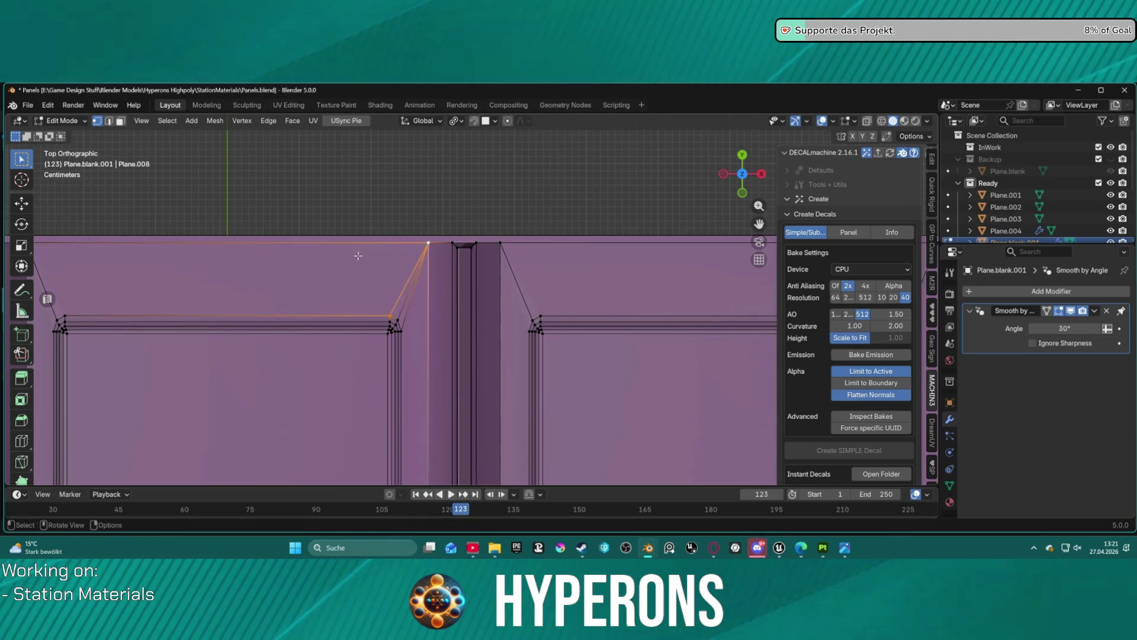
key(g)
click(375, 193)
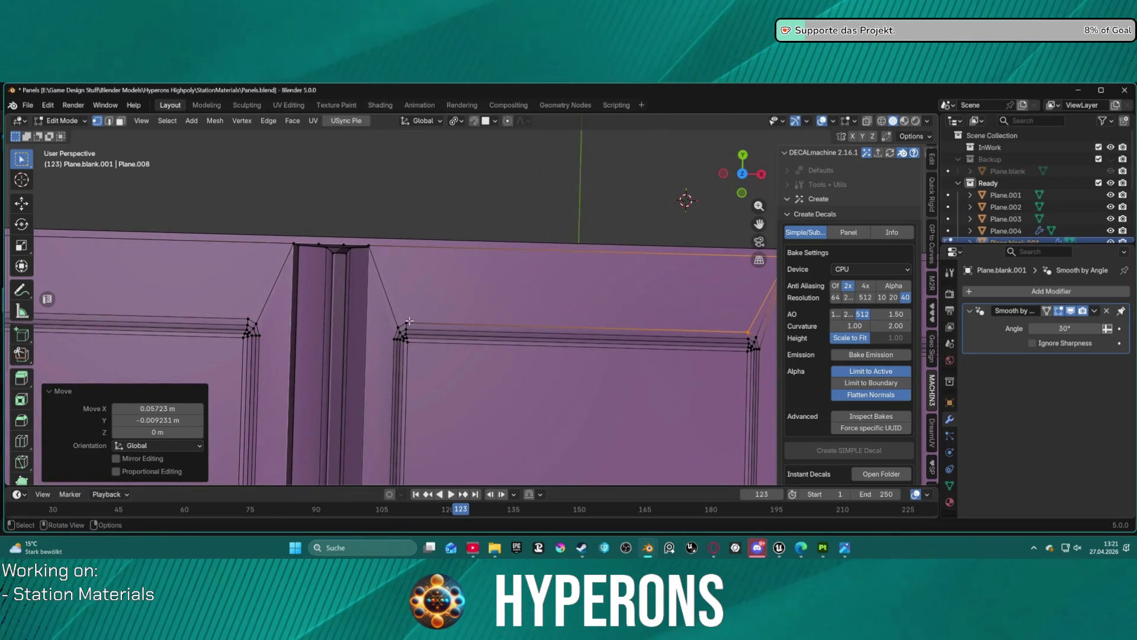
Select inner and top corner vertex pairs along the column to check its diagonals
click(405, 321)
ctrl+click(388, 265)
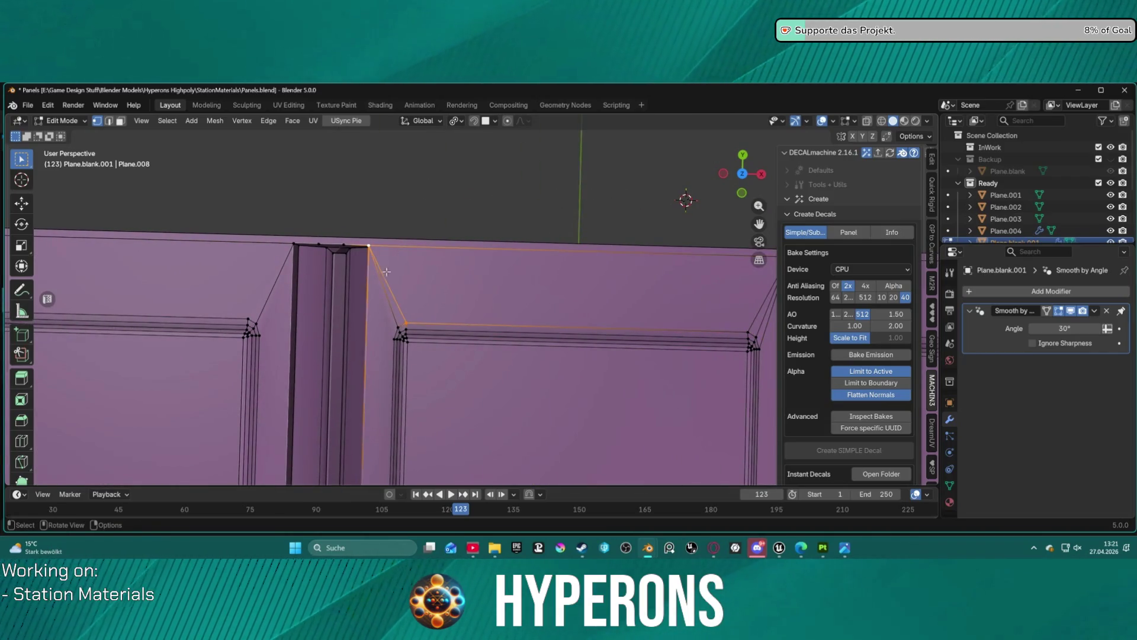
click(390, 335)
shift+click(368, 246)
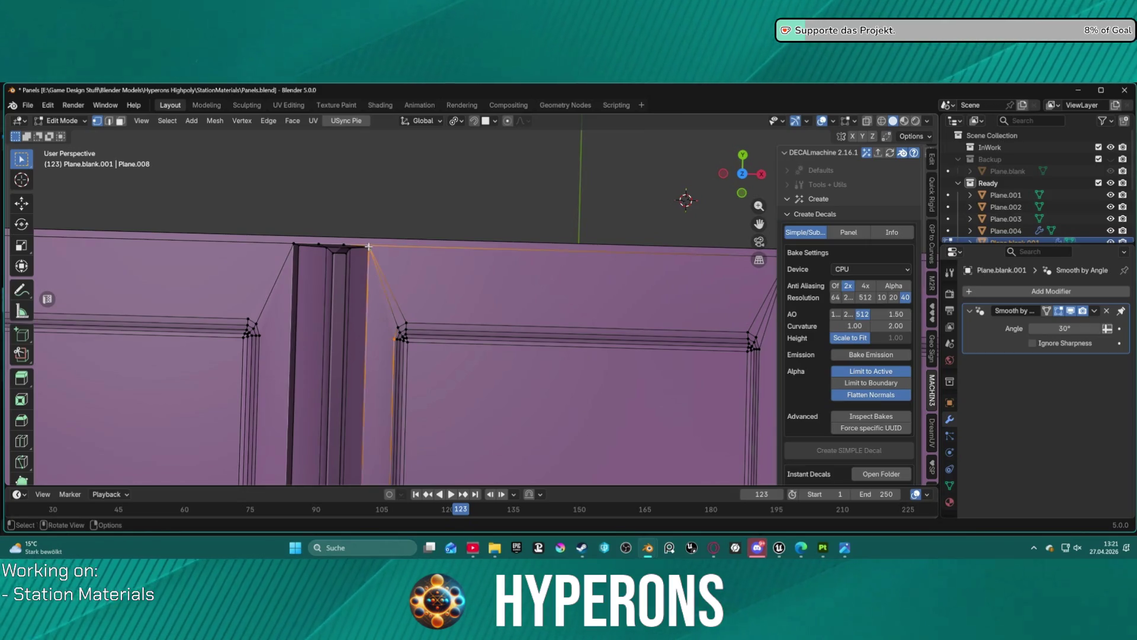
click(256, 337)
shift+click(301, 245)
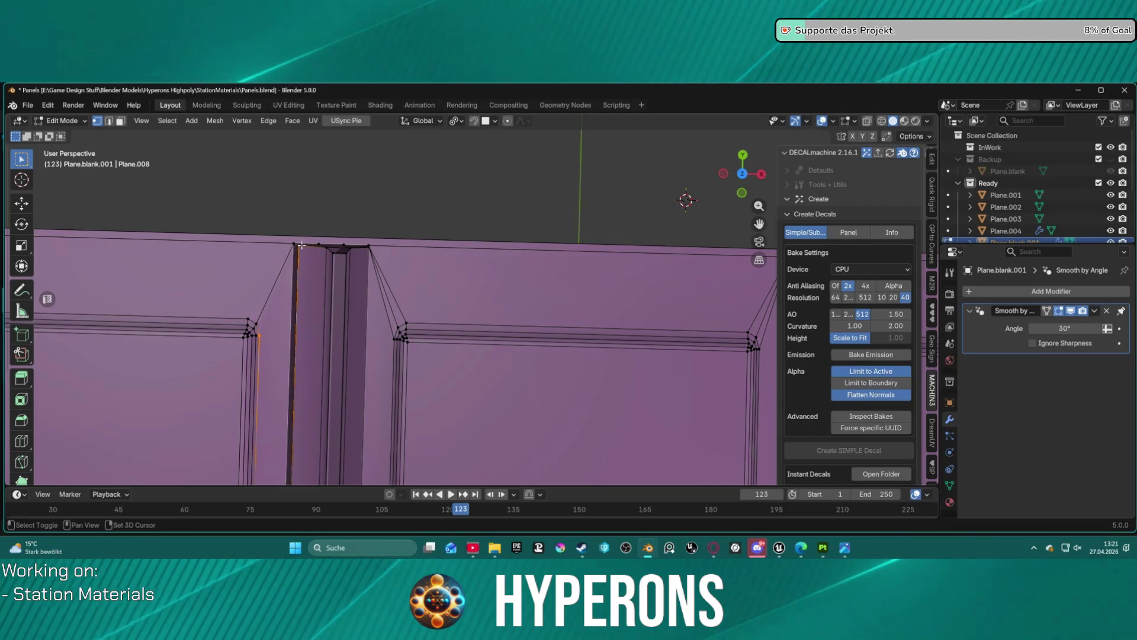
shift+click(302, 244)
shift+click(248, 320)
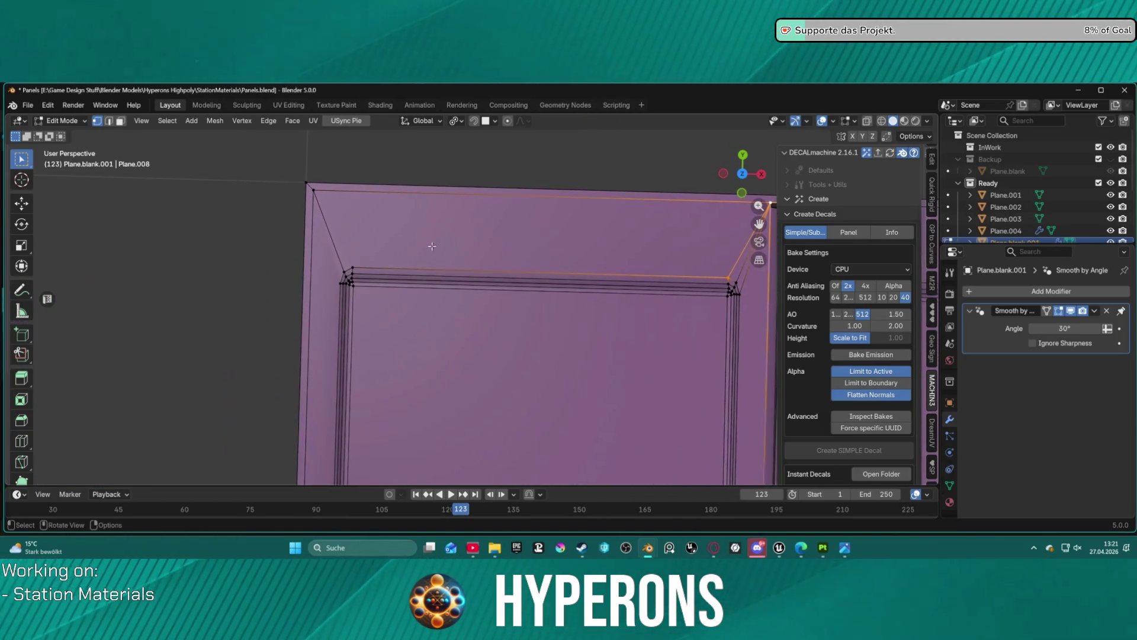
Pair the next panel's inner corner vertices with its top-left outer corner vertex
click(348, 254)
shift+click(320, 196)
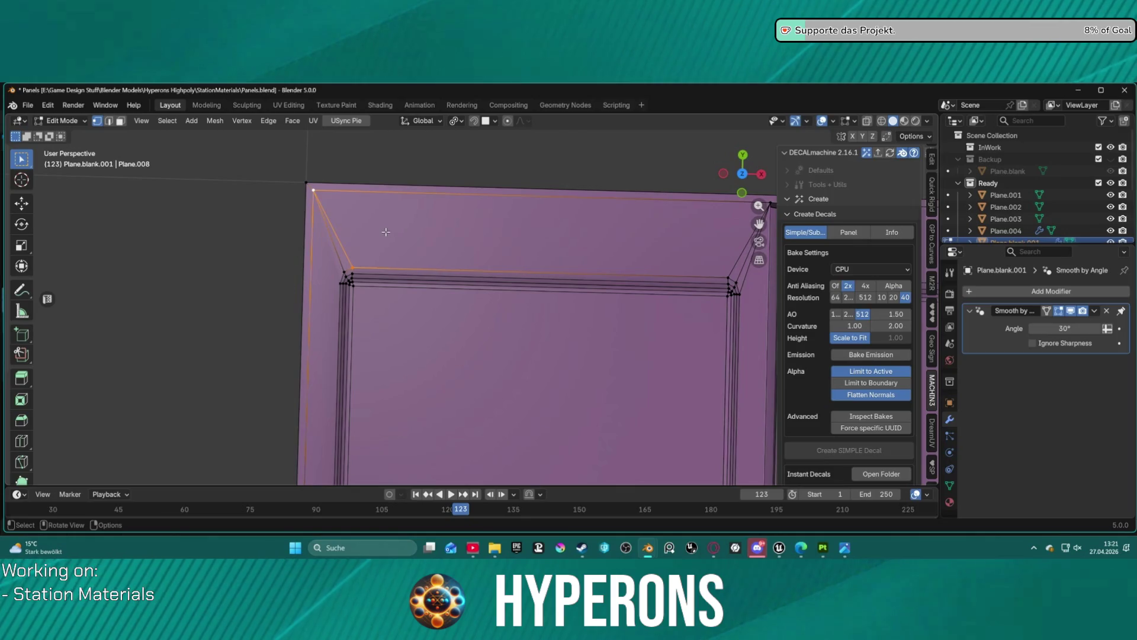
shift+click(331, 278)
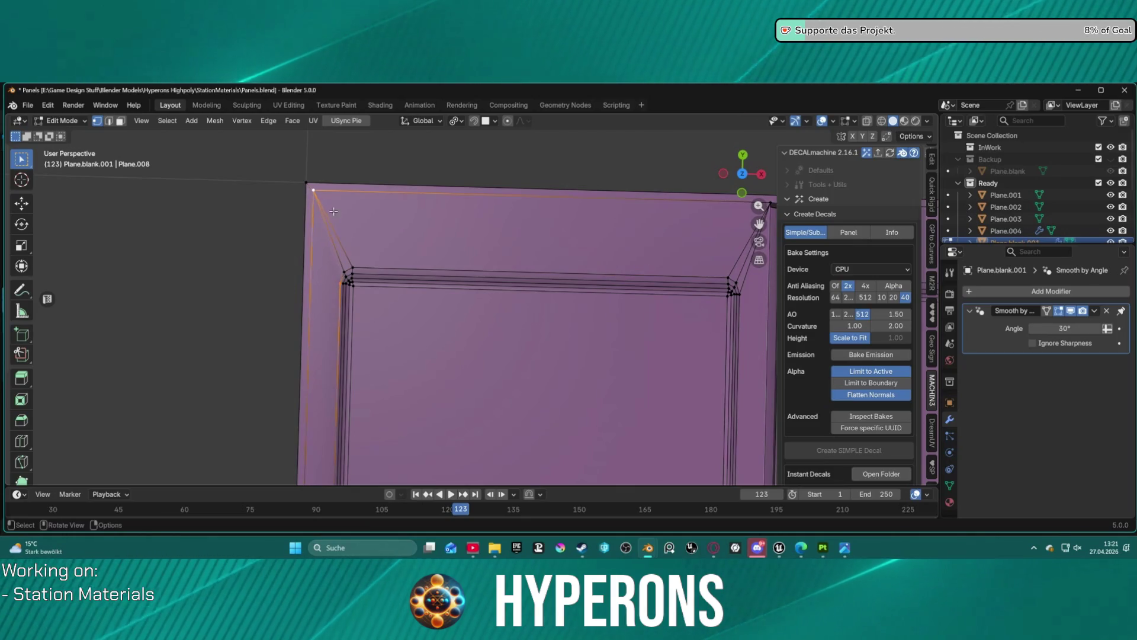
scroll(372, 212, down, 3)
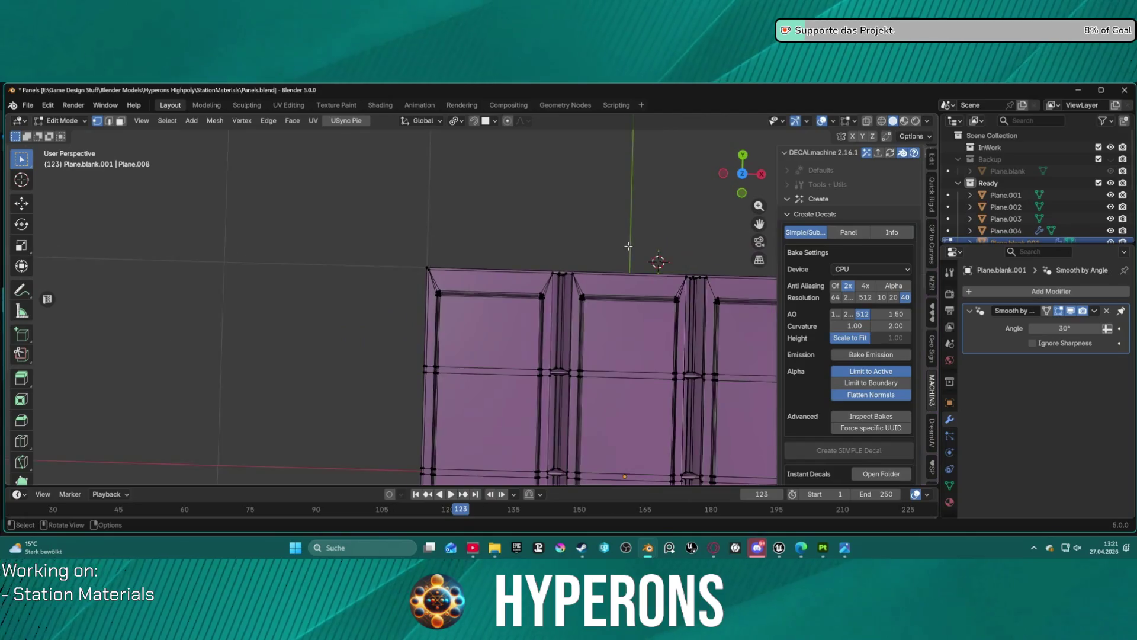
scroll(439, 247, up, 3)
scroll(439, 247, down, 3)
scroll(428, 280, up, 4)
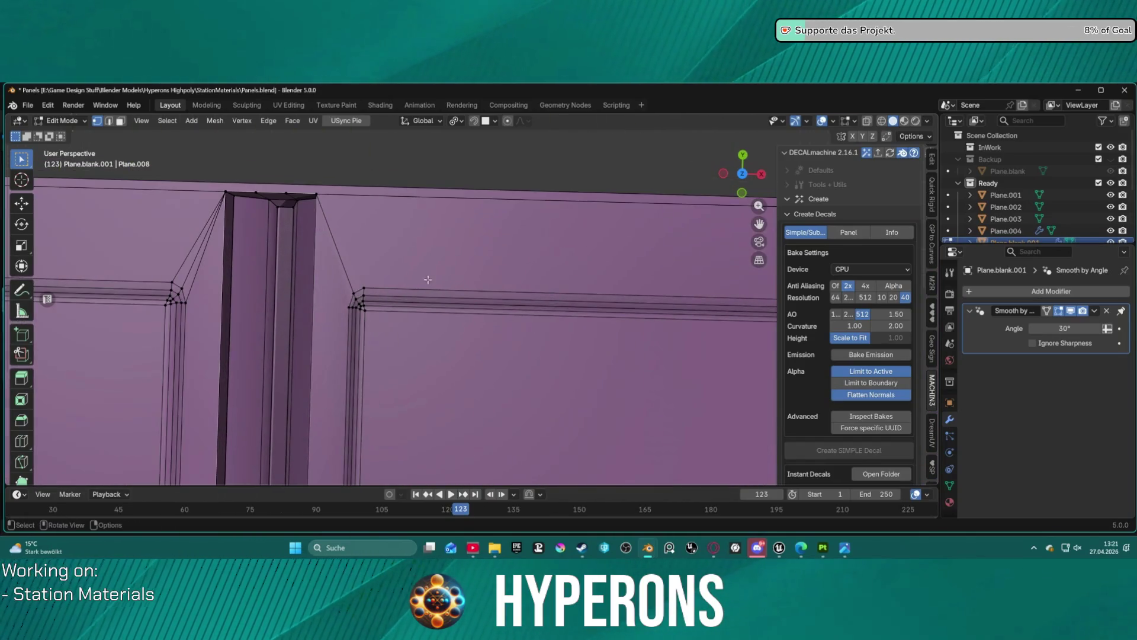
click(366, 286)
shift+click(317, 193)
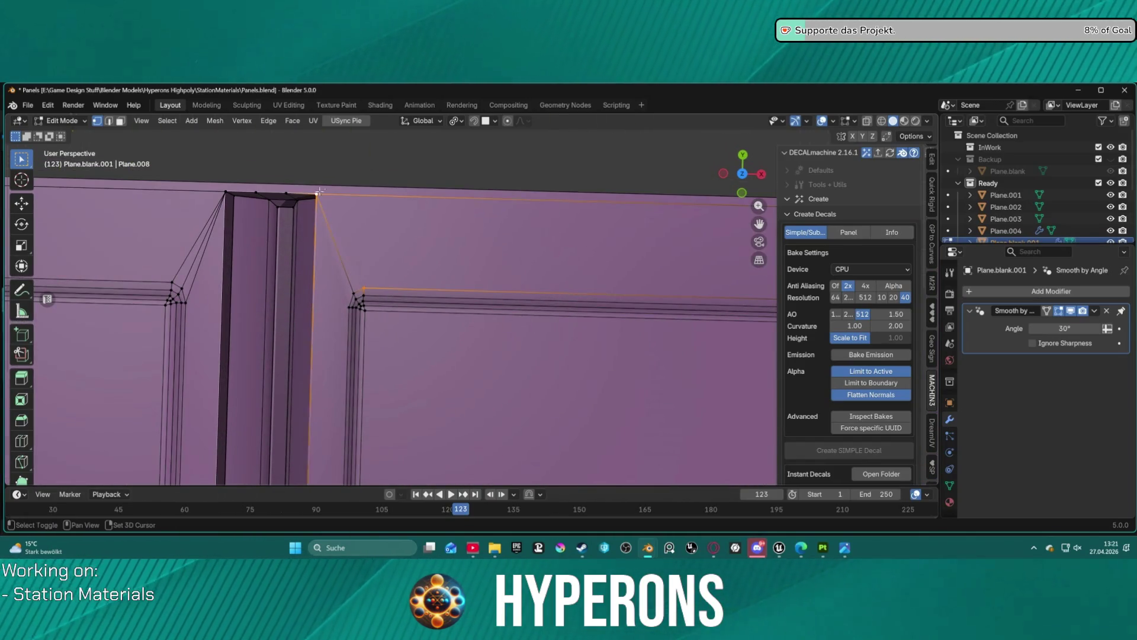
click(348, 304)
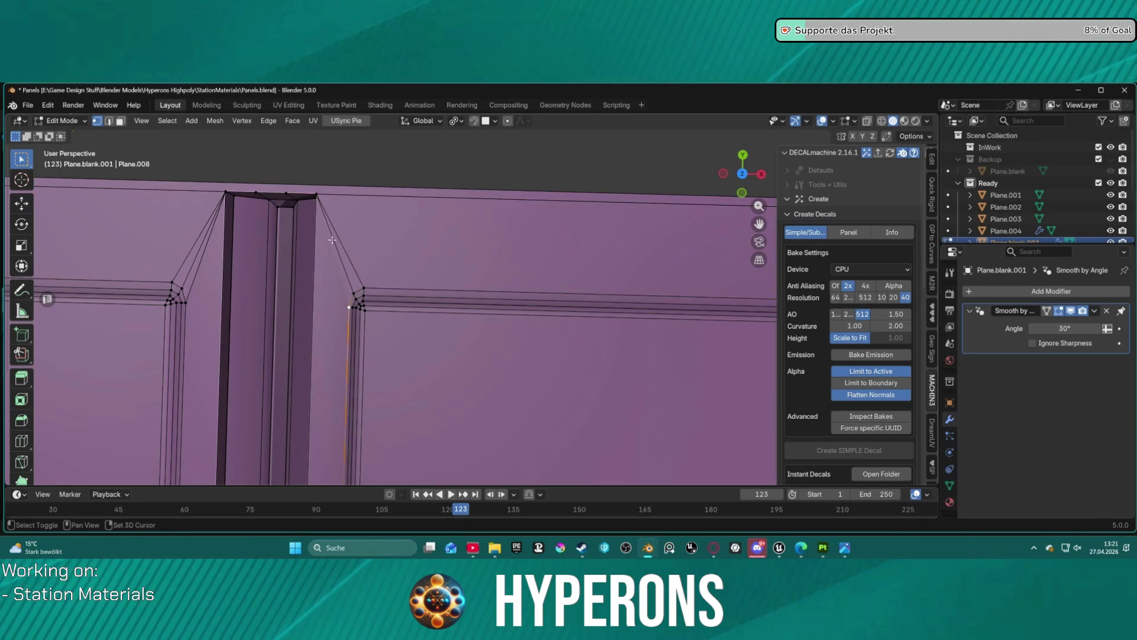
shift+click(317, 196)
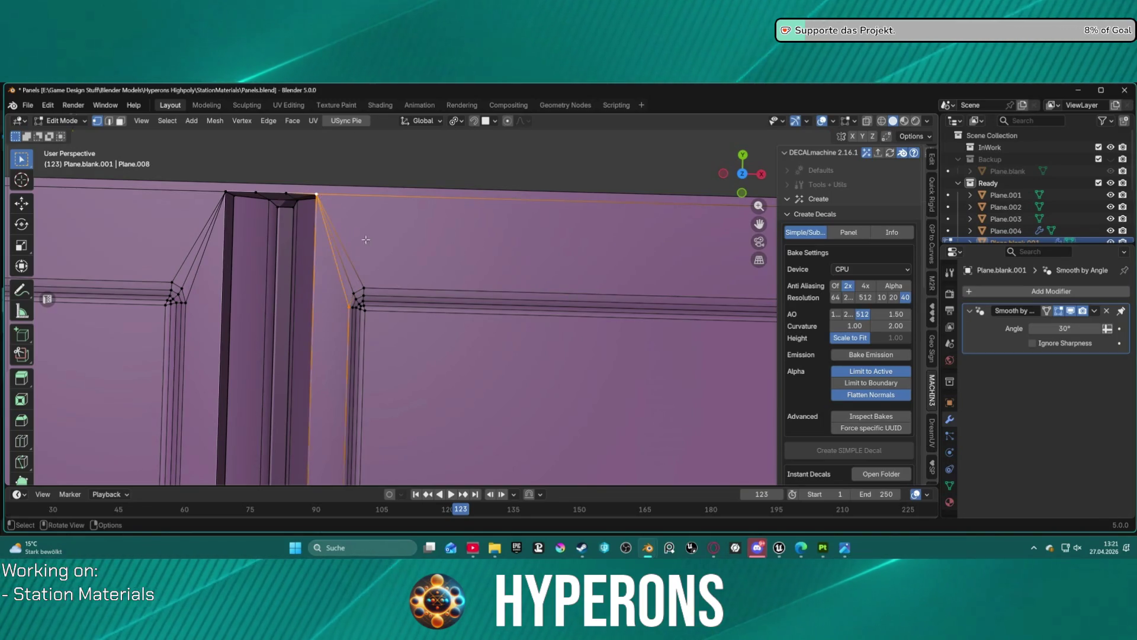
Select the upper-right inner corner vertex together with the top-right corner vertex
scroll(571, 242, down, 1)
drag(571, 242, 341, 231)
click(496, 278)
shift+click(524, 218)
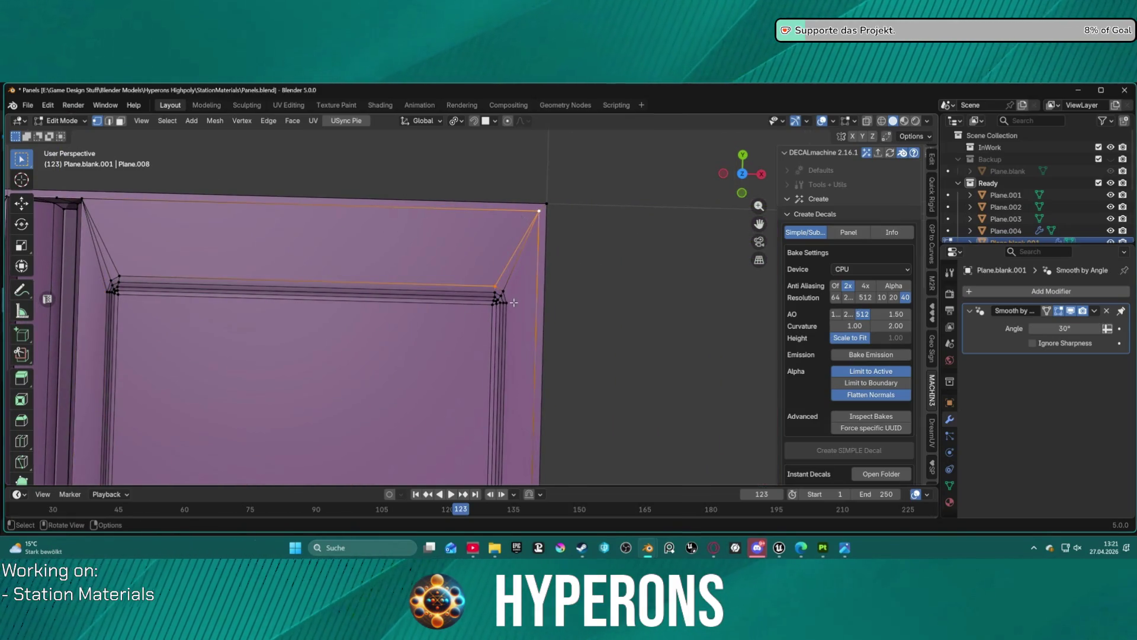
click(513, 302)
shift+click(537, 213)
mouse_move(524, 217)
mouse_down()
mouse_move(527, 263)
mouse_move(397, 329)
mouse_up()
Select the top bevel and border faces, then the upper corner vertex beside the groove
key(3)
click(443, 261)
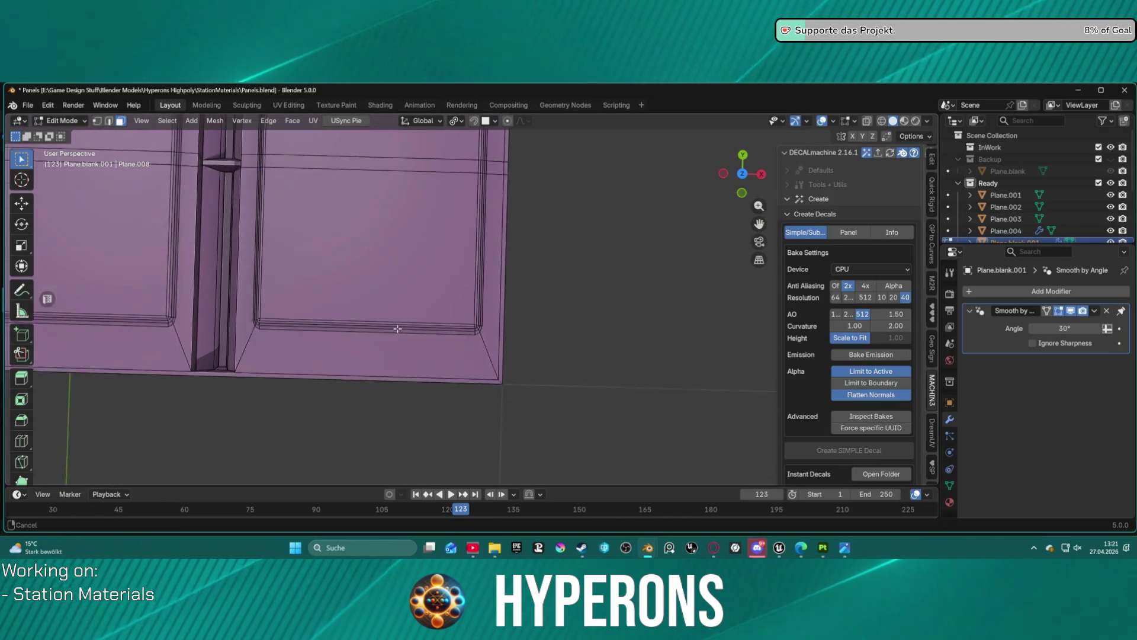
scroll(509, 354, up, 5)
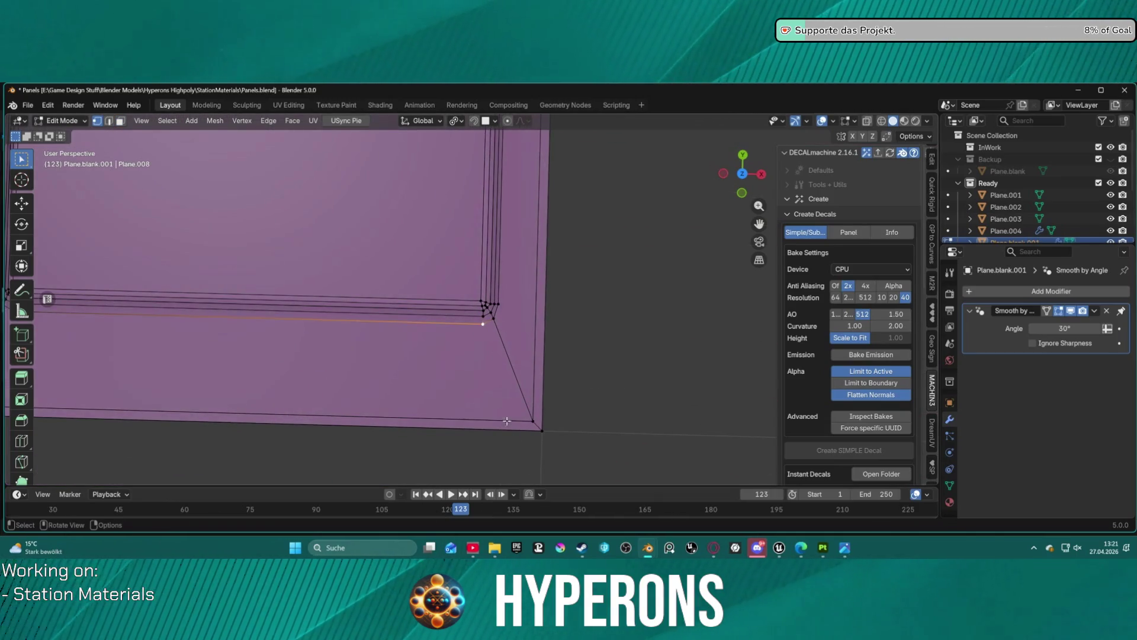
shift+click(541, 434)
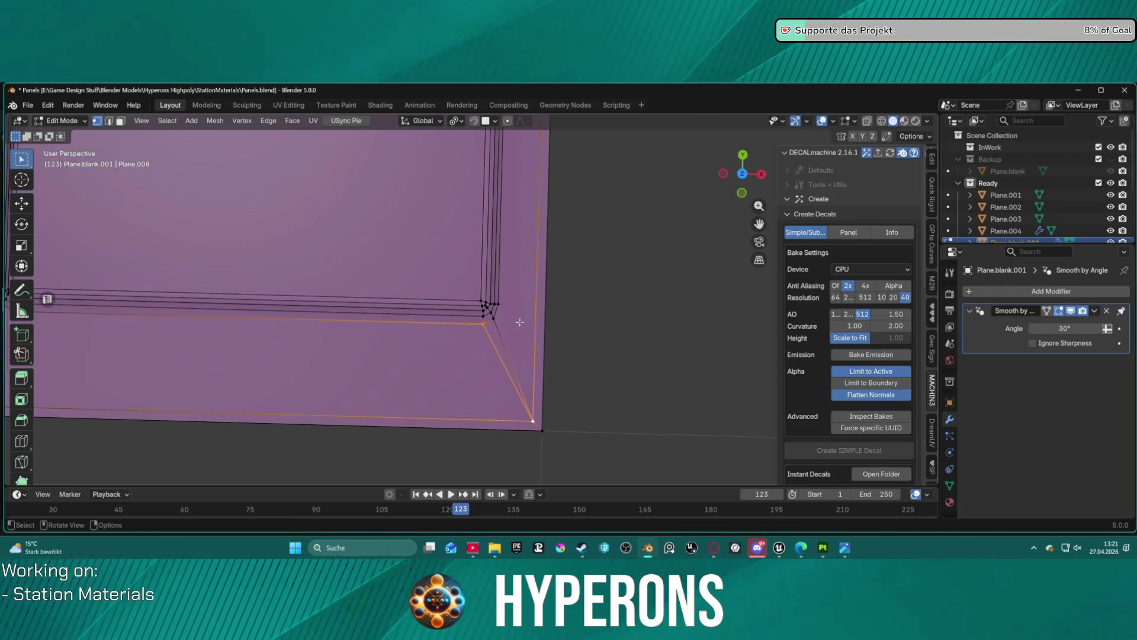
shift+click(500, 304)
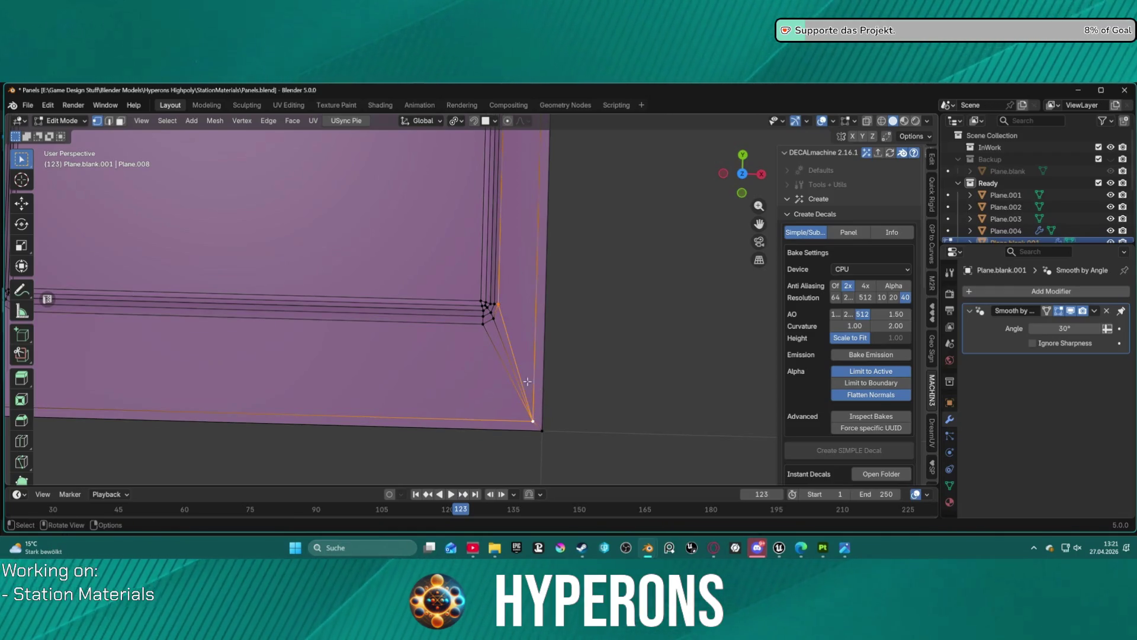
shift+click(477, 332)
shift+click(528, 252)
click(509, 224)
Select the bottom corner vertex pairs at the first two inset panel corners
key(b)
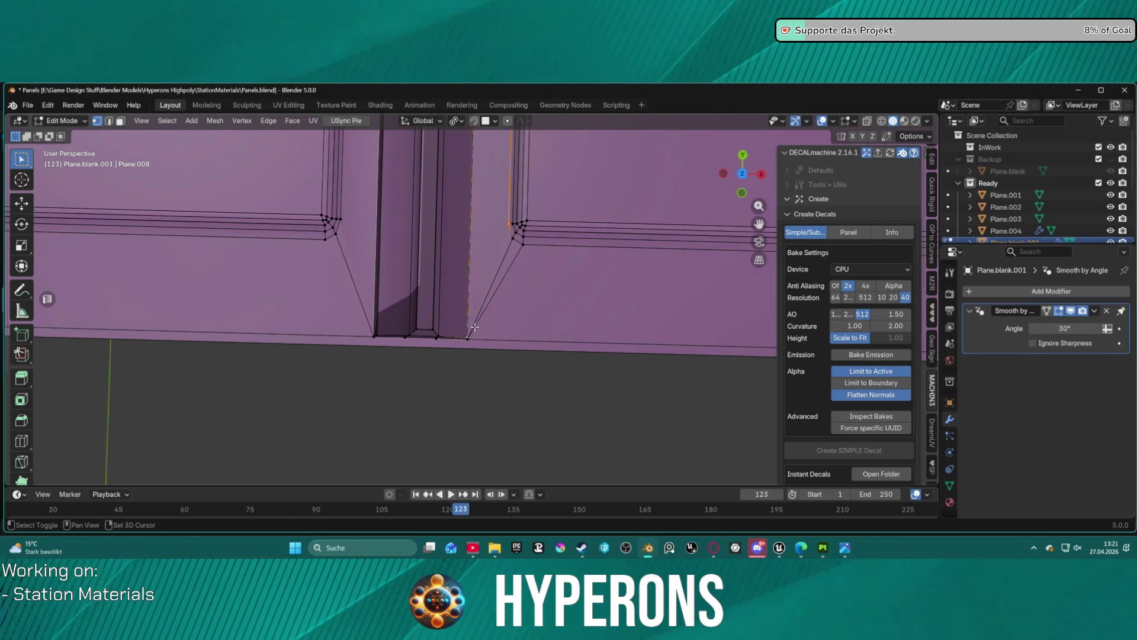
shift+click(483, 318)
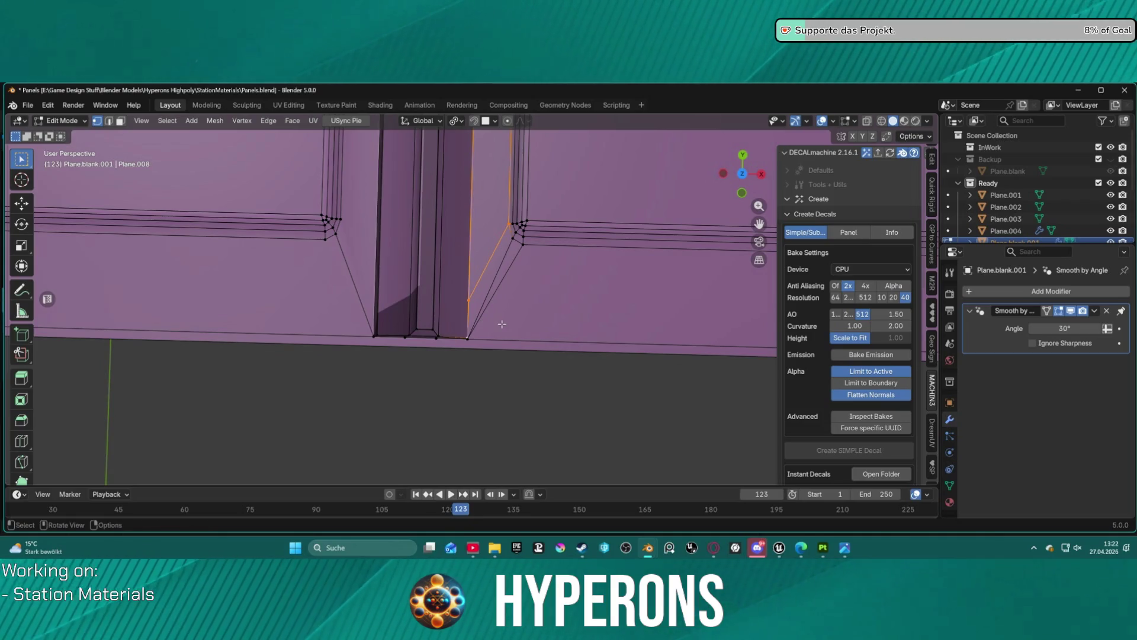
shift+click(486, 341)
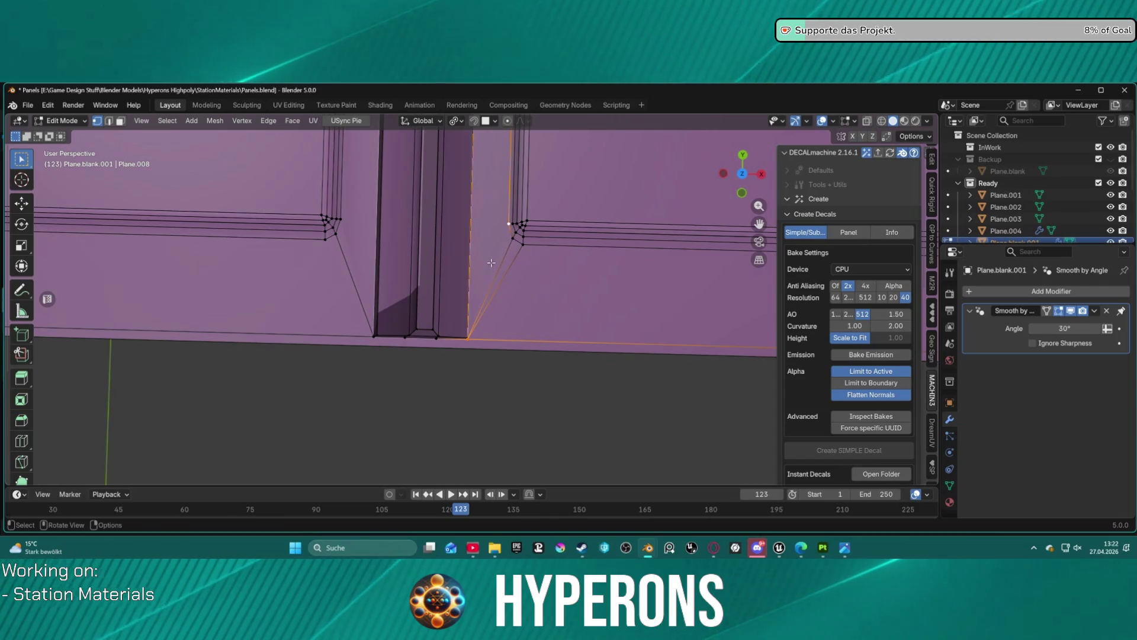
scroll(474, 270, left, 5)
click(475, 230)
shift+click(512, 322)
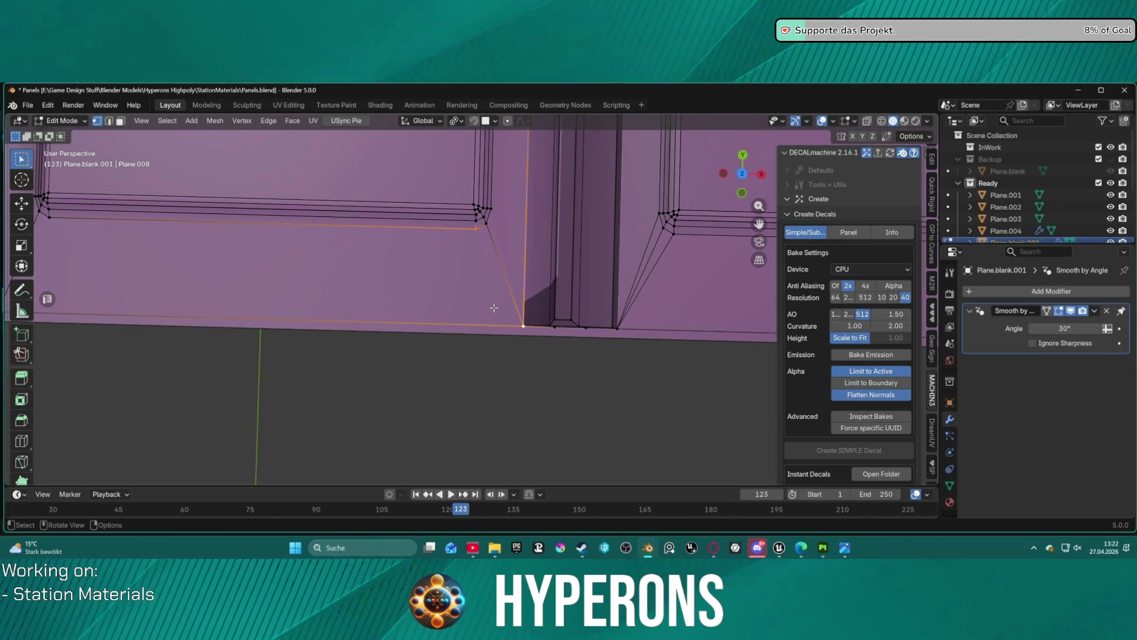
click(506, 233)
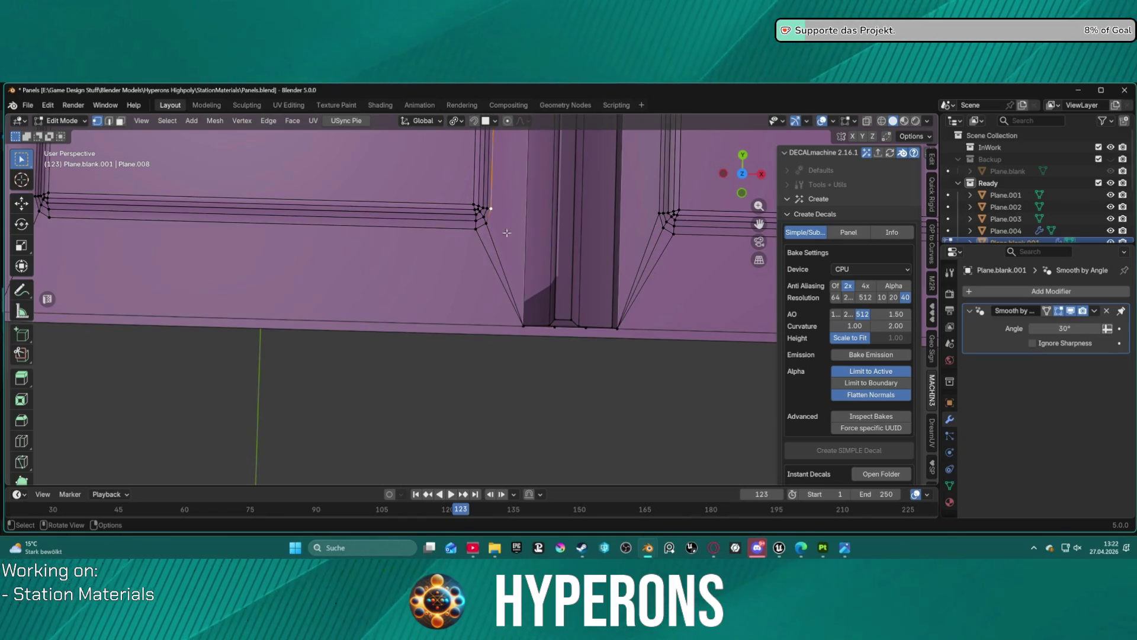
shift+click(520, 314)
Check the next panel's bottom corner by selecting its lower and inner corner vertices
scroll(497, 268, right, 10)
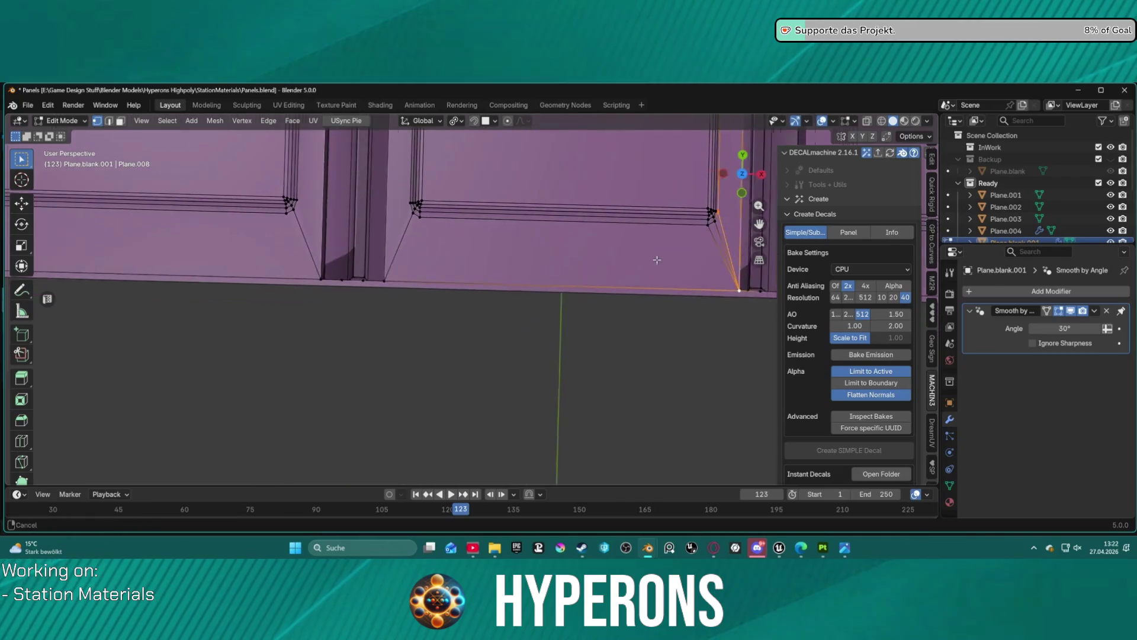
scroll(417, 217, up, 4)
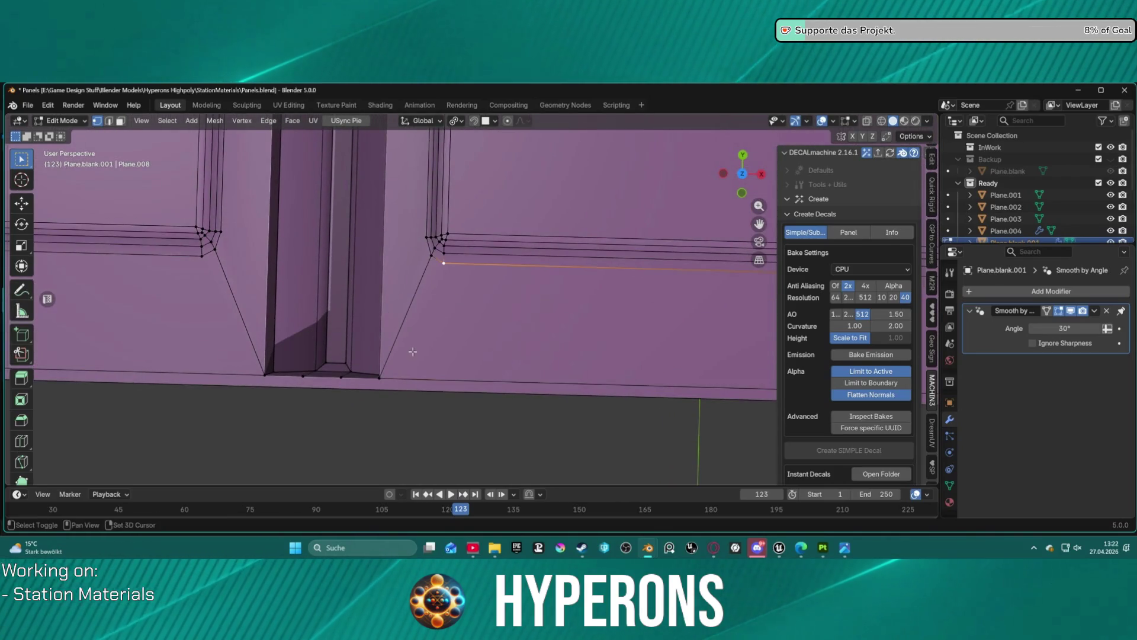
shift+click(382, 378)
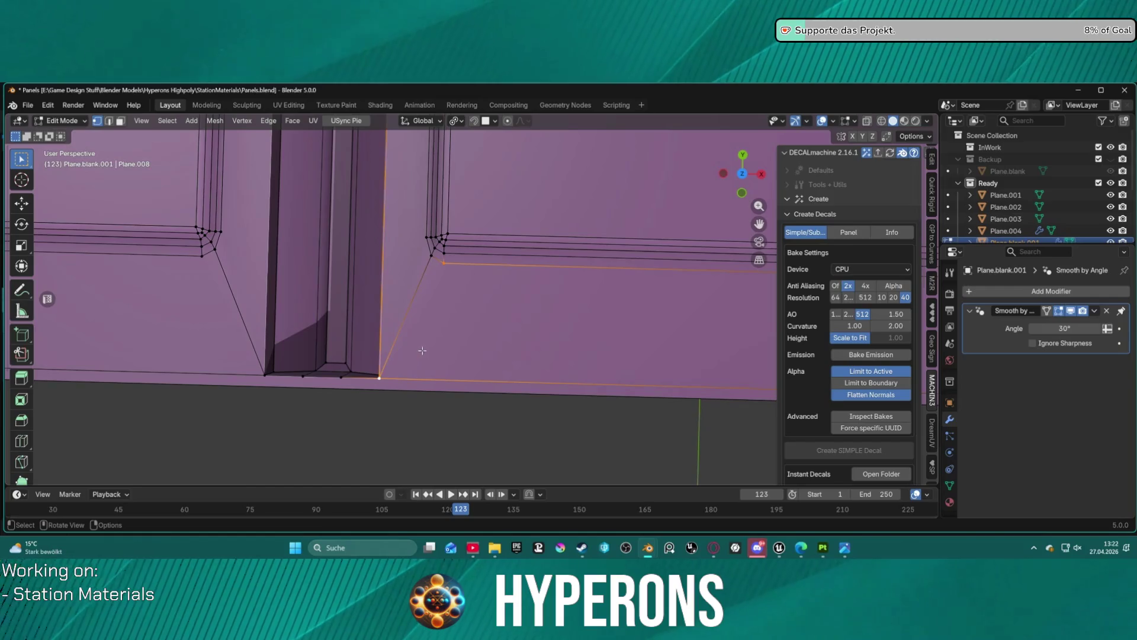
shift+click(427, 237)
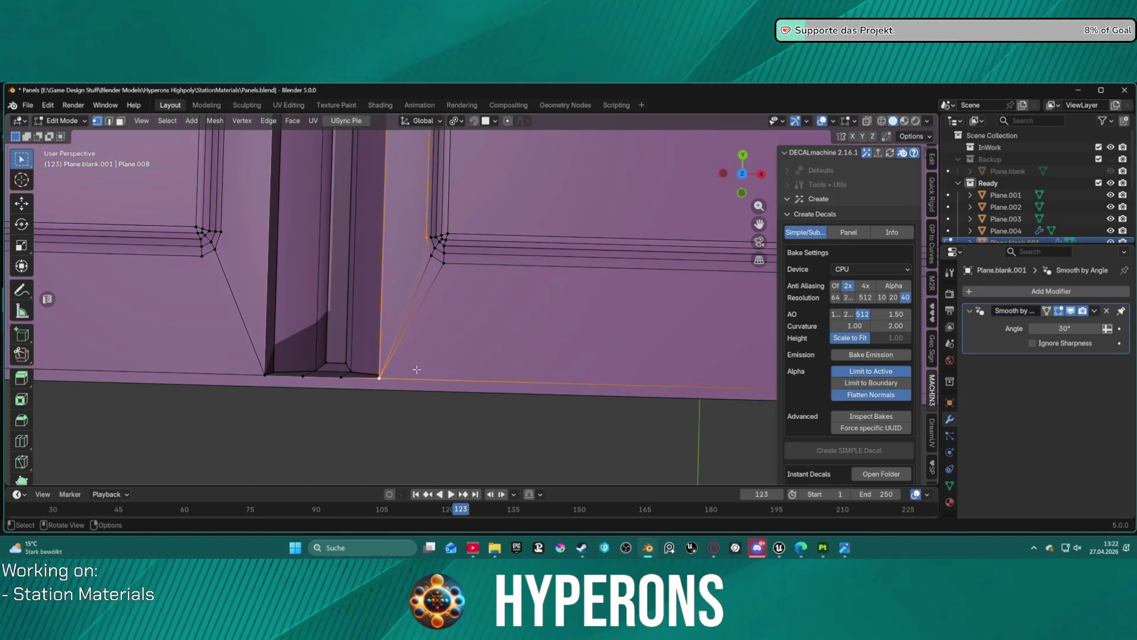
scroll(400, 314, down, 10)
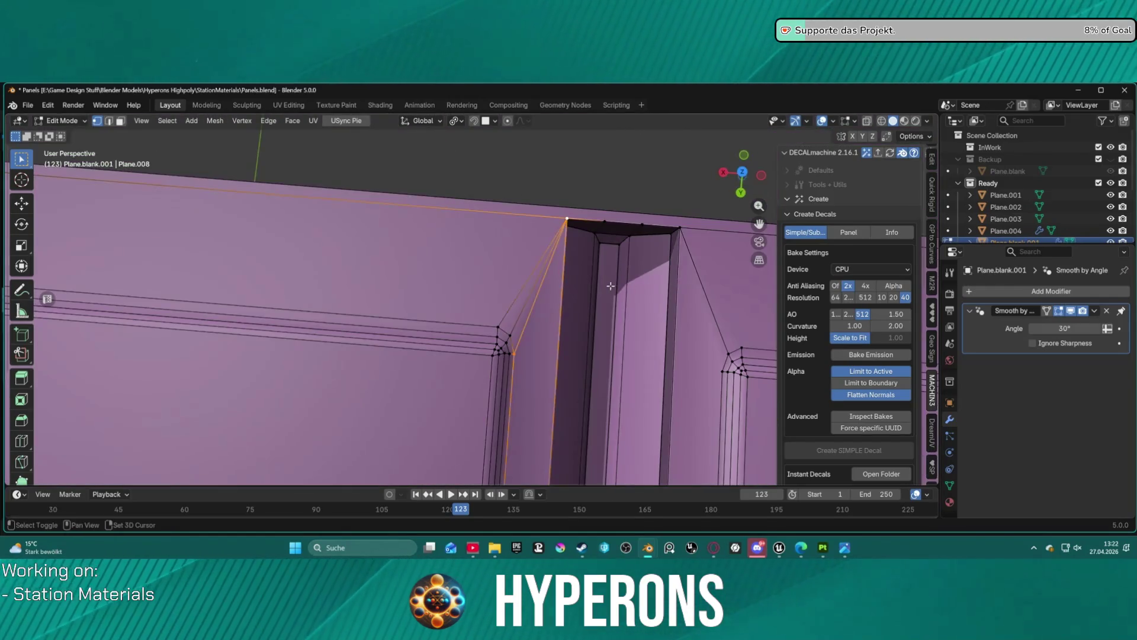
drag(472, 289, 234, 280)
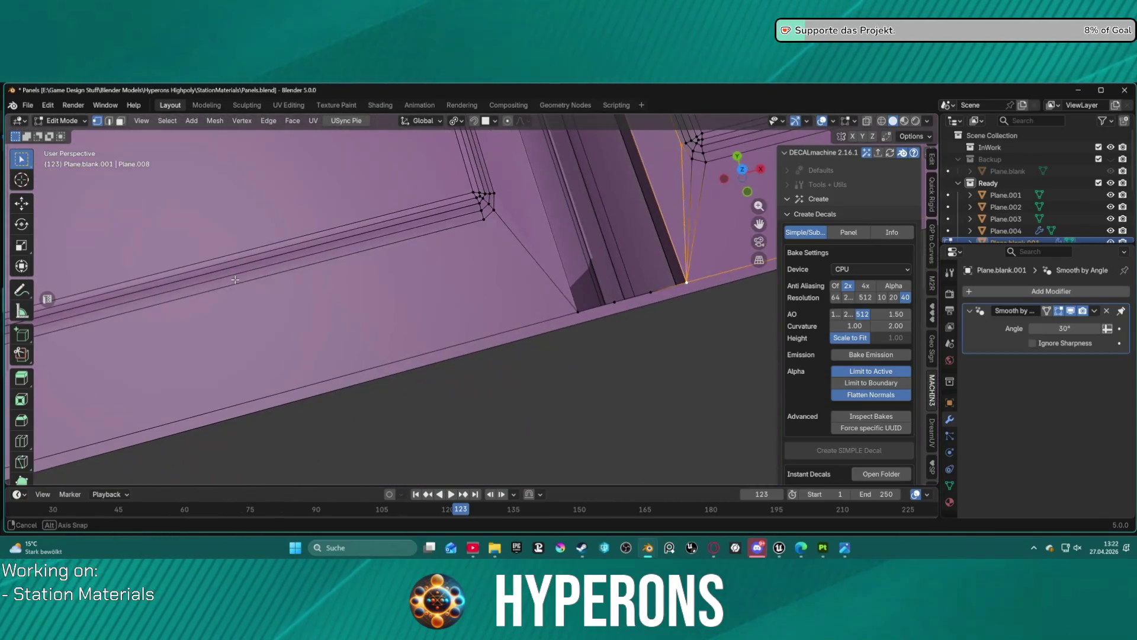
click(566, 304)
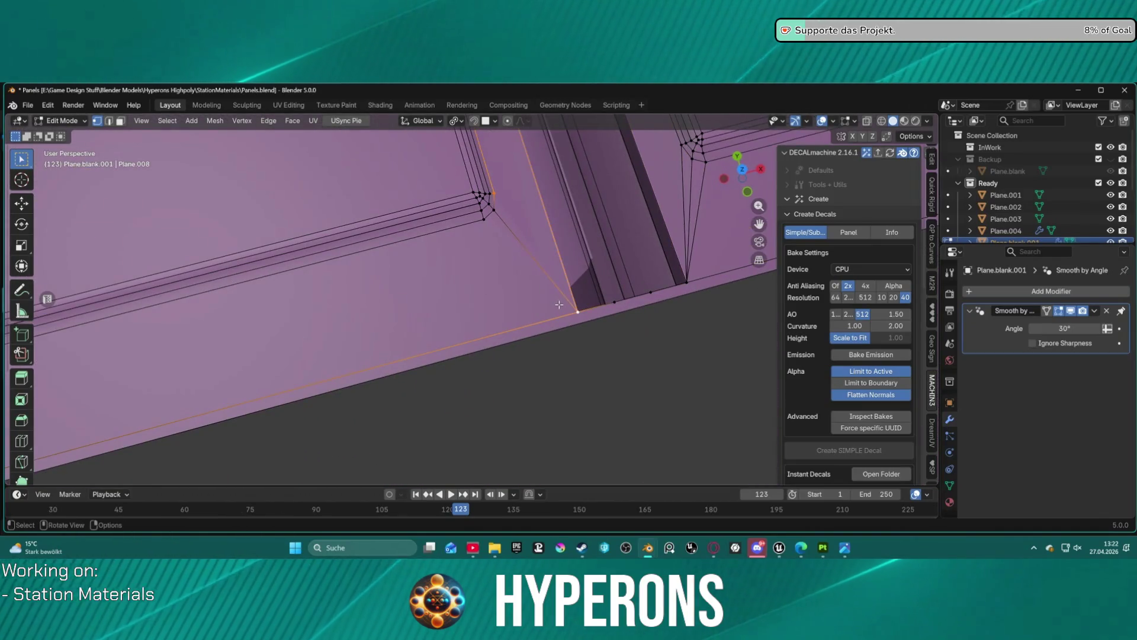
shift+click(484, 220)
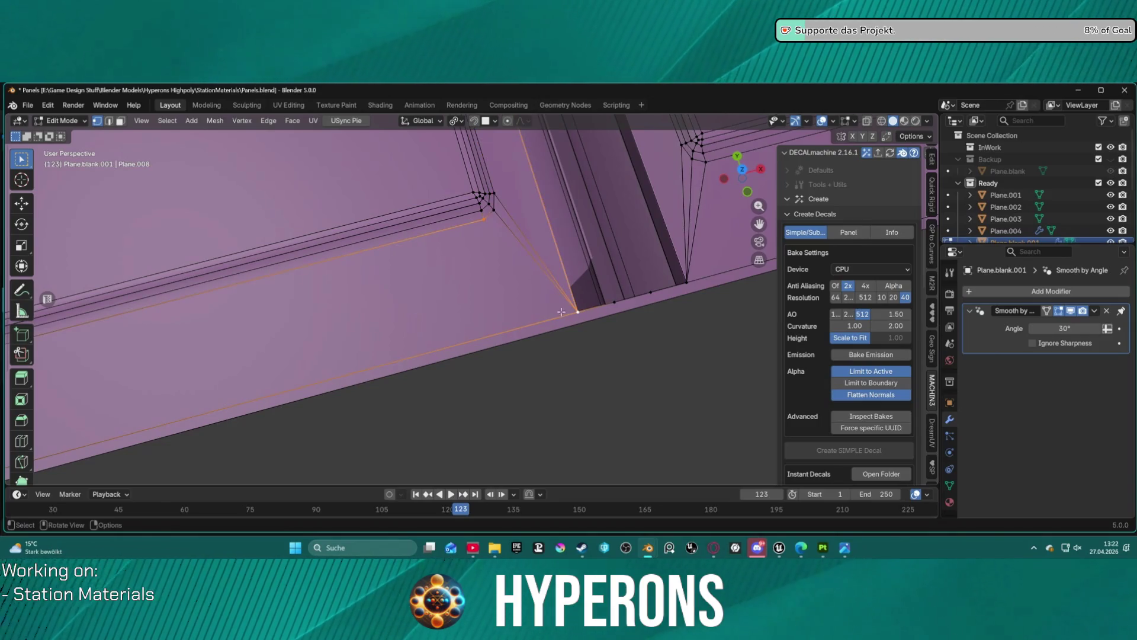
Select the neighbouring corner vertex and view the panel mesh from above
scroll(420, 306, down, 3)
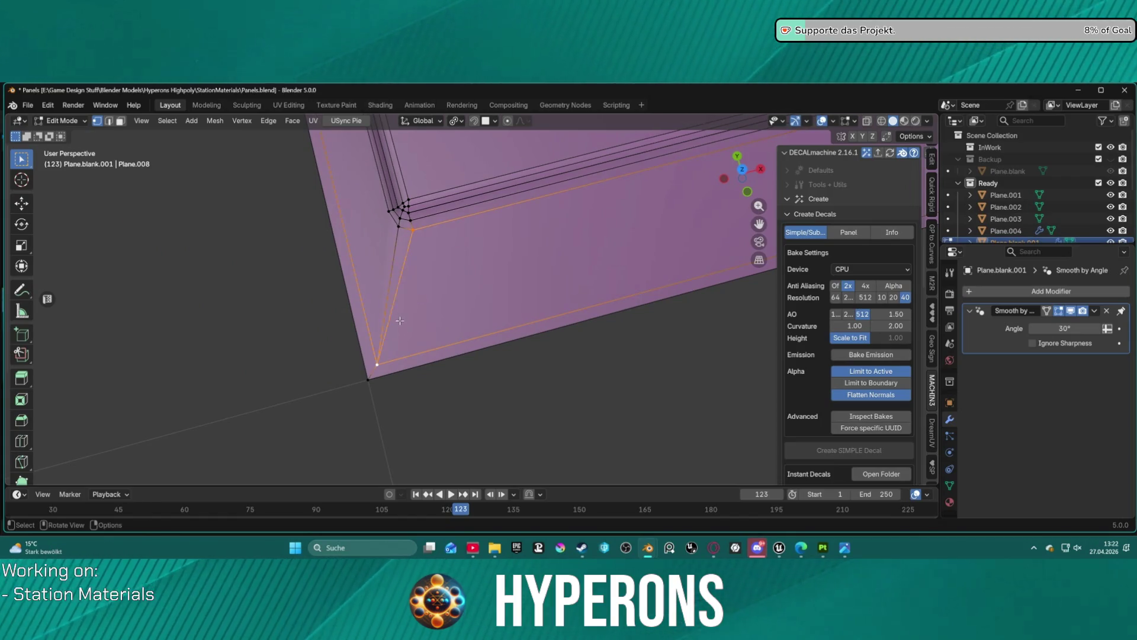
shift+click(412, 229)
shift+click(389, 210)
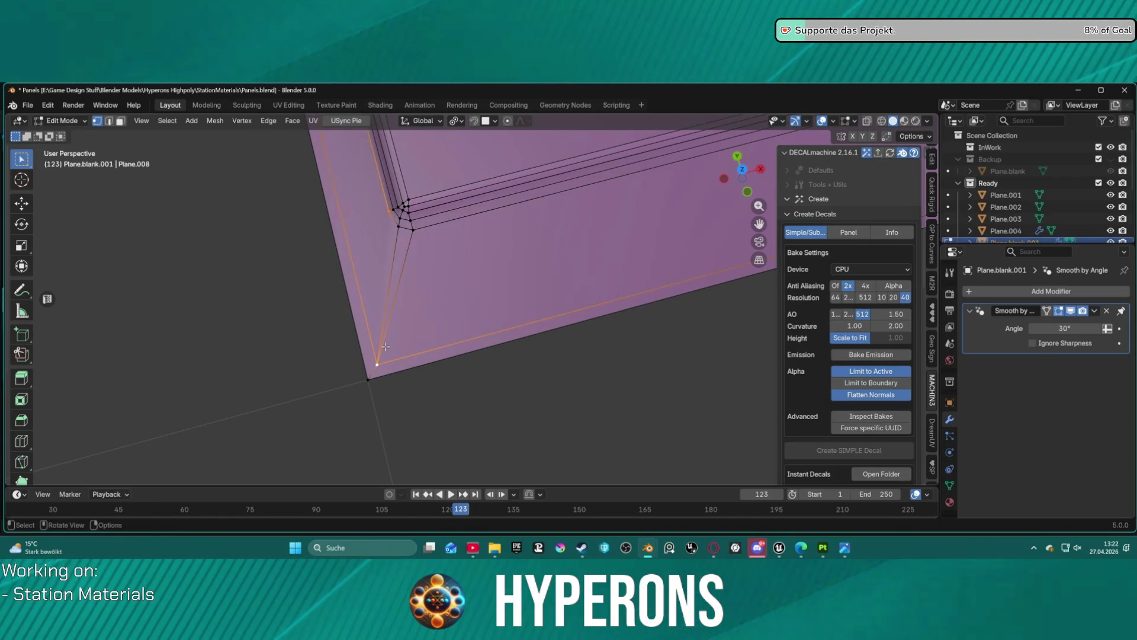
scroll(397, 328, down, 6)
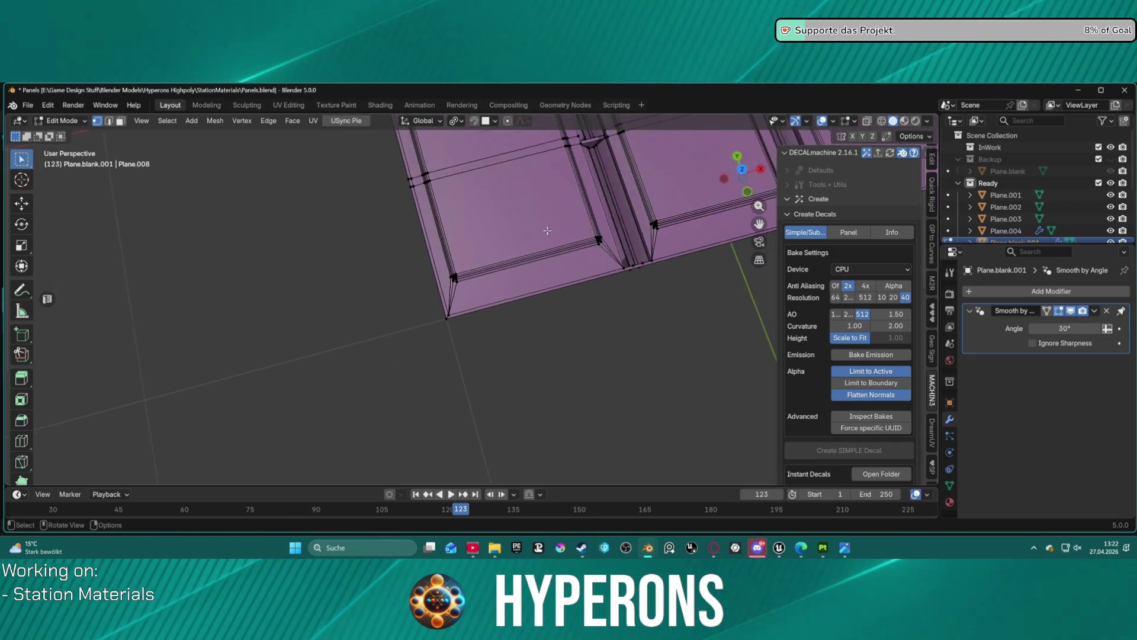
drag(575, 218, 539, 247)
View the whole three-panel mesh in Top Orthographic, zoomed to frame it
key(KP_7)
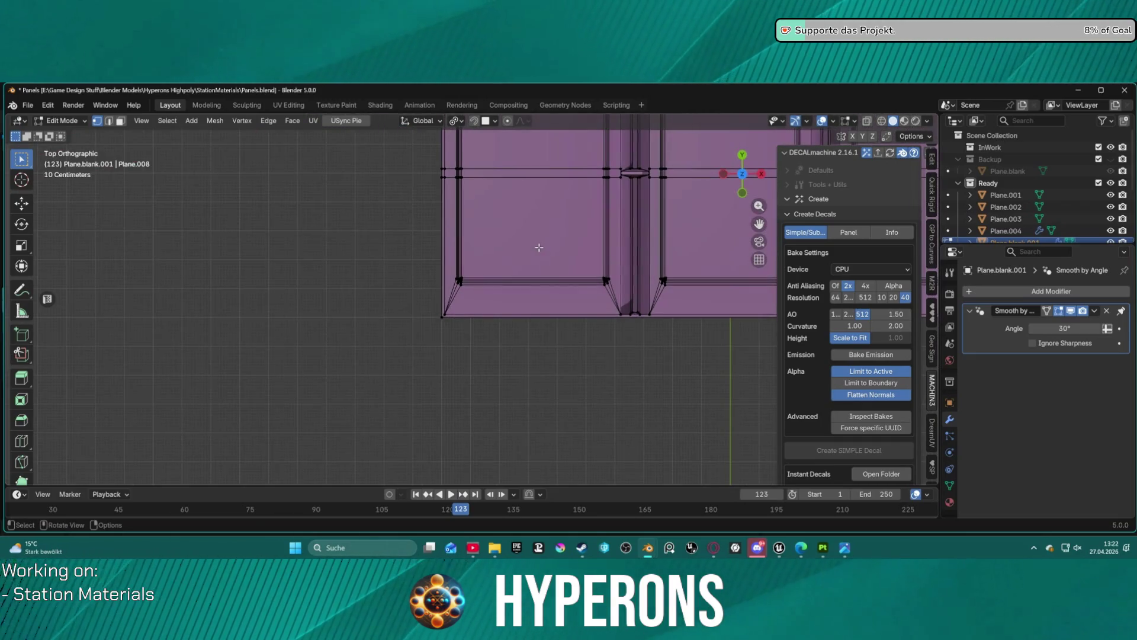
scroll(538, 248, down, 5)
scroll(476, 311, up, 3)
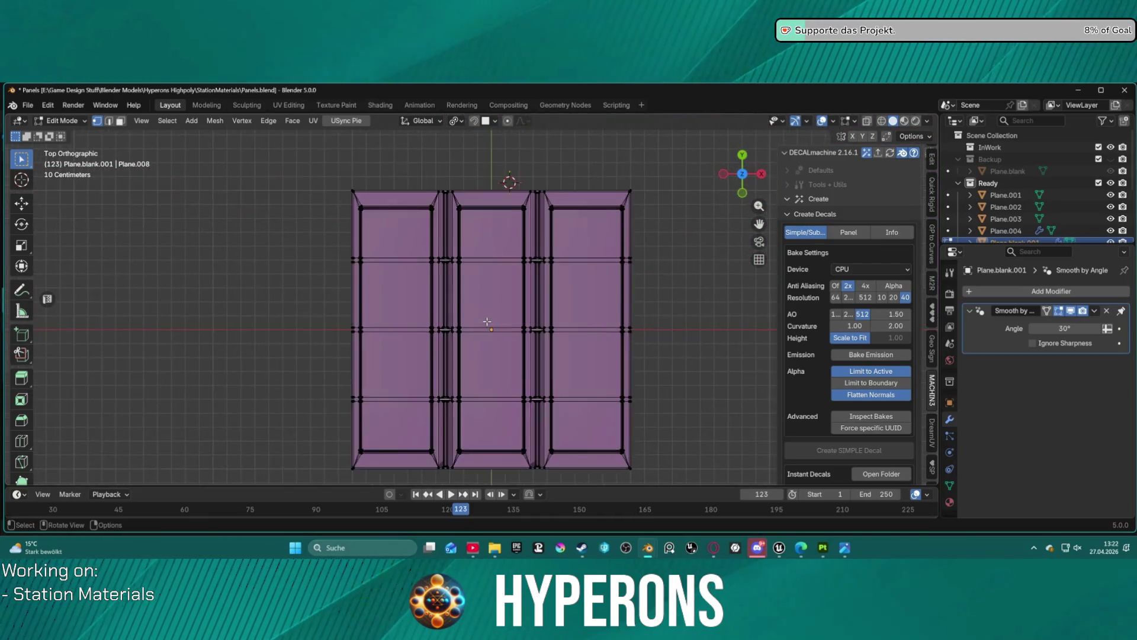
scroll(489, 303, down, 4)
Preview the shaded panel in Object Mode, then return to Edit Mode
key(Tab)
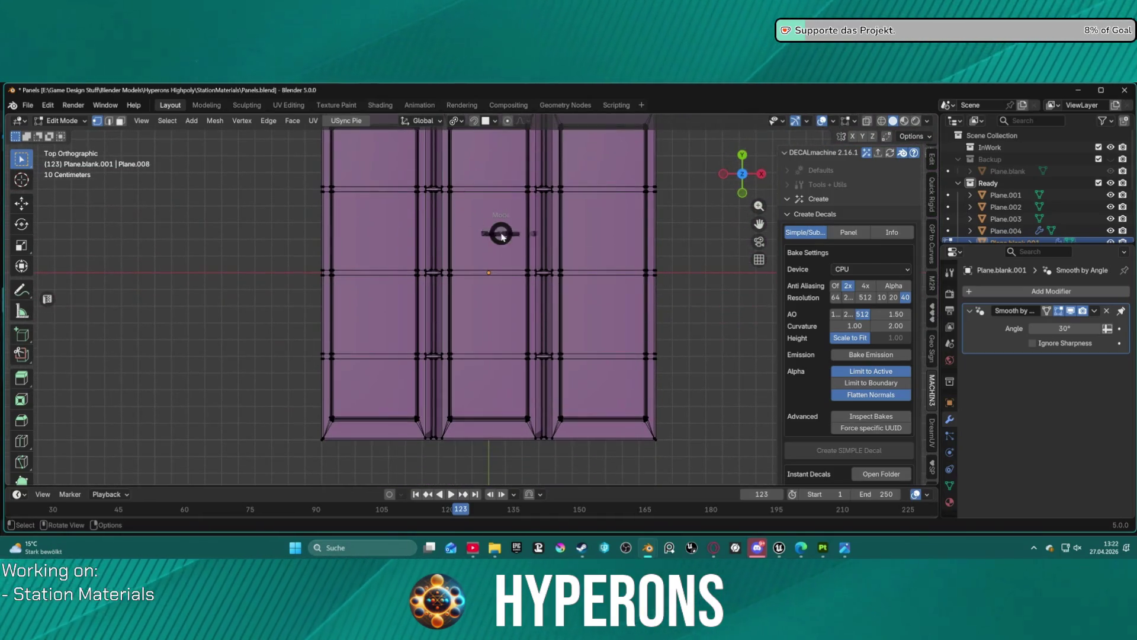
click(415, 238)
scroll(477, 403, up, 6)
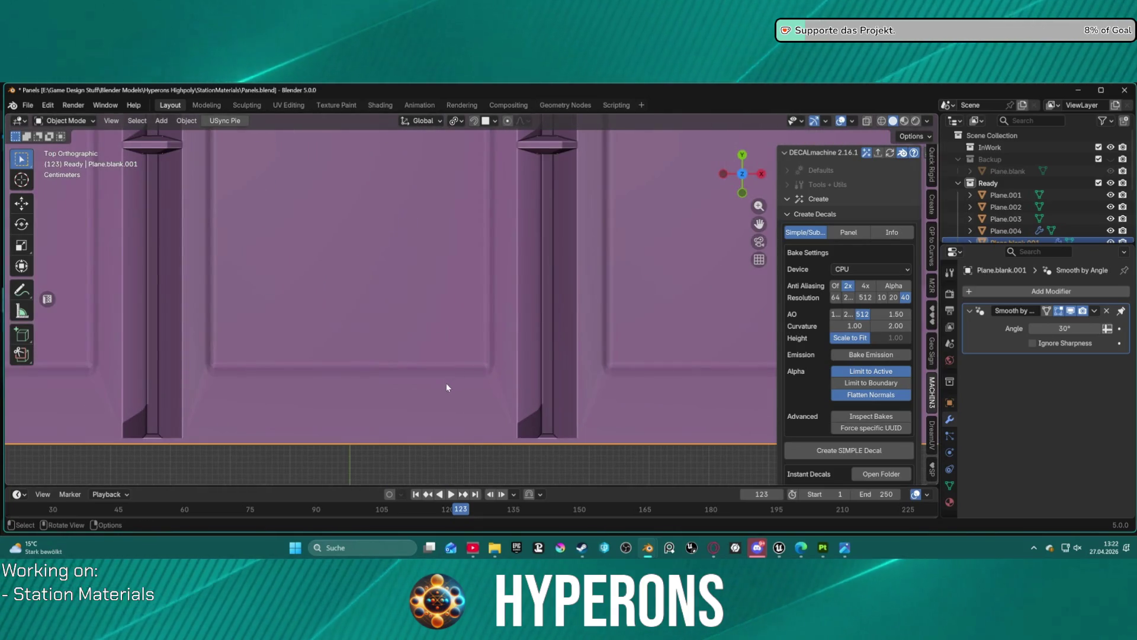
scroll(438, 387, down, 5)
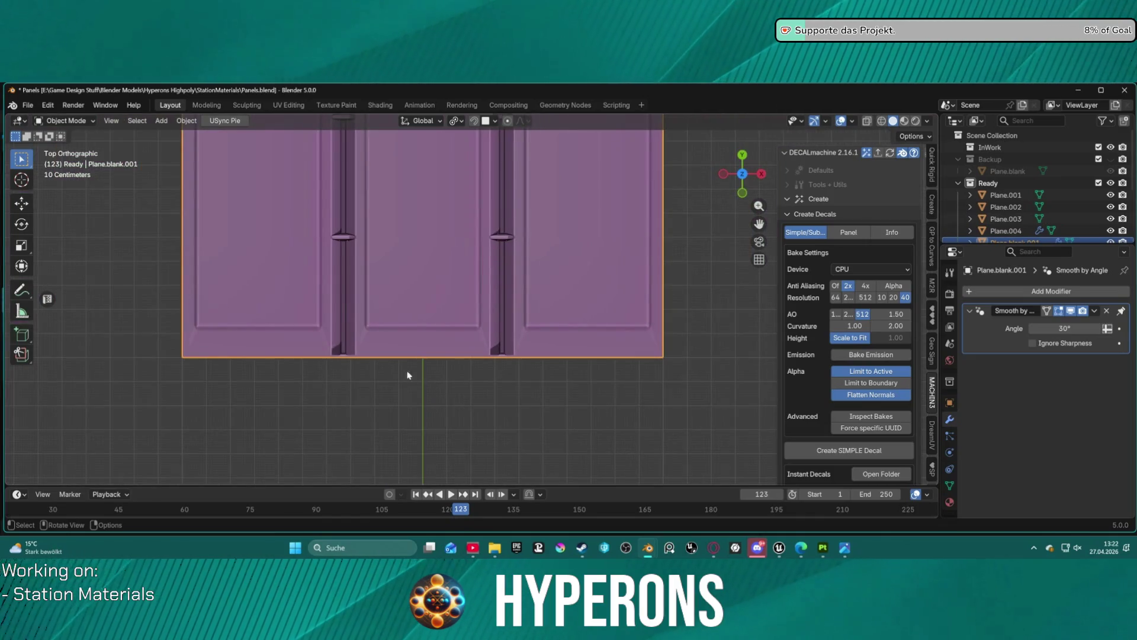
key(Tab)
click(474, 330)
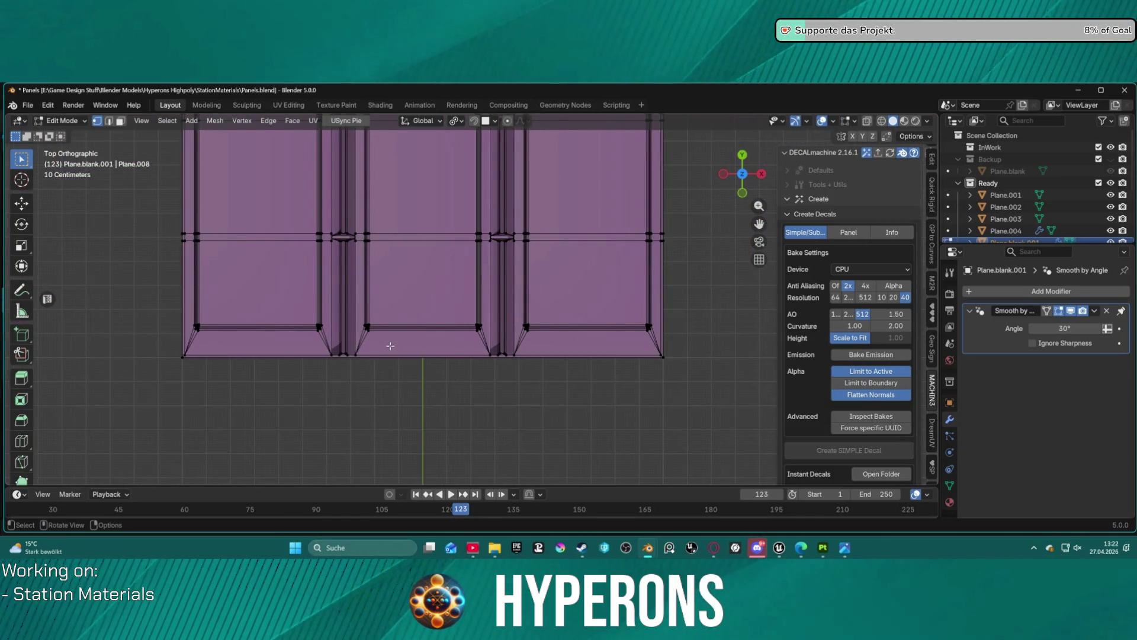
Switch to face select mode and try selections on the middle panel's bevel strip and inner faces
key(2)
scroll(379, 345, up, 1)
click(399, 348)
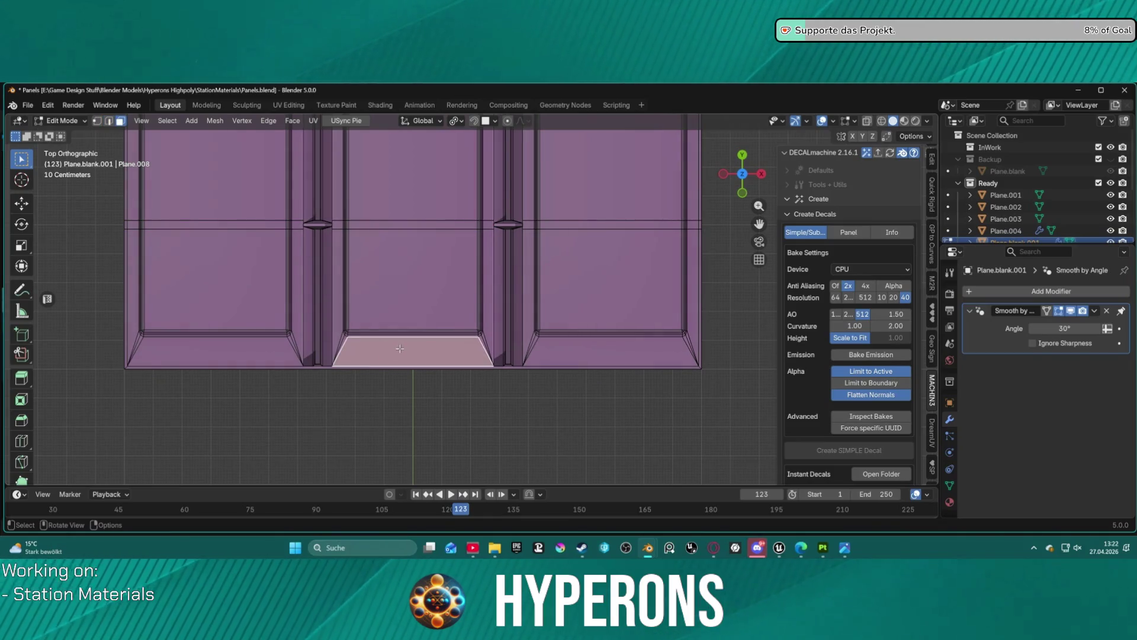
alt+shift+click(485, 339)
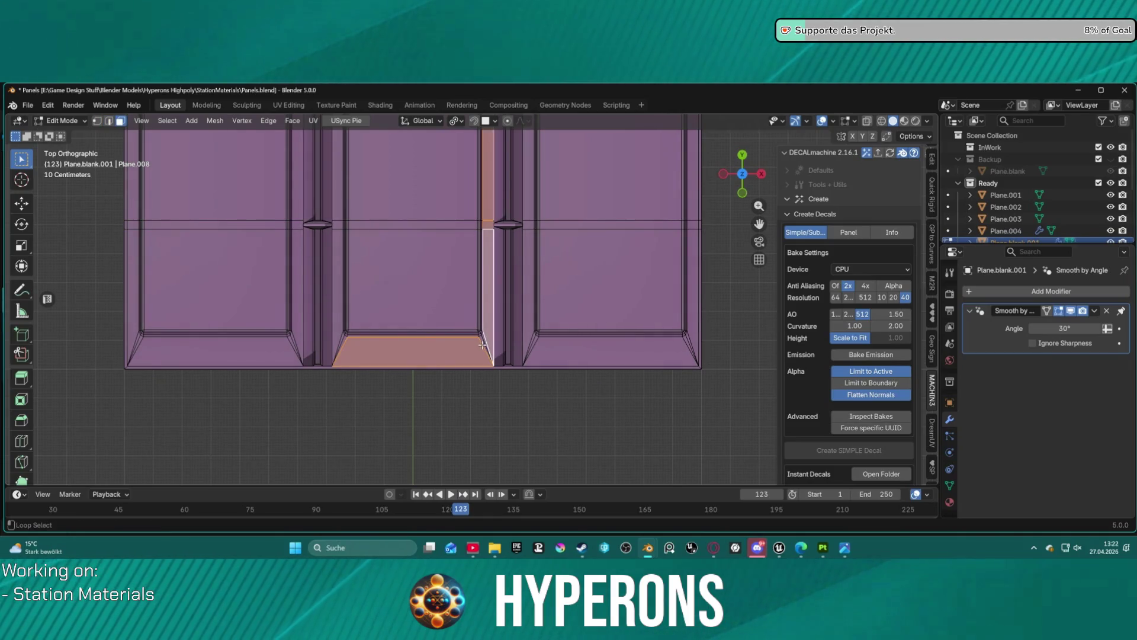
click(386, 267)
scroll(423, 201, down, 1)
click(421, 200)
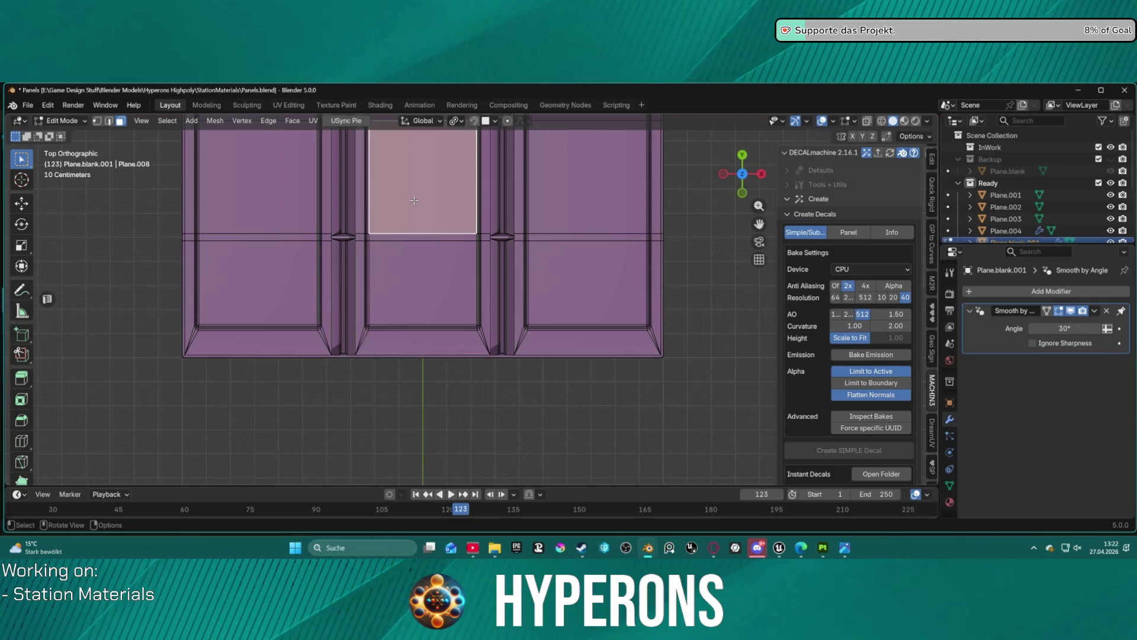
key(ctrl+KP_Subtract)
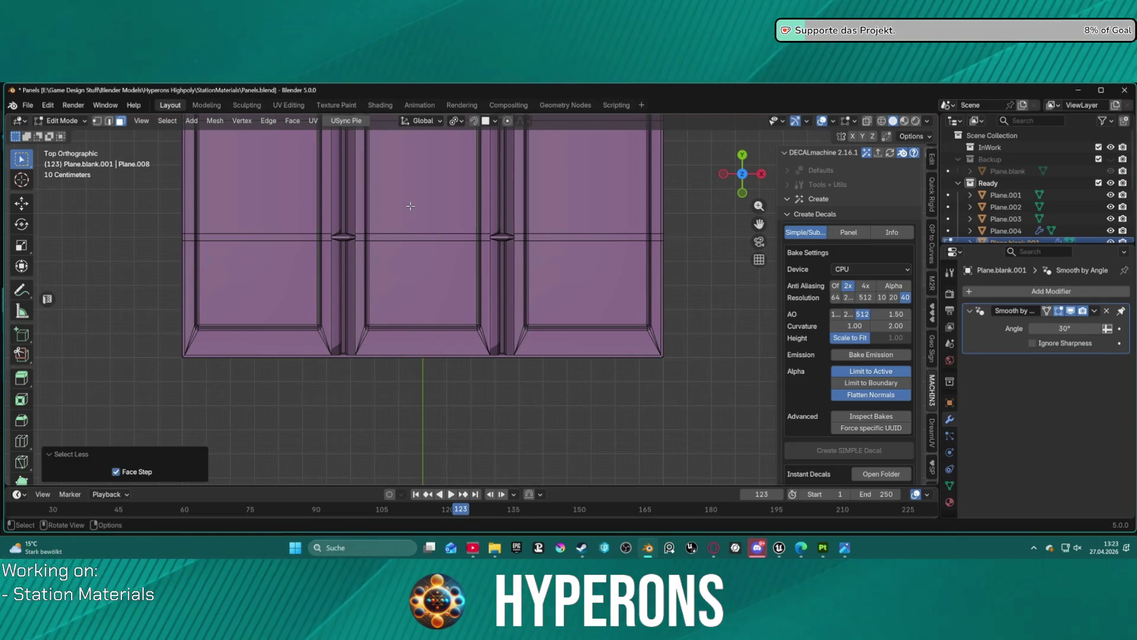
scroll(411, 205, down, 2)
Select inner face loops on the middle, left and right panels, then grow the selection twice
click(429, 224)
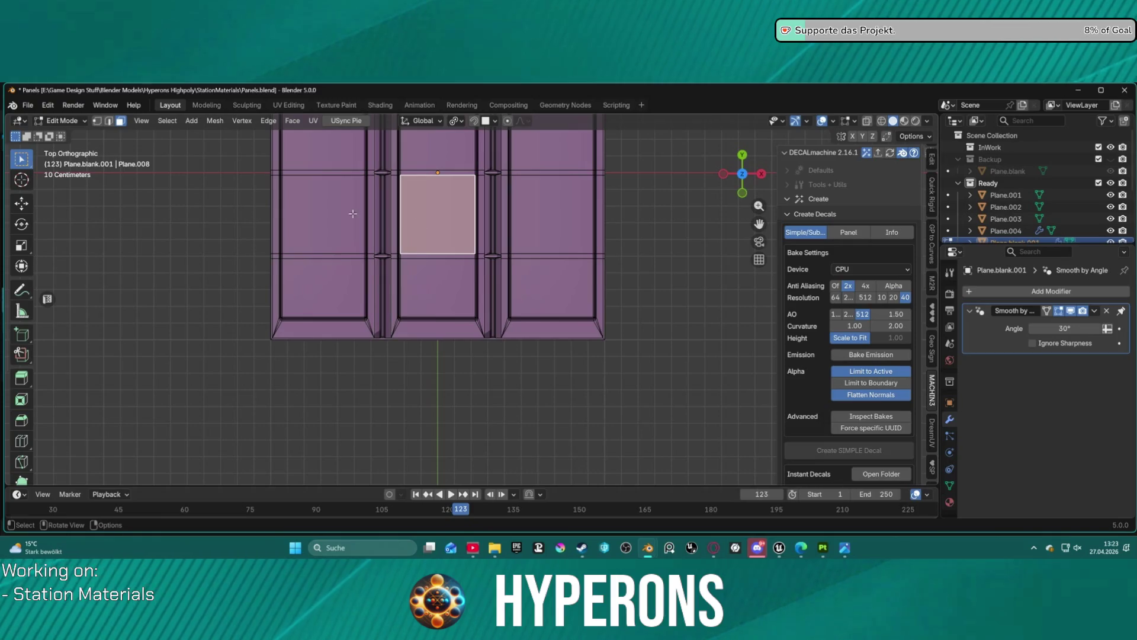
alt+shift+click(437, 254)
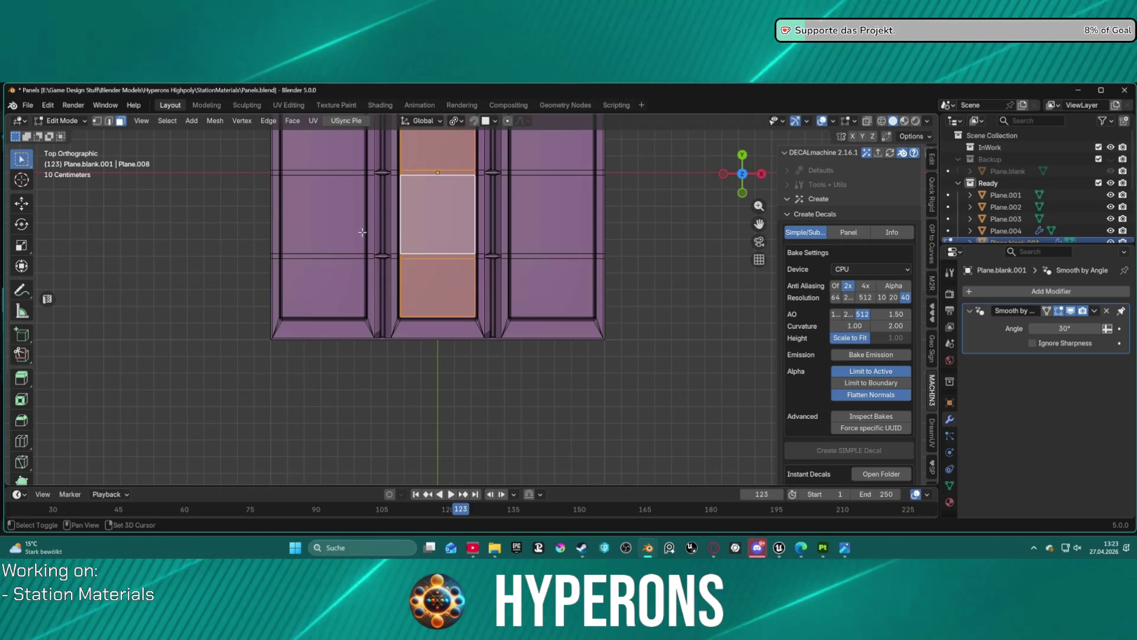
alt+shift+click(321, 256)
alt+shift+click(535, 166)
key(ctrl+KP_Add)
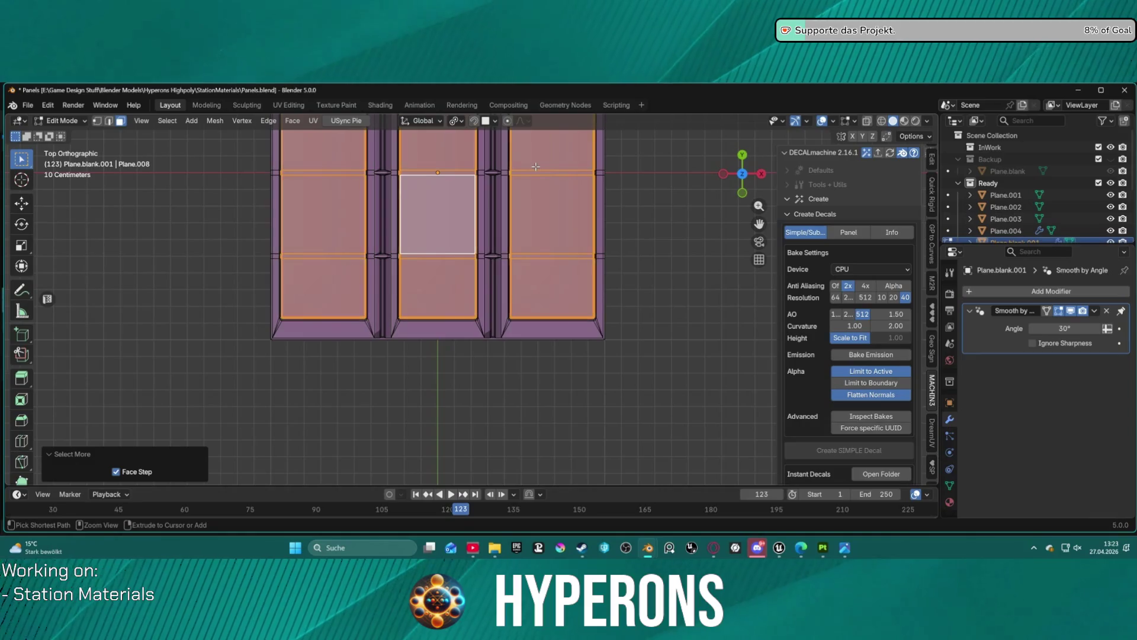
key(ctrl+KP_Add)
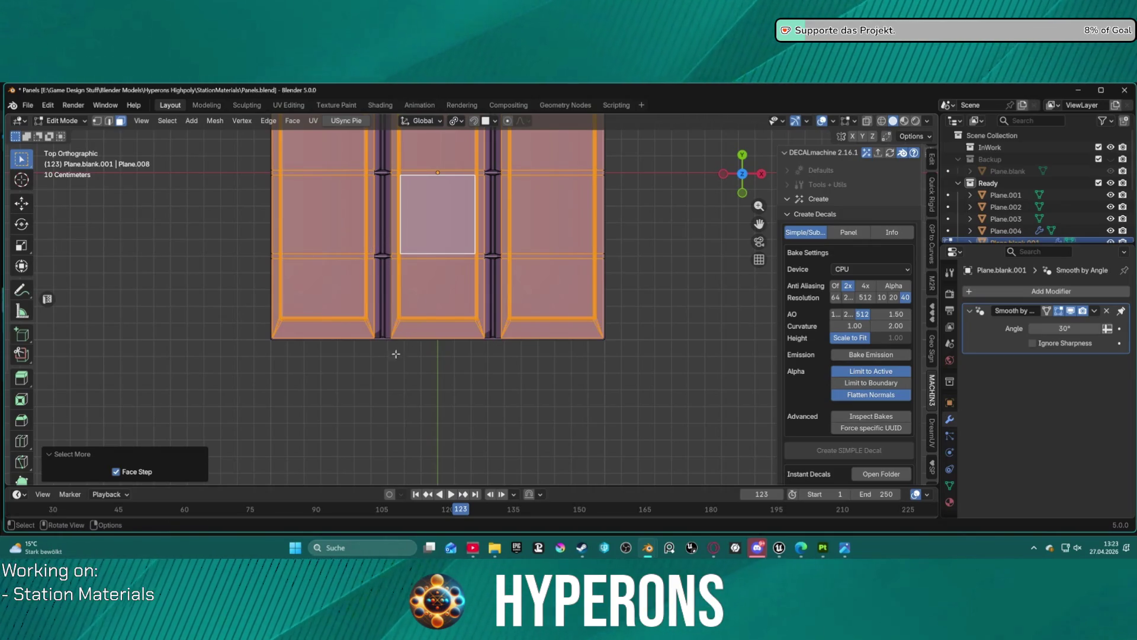
Subdivide the selected panel faces, then return to Object Mode
scroll(397, 354, up, 3)
scroll(281, 338, left, 5)
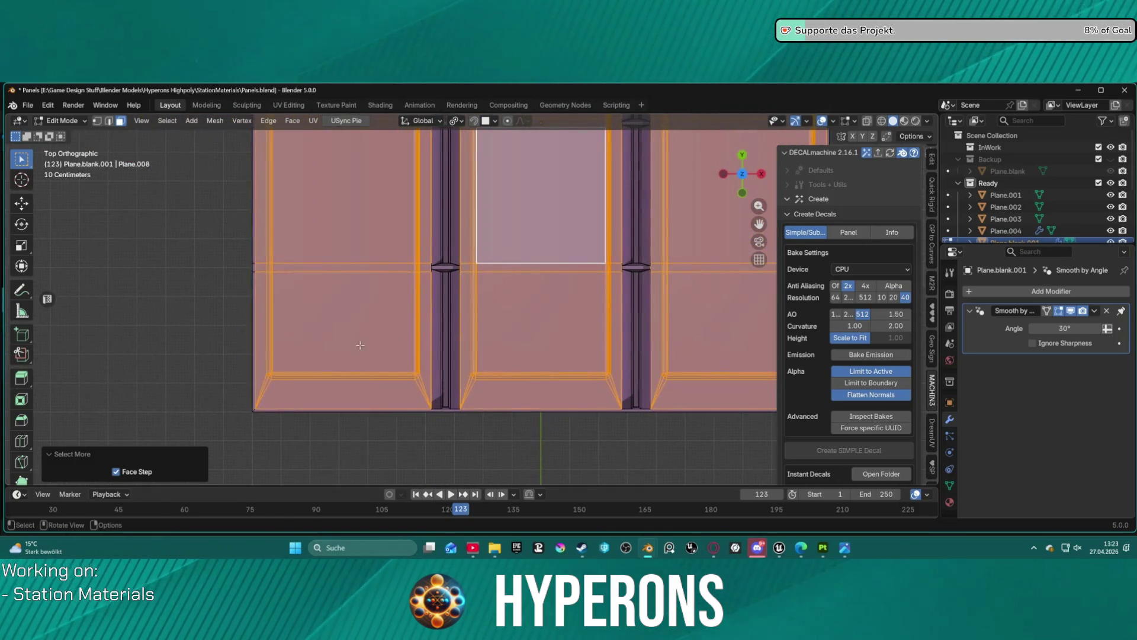
right_click(311, 236)
click(310, 235)
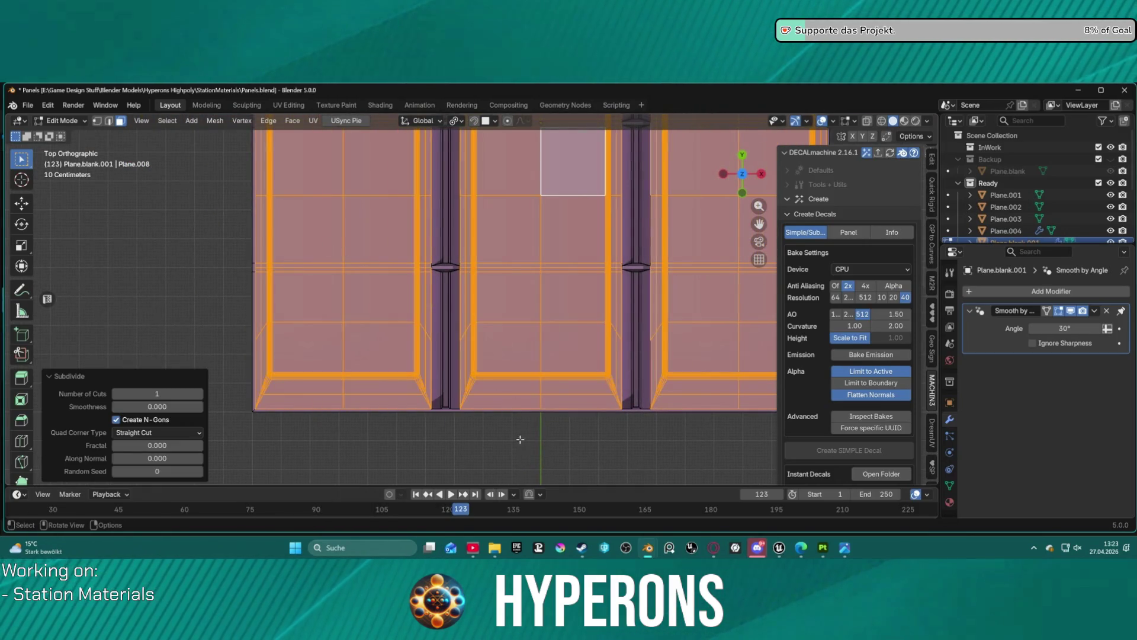
click(520, 439)
scroll(521, 439, down, 3)
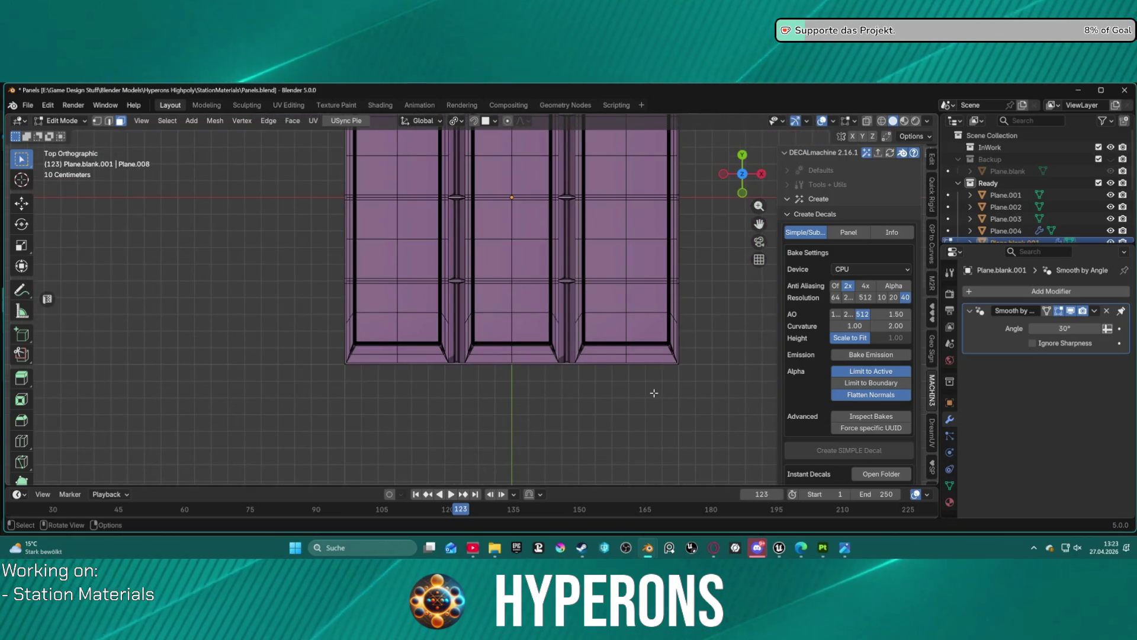
key(Tab)
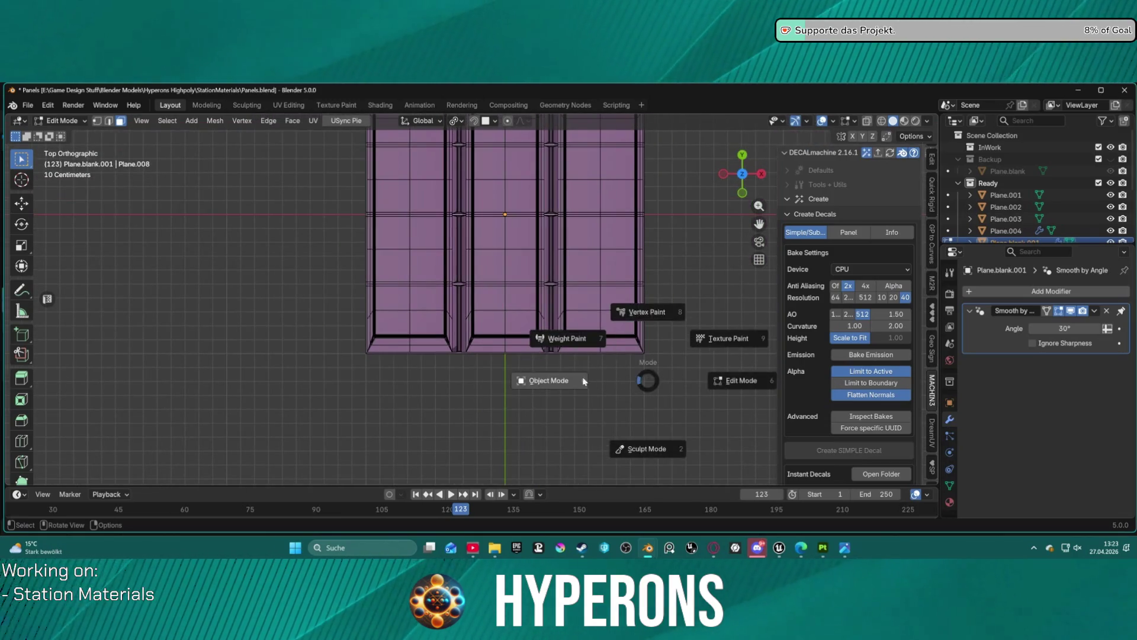
click(603, 366)
scroll(608, 364, up, 1)
mouse_move(608, 364)
mouse_down()
mouse_move(431, 396)
mouse_move(418, 381)
mouse_move(403, 290)
mouse_move(442, 276)
mouse_move(493, 282)
mouse_move(393, 329)
mouse_move(428, 364)
mouse_up()
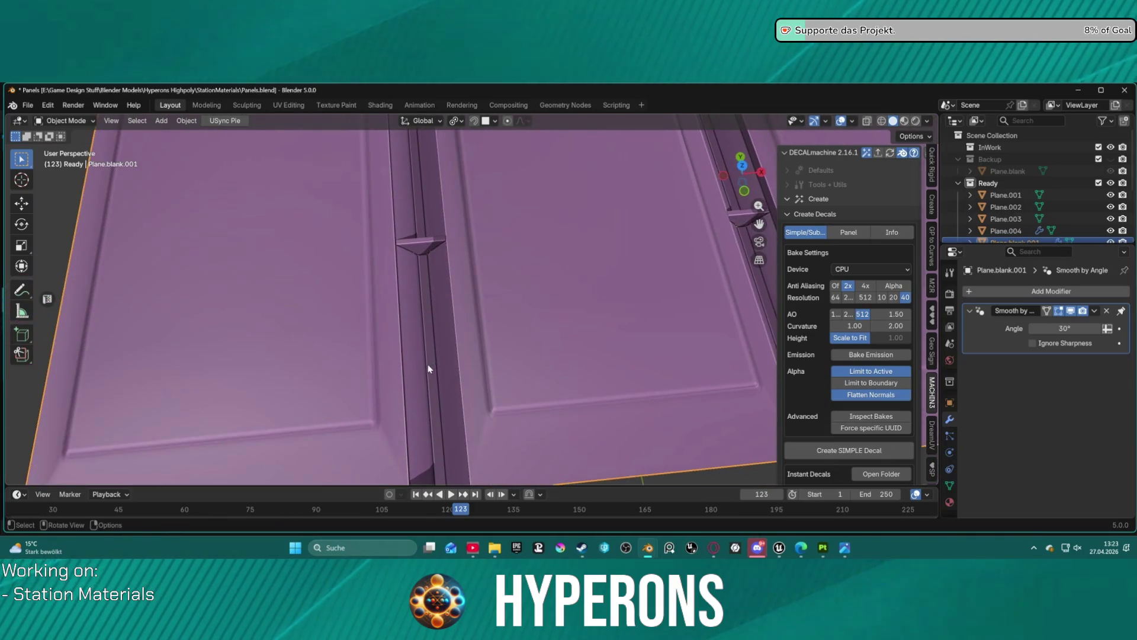
Select all panel faces, reset their normal vectors, and return to Object Mode
key(Tab)
key(a)
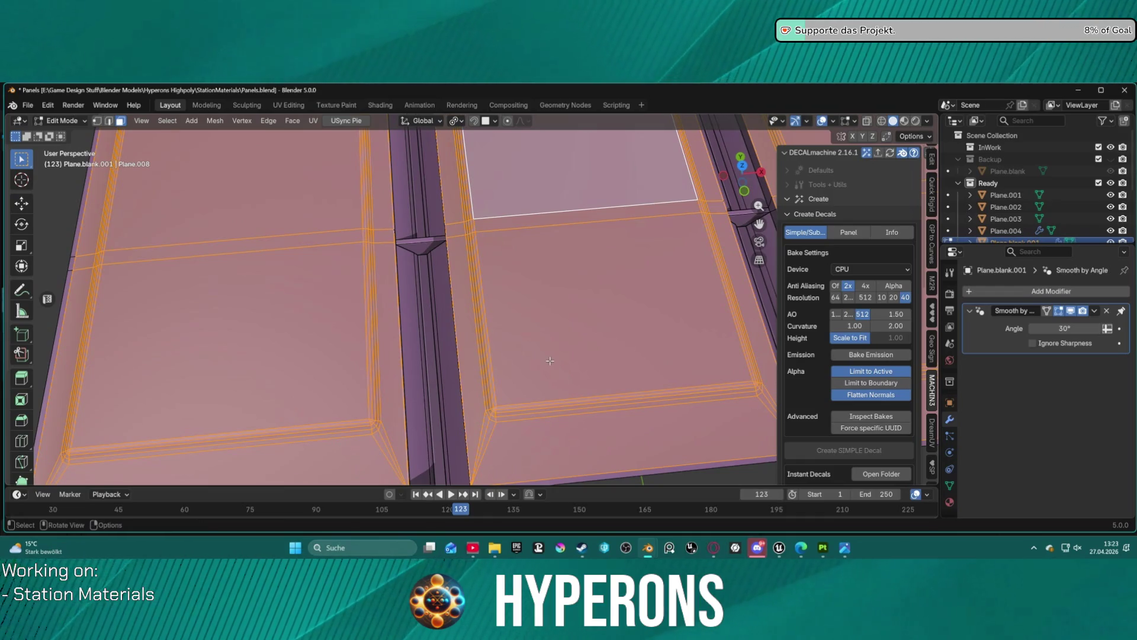
key(alt+a)
scroll(454, 374, down, 6)
key(a)
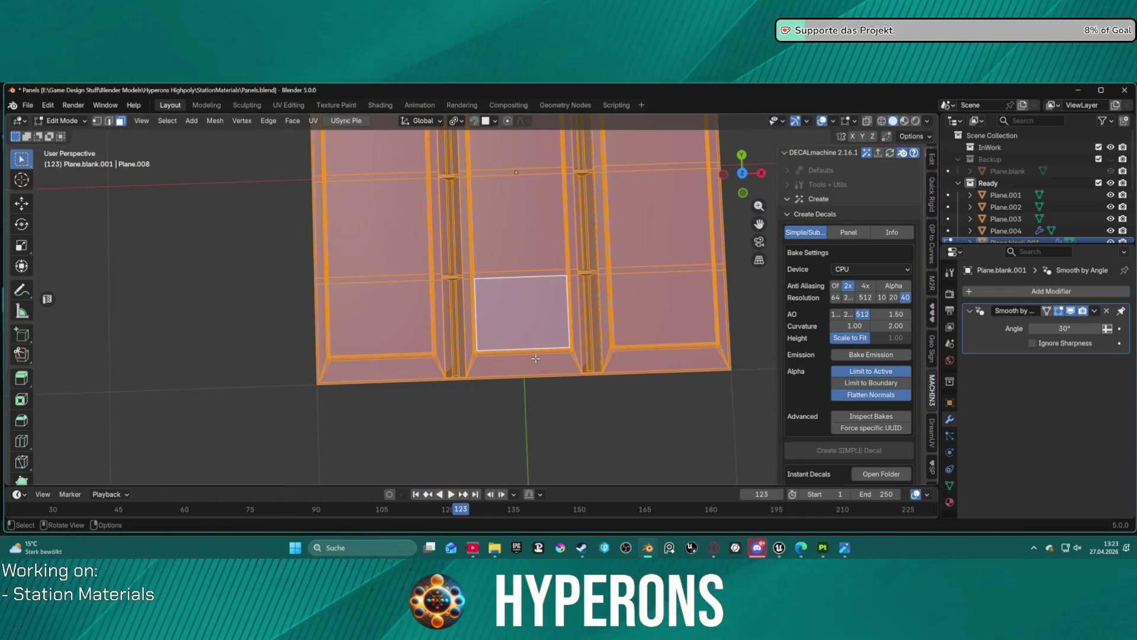
right_click(520, 323)
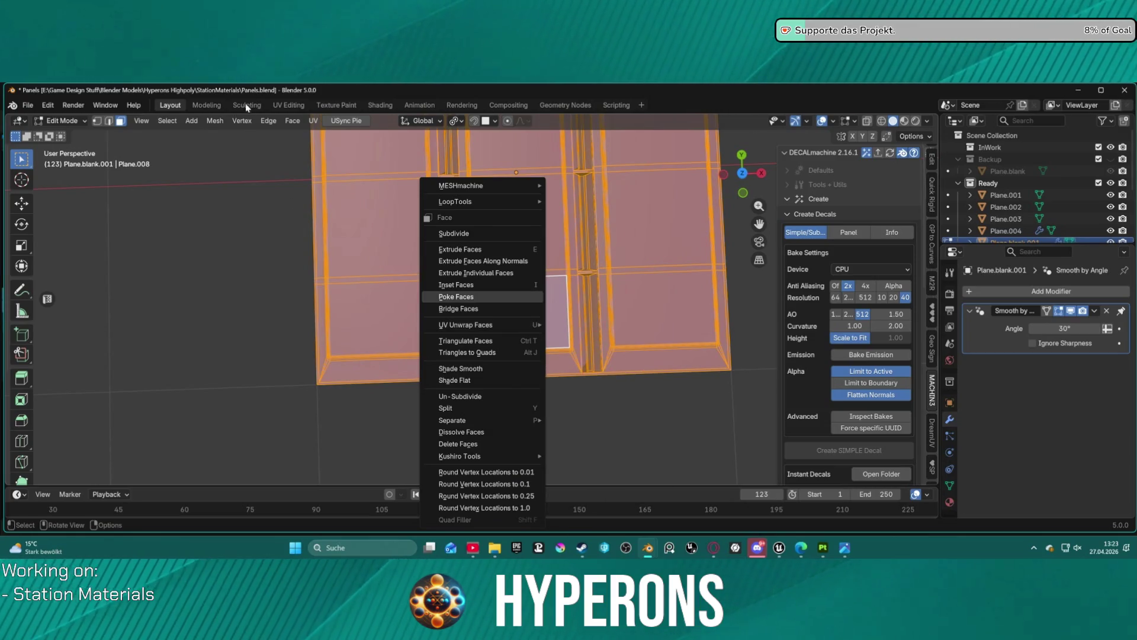
click(215, 121)
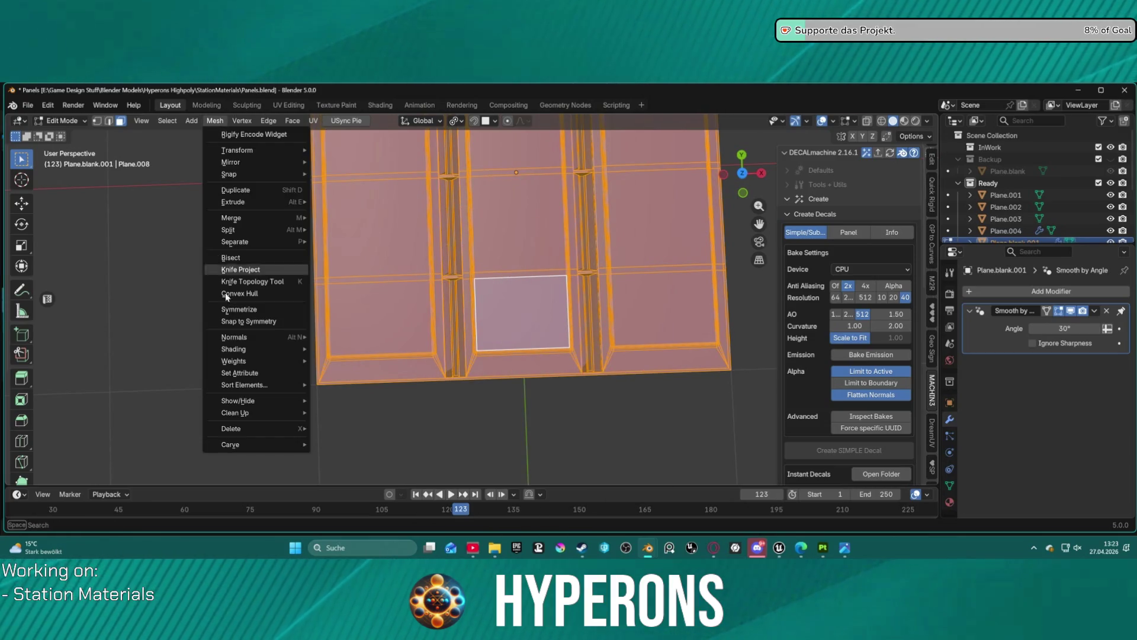
mouse_move(237, 336)
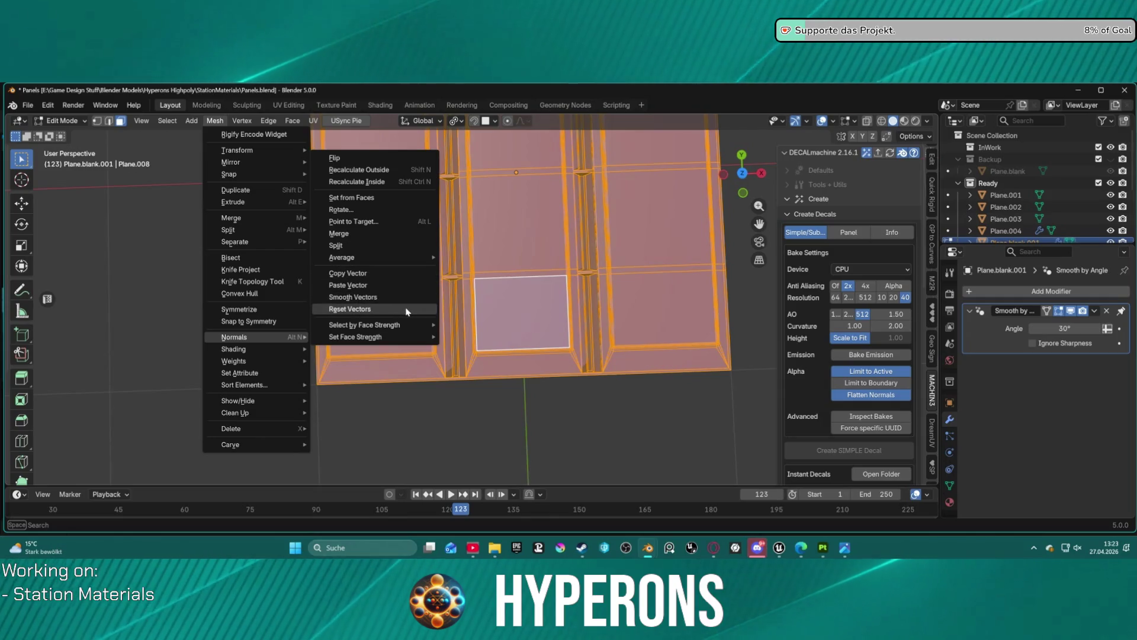
click(405, 308)
click(557, 386)
drag(556, 386, 445, 370)
key(ctrl+Tab)
click(372, 369)
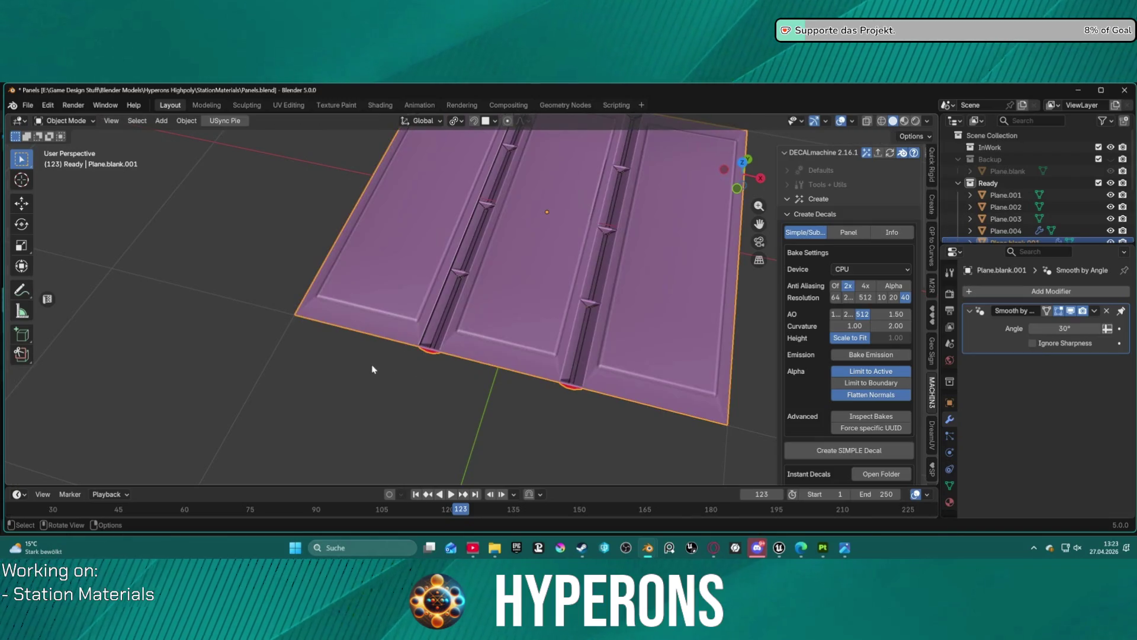
Switch into Edit Mode and select the left corner's diagonal bevel edges
scroll(430, 325, up, 5)
mouse_move(436, 348)
mouse_down()
mouse_move(499, 289)
mouse_move(454, 308)
mouse_move(409, 299)
mouse_move(463, 273)
mouse_move(489, 290)
mouse_move(478, 350)
mouse_move(409, 373)
mouse_move(429, 356)
mouse_move(436, 388)
mouse_move(414, 417)
mouse_move(338, 322)
mouse_move(399, 322)
mouse_move(424, 364)
mouse_up()
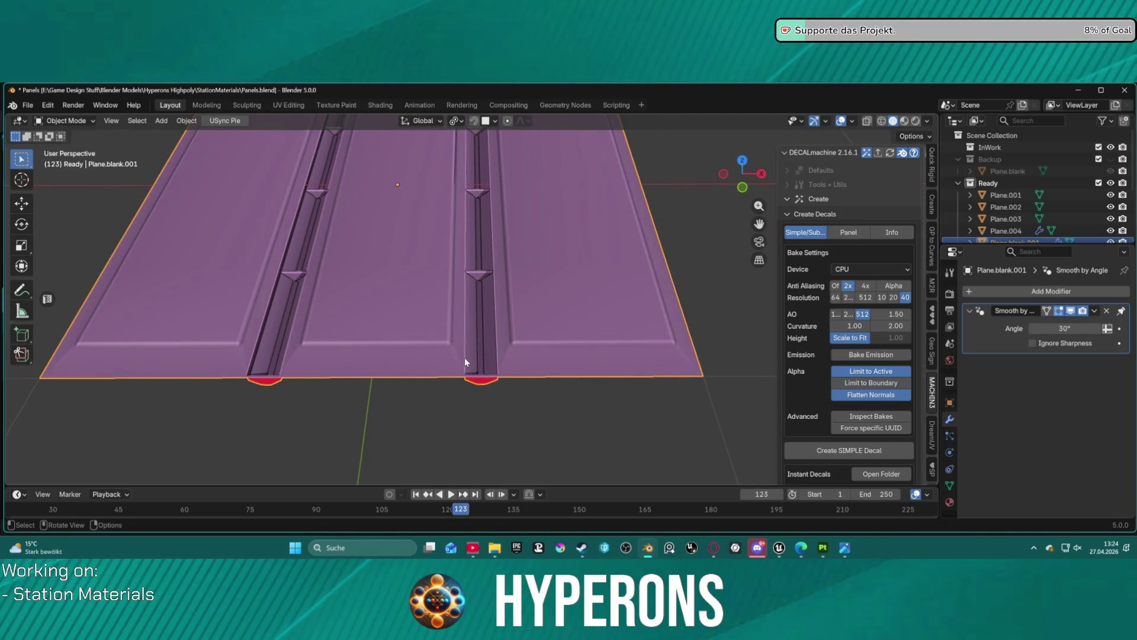
mouse_move(426, 325)
mouse_down()
mouse_move(419, 385)
mouse_move(463, 421)
mouse_move(488, 230)
mouse_move(478, 465)
mouse_move(488, 368)
mouse_up()
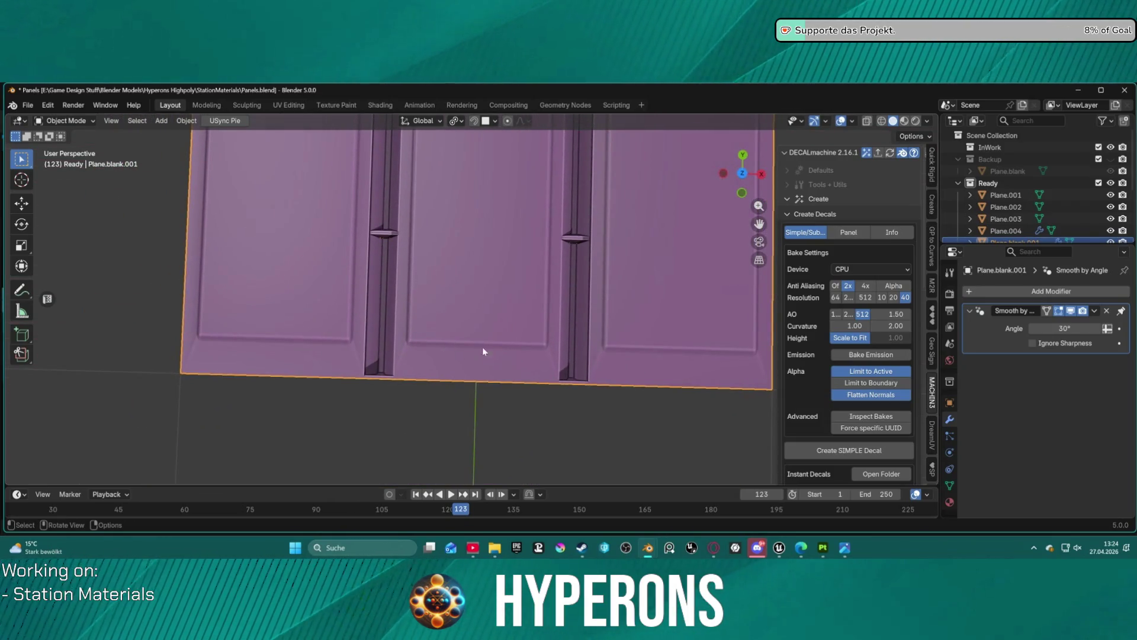
key(ctrl+Tab)
click(592, 347)
scroll(369, 347, up, 2)
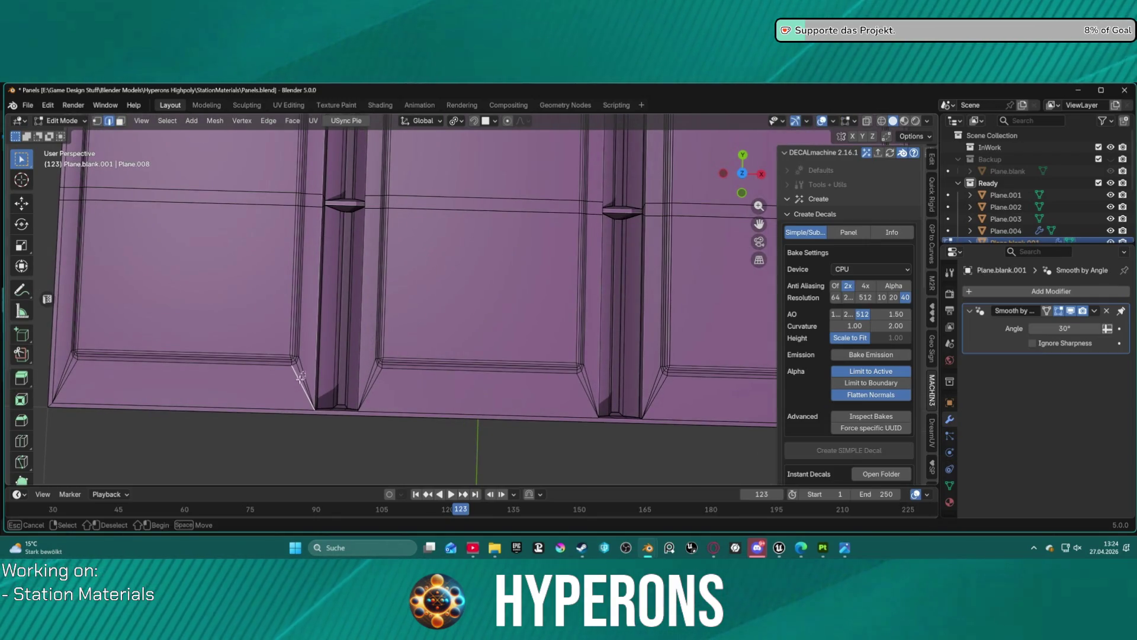
shift+click(90, 385)
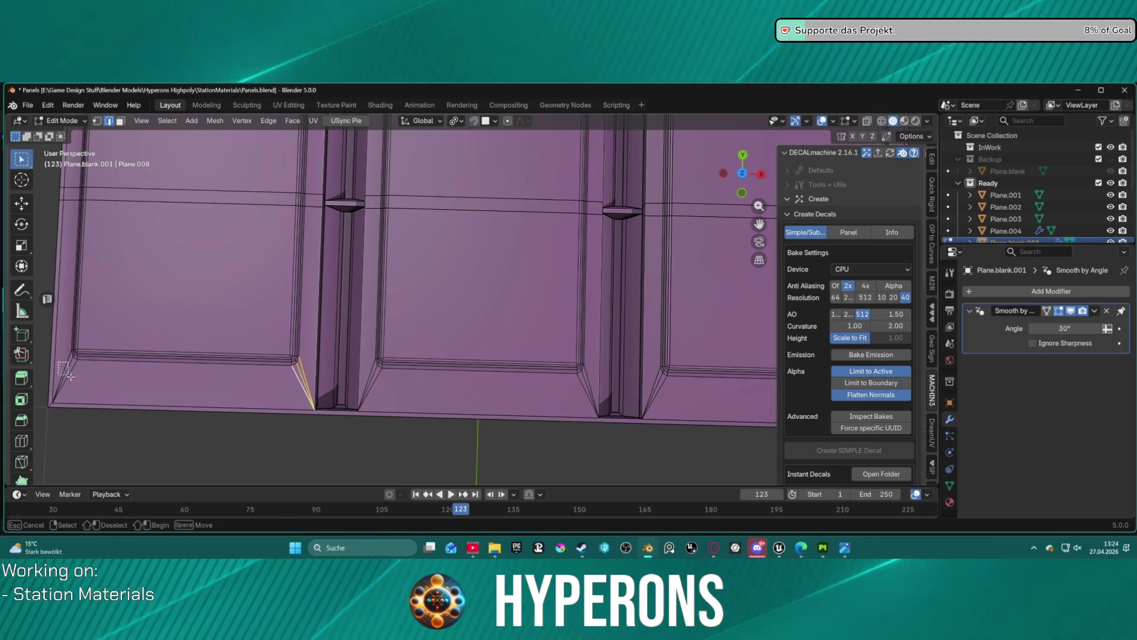
mouse_move(134, 386)
mouse_down()
mouse_move(144, 349)
mouse_move(228, 314)
mouse_move(257, 333)
mouse_up()
Try selecting the left panel's bevel faces and strips in face select mode
key(3)
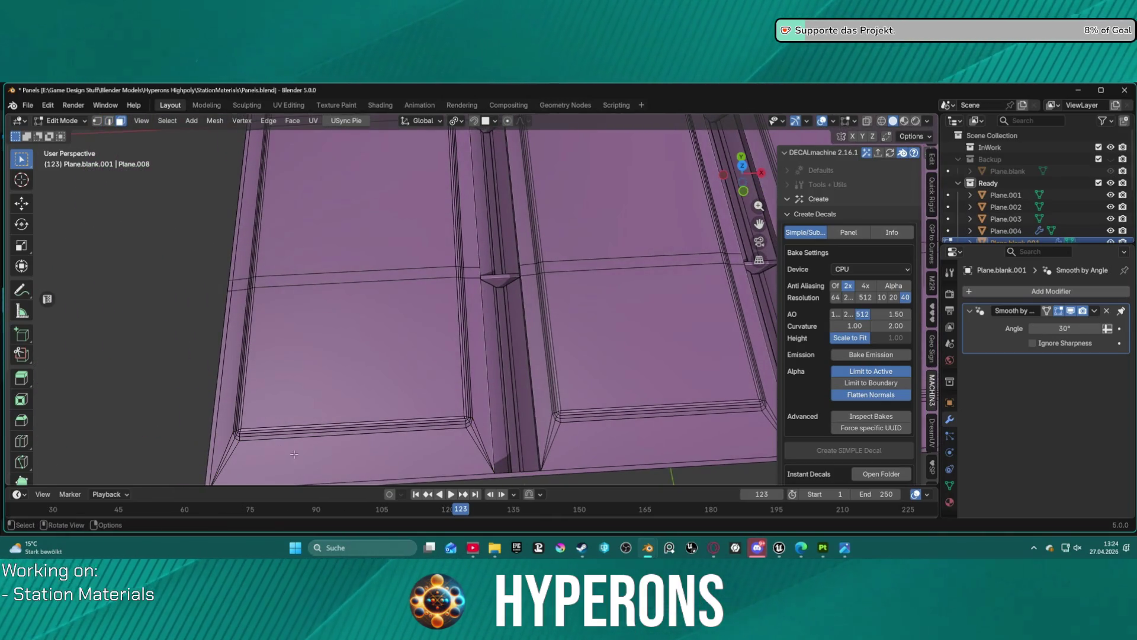
key(l)
key(alt+a)
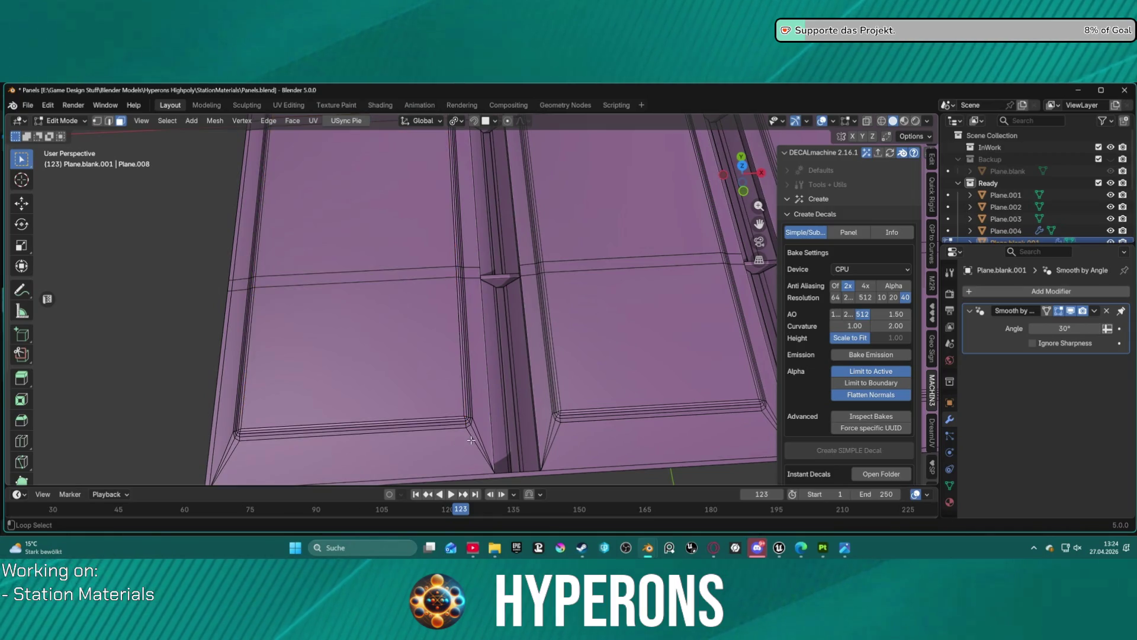
click(472, 439)
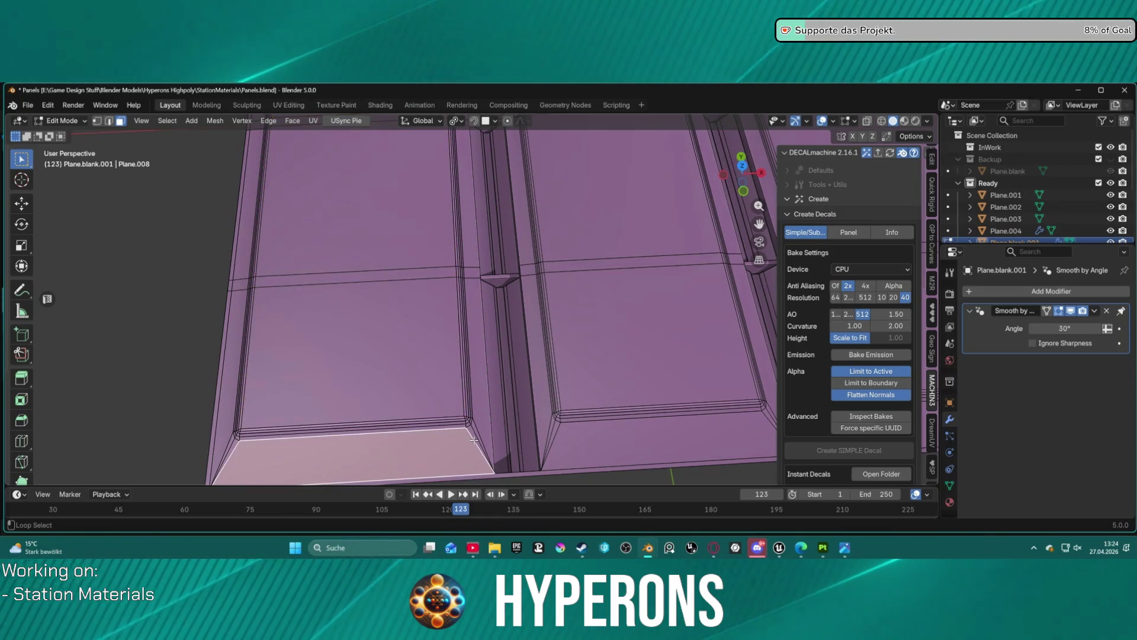
alt+shift+click(474, 438)
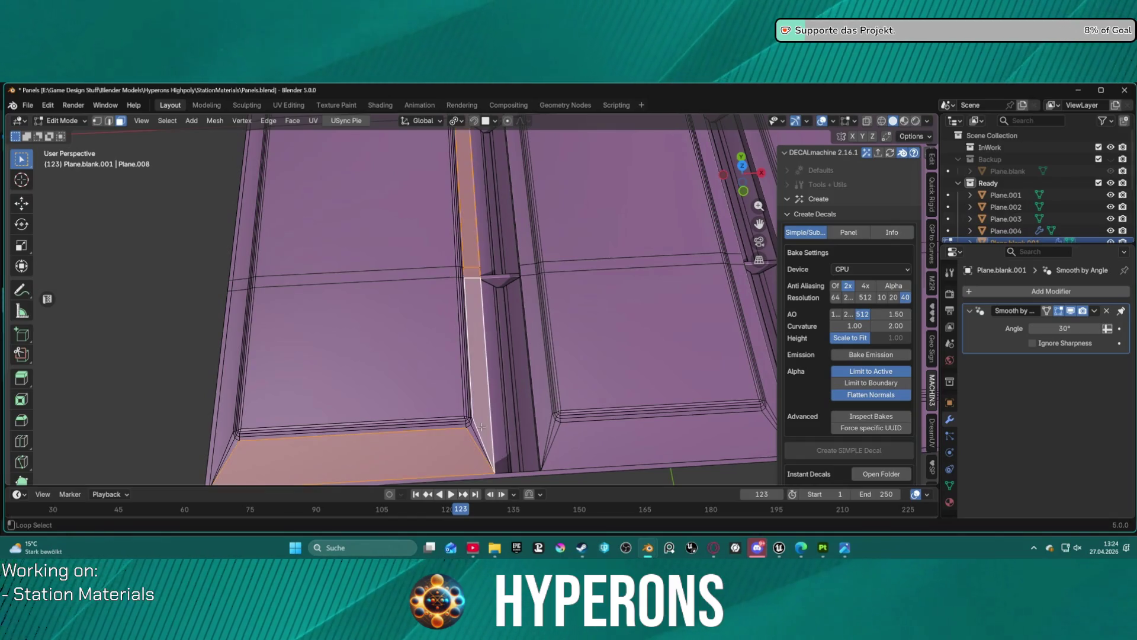
alt+shift+click(474, 437)
alt+shift+click(476, 436)
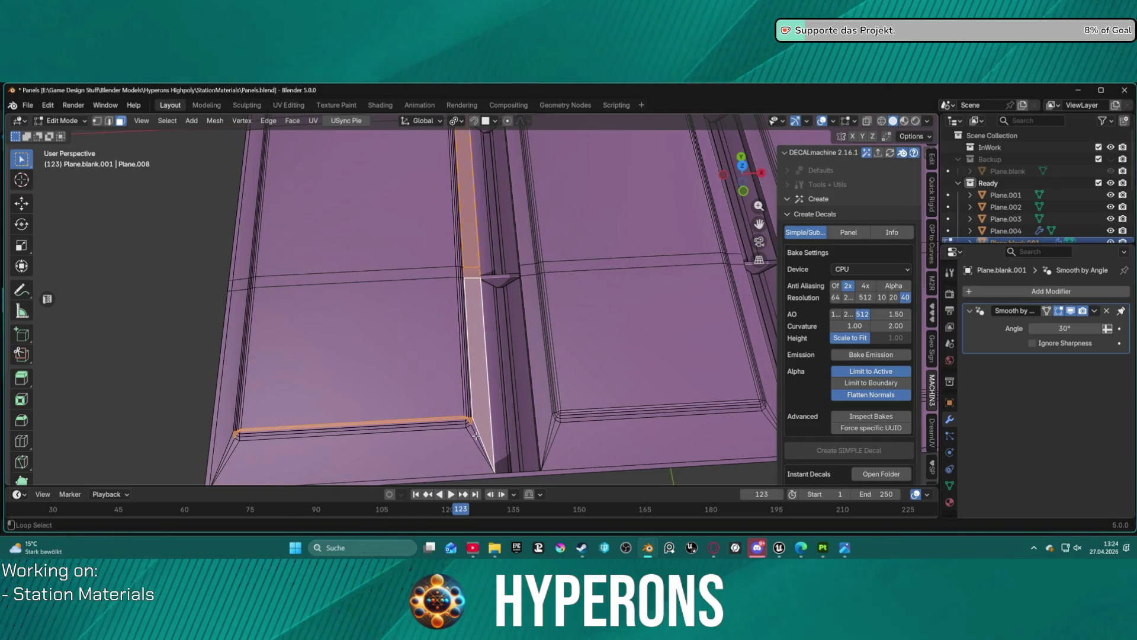
alt+shift+click(461, 419)
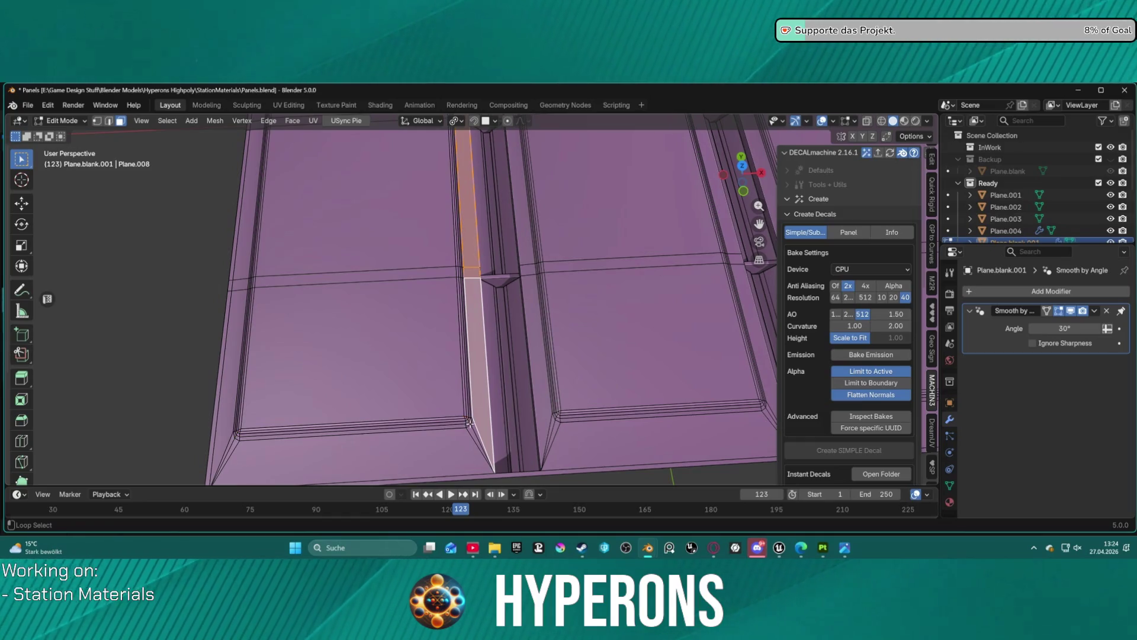
alt+shift+click(467, 439)
key(ctrl+z)
key(ctrl+z)
key(ctrl+z)
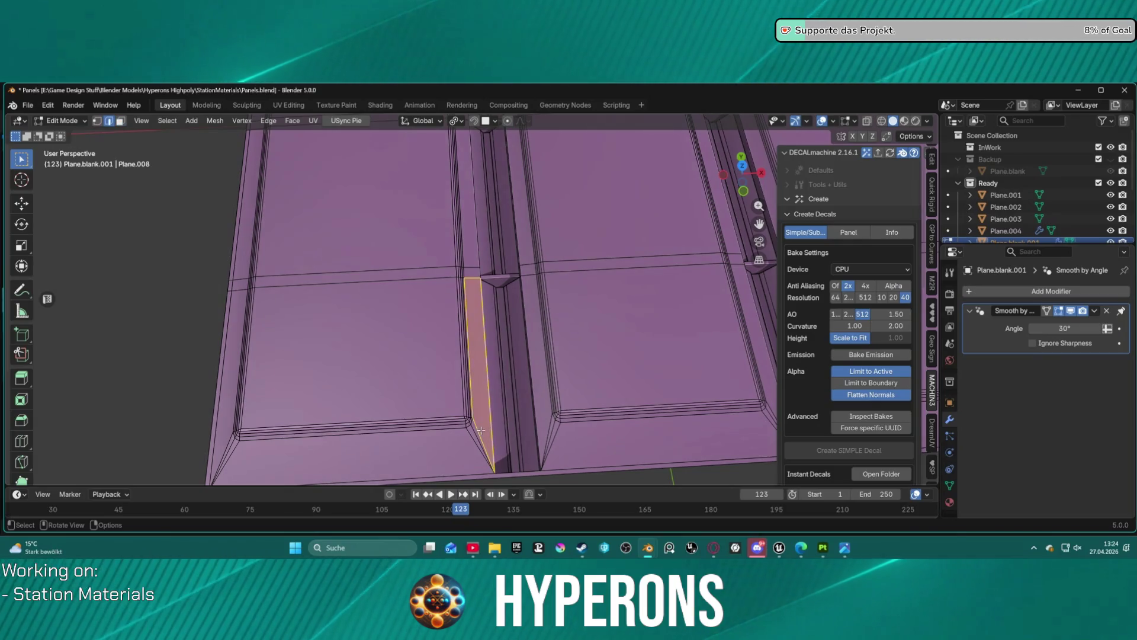
Select the short edges at the bevel corner and bring up the edge operations menu
alt+click(471, 452)
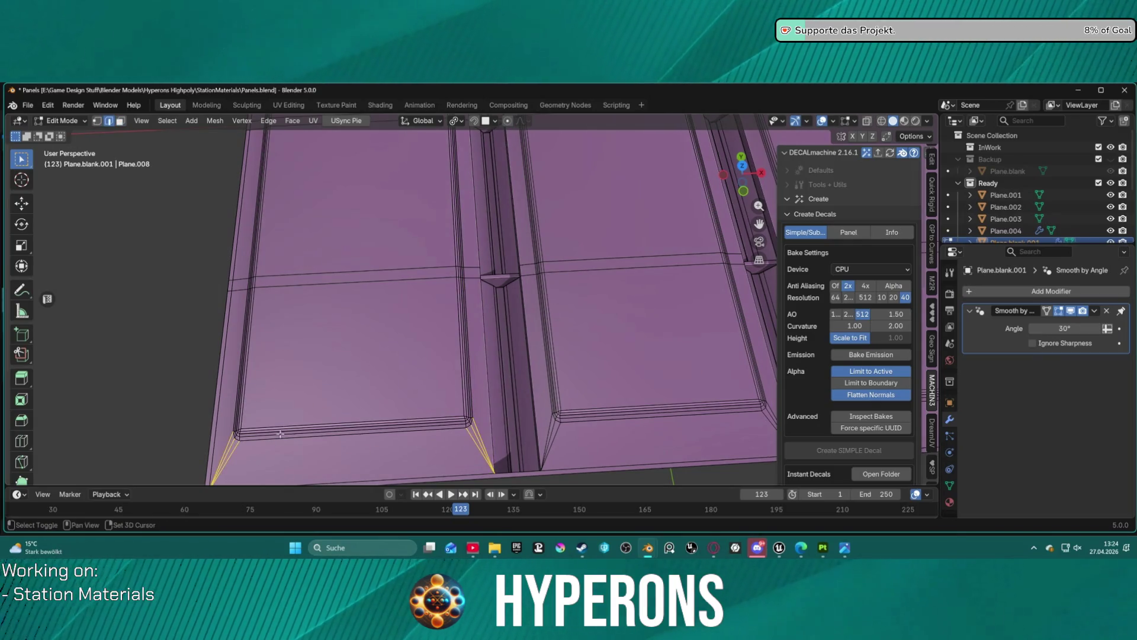
scroll(225, 441, down, 5)
scroll(399, 255, up, 3)
scroll(398, 256, up, 2)
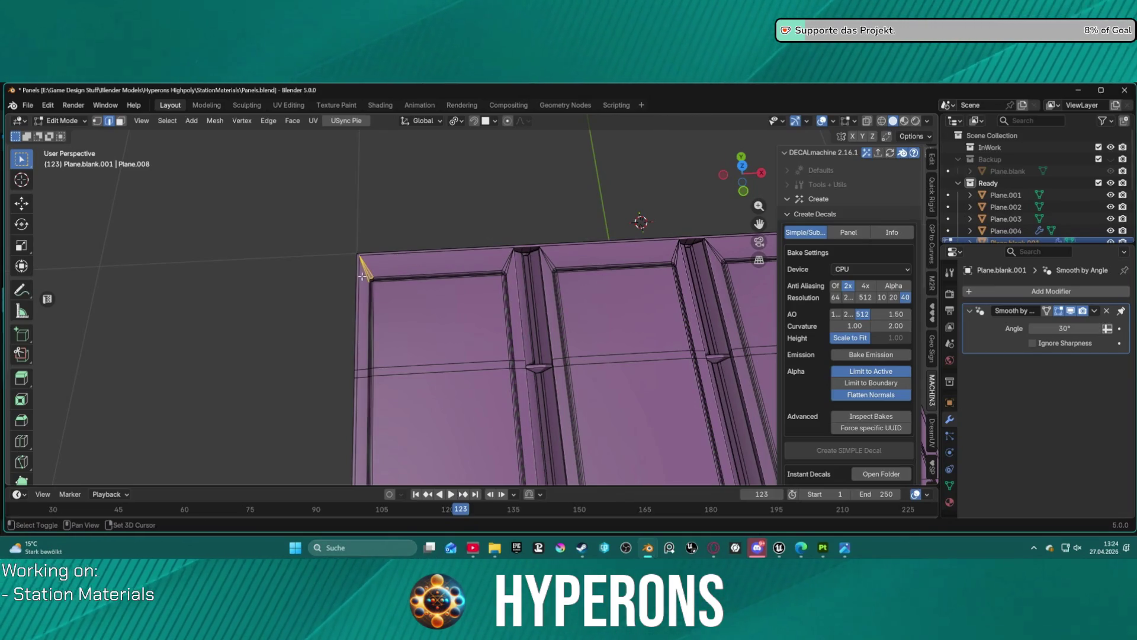
scroll(365, 272, up, 5)
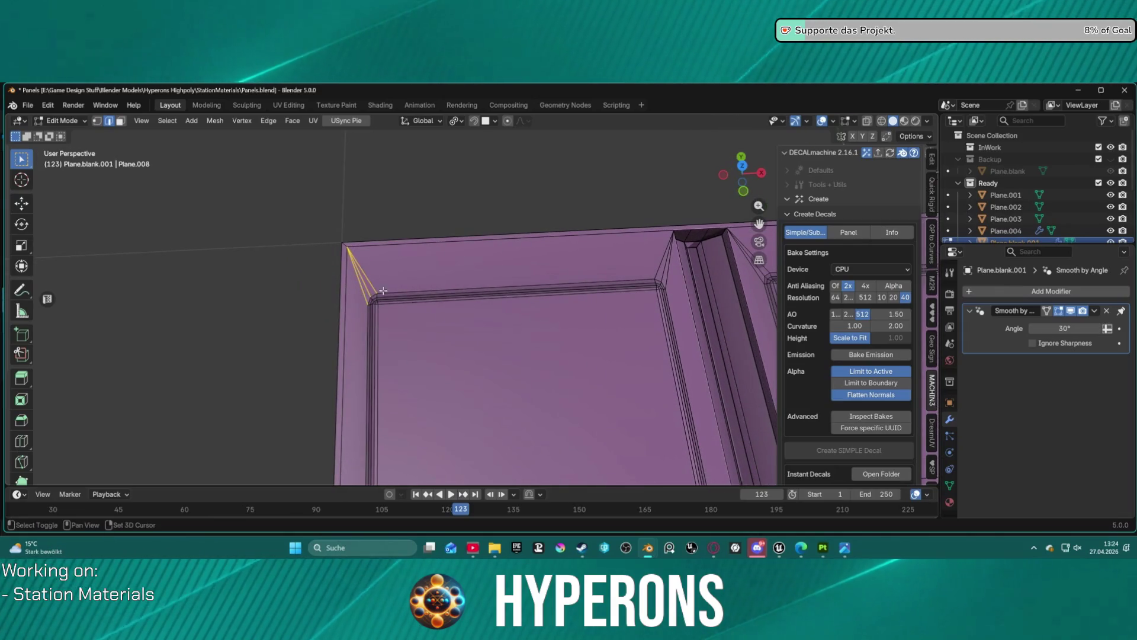
right_click(665, 263)
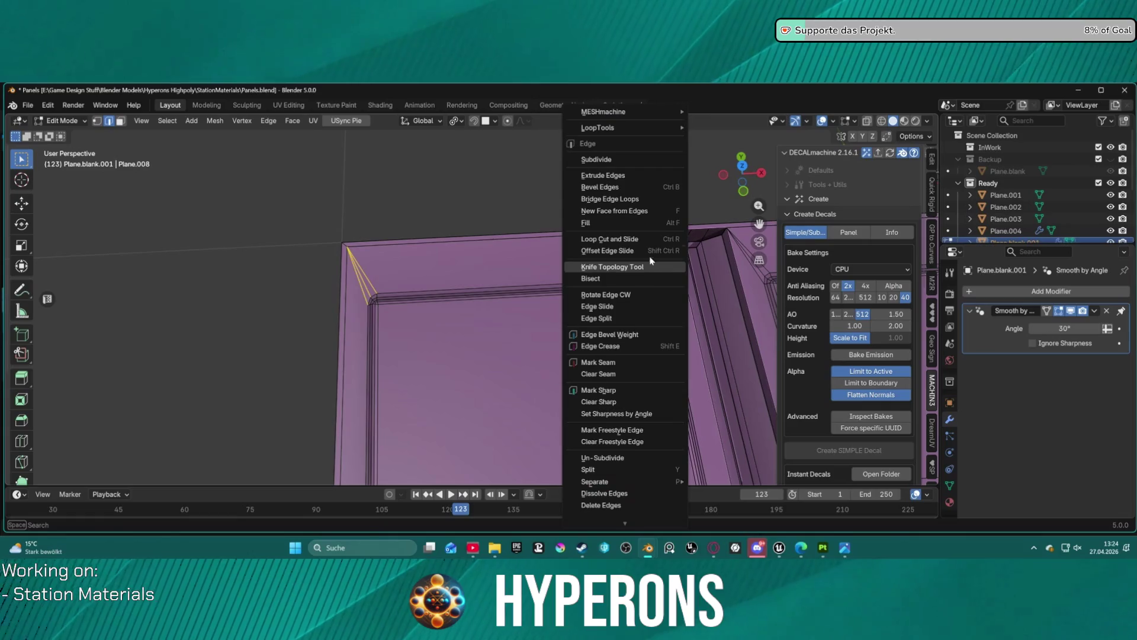
Attempt a cleanup of the corner bevel edges, then re-enter Edit Mode
mouse_move(652, 111)
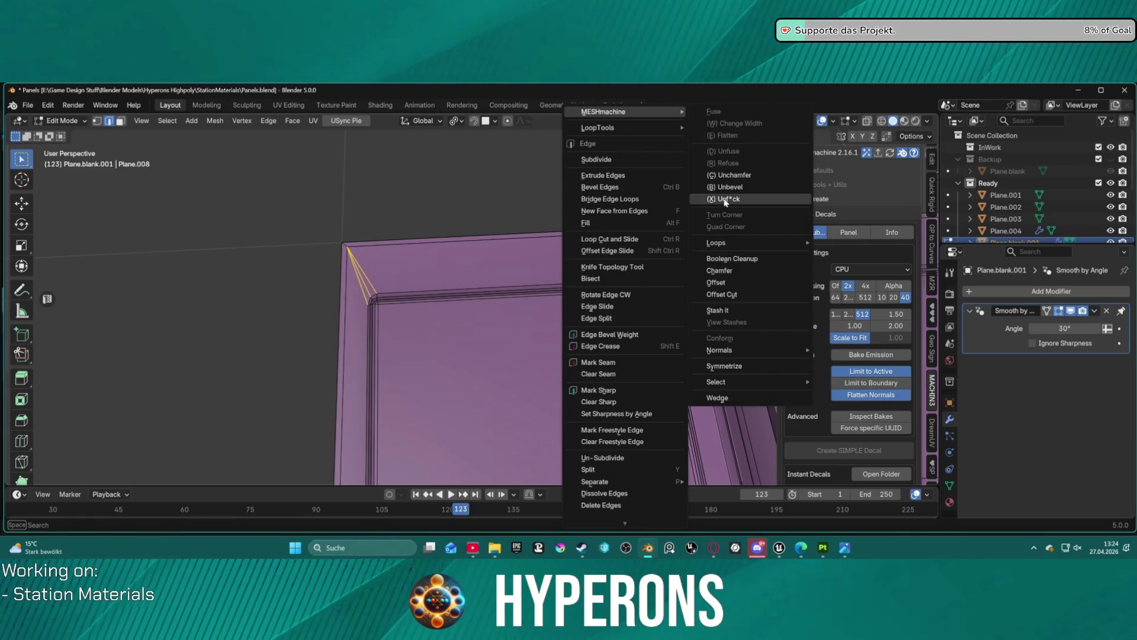
click(709, 199)
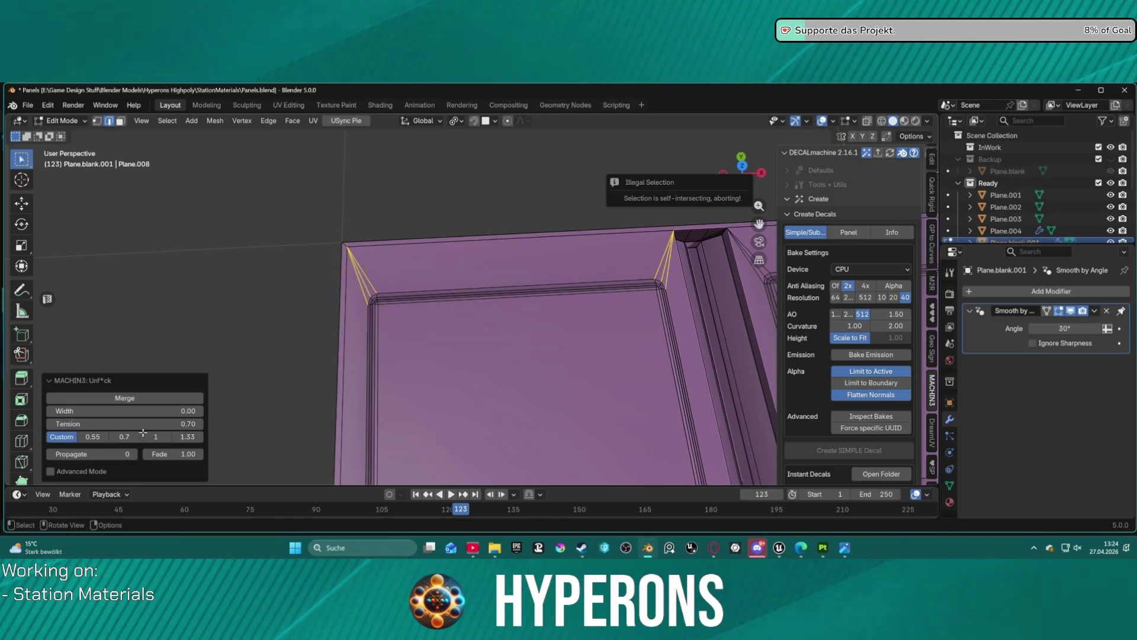
key(Tab)
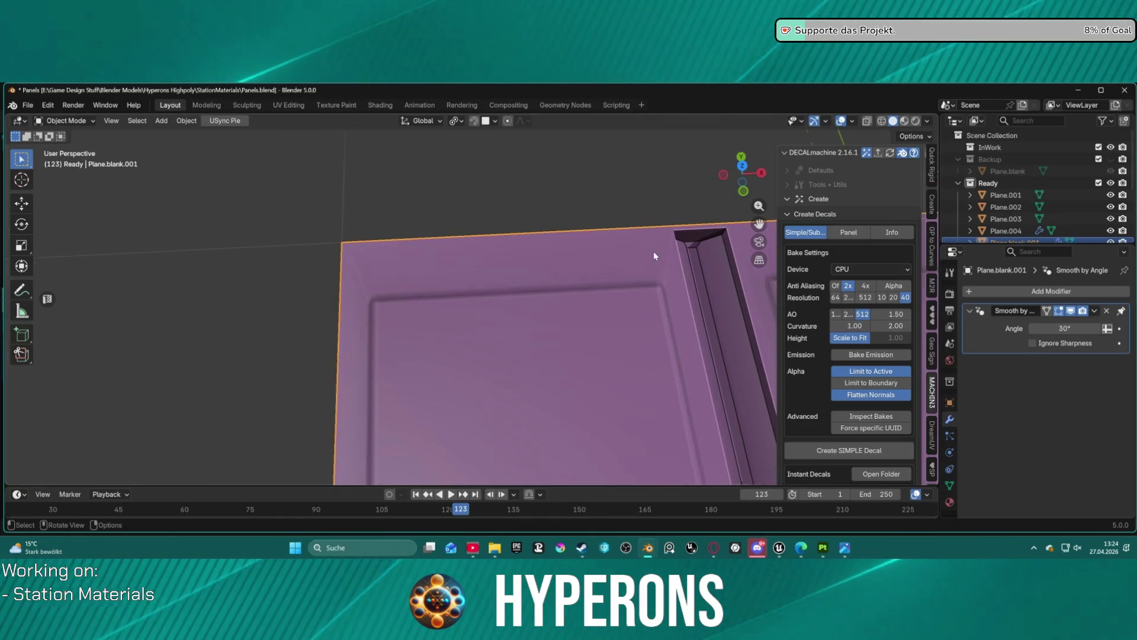
scroll(605, 343, down, 5)
key(Tab)
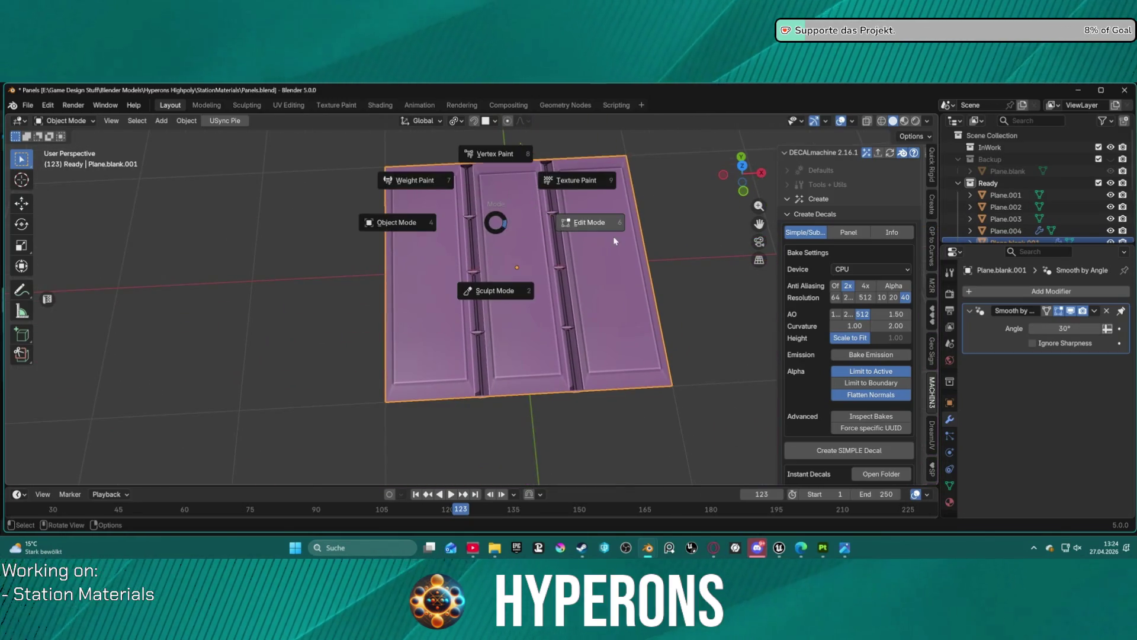
click(535, 244)
scroll(535, 244, up, 8)
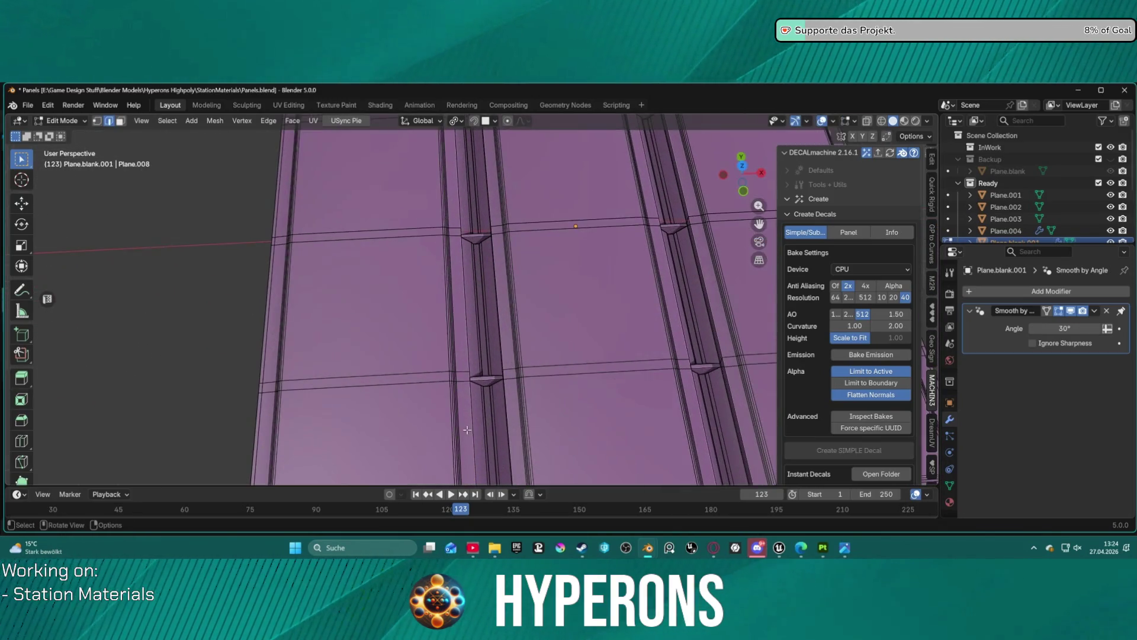
Chamfer the selected corner edges from the edge operations menu
key(ctrl+e)
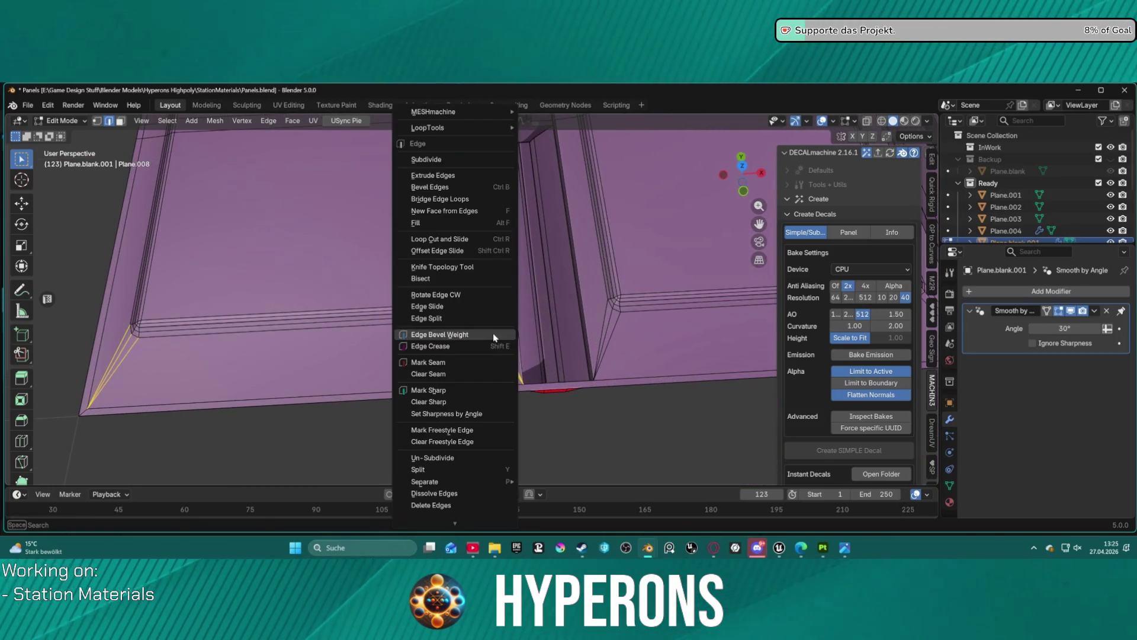
mouse_move(483, 112)
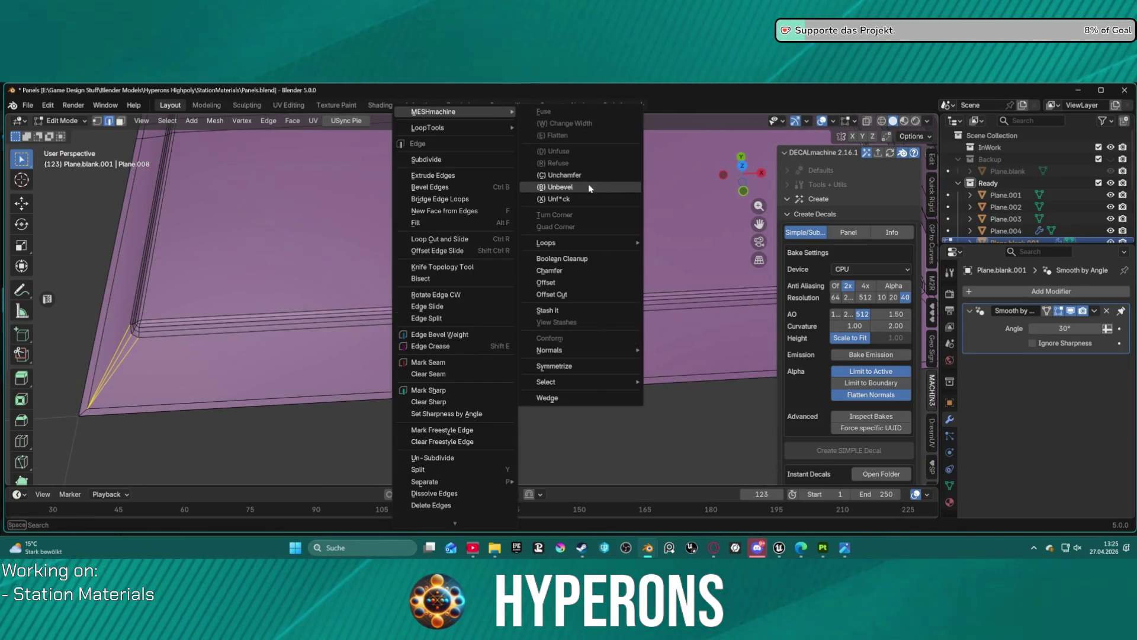
click(583, 278)
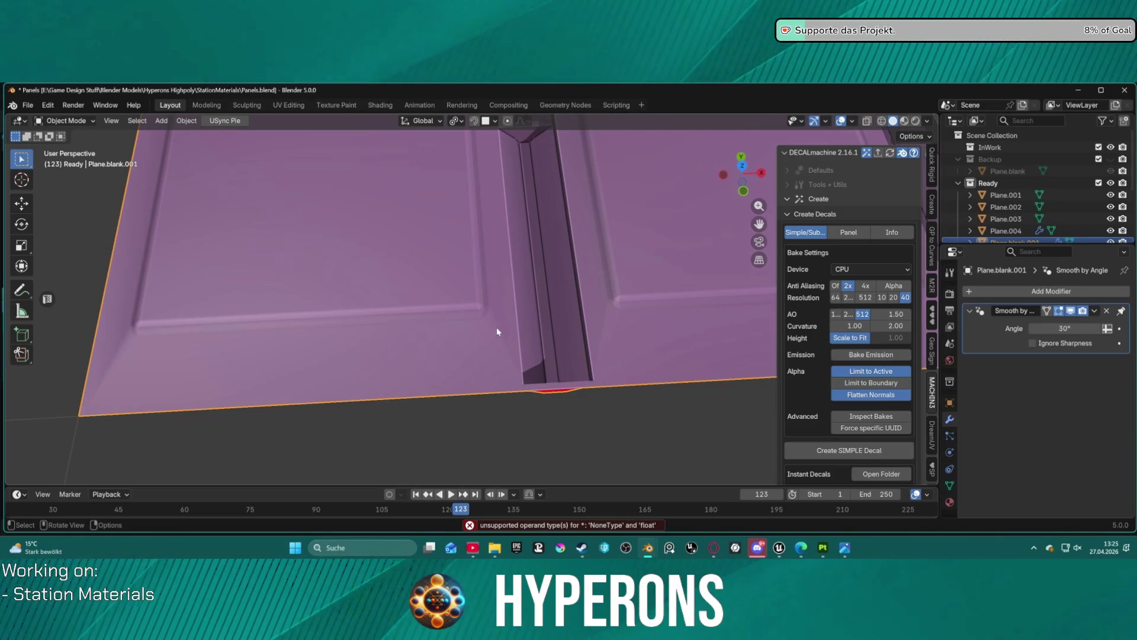
key(ctrl+Tab)
click(579, 328)
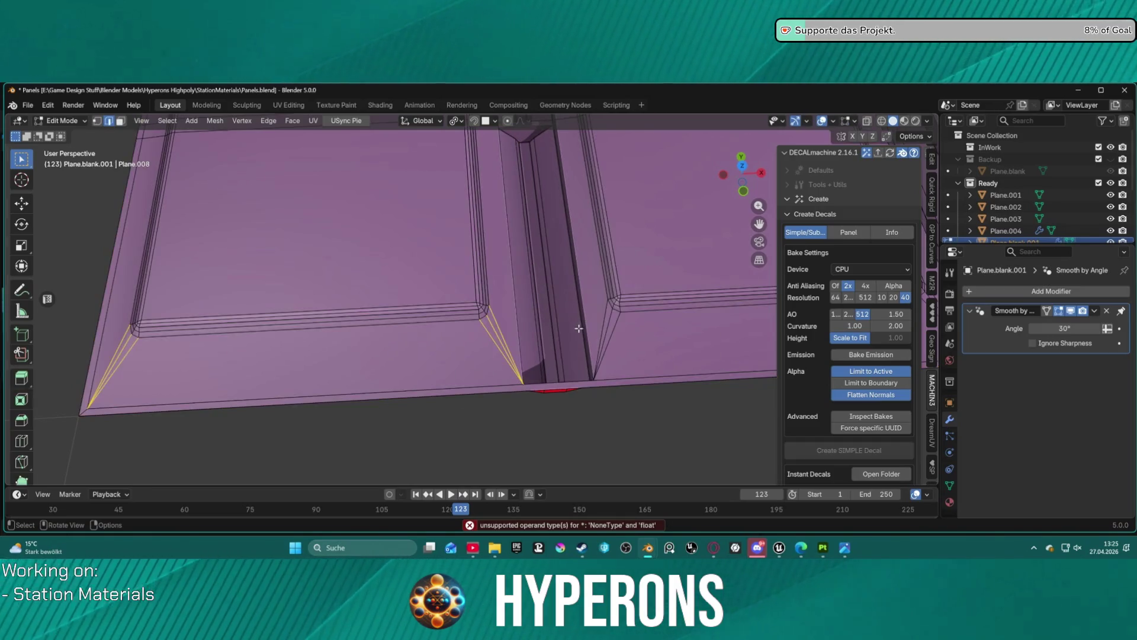
Clear the custom normals on the selected edges and return the panel to Object Mode
key(ctrl+e)
mouse_move(460, 112)
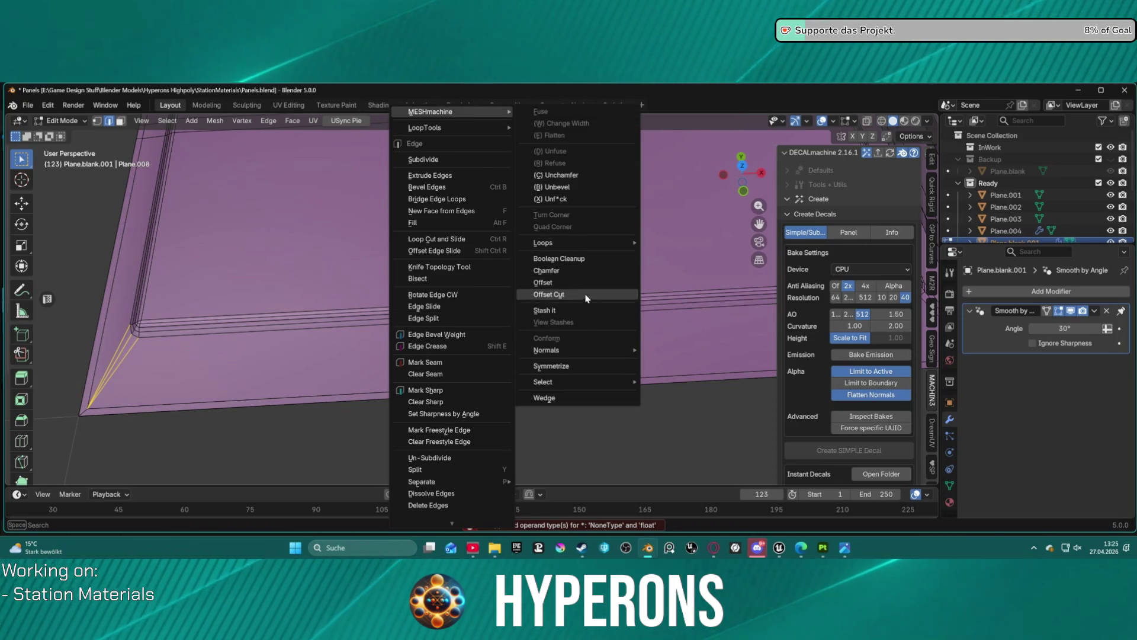
mouse_move(580, 354)
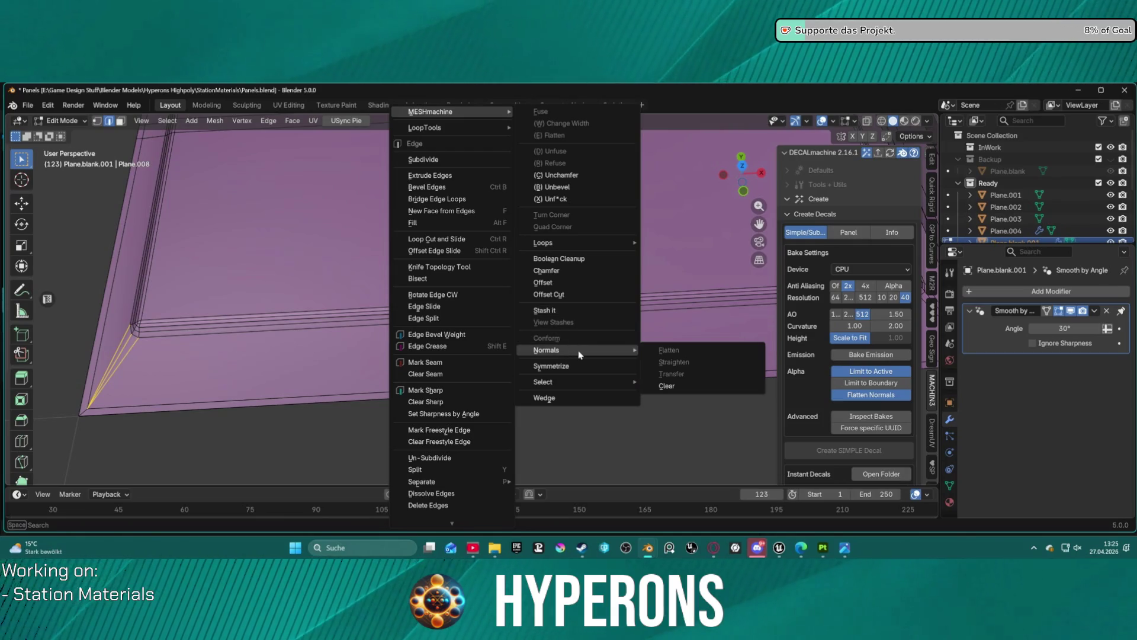
click(675, 385)
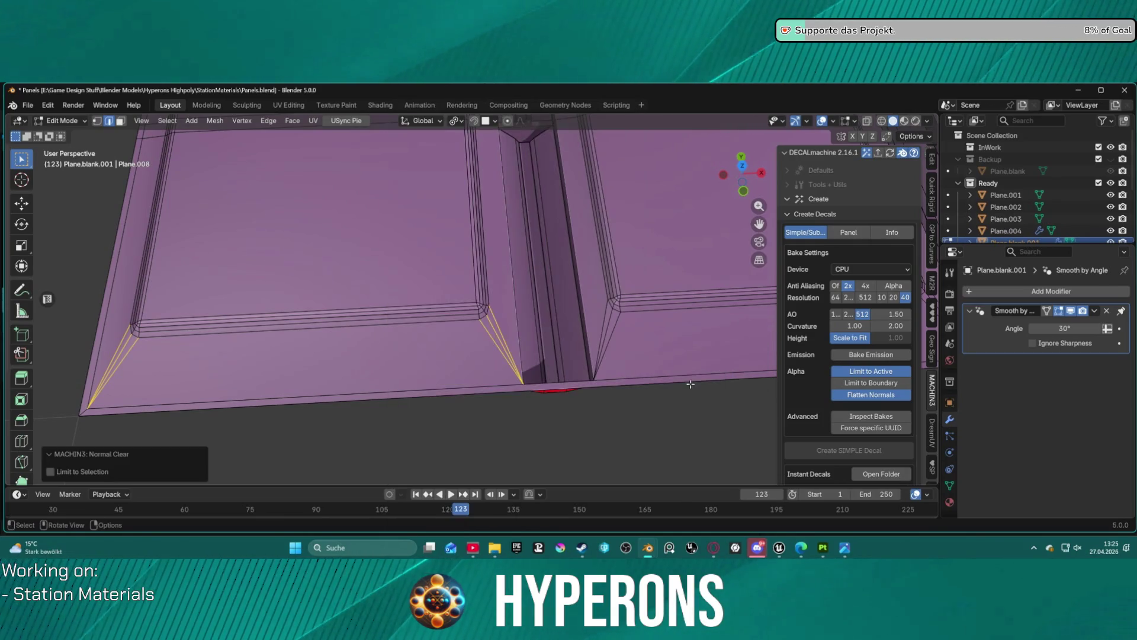
click(554, 328)
key(ctrl+Tab)
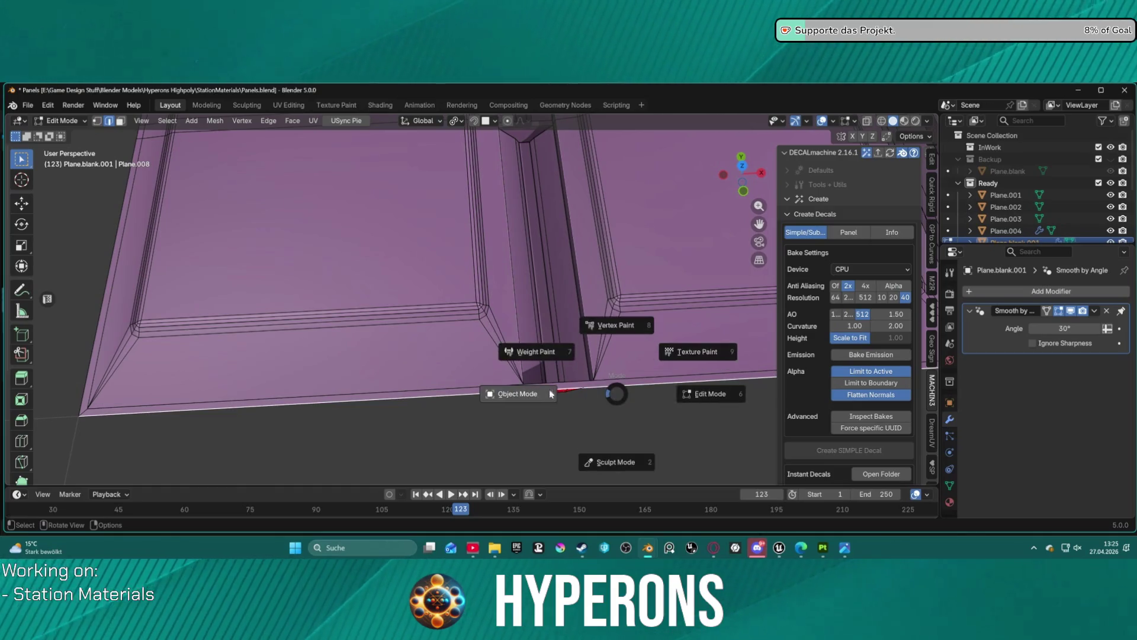
click(557, 393)
Frame the panel in view and start an FBX export before switching to Substance Painter
mouse_move(511, 366)
mouse_down()
mouse_move(450, 343)
mouse_move(533, 305)
mouse_move(542, 284)
mouse_move(589, 261)
mouse_move(561, 340)
mouse_move(455, 387)
mouse_move(325, 267)
mouse_move(338, 262)
mouse_move(447, 358)
mouse_move(455, 399)
mouse_move(450, 351)
mouse_up()
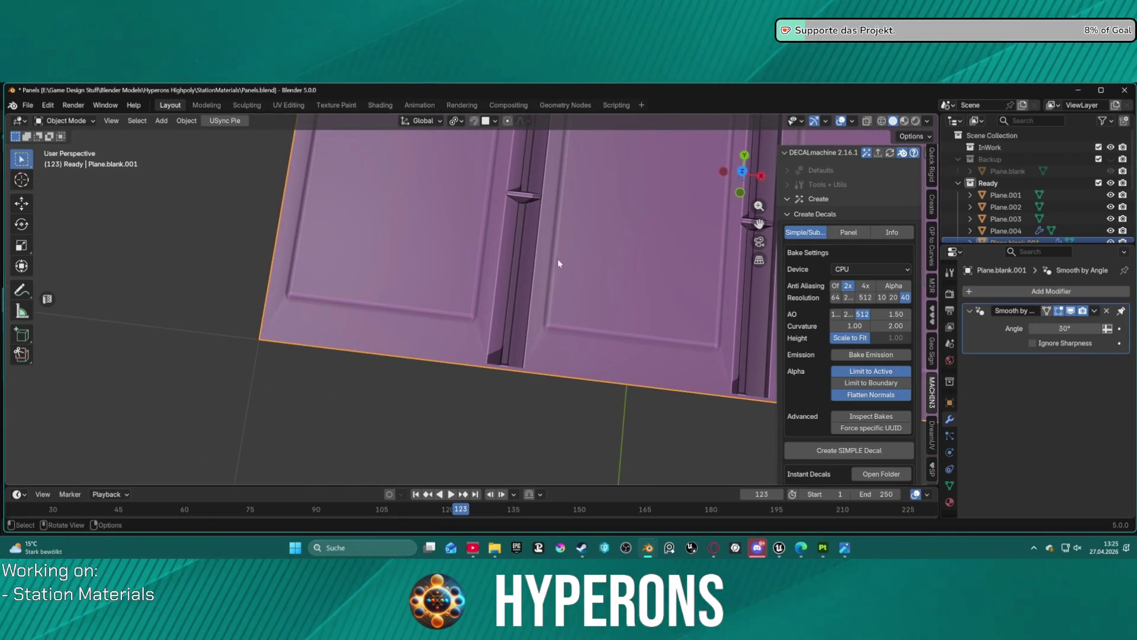
scroll(559, 257, down, 8)
key(q)
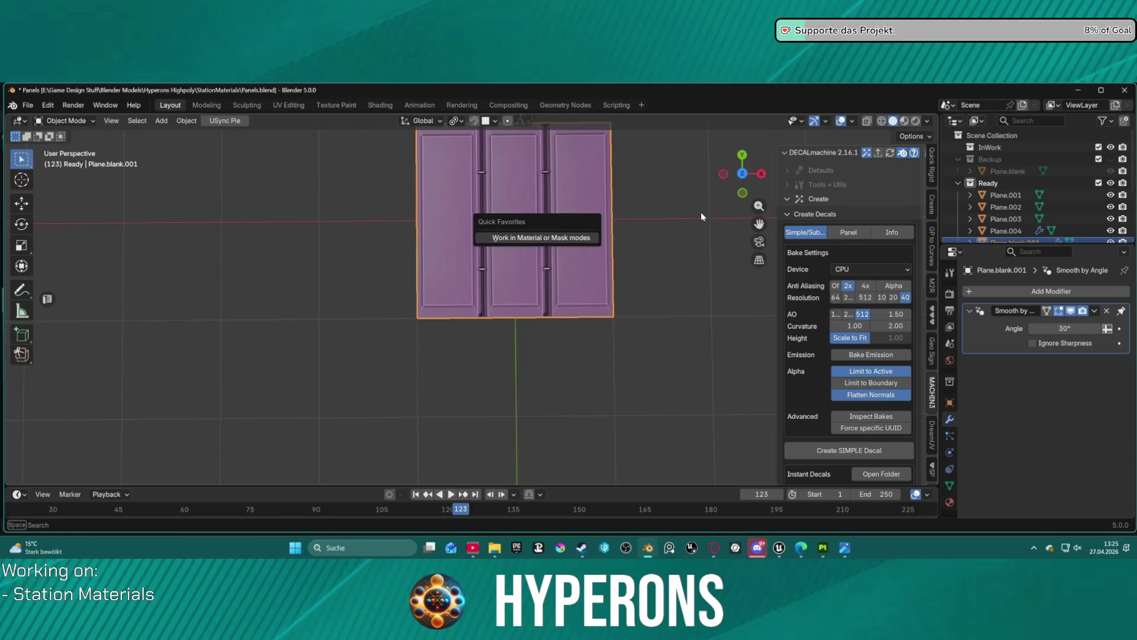
key(Escape)
key(KP_Decimal)
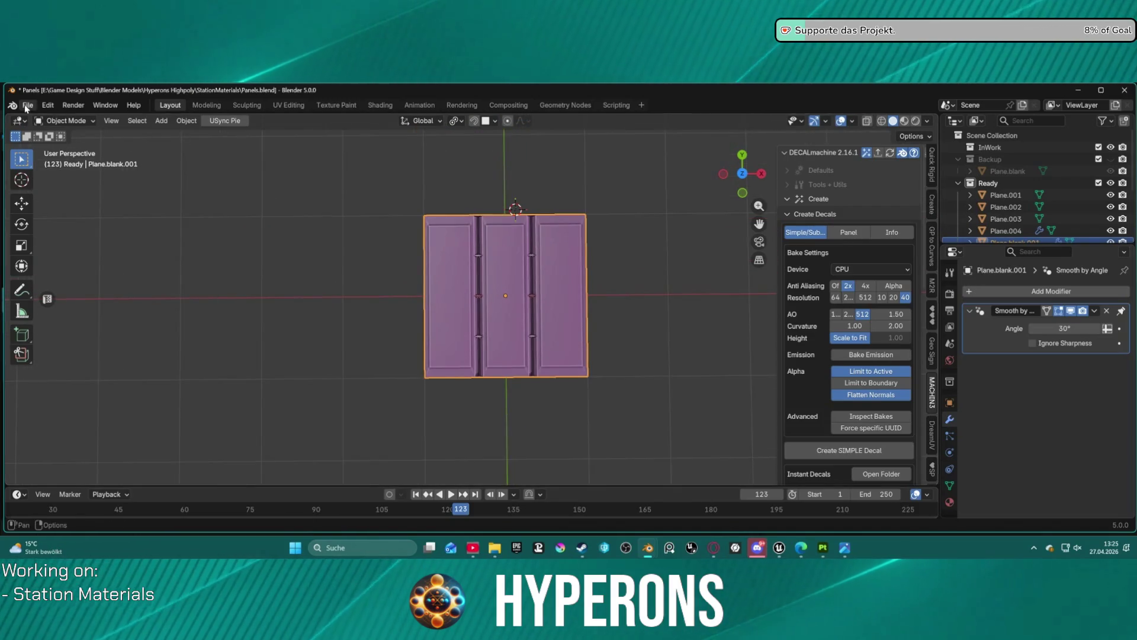
click(26, 107)
mouse_move(95, 286)
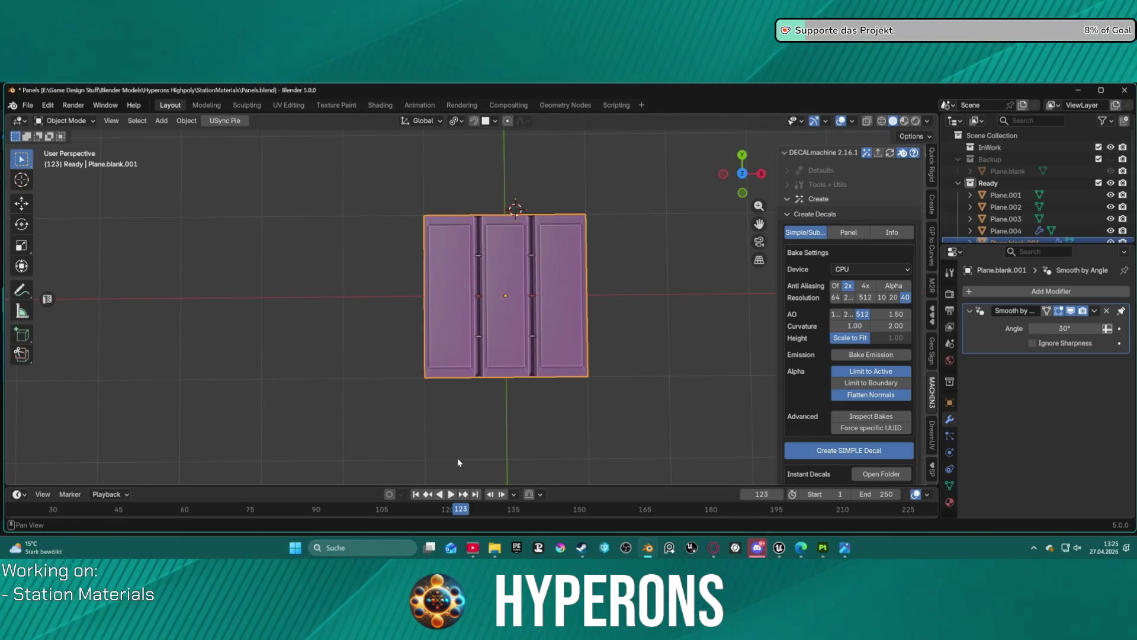
click(823, 549)
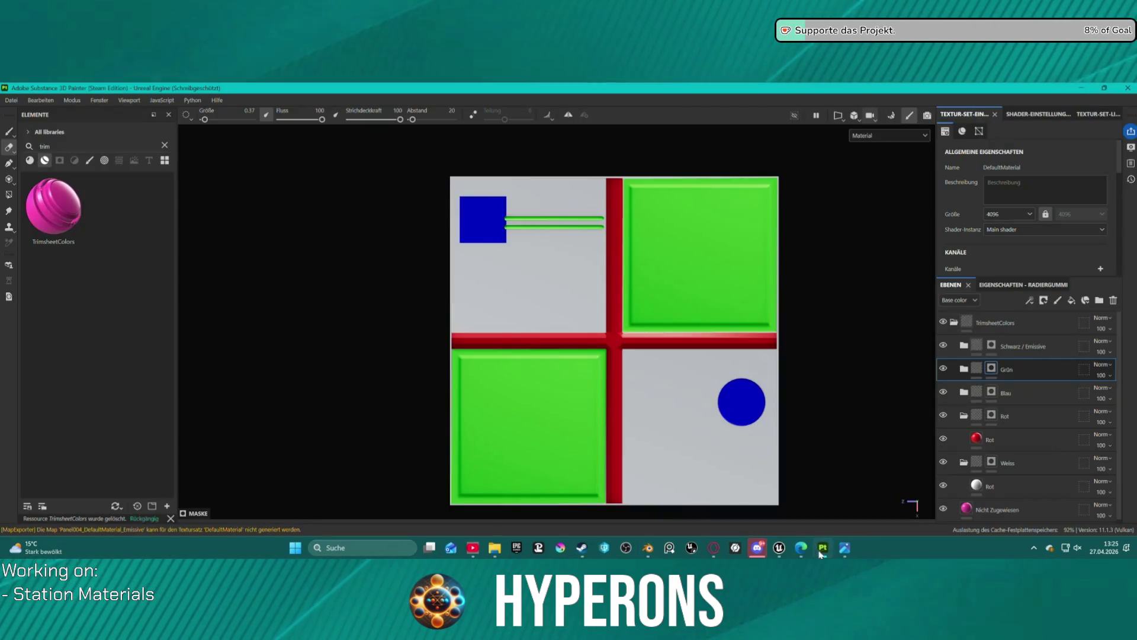
Save As, renaming Panel003.spp to Panel004.spp in the StationMaterials folder
click(11, 100)
mouse_move(41, 101)
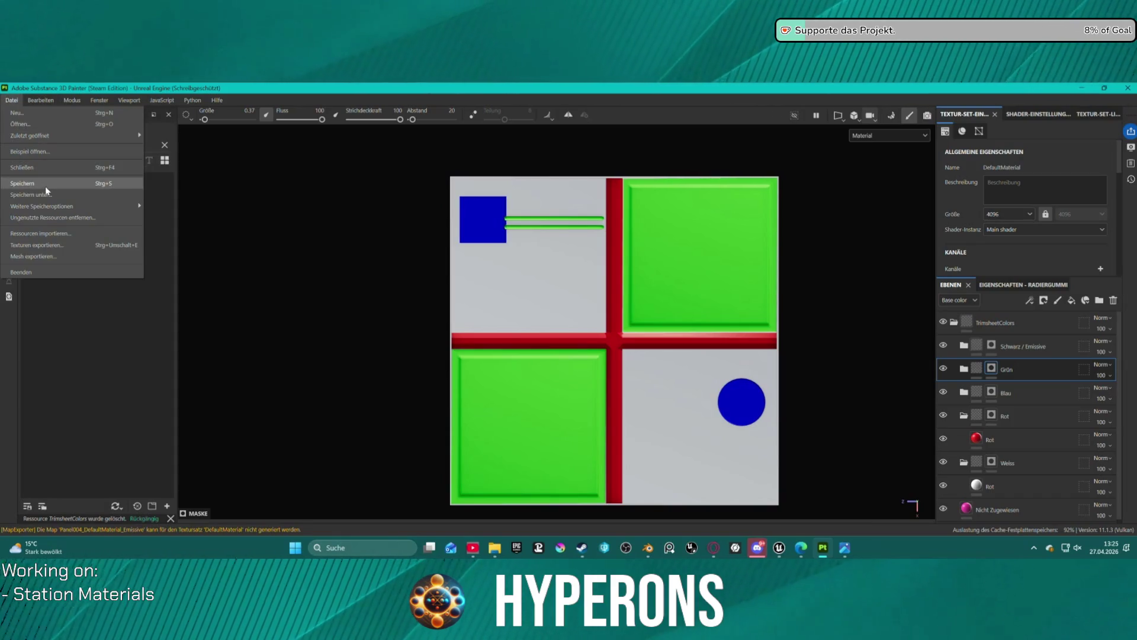
click(47, 187)
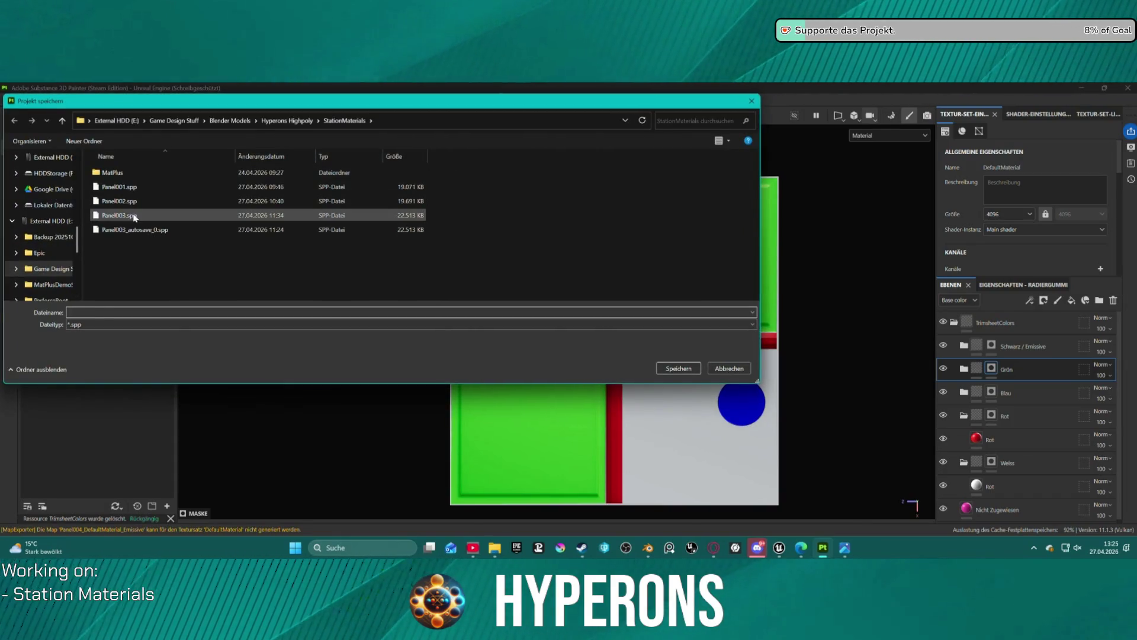
click(118, 215)
double_click(89, 312)
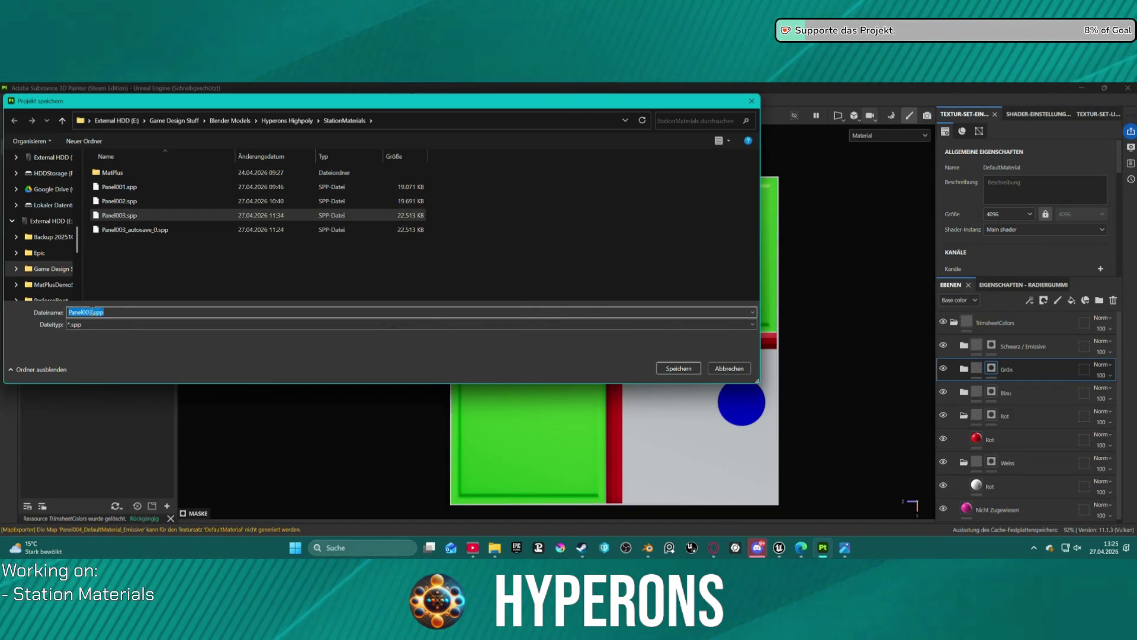
key(BackSpace)
text(4)
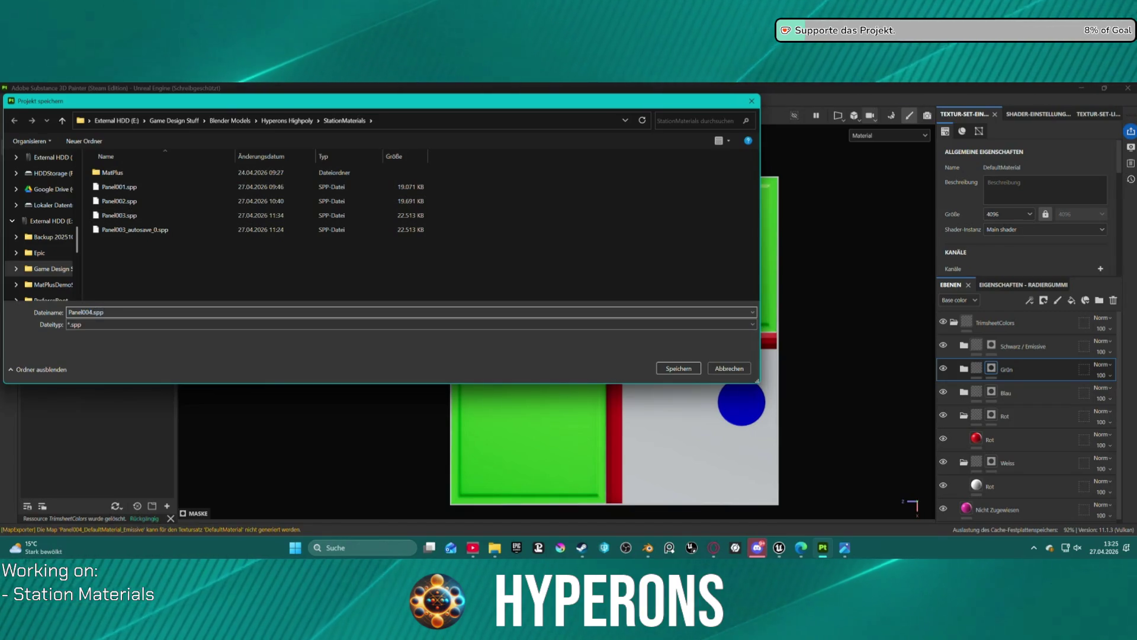
click(678, 369)
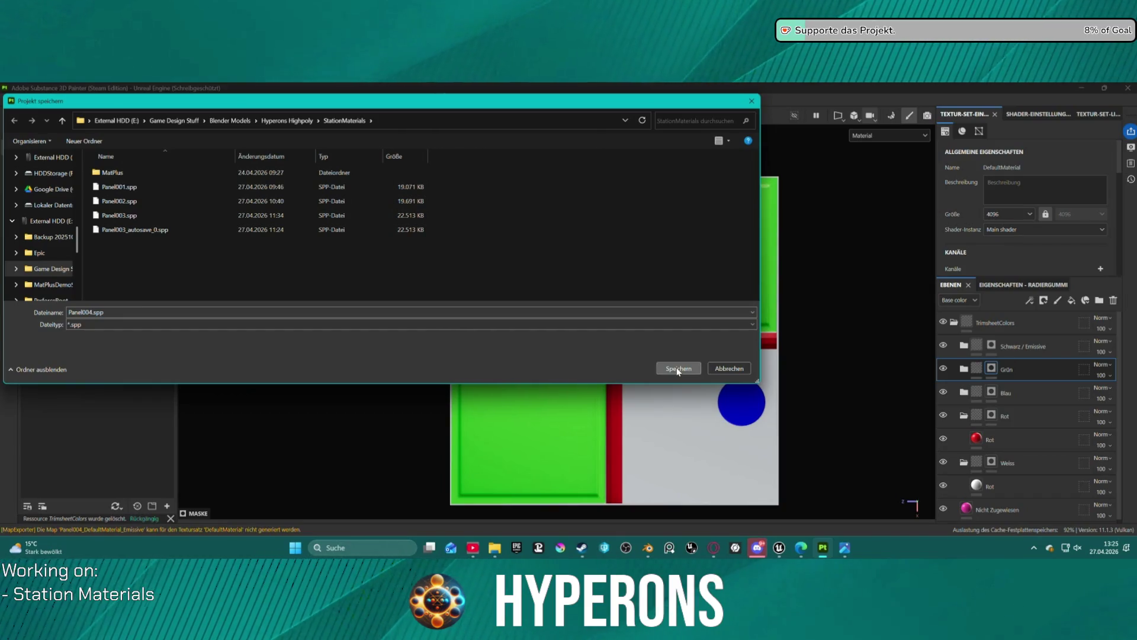
click(678, 369)
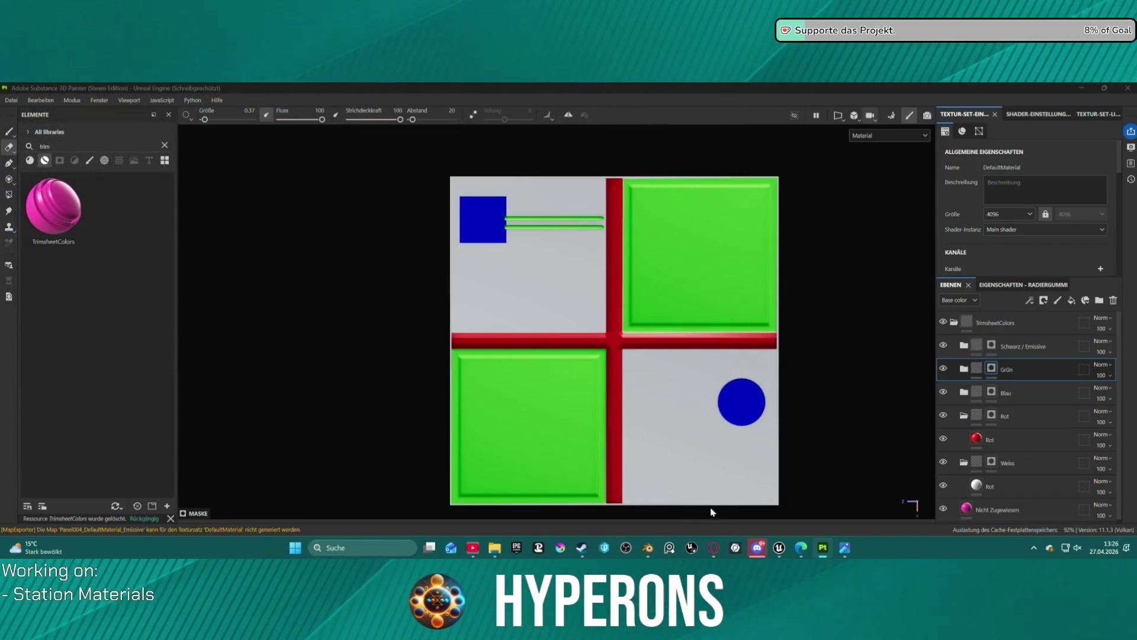
mouse_move(649, 550)
click(701, 504)
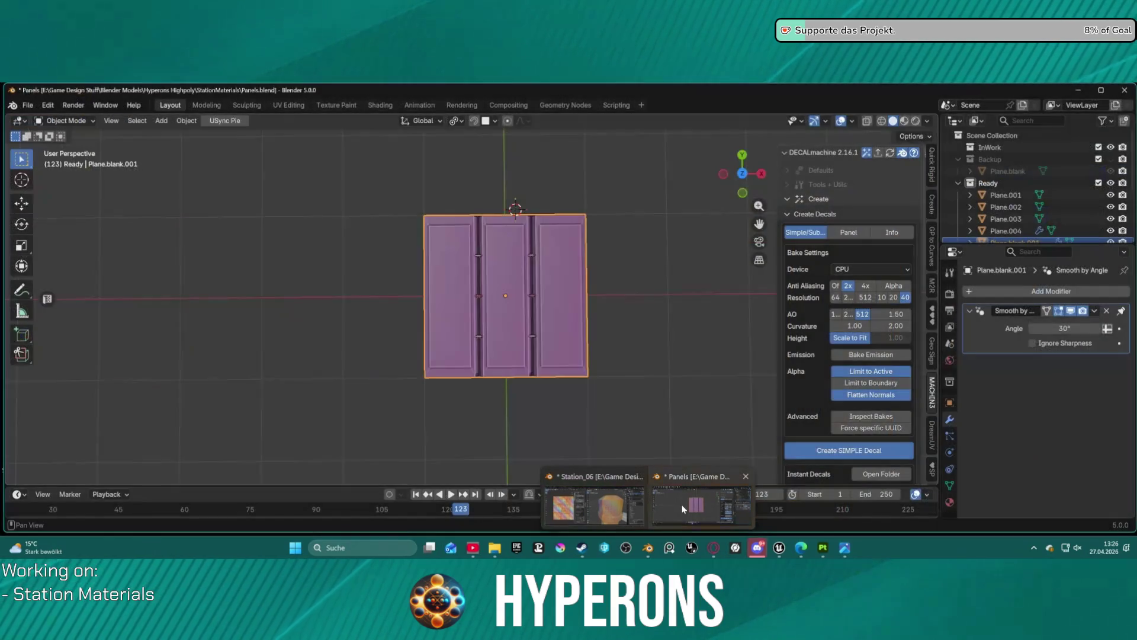
click(823, 548)
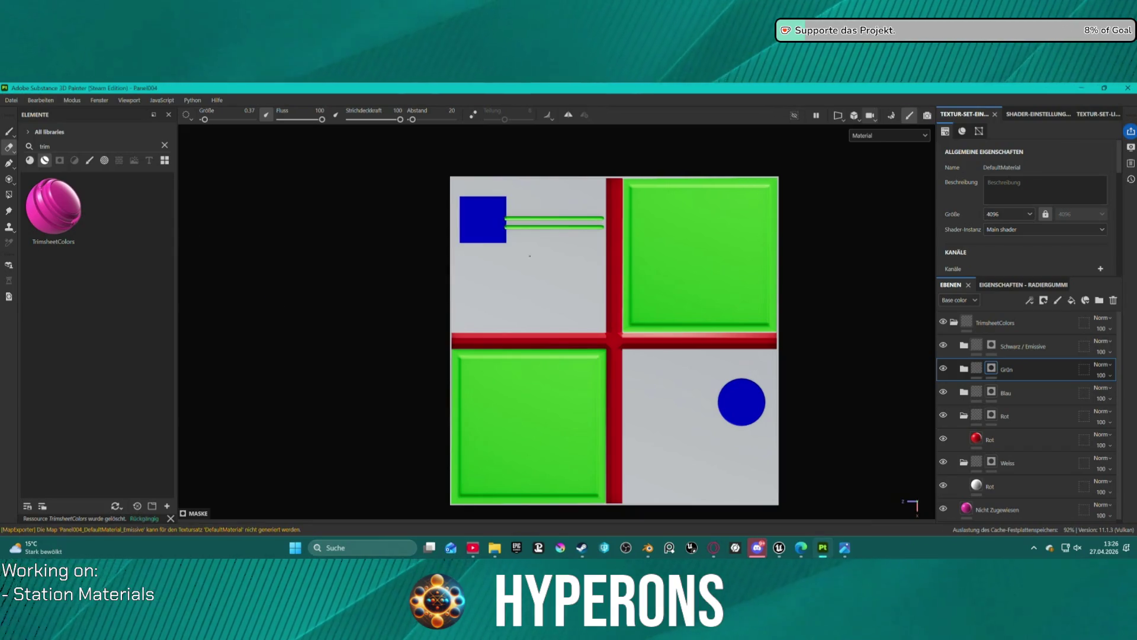
click(12, 100)
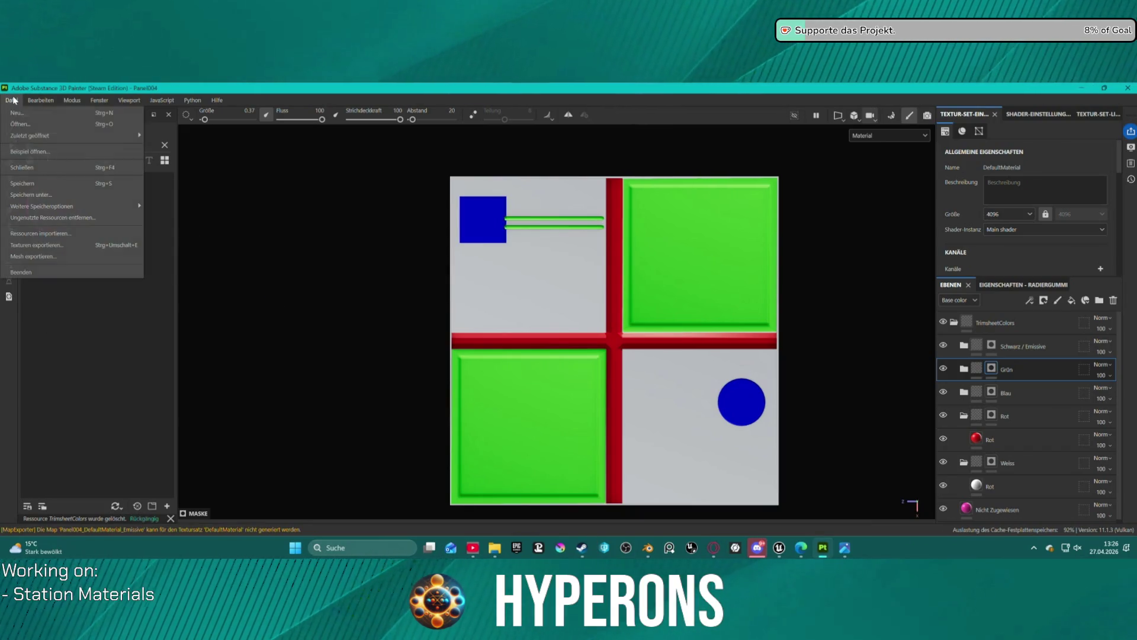
mouse_move(34, 137)
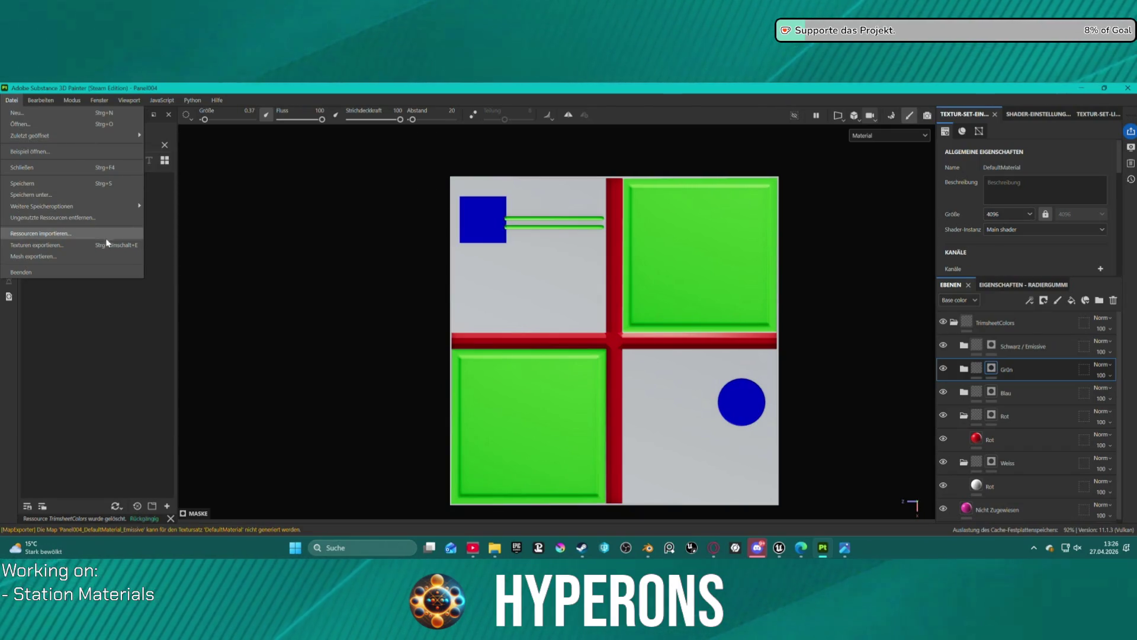
click(102, 256)
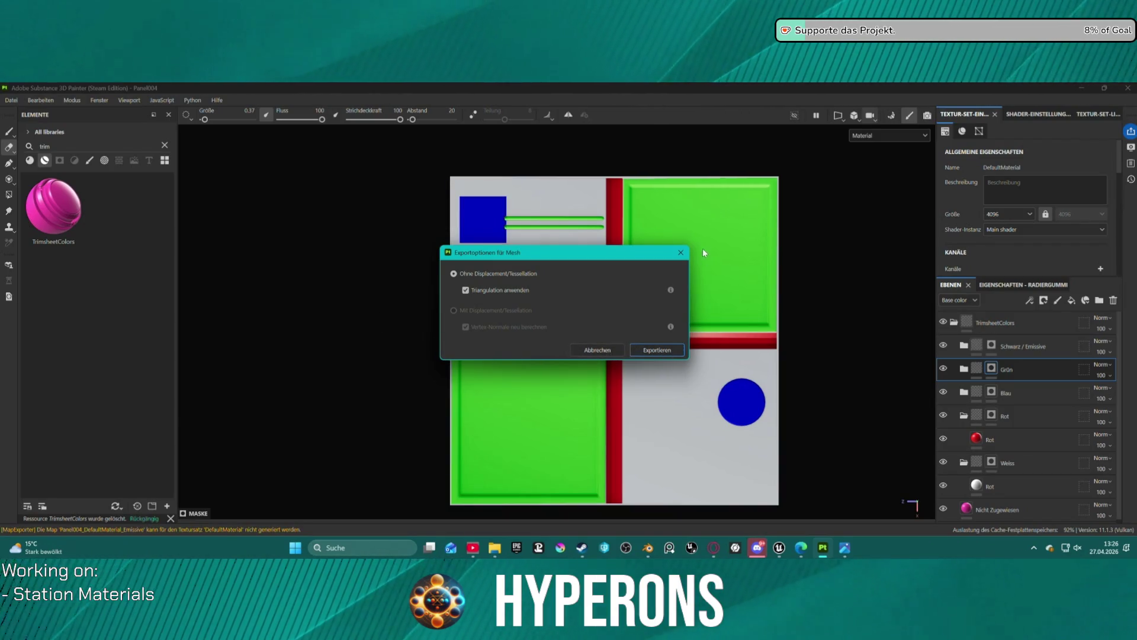
click(681, 253)
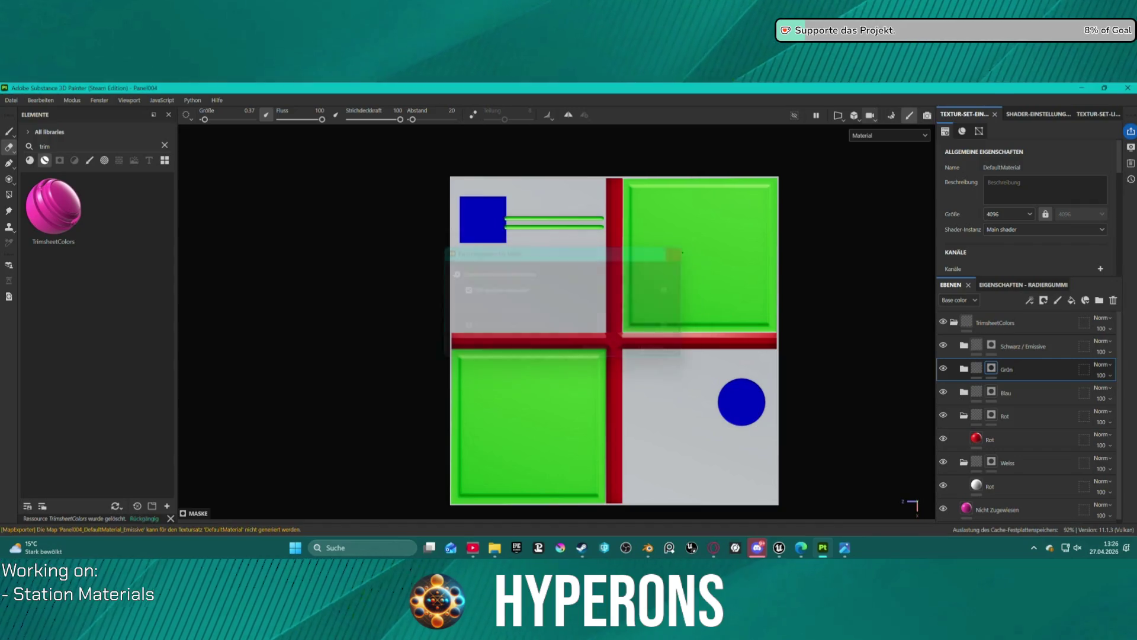
click(10, 100)
mouse_move(66, 136)
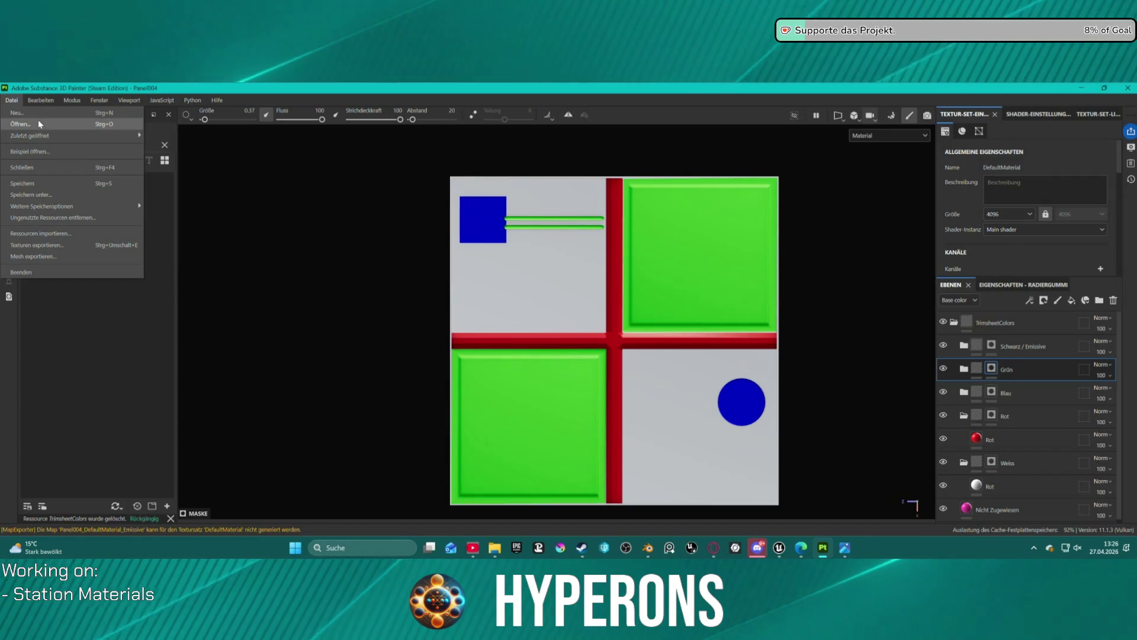
Create a new project using the Panel005.fbx mesh at 4096 document resolution
click(41, 112)
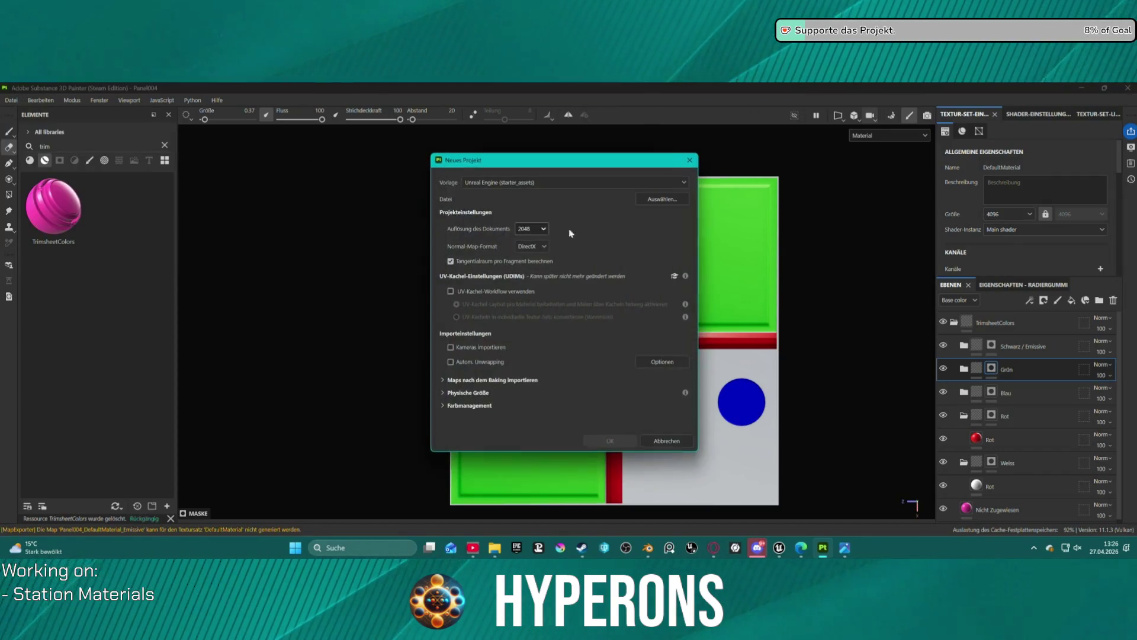
click(662, 199)
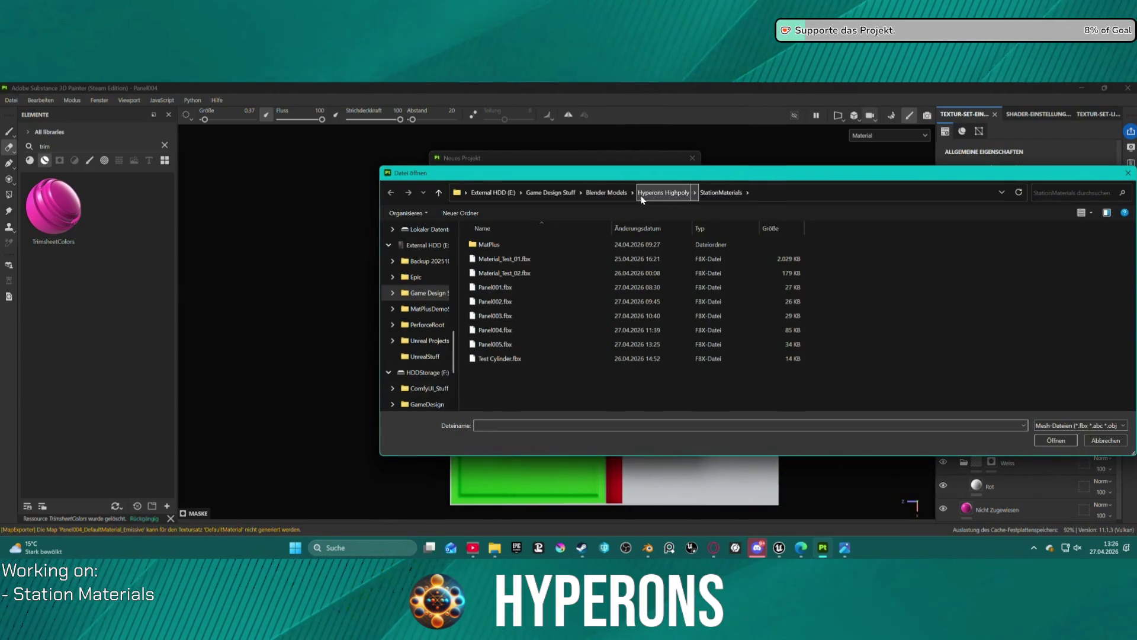
click(510, 348)
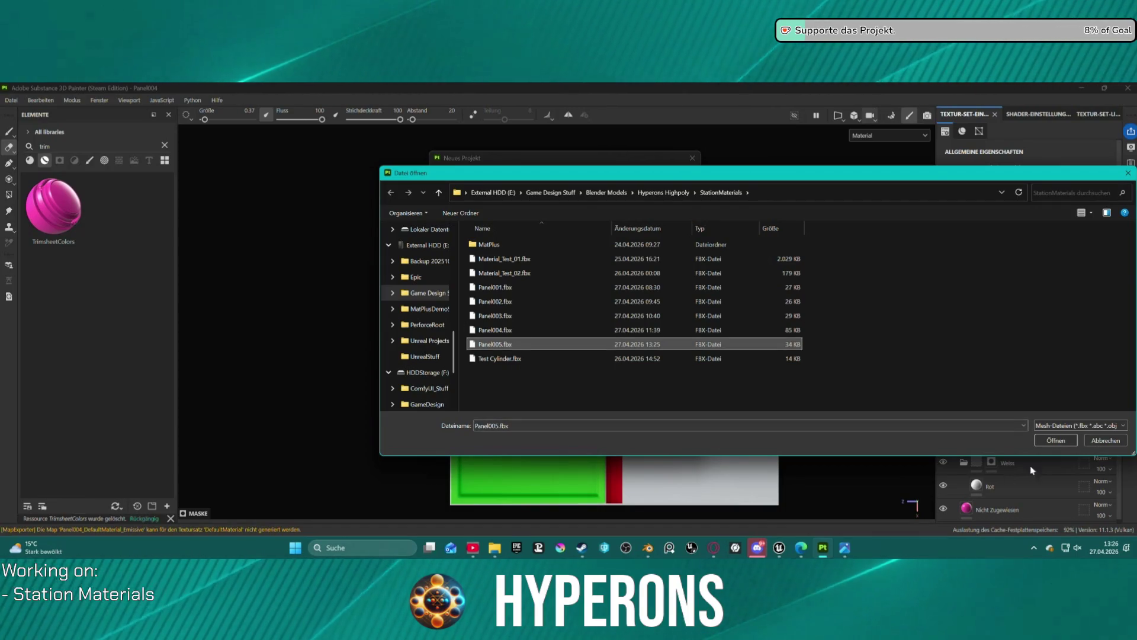
click(1052, 440)
click(543, 229)
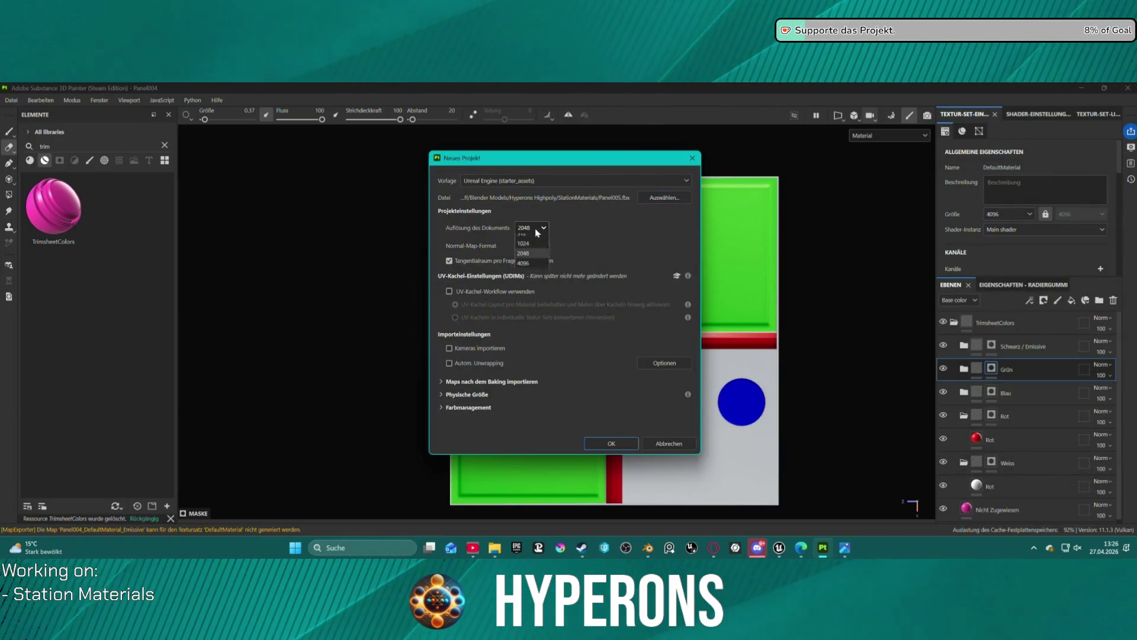
click(531, 290)
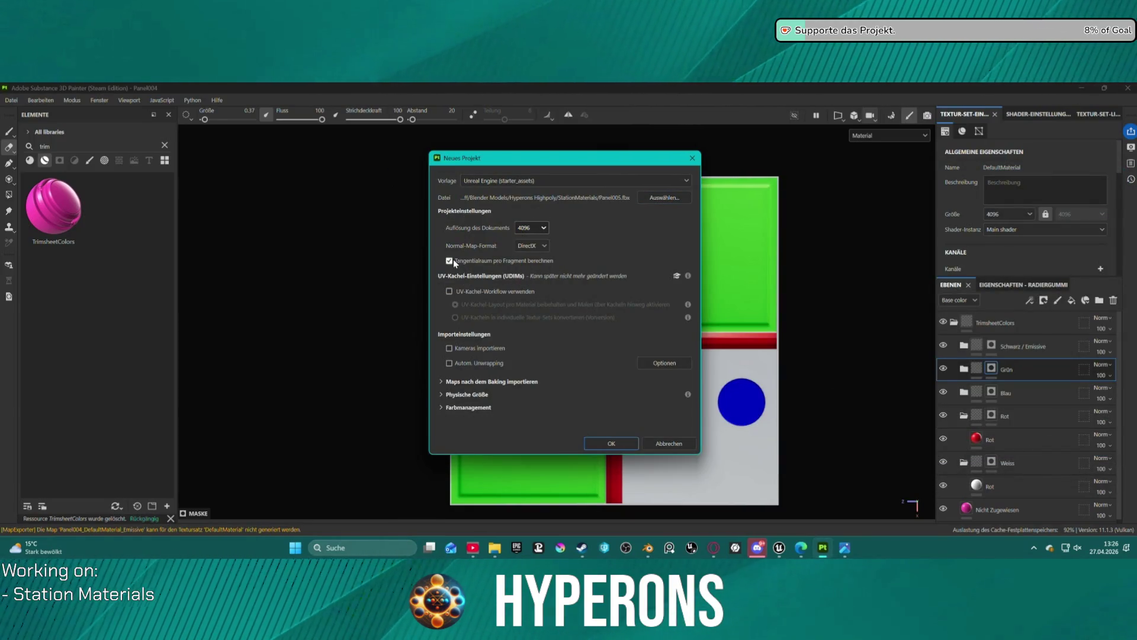
click(621, 443)
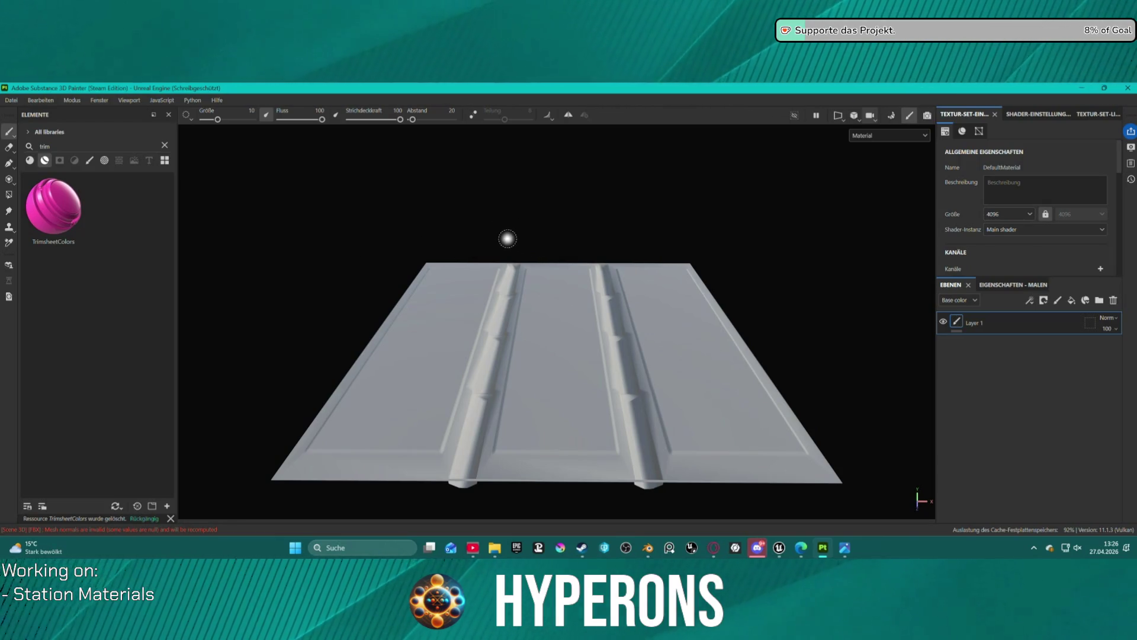
Bake the mesh maps with Height included, then orbit to check the panel
click(892, 115)
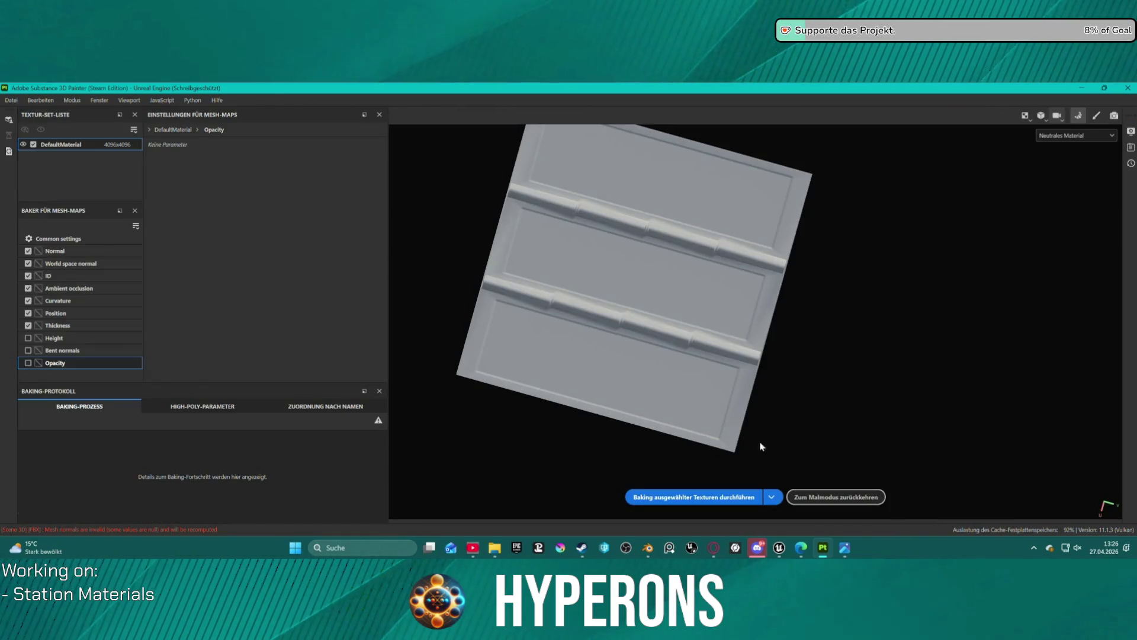
click(26, 341)
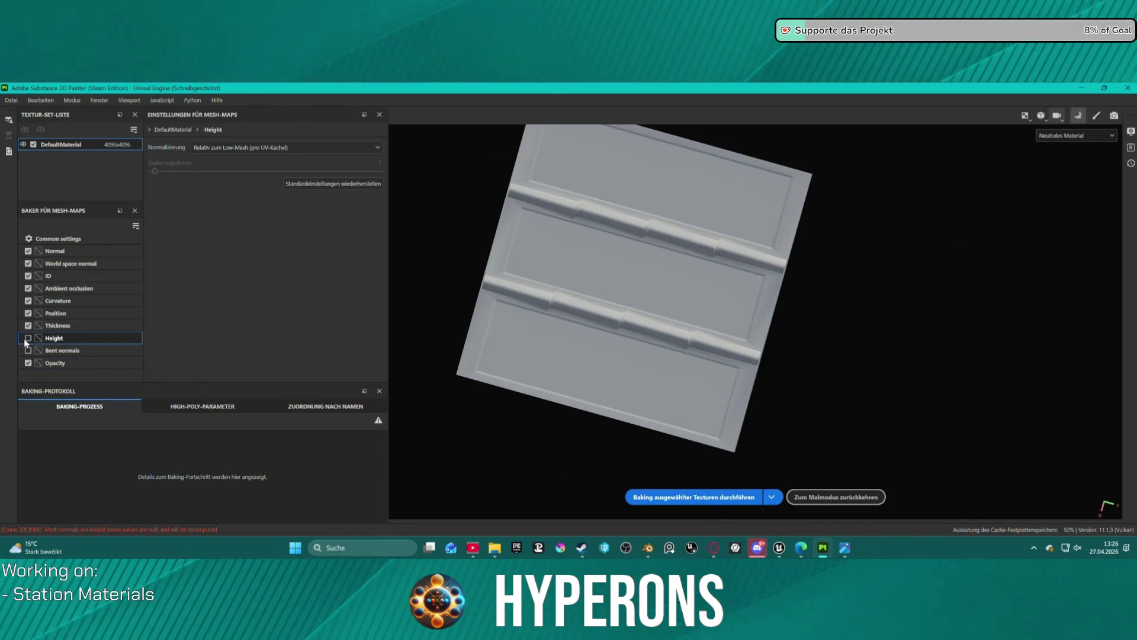
click(747, 500)
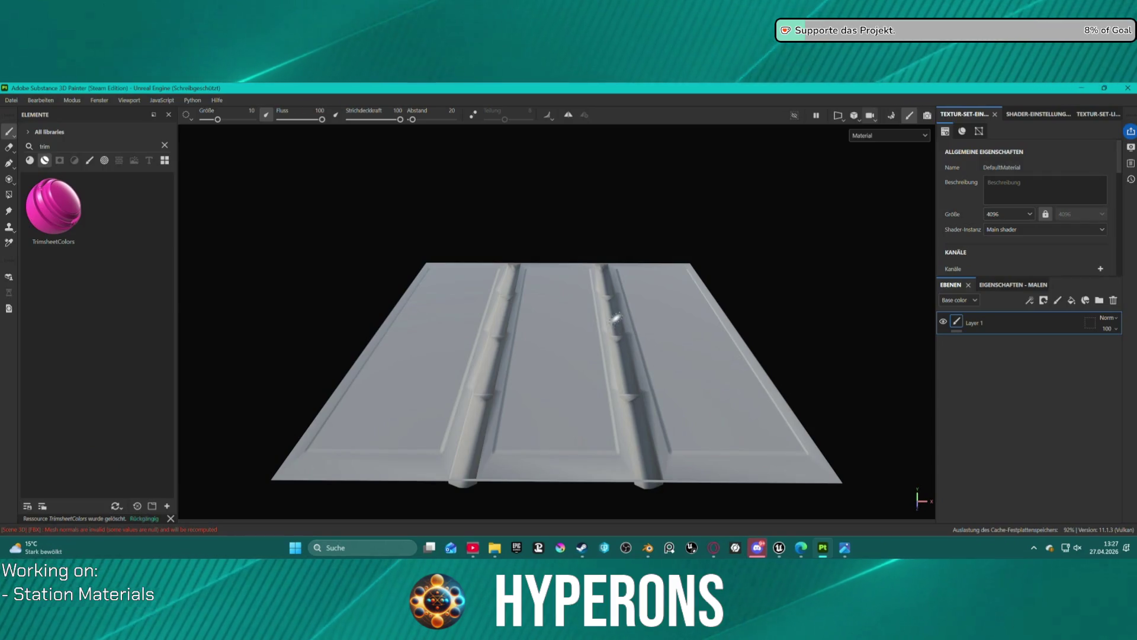
drag(704, 325, 716, 418)
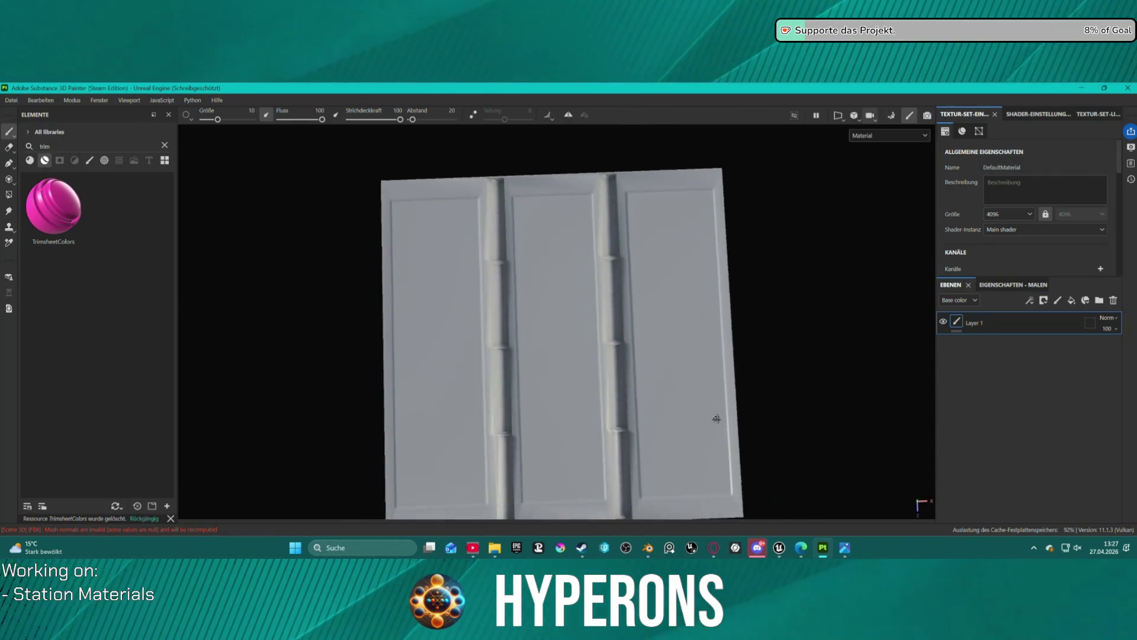
scroll(617, 333, up, 5)
mouse_move(624, 322)
mouse_down()
mouse_move(556, 264)
mouse_move(455, 229)
mouse_move(325, 219)
mouse_move(241, 246)
mouse_move(208, 317)
mouse_move(312, 355)
mouse_move(574, 274)
mouse_move(677, 173)
mouse_move(858, 219)
mouse_move(752, 304)
mouse_move(628, 281)
mouse_move(696, 325)
mouse_move(649, 223)
mouse_move(729, 228)
mouse_move(647, 254)
mouse_move(663, 243)
mouse_up()
Return to the baking view and straighten the panel preview to show it whole
click(892, 119)
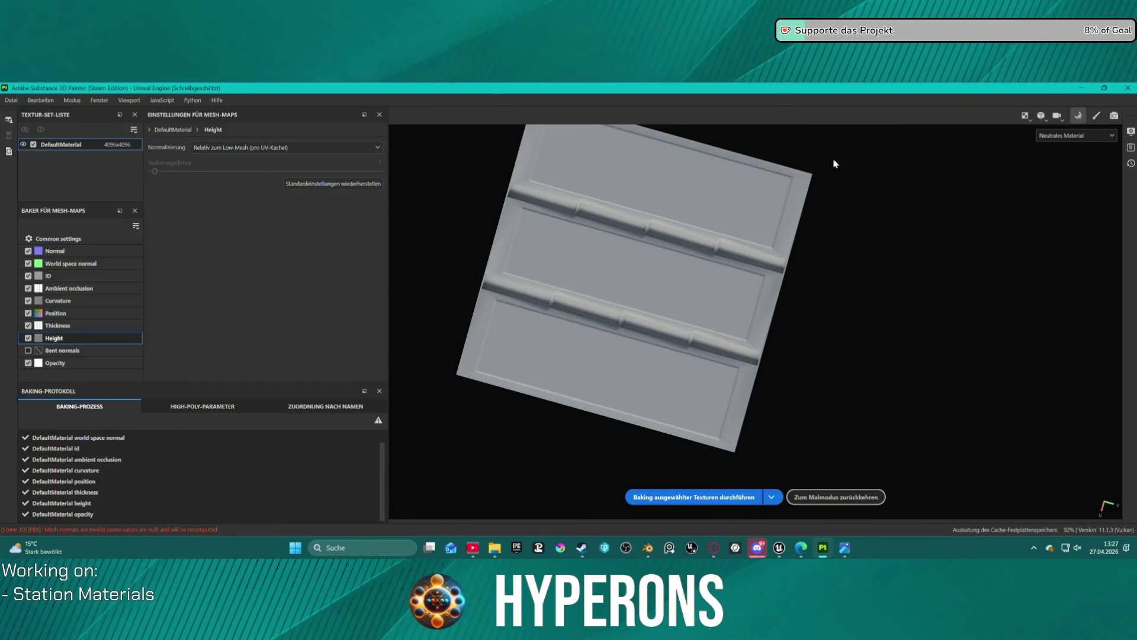
drag(754, 223, 788, 253)
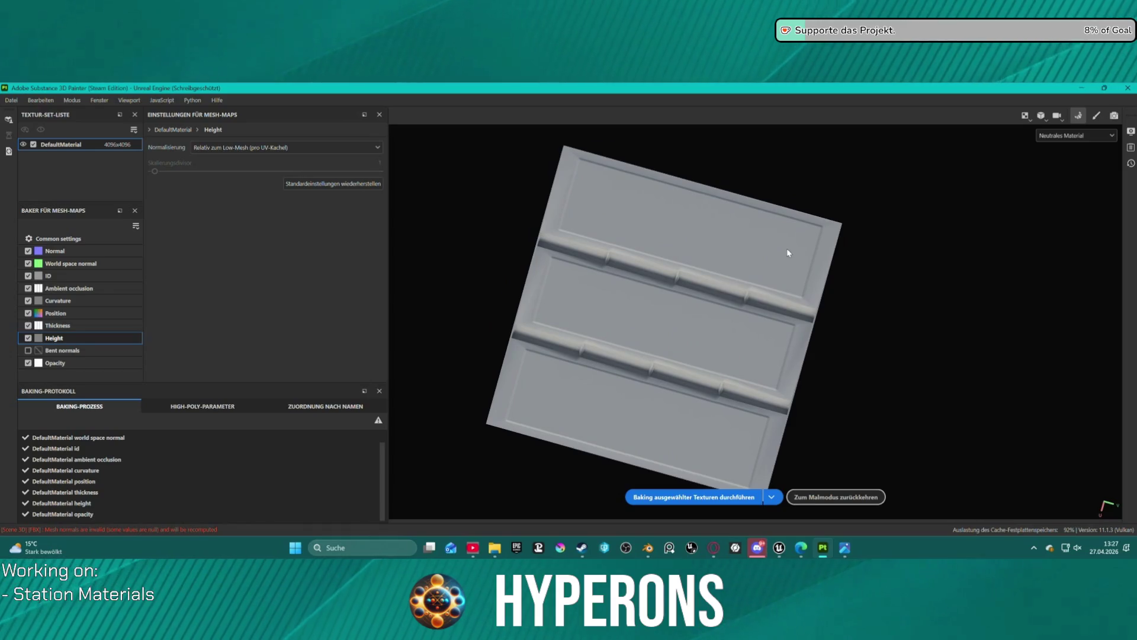
click(1061, 134)
mouse_move(833, 297)
mouse_down()
mouse_move(828, 255)
mouse_move(828, 338)
mouse_move(816, 318)
mouse_move(805, 353)
mouse_up()
mouse_move(824, 263)
mouse_down()
mouse_move(792, 245)
mouse_move(795, 259)
mouse_up()
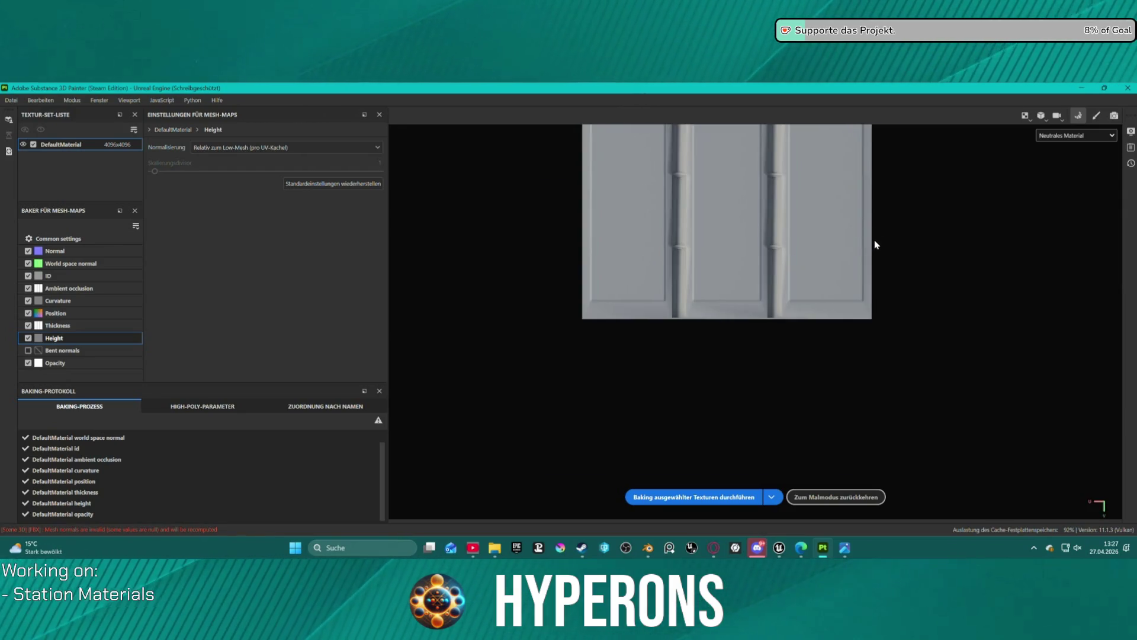
drag(876, 247, 864, 289)
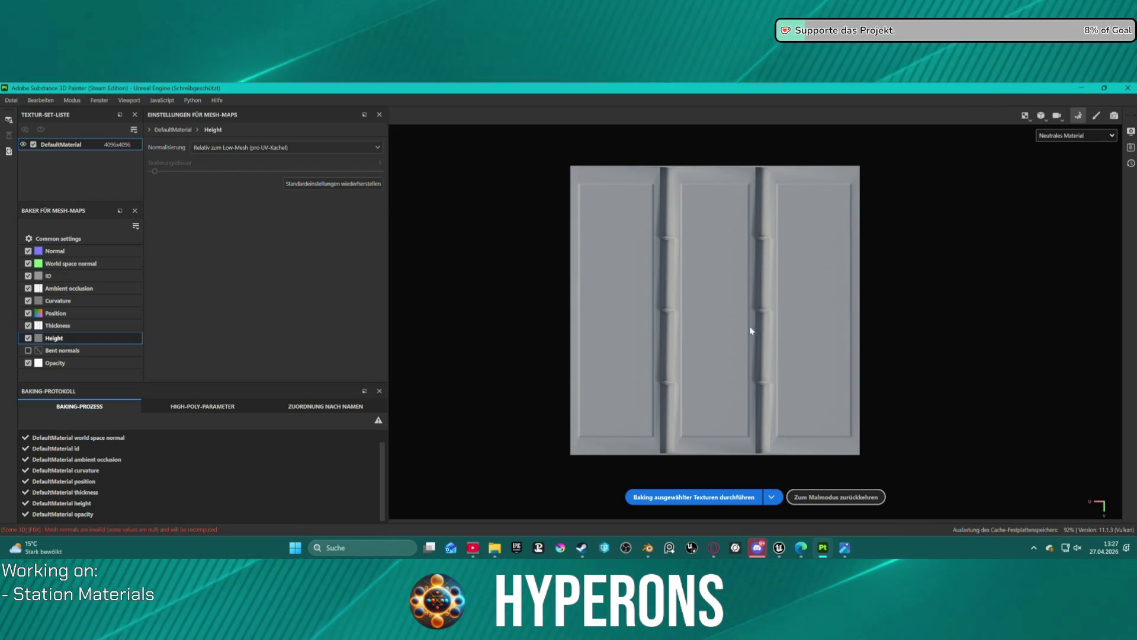
click(1060, 140)
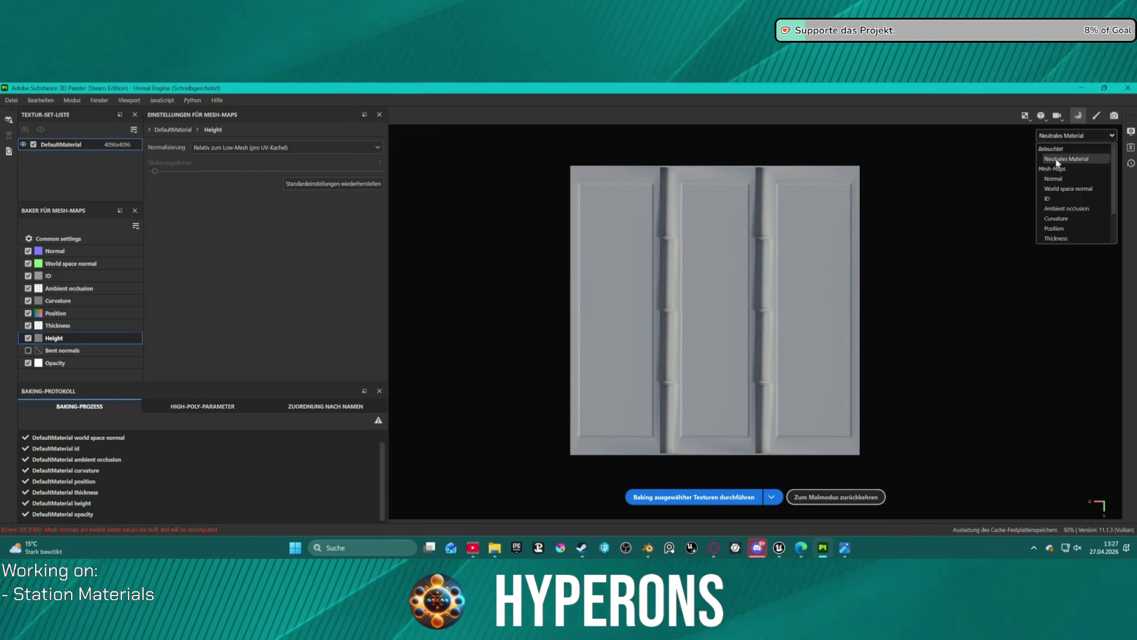
click(1067, 209)
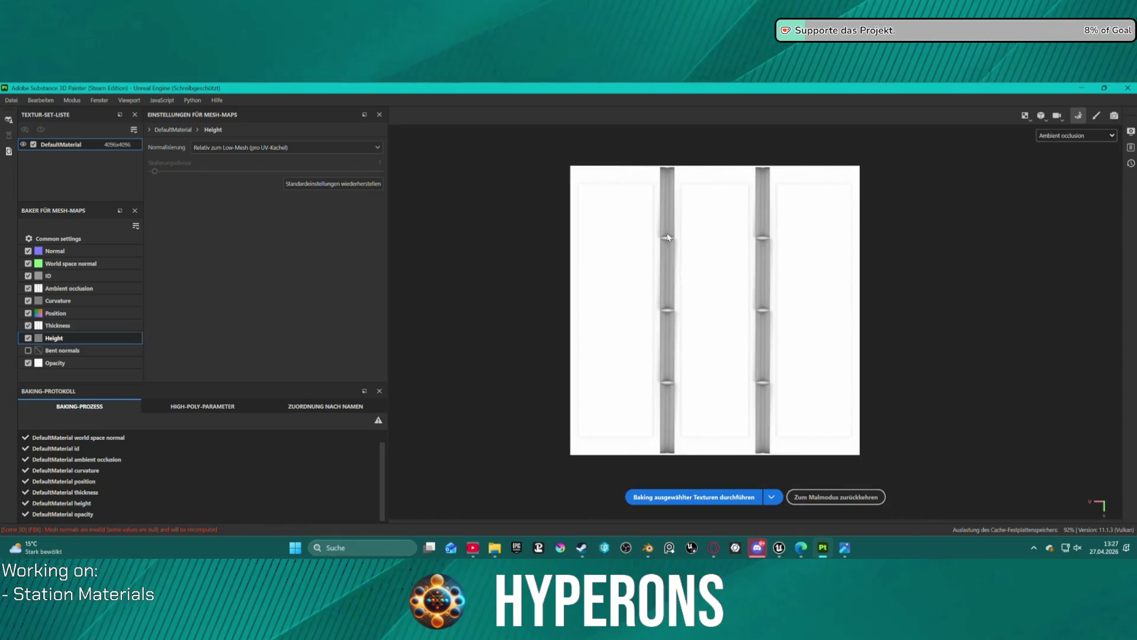
scroll(668, 237, up, 2)
scroll(693, 243, down, 2)
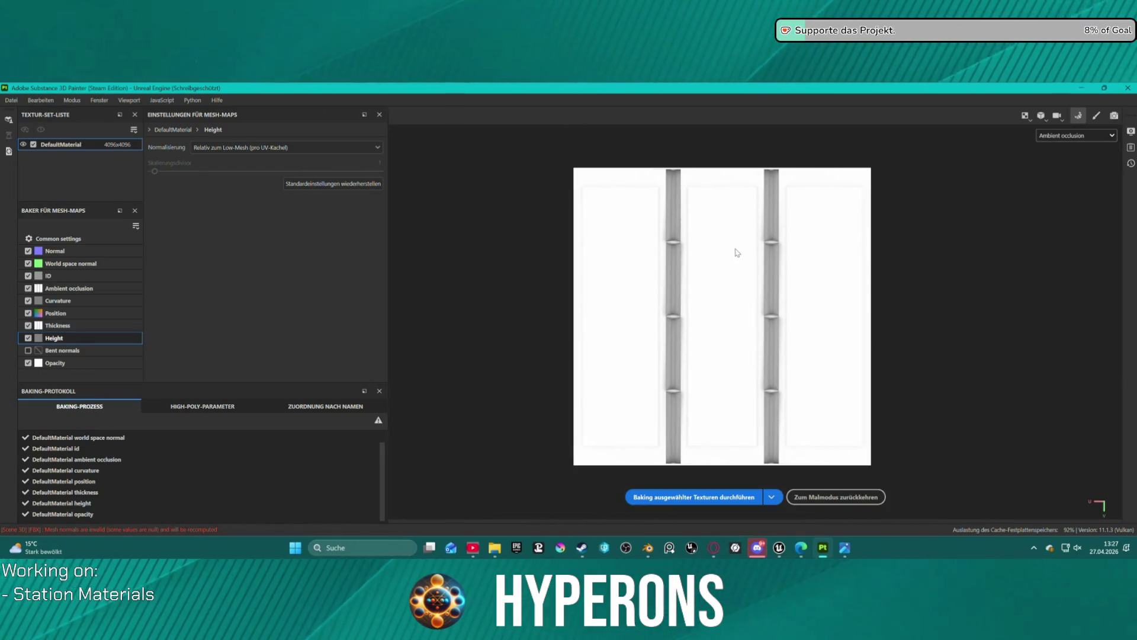
click(1061, 136)
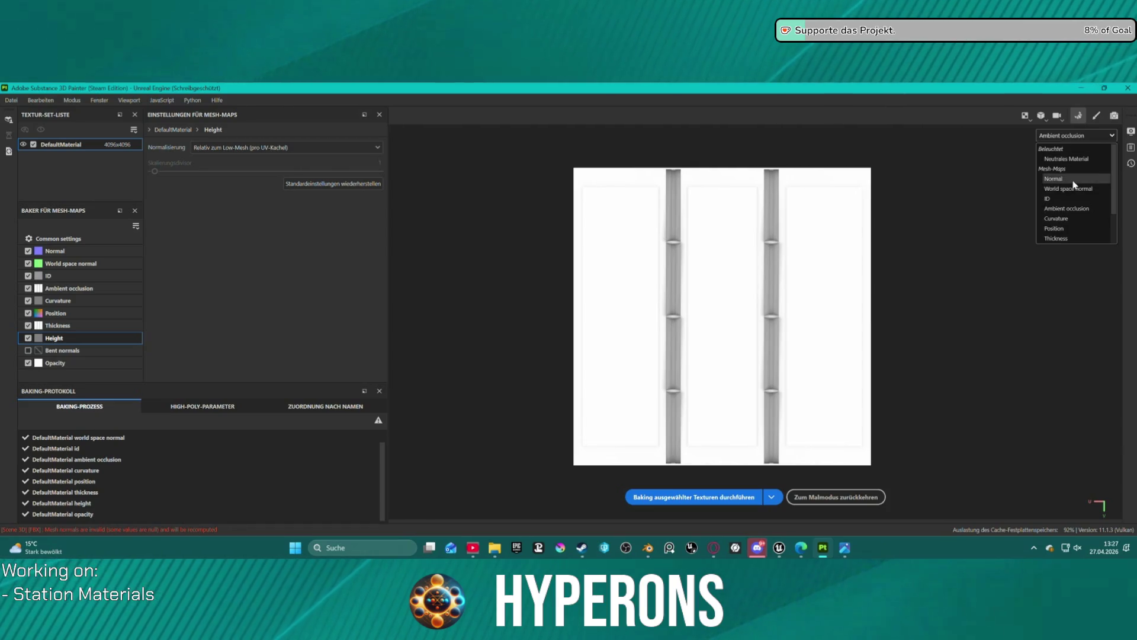
click(1061, 178)
click(1066, 135)
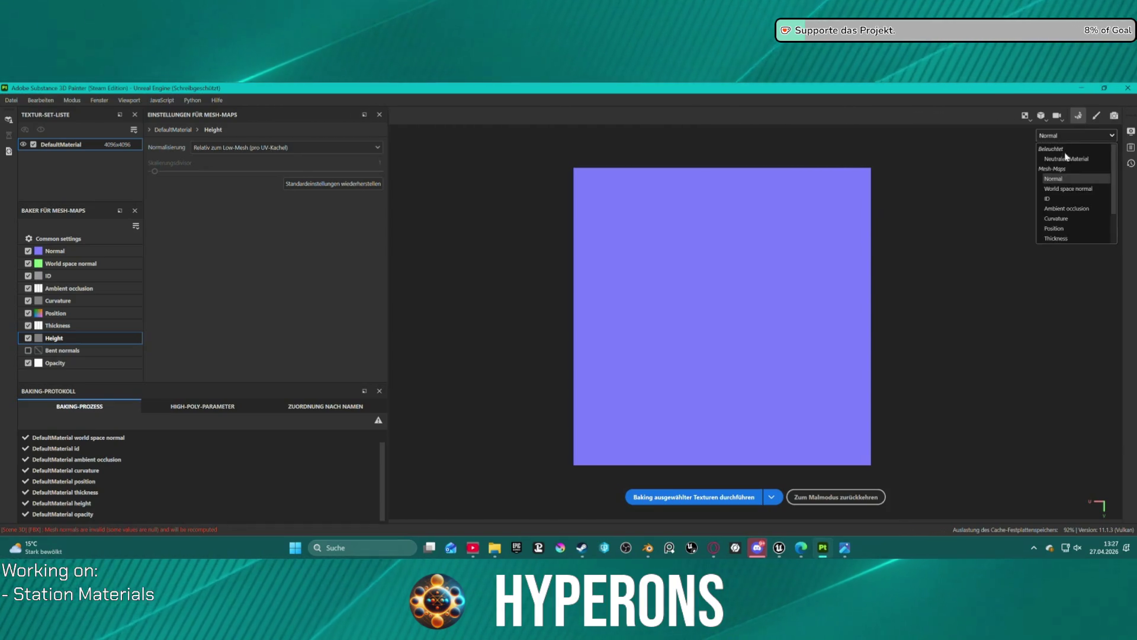
click(1068, 188)
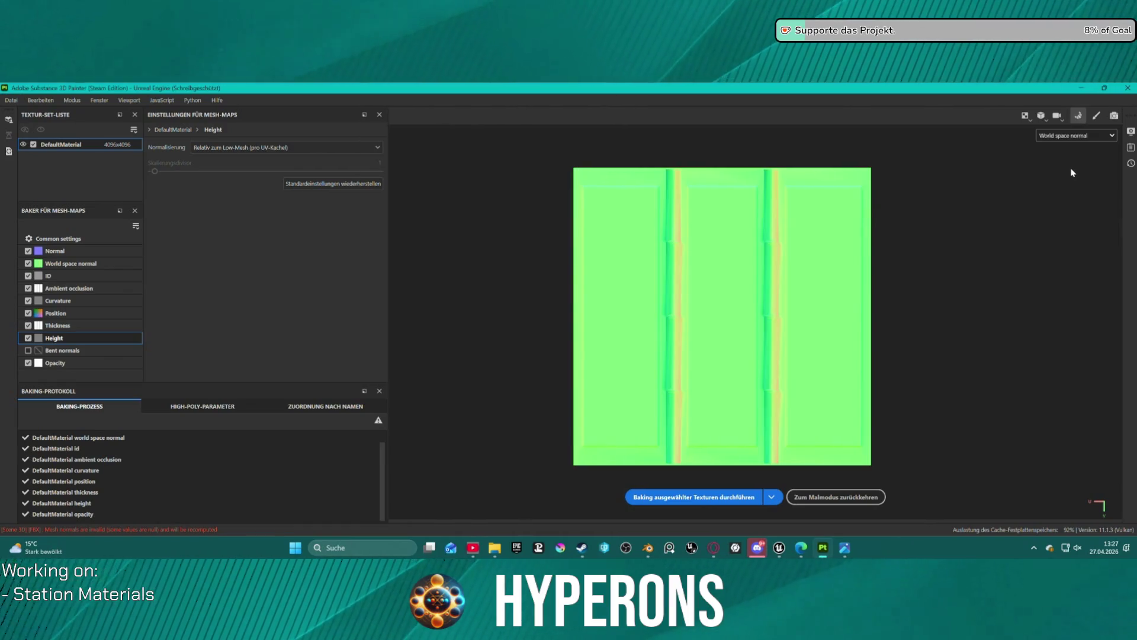
click(1070, 135)
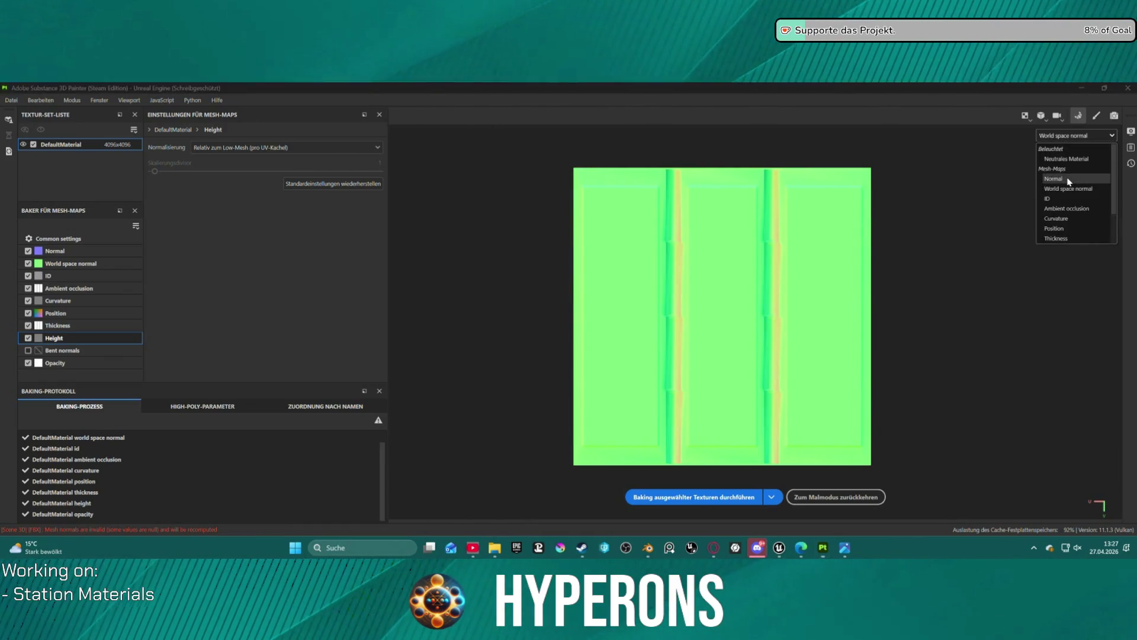
click(1070, 177)
click(1071, 136)
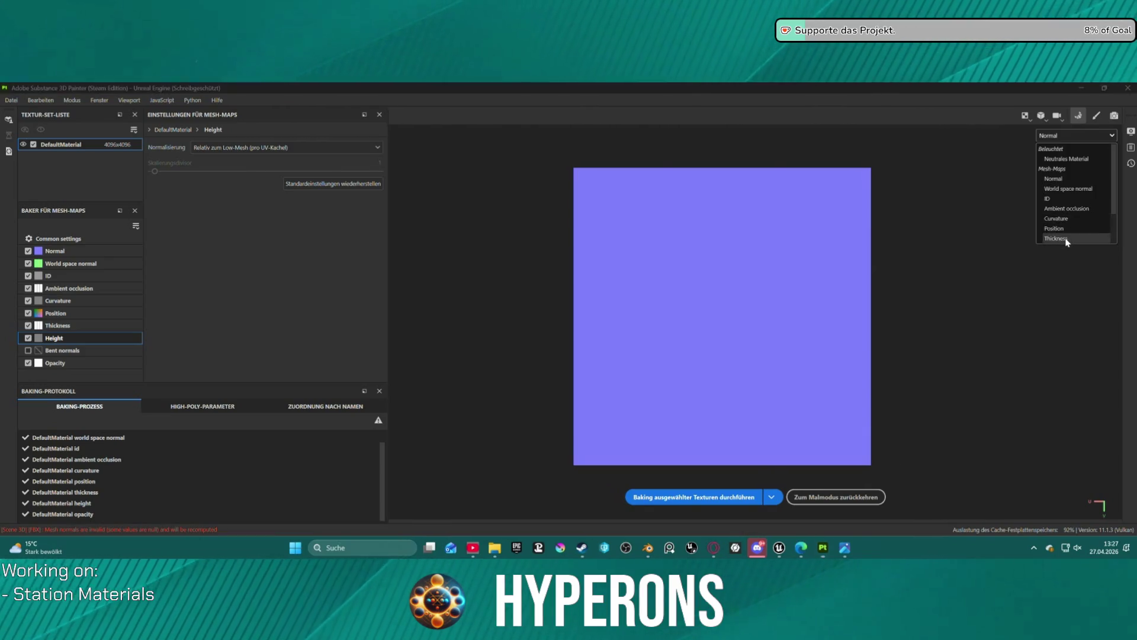
click(1068, 242)
scroll(760, 235, up, 10)
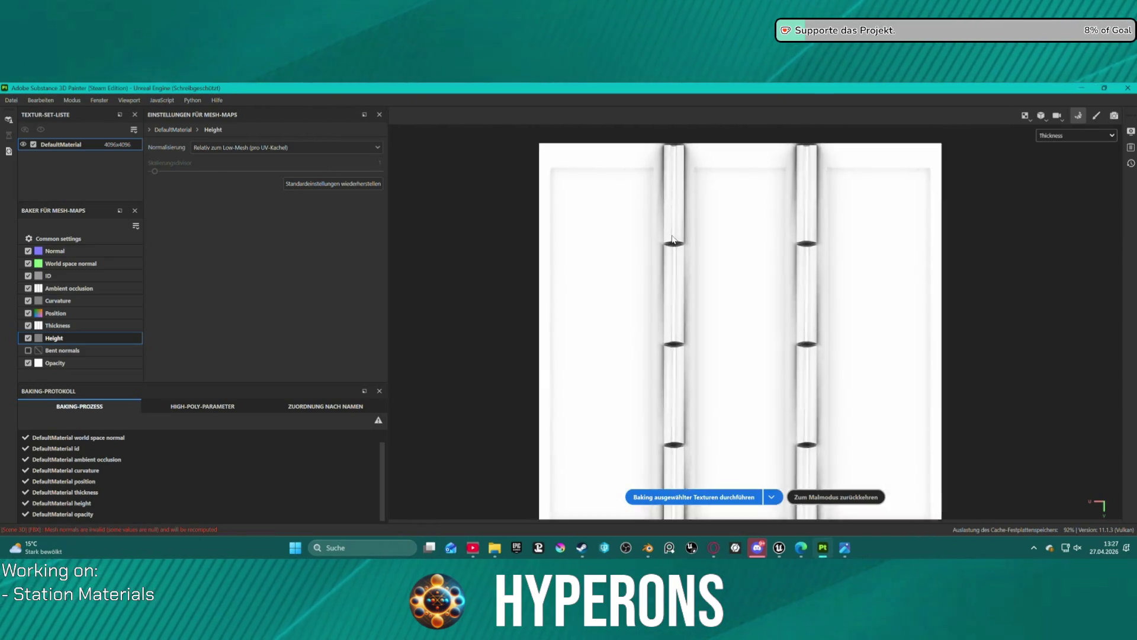
scroll(690, 244, down, 5)
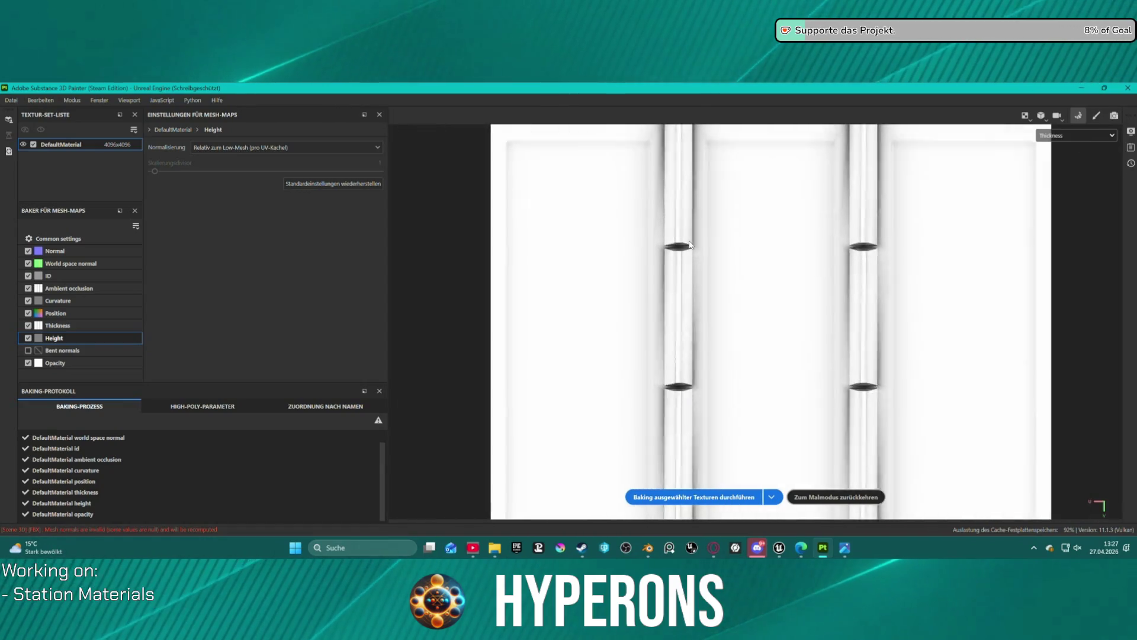
scroll(693, 243, up, 3)
scroll(692, 243, up, 3)
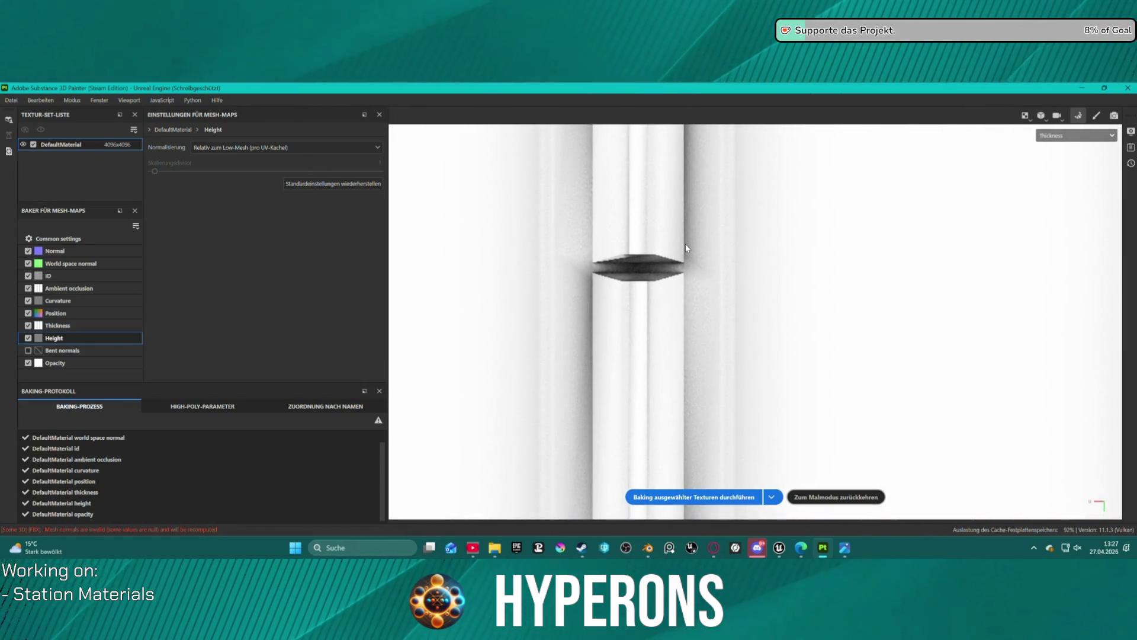
scroll(659, 273, down, 4)
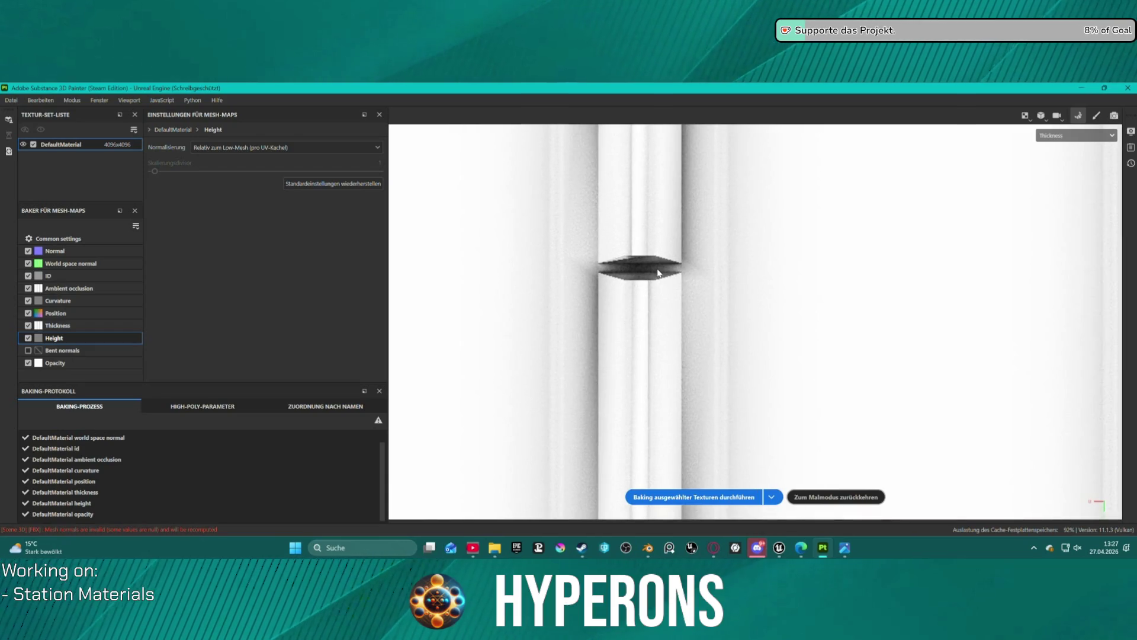
scroll(659, 272, down, 5)
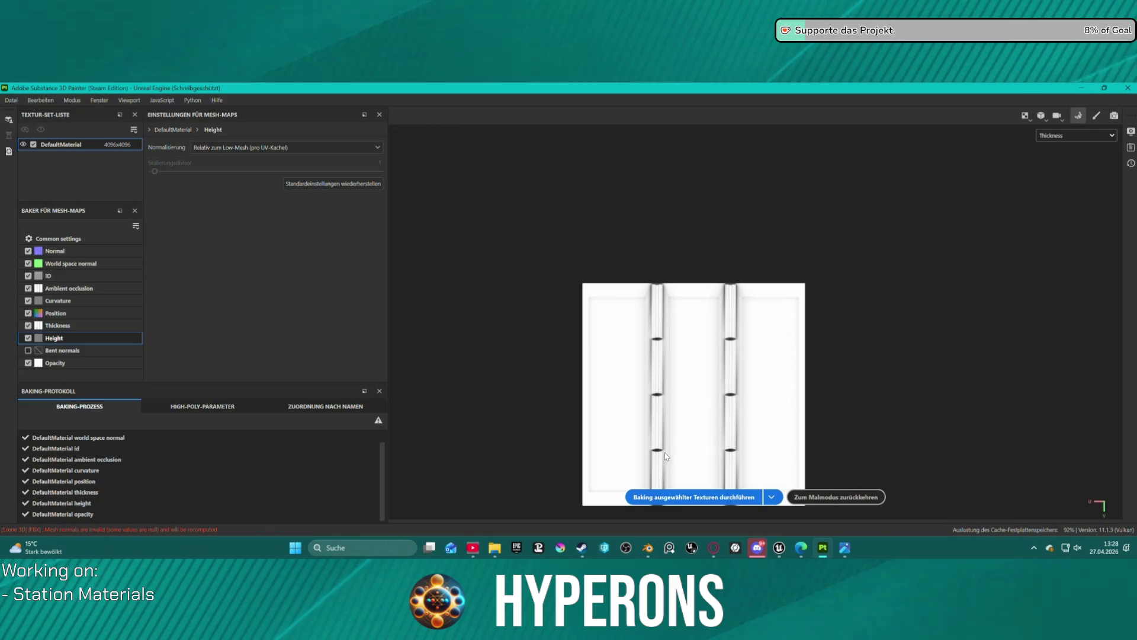
scroll(664, 445, up, 4)
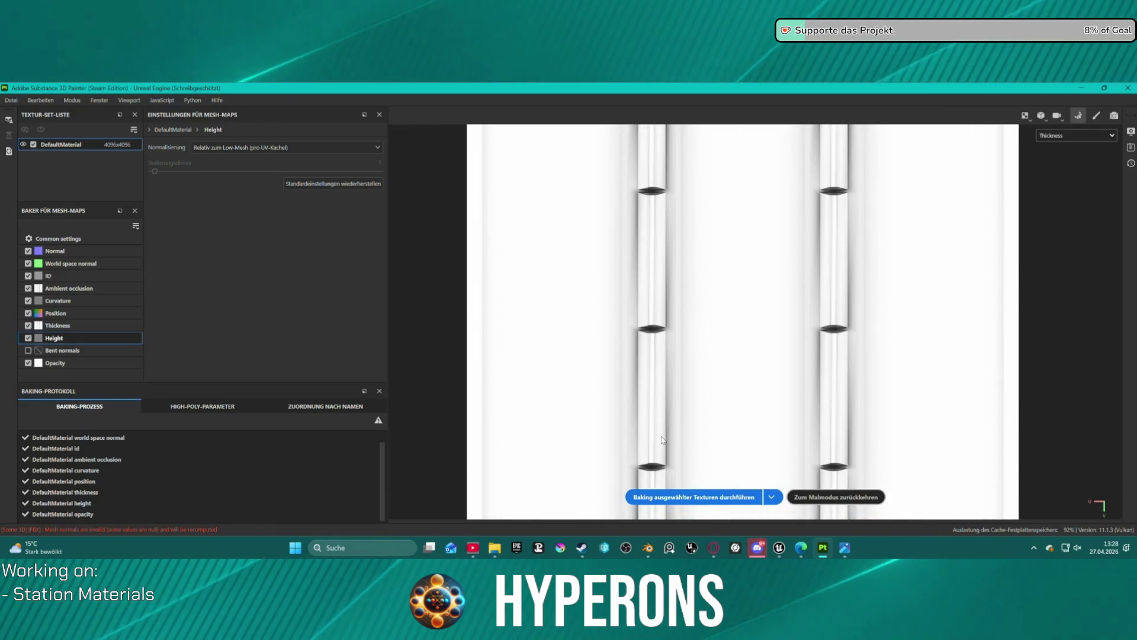
scroll(678, 422, down, 2)
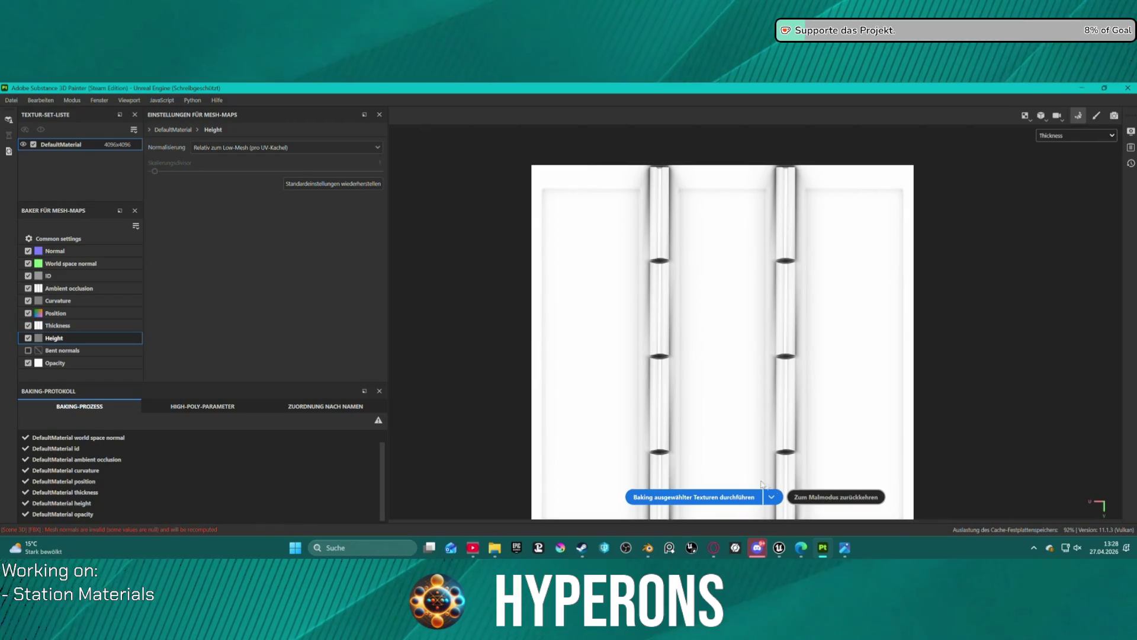
click(1073, 135)
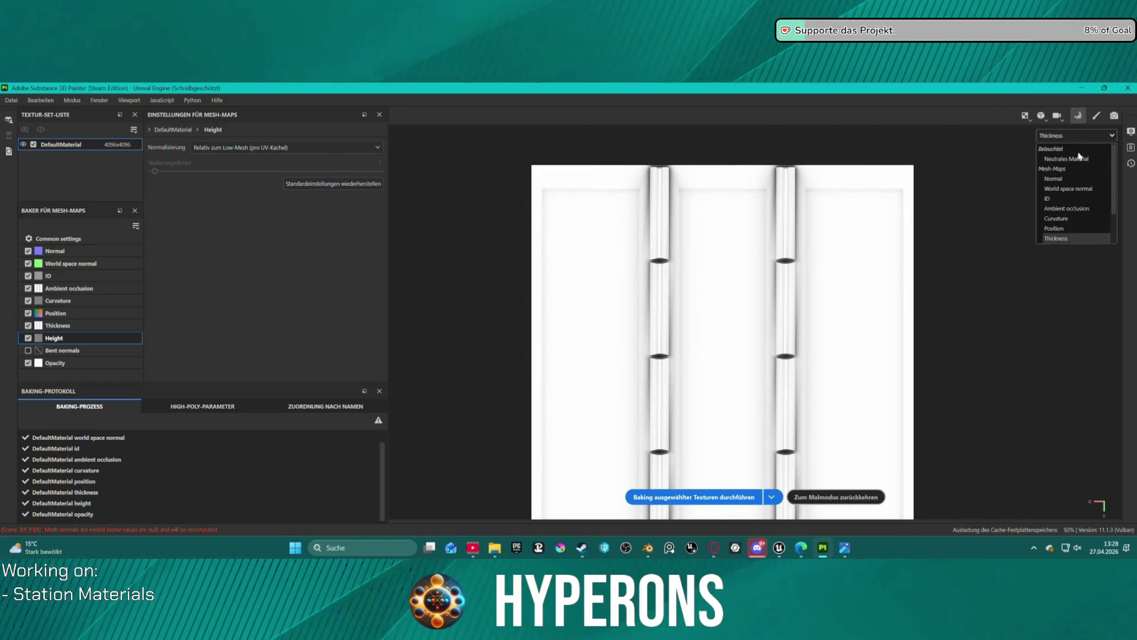
click(1089, 159)
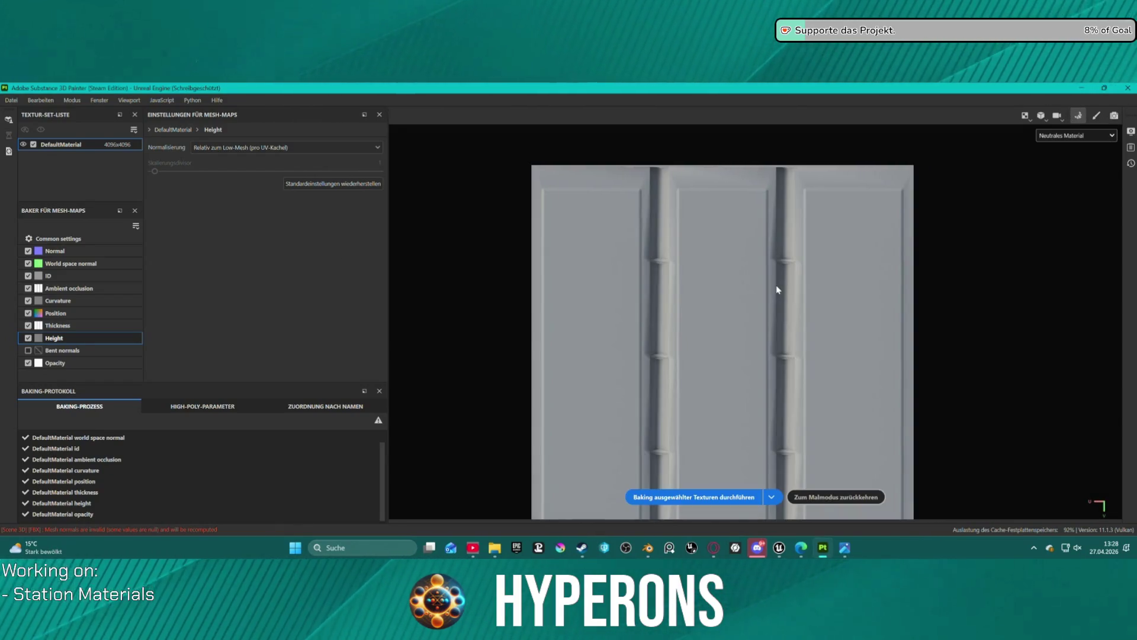
scroll(778, 289, down, 2)
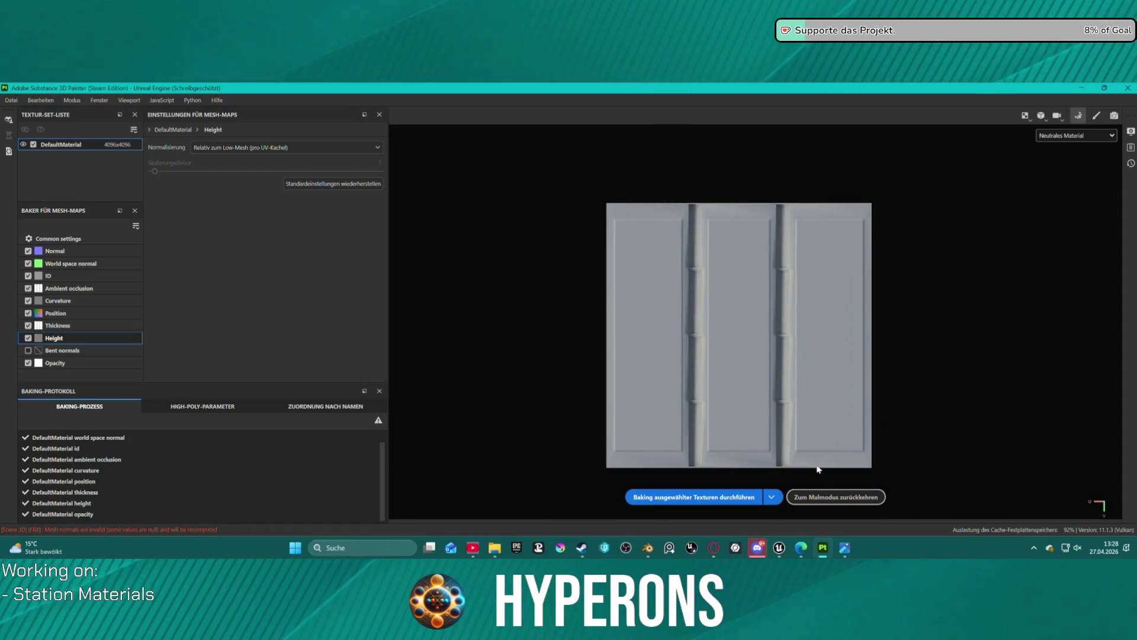
click(828, 501)
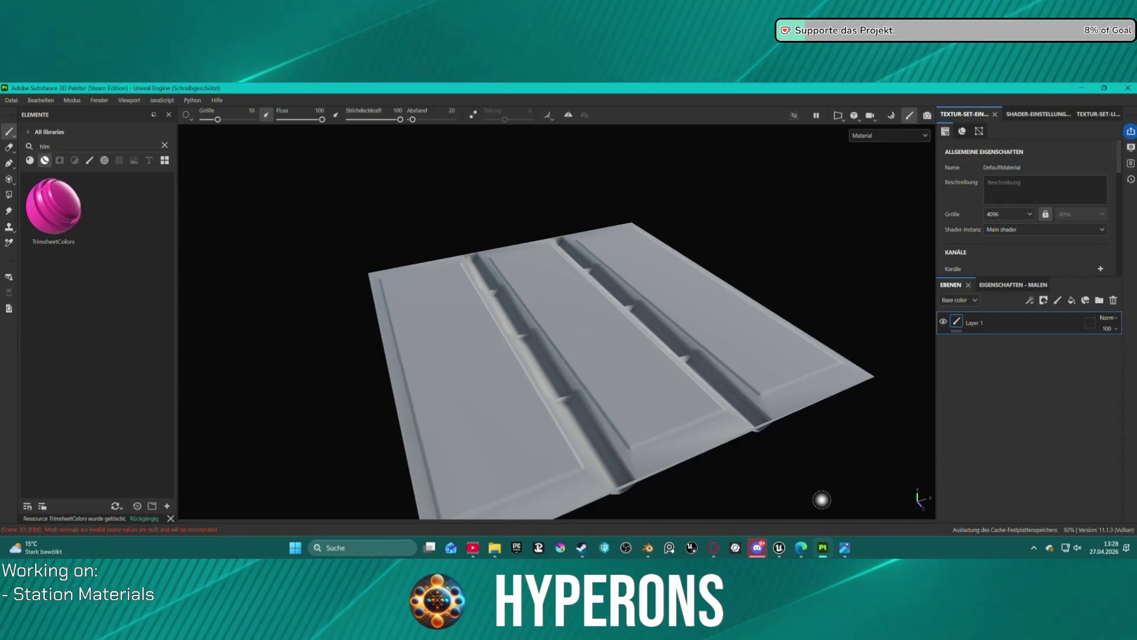
Switch to the flat UV view, delete Layer 1 and apply the TrimsheetColors material
key(f)
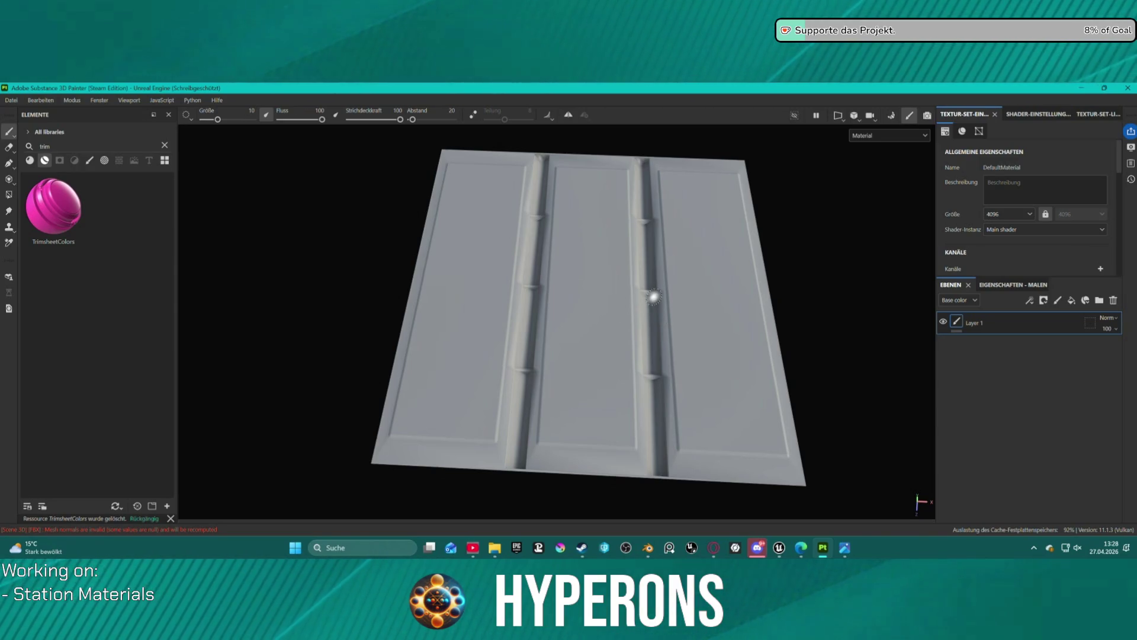
key(F3)
scroll(673, 308, down, 2)
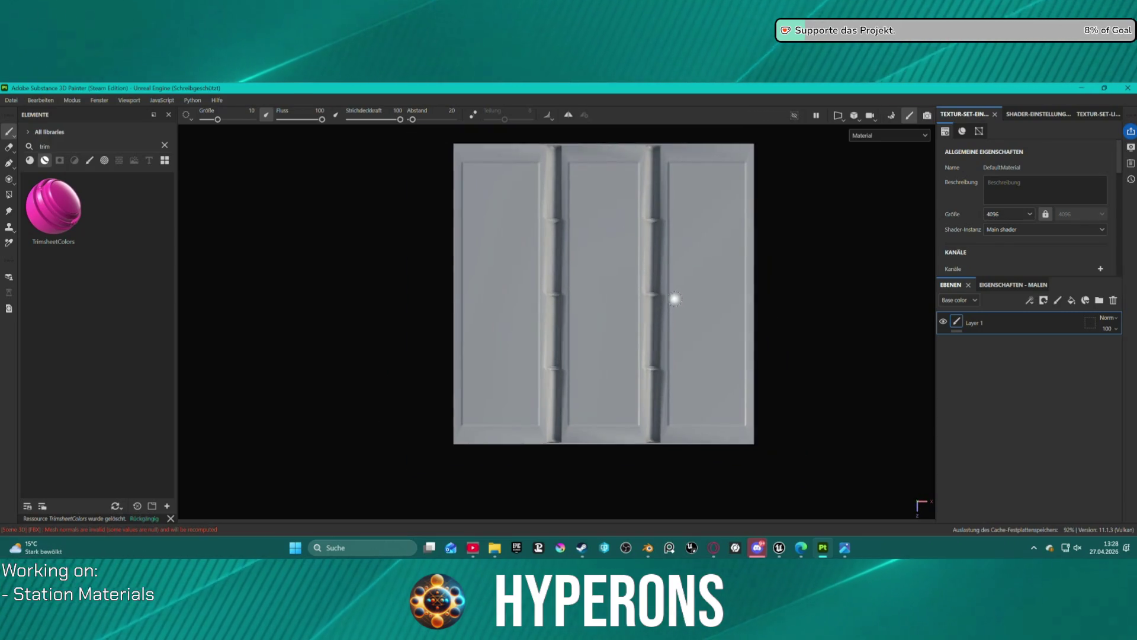
click(1114, 301)
drag(70, 204, 589, 275)
Set the mask to whole-polygon fill and select the Rot fill layer
scroll(529, 205, up, 2)
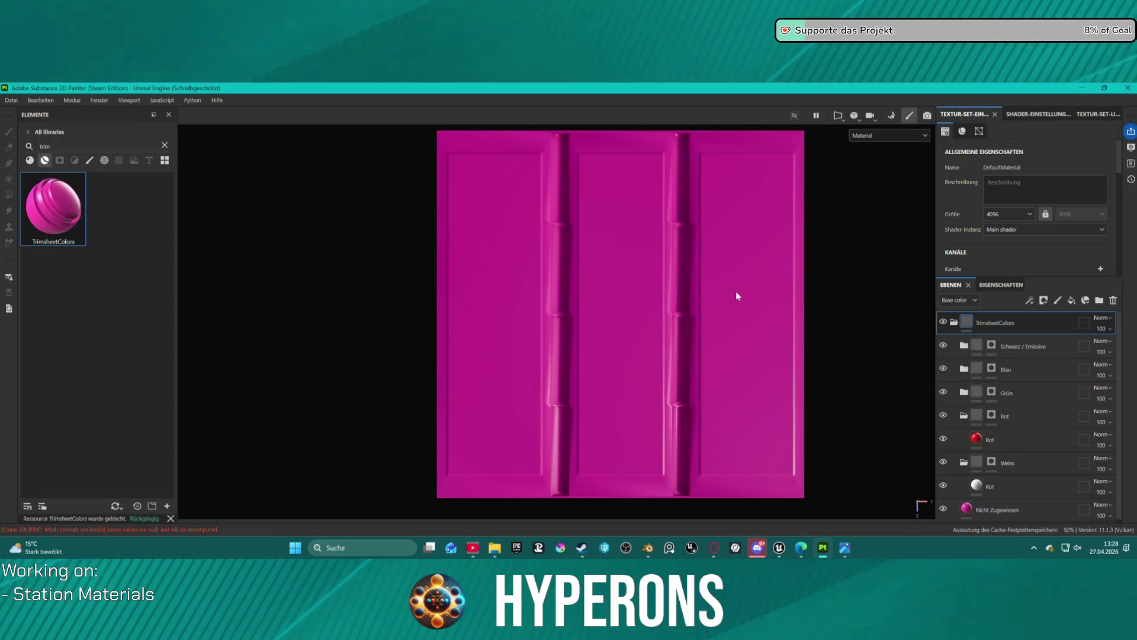
click(996, 464)
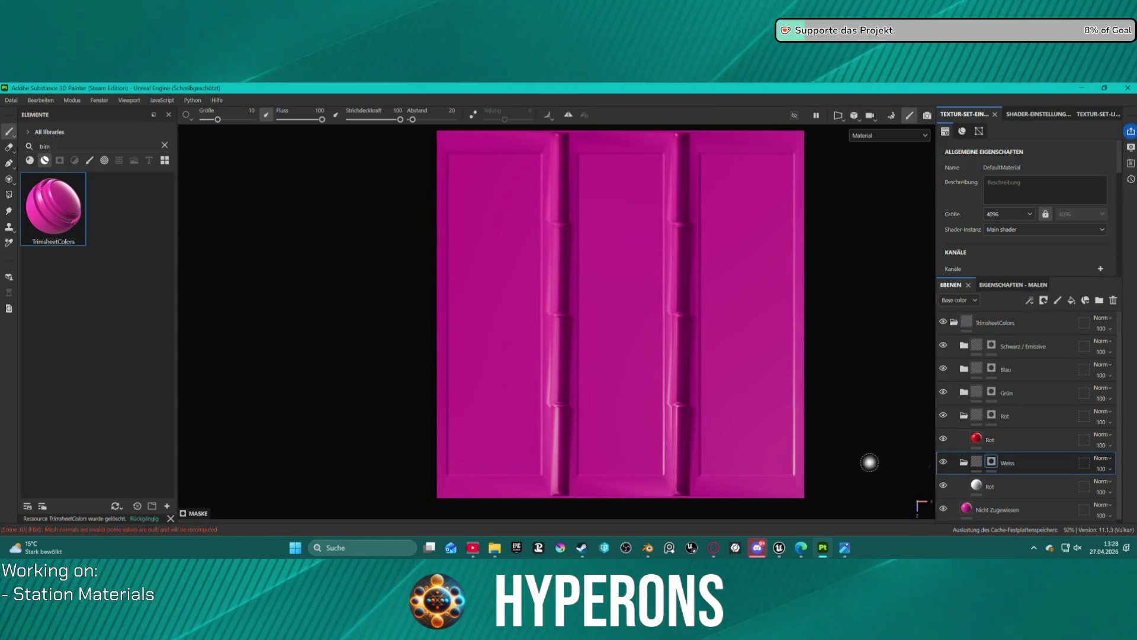
click(9, 195)
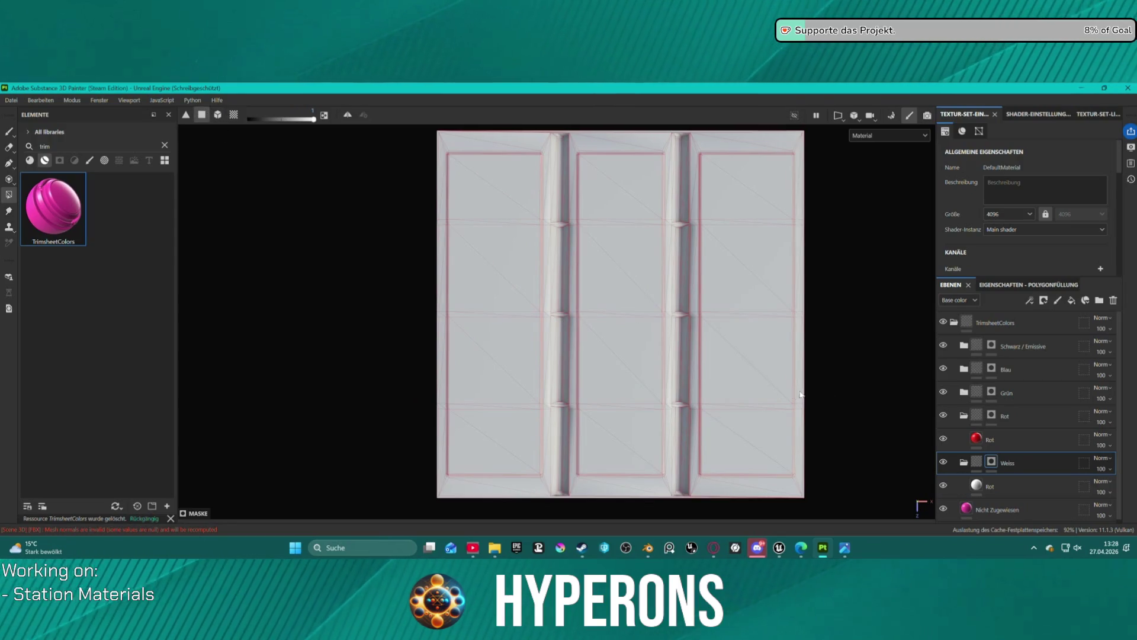
click(1035, 444)
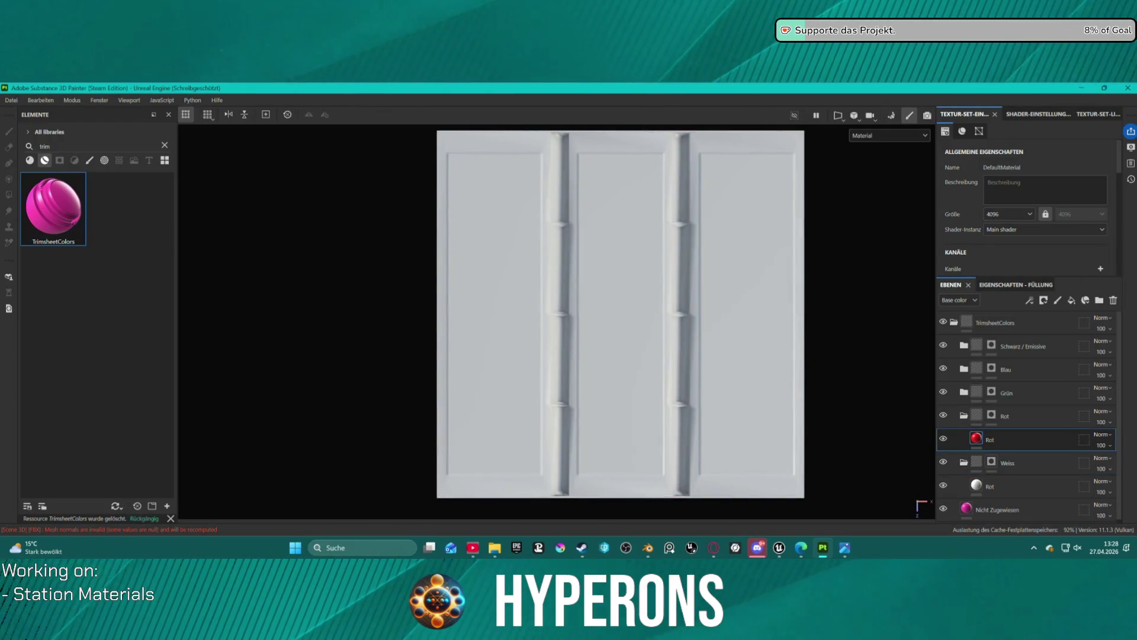
key(alt+Tab)
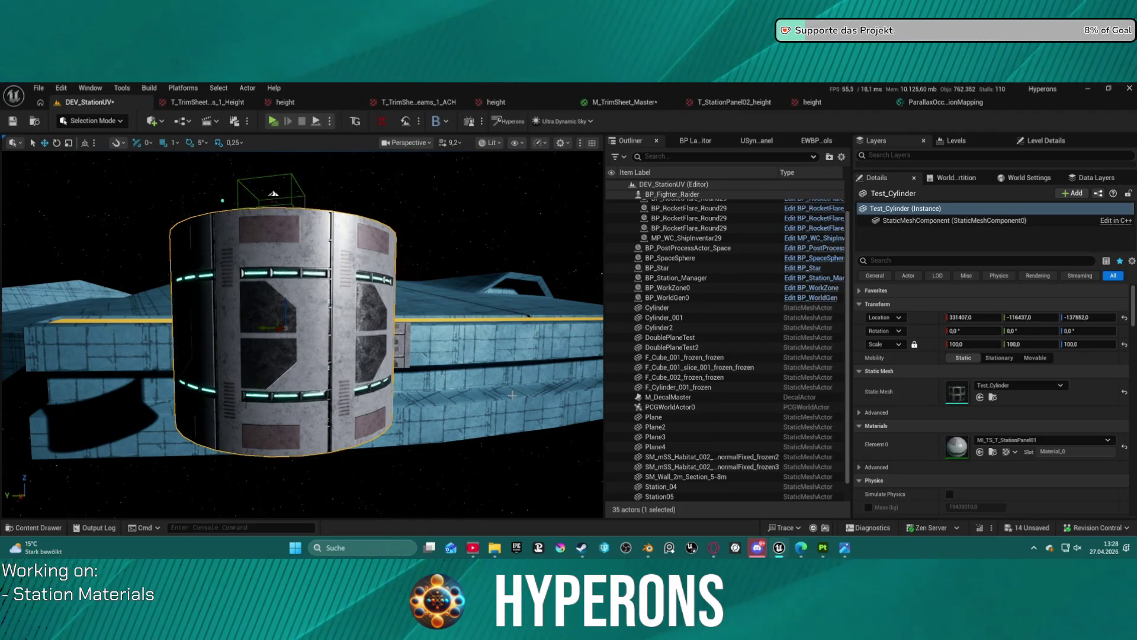
click(823, 547)
scroll(585, 126, up, 2)
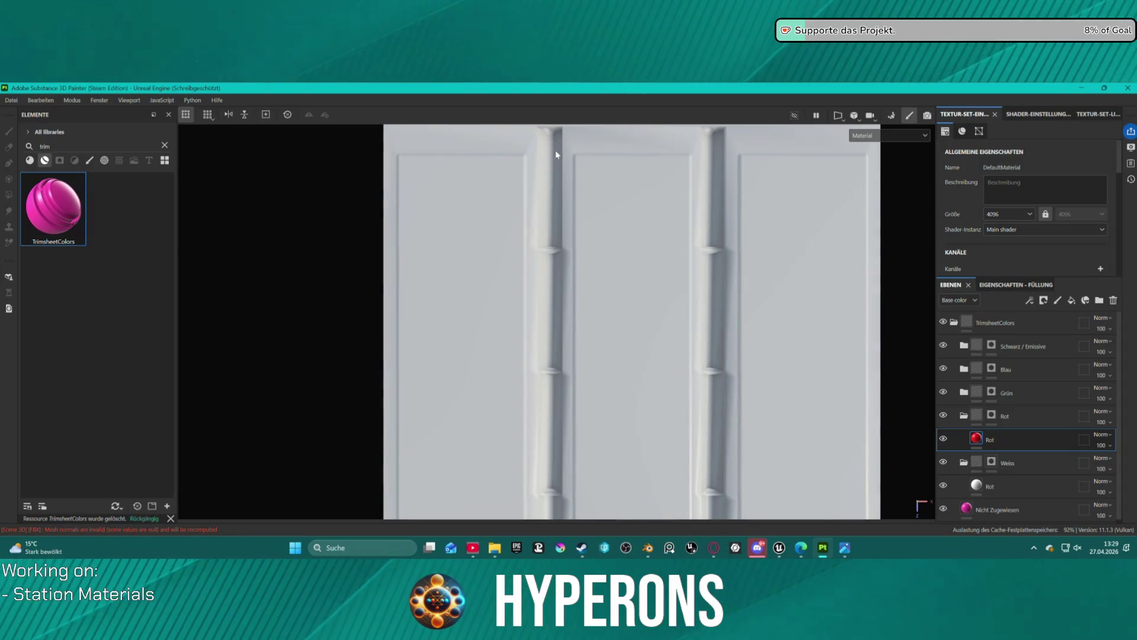
Fill the left vertical strip red in the Rot folder's mask
click(991, 415)
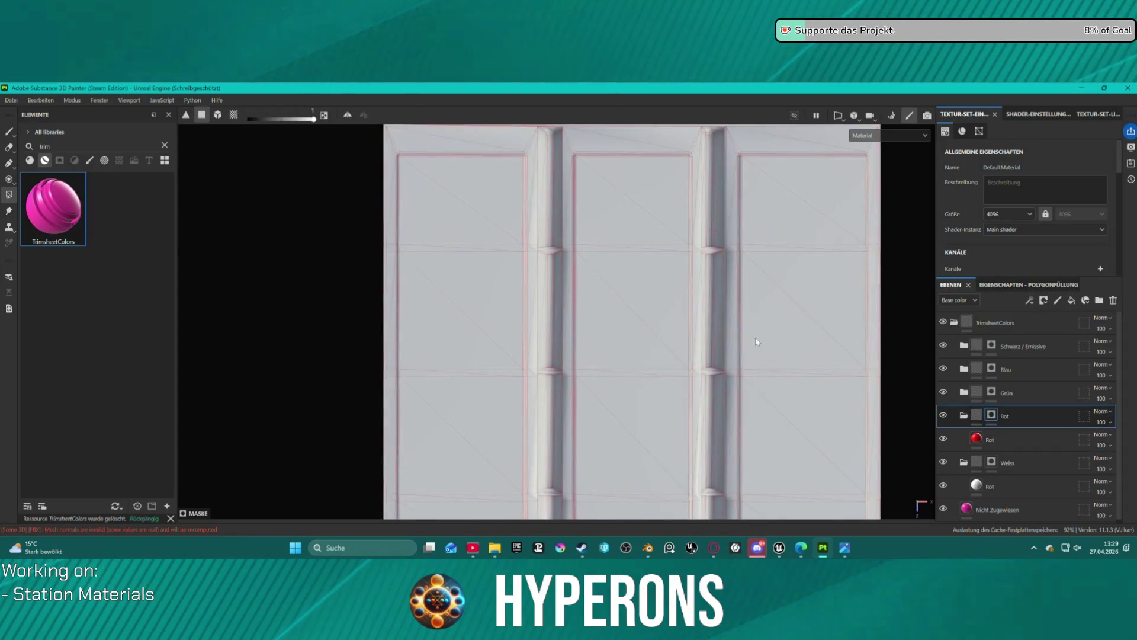
click(555, 136)
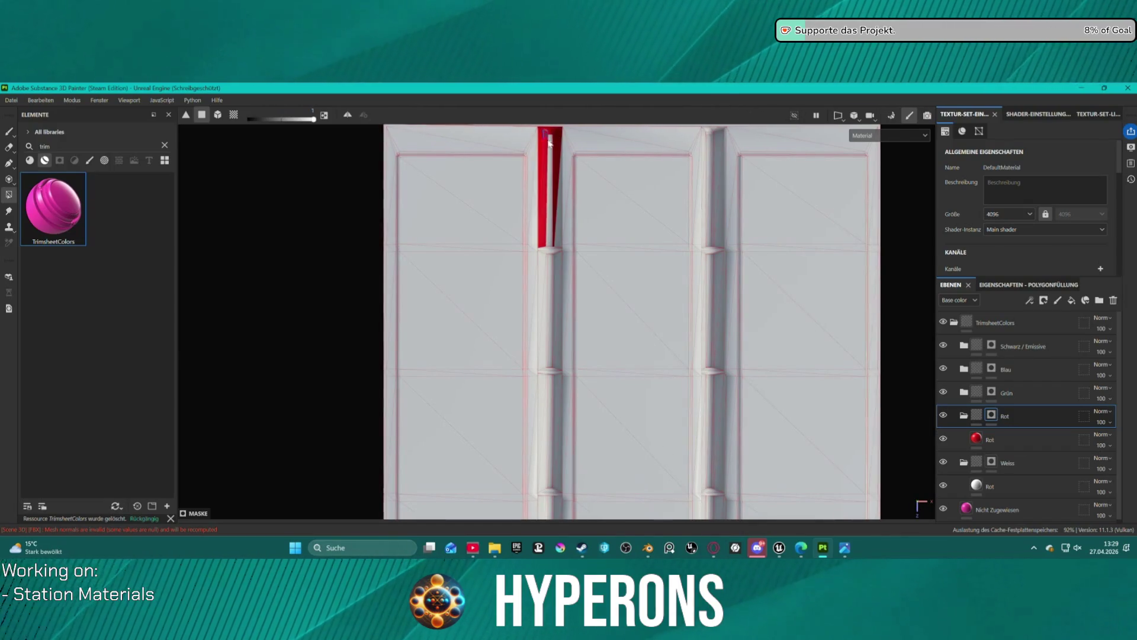
mouse_move(549, 254)
mouse_down()
mouse_move(543, 477)
mouse_move(557, 513)
mouse_up()
drag(579, 418, 589, 254)
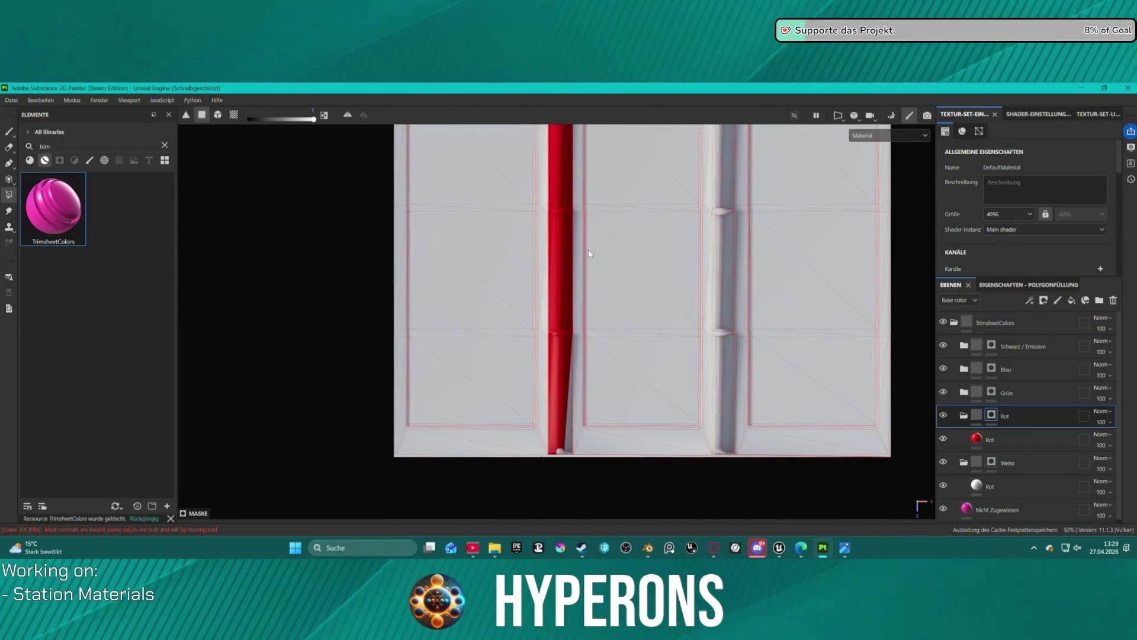
click(560, 370)
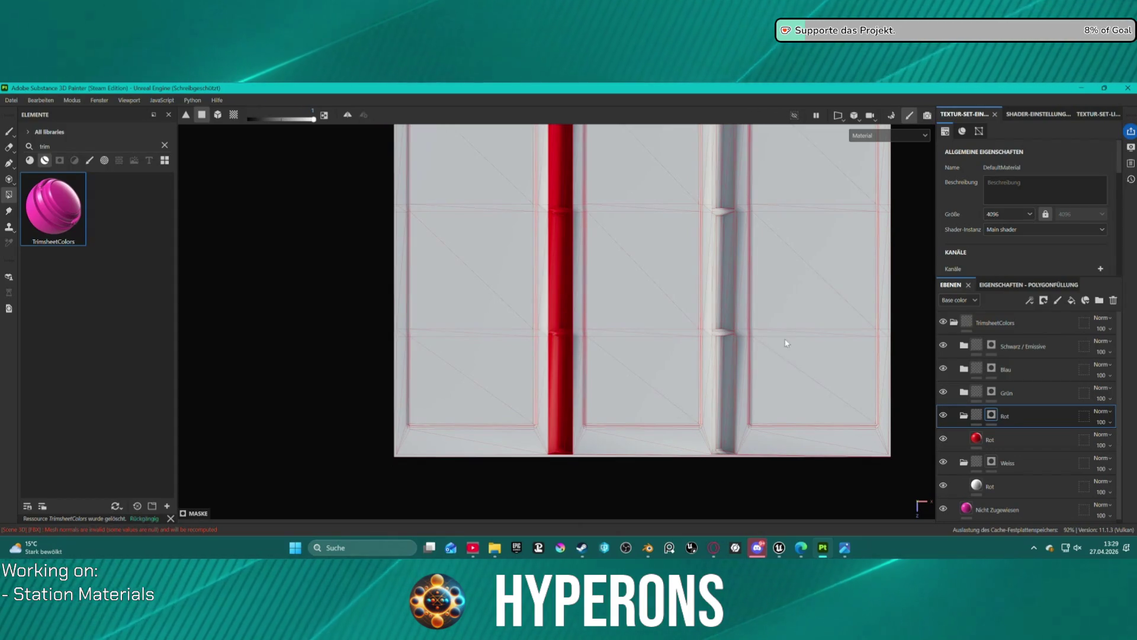
Fill the right vertical strip red and collapse the Rot folder
key(f)
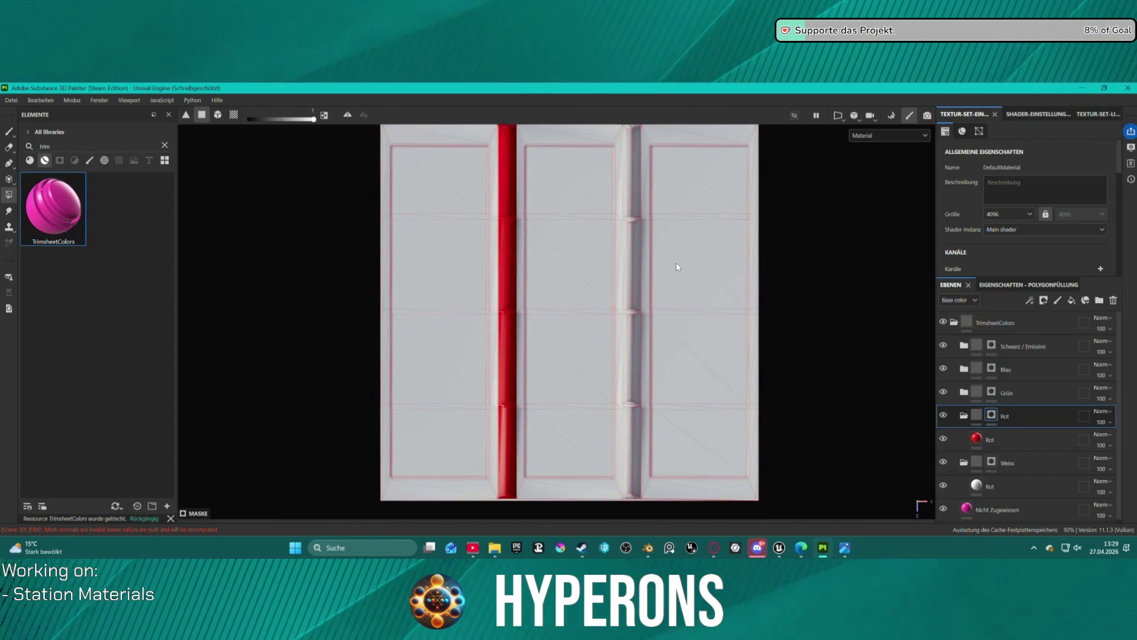
scroll(658, 237, down, 1)
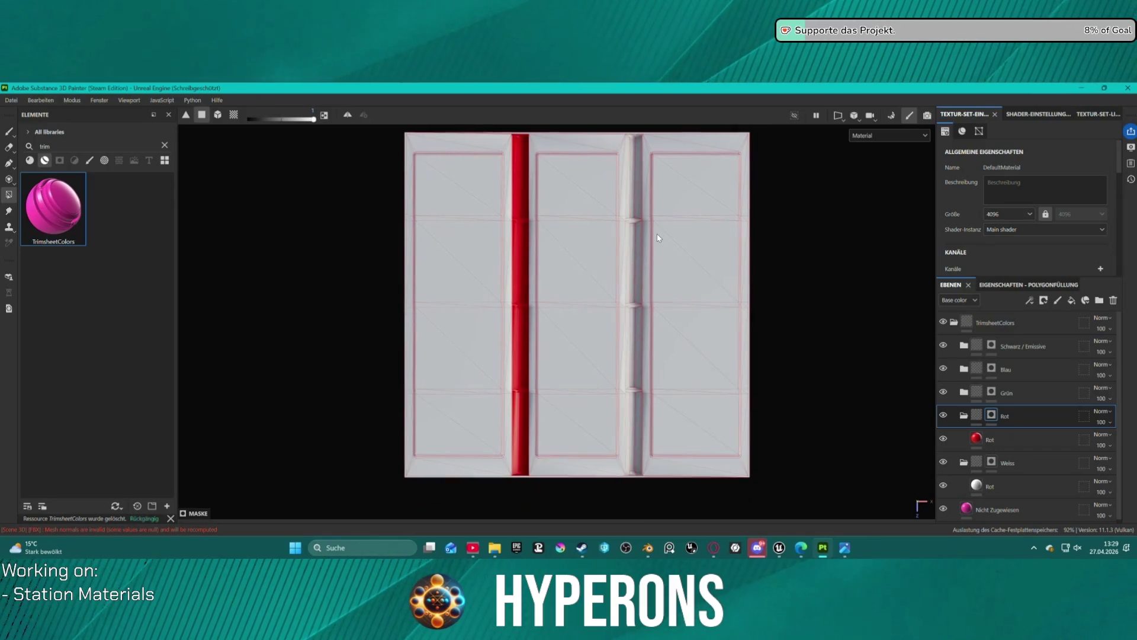
click(629, 459)
drag(626, 400, 629, 159)
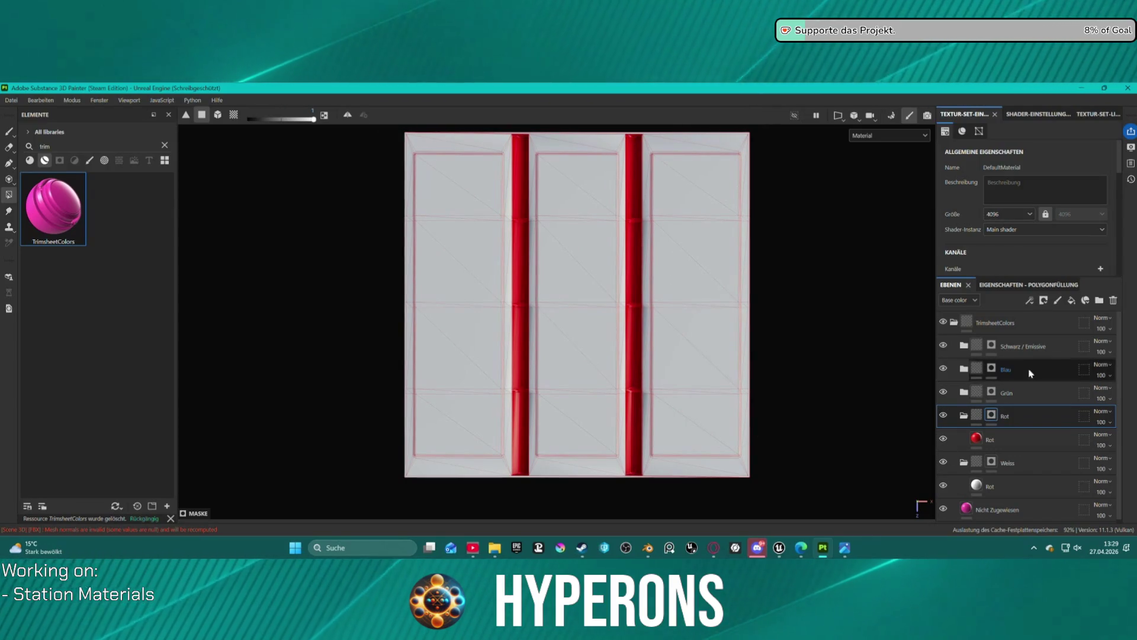
click(964, 415)
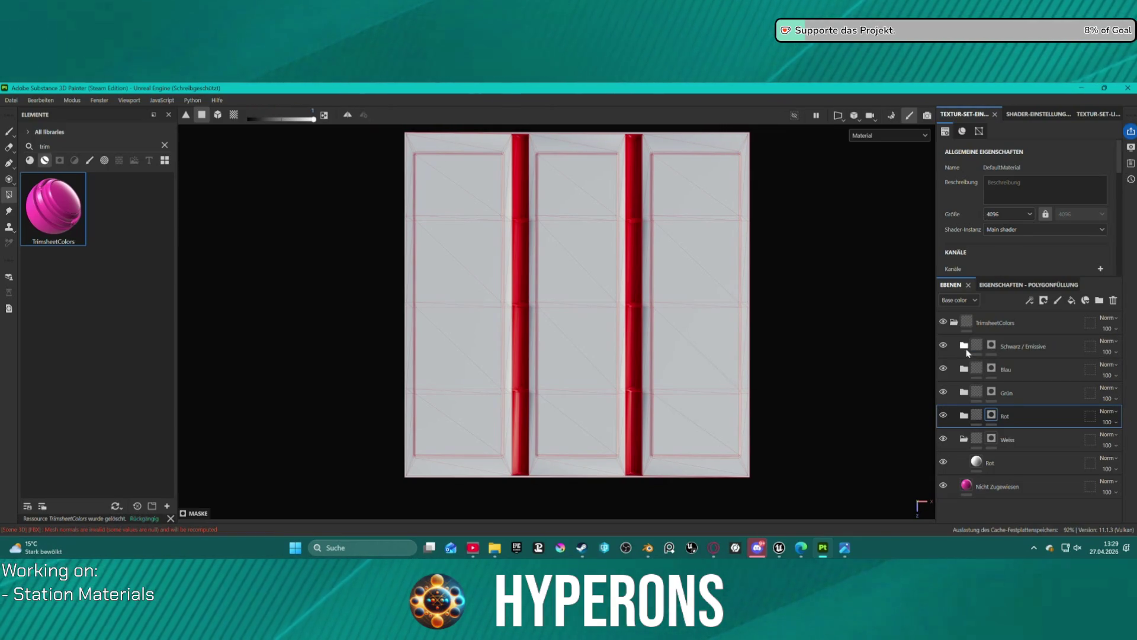
click(1029, 371)
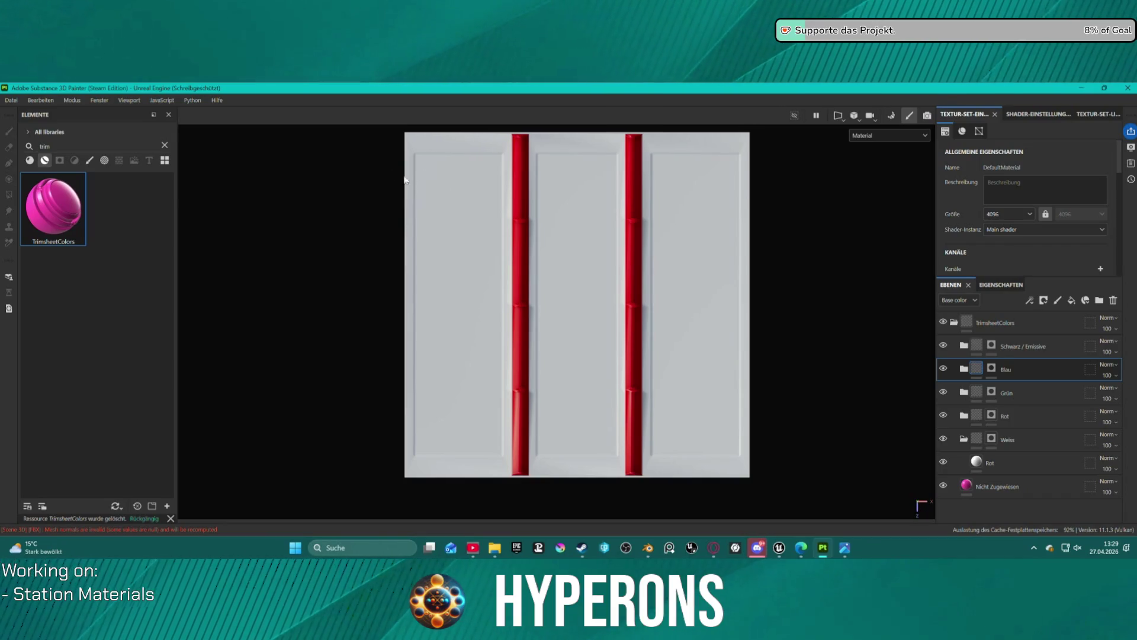
Fill the left, middle and right inset panels blue in the Blau mask
click(992, 368)
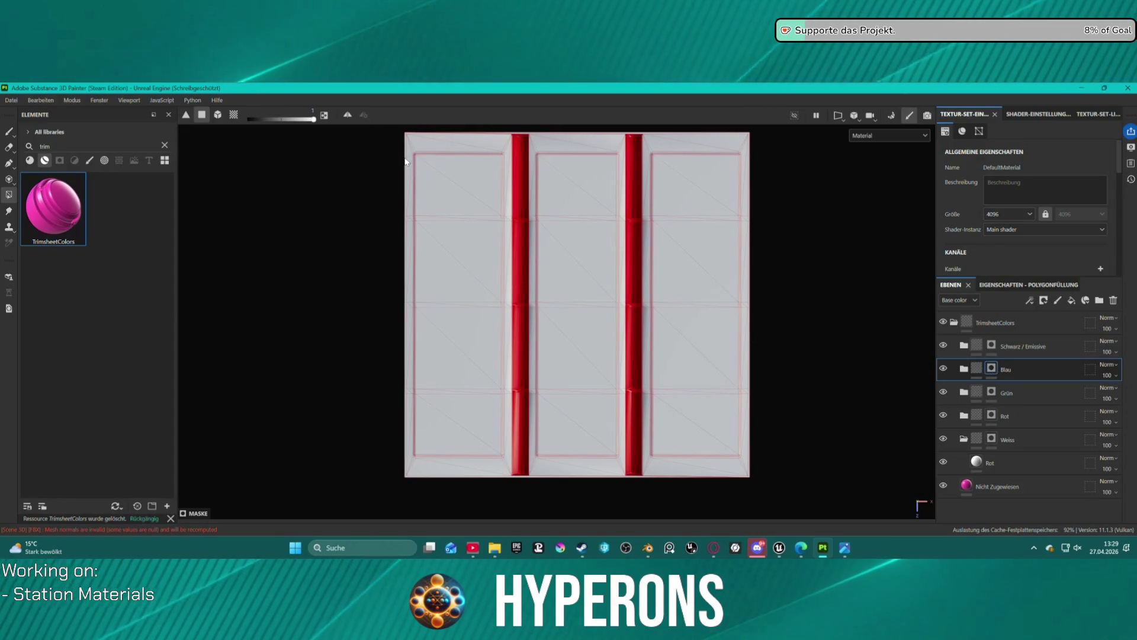
mouse_move(417, 156)
mouse_down()
mouse_move(462, 267)
mouse_move(492, 405)
mouse_up()
drag(586, 445, 563, 181)
drag(693, 169, 712, 439)
scroll(712, 440, up, 1)
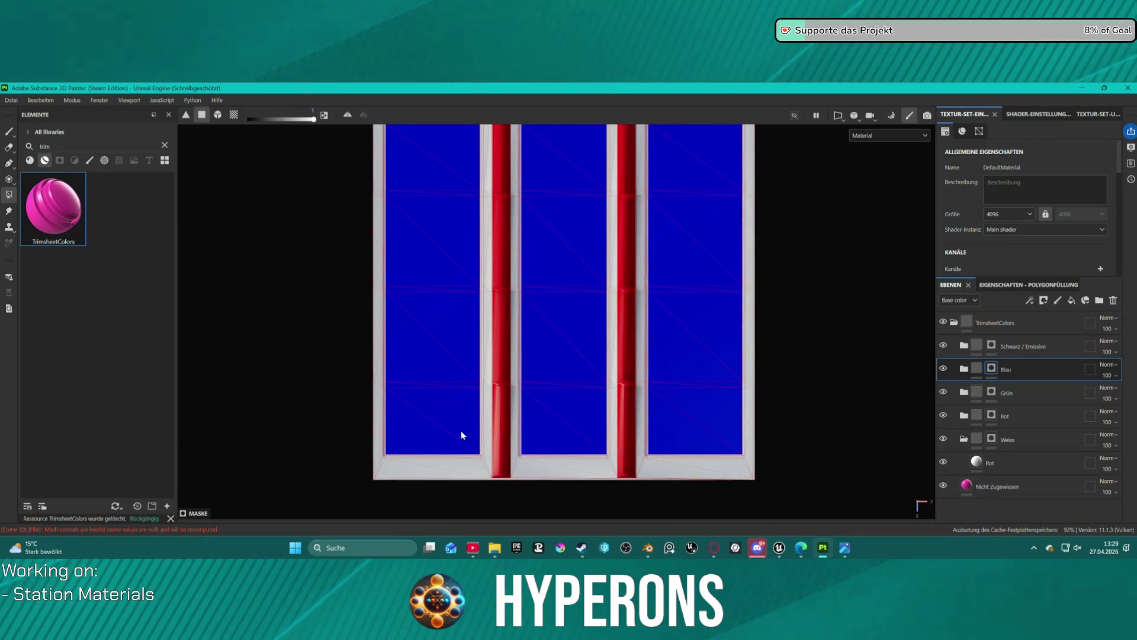
scroll(462, 436, up, 5)
mouse_move(468, 411)
mouse_down()
mouse_move(459, 371)
mouse_move(459, 411)
mouse_move(495, 308)
mouse_move(573, 294)
mouse_move(574, 312)
mouse_move(622, 284)
mouse_move(652, 292)
mouse_move(655, 398)
mouse_move(600, 312)
mouse_move(630, 292)
mouse_move(625, 254)
mouse_move(561, 168)
mouse_up()
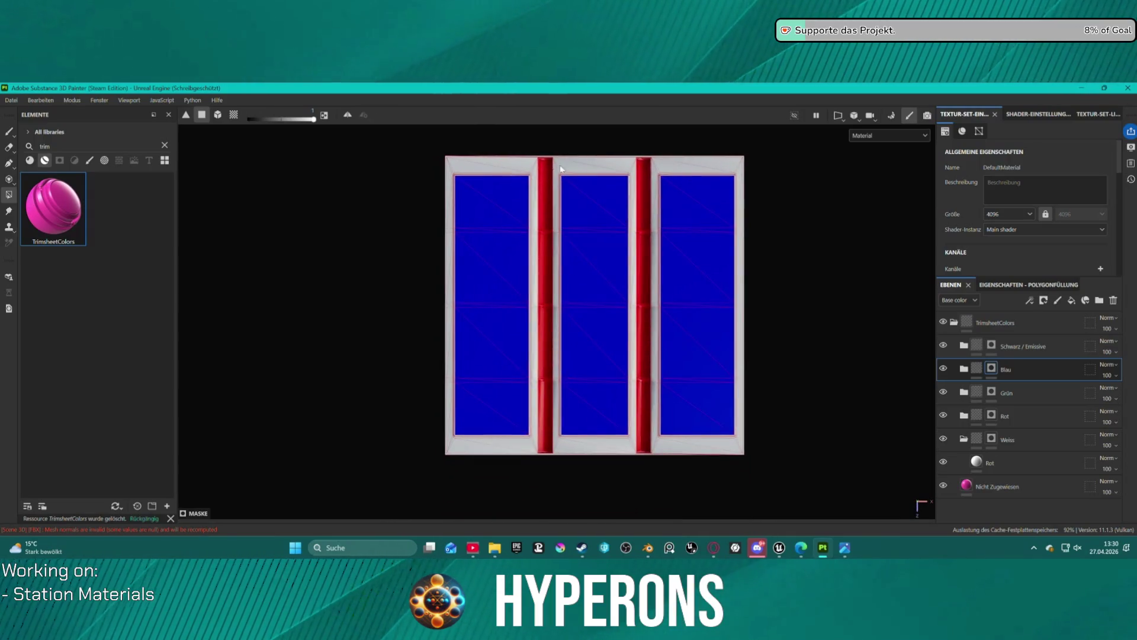
Fill the left, middle and right panes and their borders blue with polygon fill
mouse_move(446, 163)
mouse_down()
mouse_move(500, 411)
mouse_move(523, 456)
mouse_move(538, 453)
mouse_up()
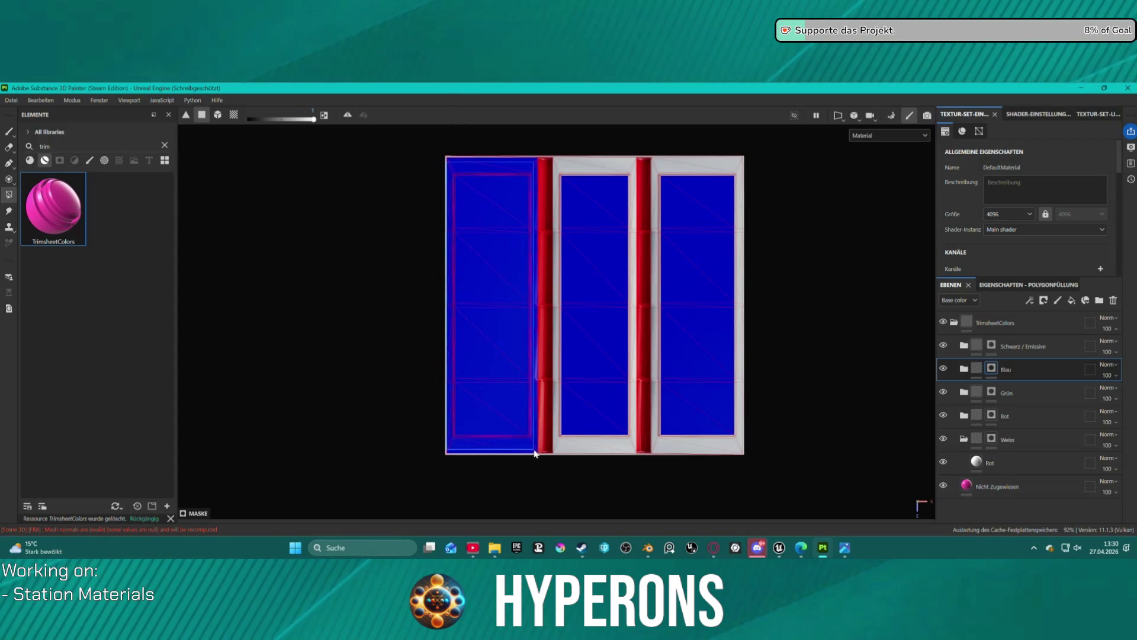
mouse_move(556, 159)
mouse_down()
mouse_move(604, 386)
mouse_move(633, 454)
mouse_up()
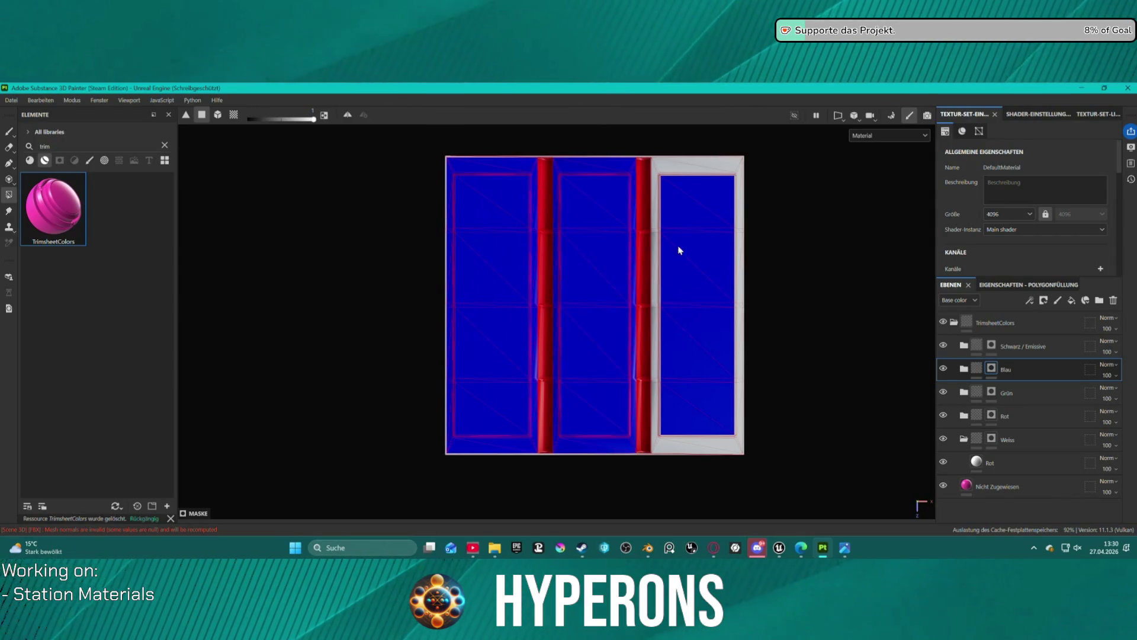
mouse_move(652, 162)
mouse_down()
mouse_move(736, 343)
mouse_move(744, 452)
mouse_up()
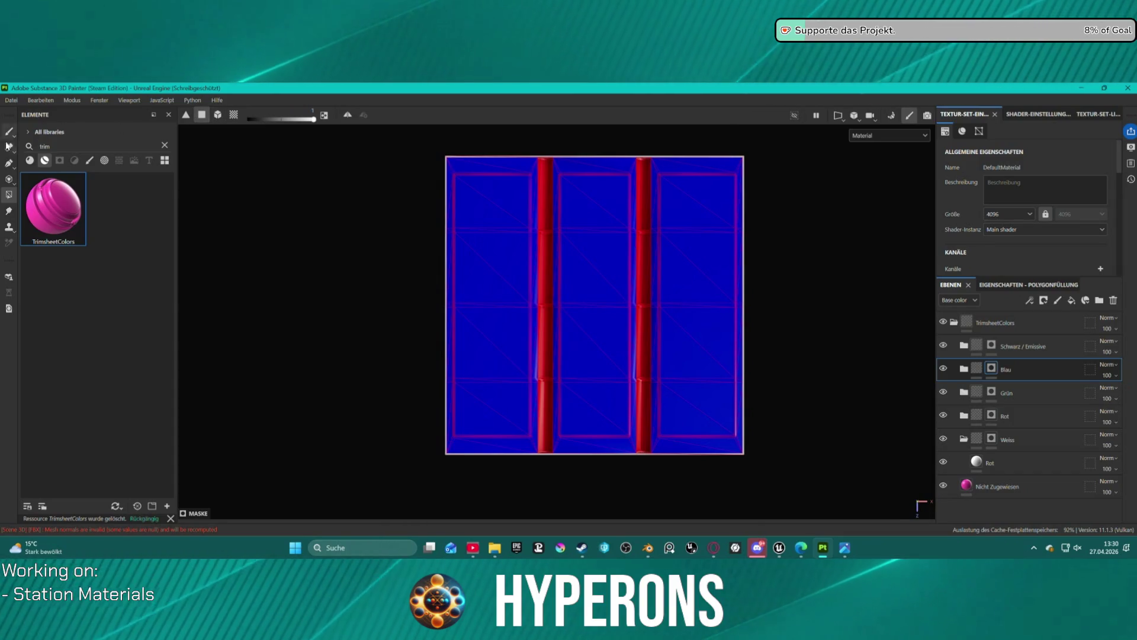
Lower the fill value to 0 and clear blue from the left pane's edges and neighbouring strip
drag(315, 121, 219, 123)
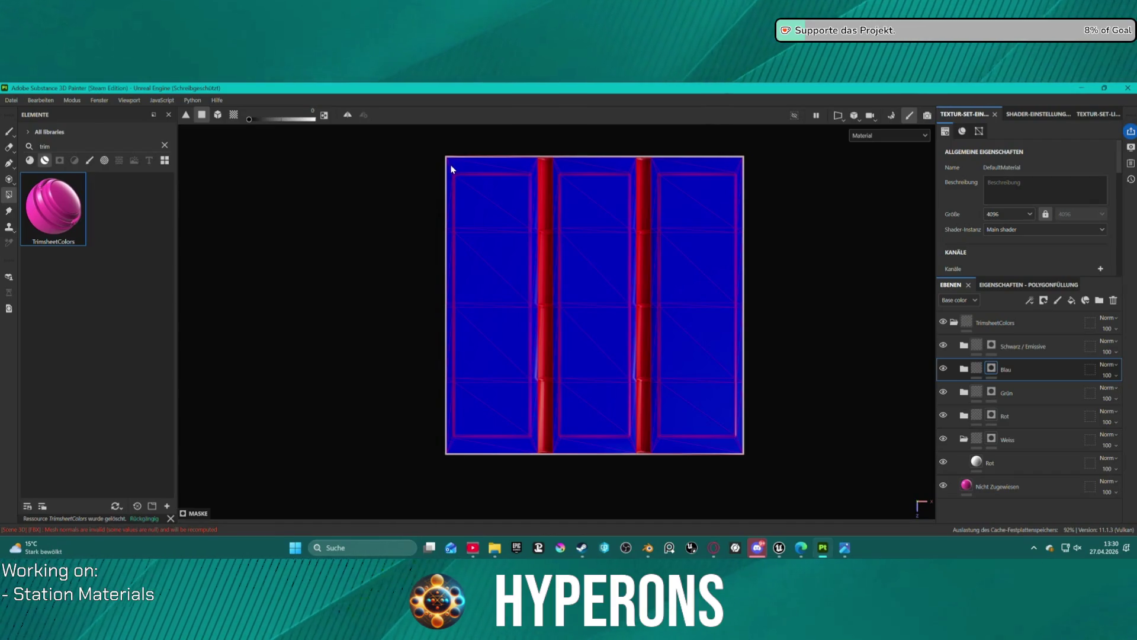
drag(448, 170, 529, 170)
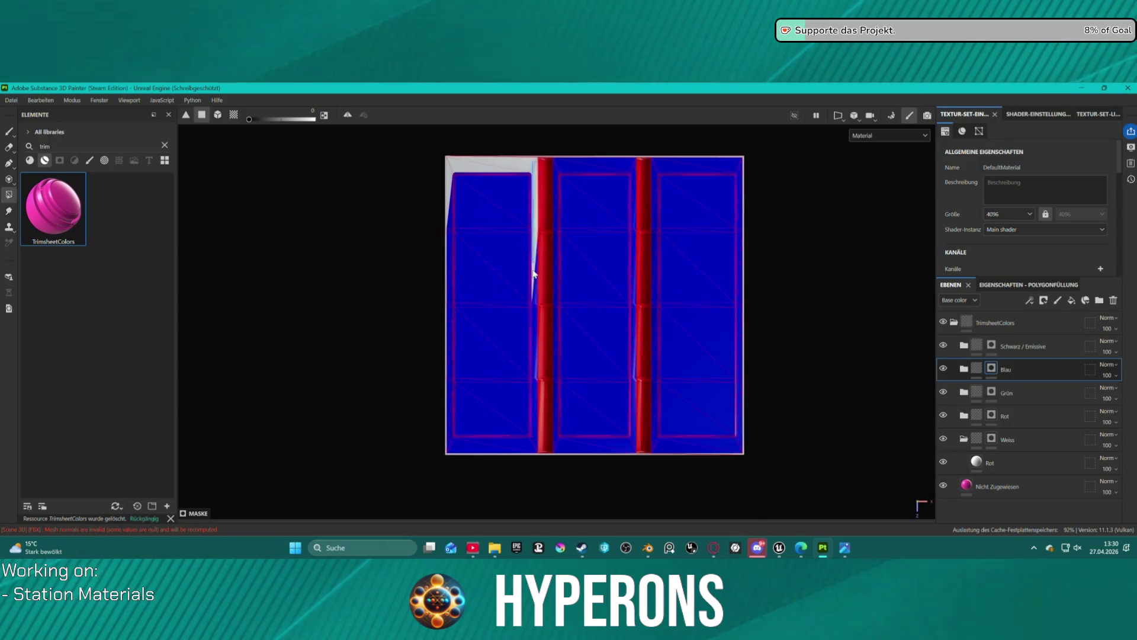
drag(534, 273, 536, 406)
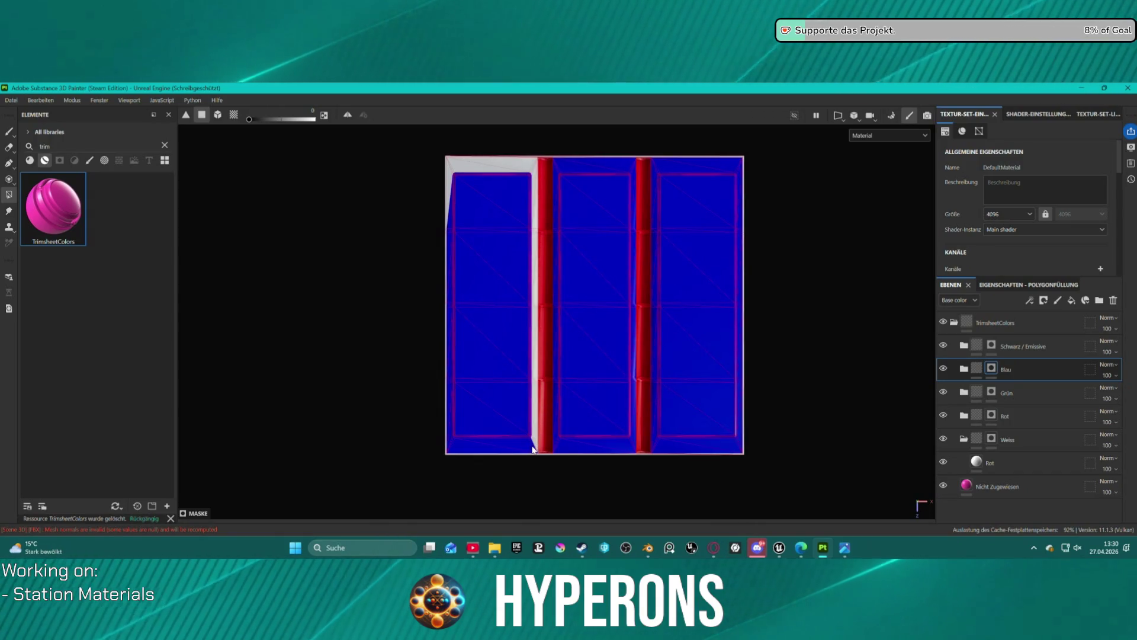
mouse_move(533, 449)
mouse_down()
mouse_move(448, 445)
mouse_move(448, 170)
mouse_up()
drag(448, 245, 451, 316)
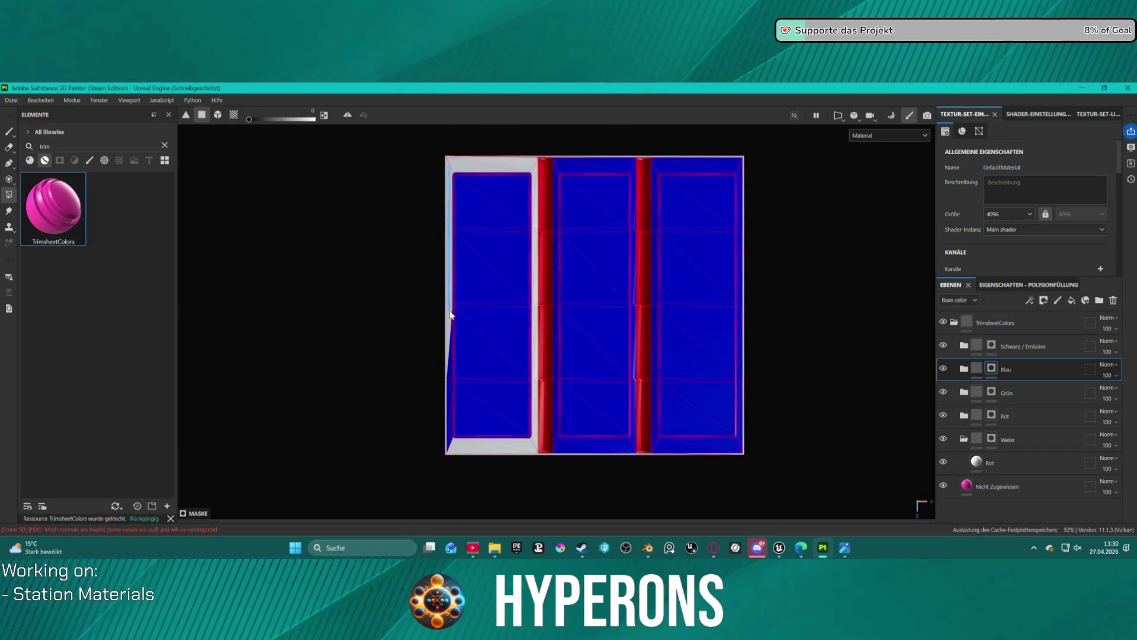
drag(451, 374, 453, 449)
Clear blue from the middle and right pane edges and the stray triangle beside the right panel
mouse_move(557, 168)
mouse_down()
mouse_move(638, 168)
mouse_move(624, 389)
mouse_move(637, 453)
mouse_move(585, 448)
mouse_up()
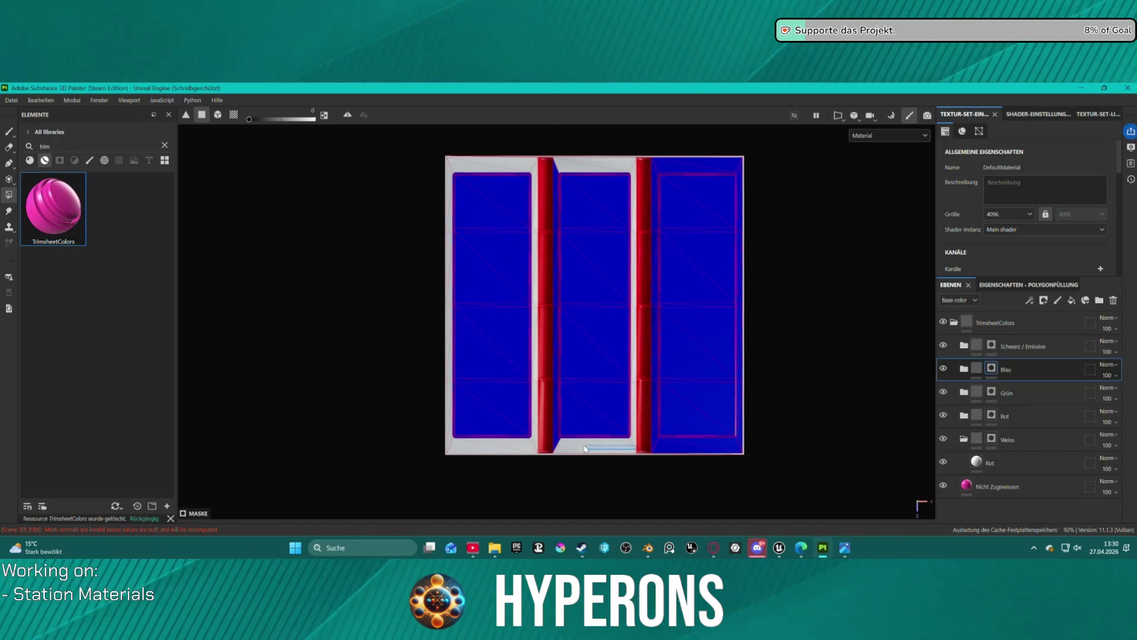
drag(557, 398, 557, 165)
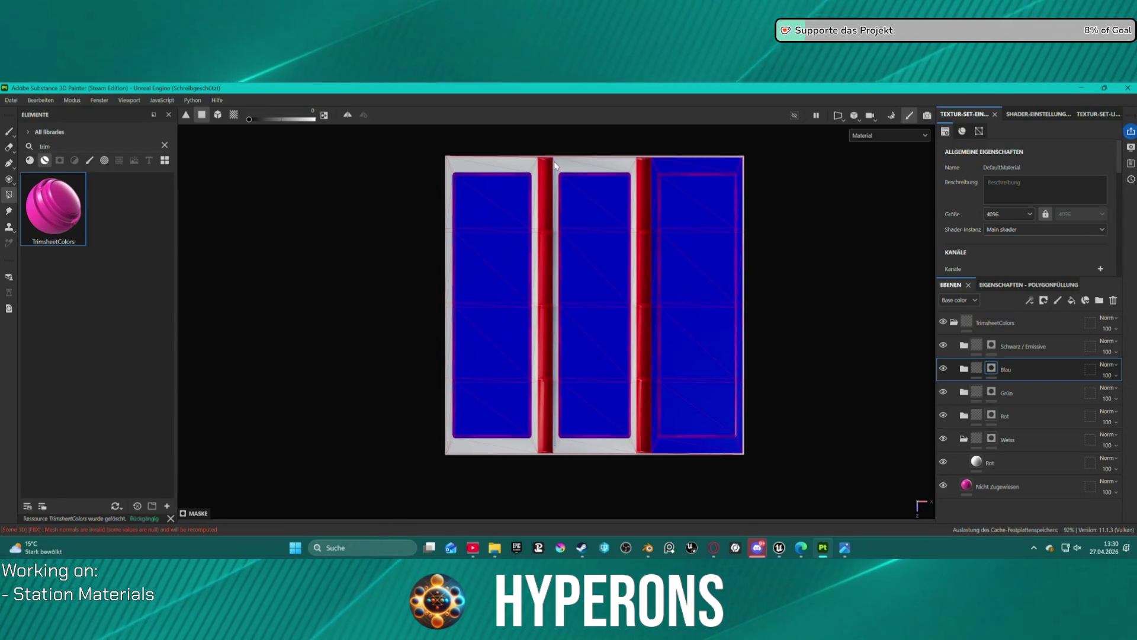
mouse_move(665, 167)
mouse_down()
mouse_move(731, 170)
mouse_move(741, 355)
mouse_move(730, 405)
mouse_move(742, 443)
mouse_move(655, 443)
mouse_up()
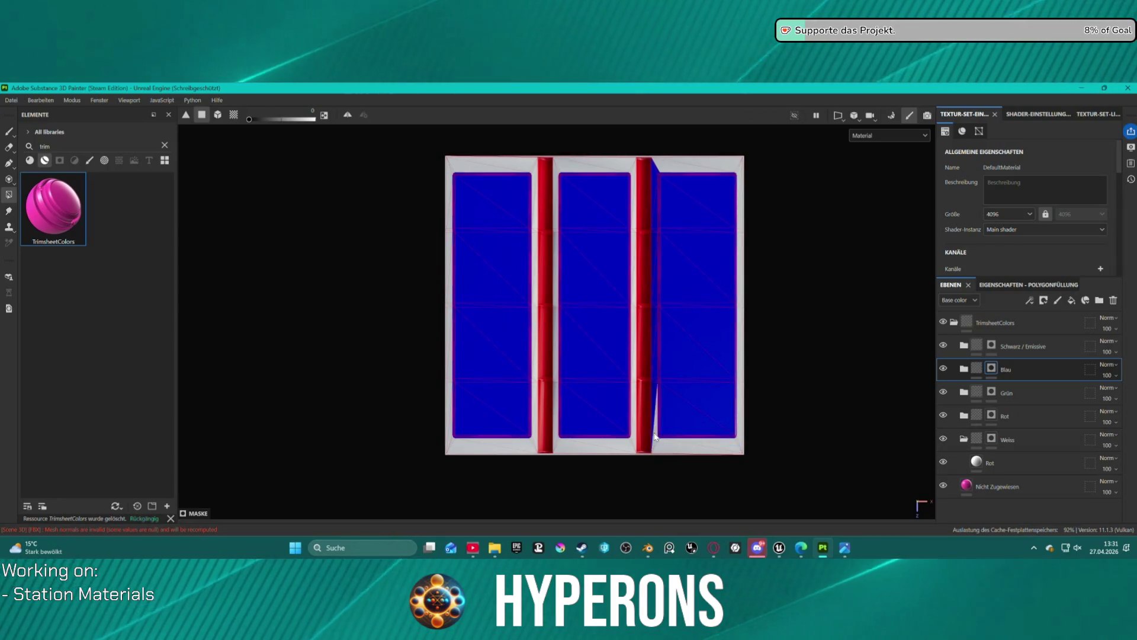
click(655, 230)
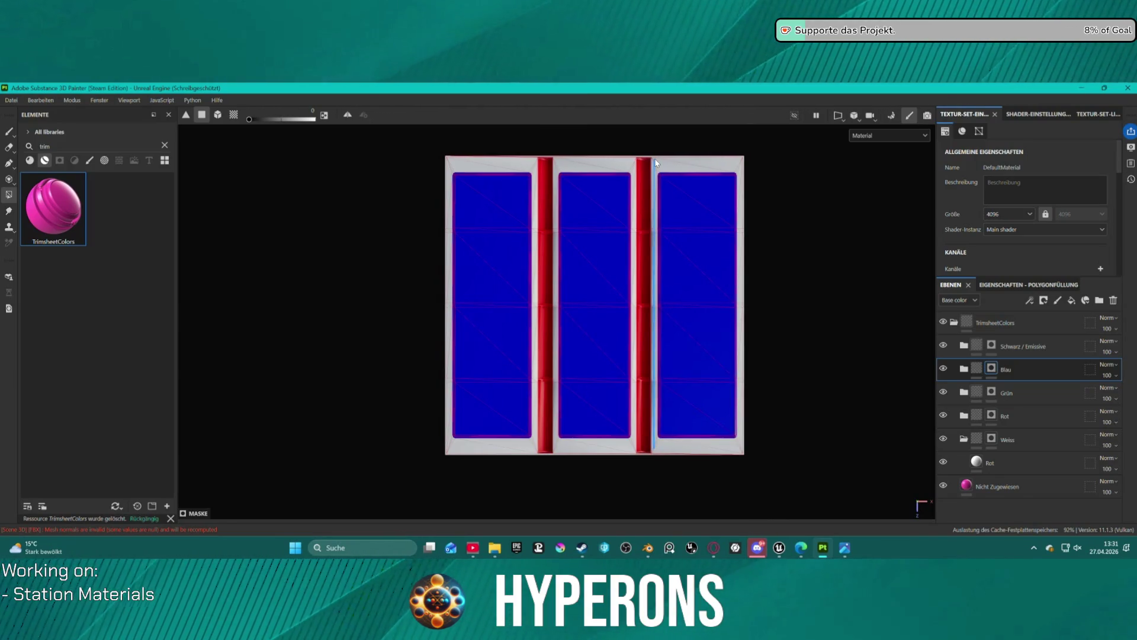
scroll(790, 354, down, 1)
scroll(790, 354, down, 1)
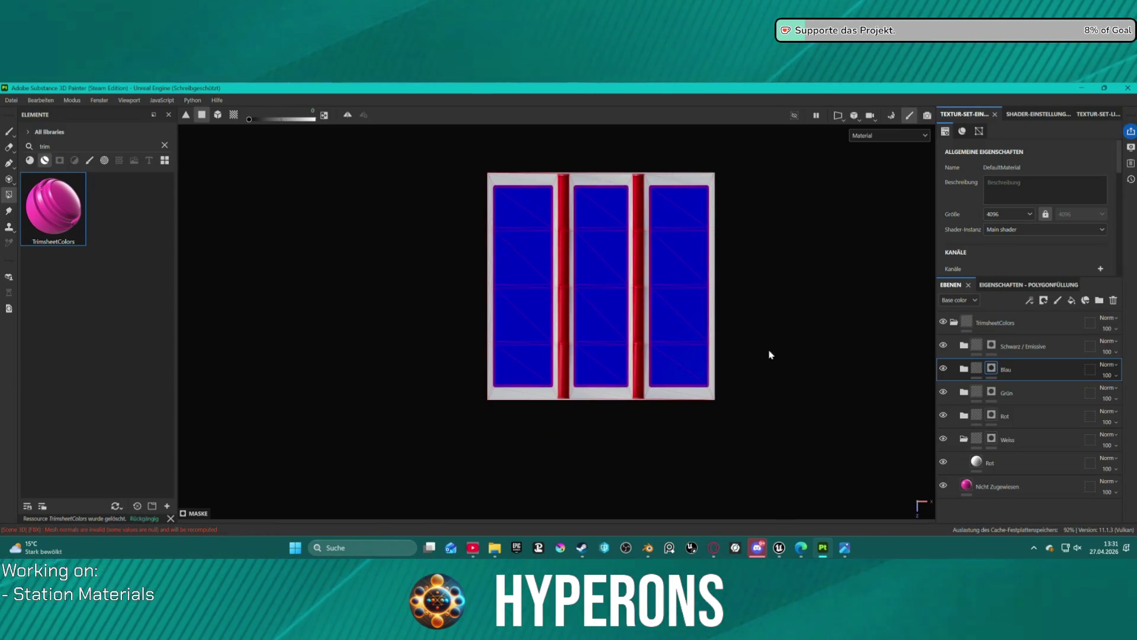
mouse_move(782, 239)
mouse_down()
mouse_move(741, 193)
mouse_move(741, 118)
mouse_move(779, 142)
mouse_move(812, 195)
mouse_move(744, 167)
mouse_move(748, 135)
mouse_move(764, 231)
mouse_move(792, 224)
mouse_move(778, 249)
mouse_move(772, 238)
mouse_up()
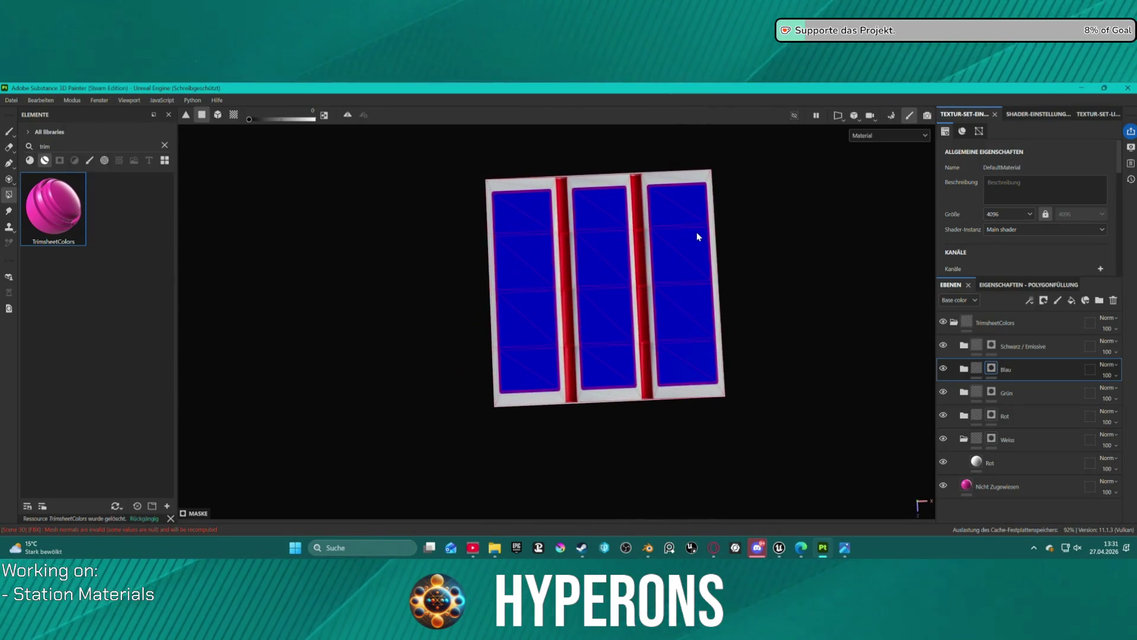
drag(697, 236, 694, 223)
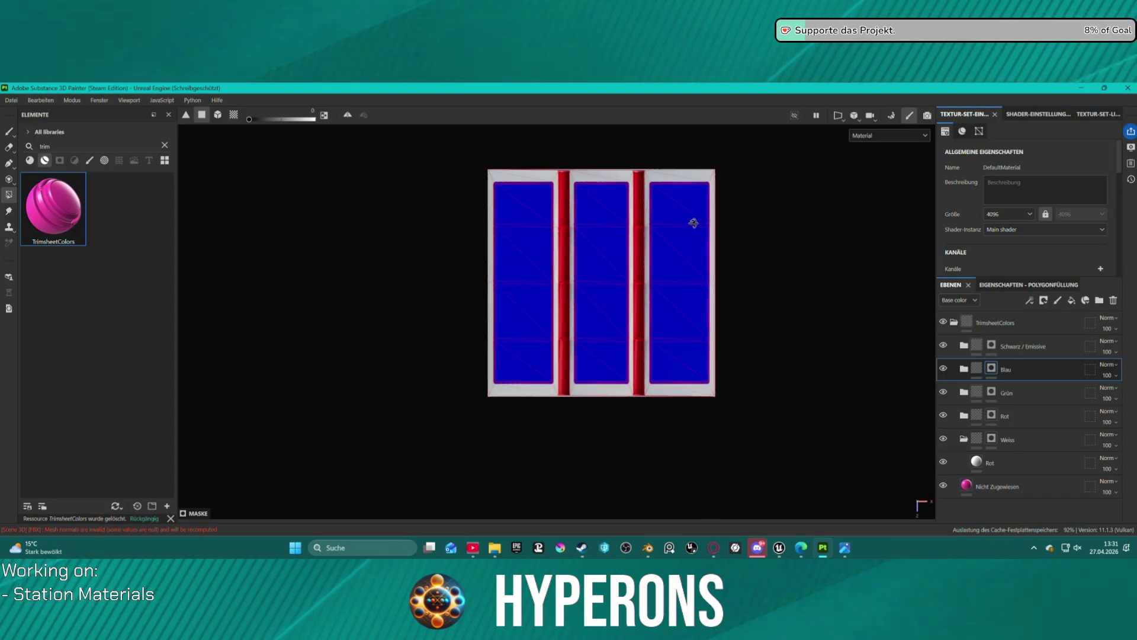
scroll(654, 184, up, 5)
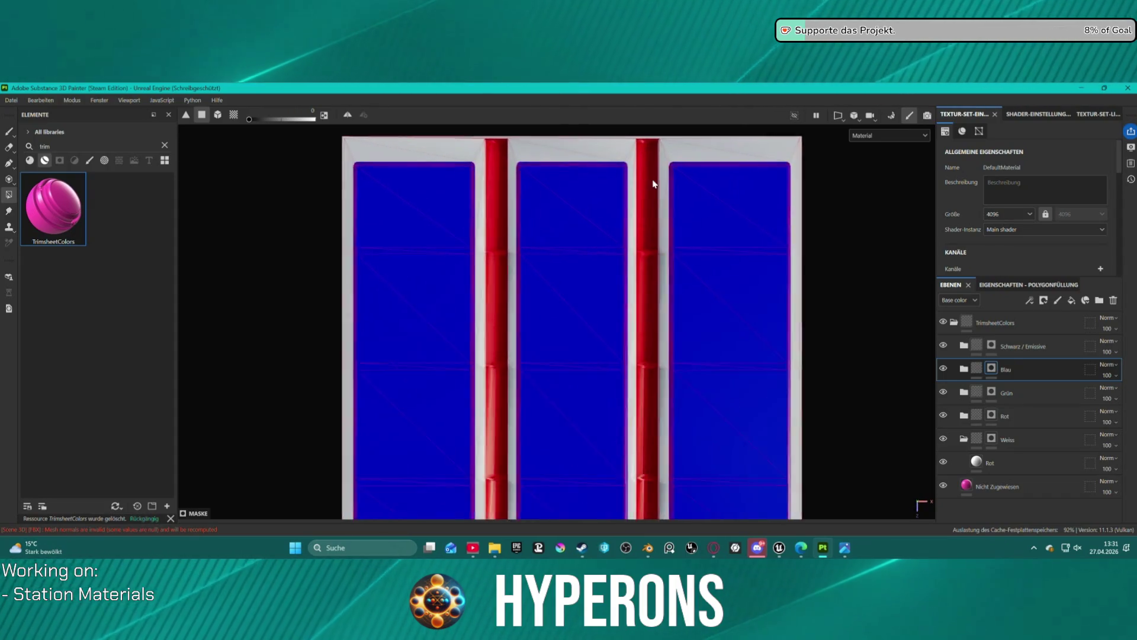
scroll(654, 184, up, 2)
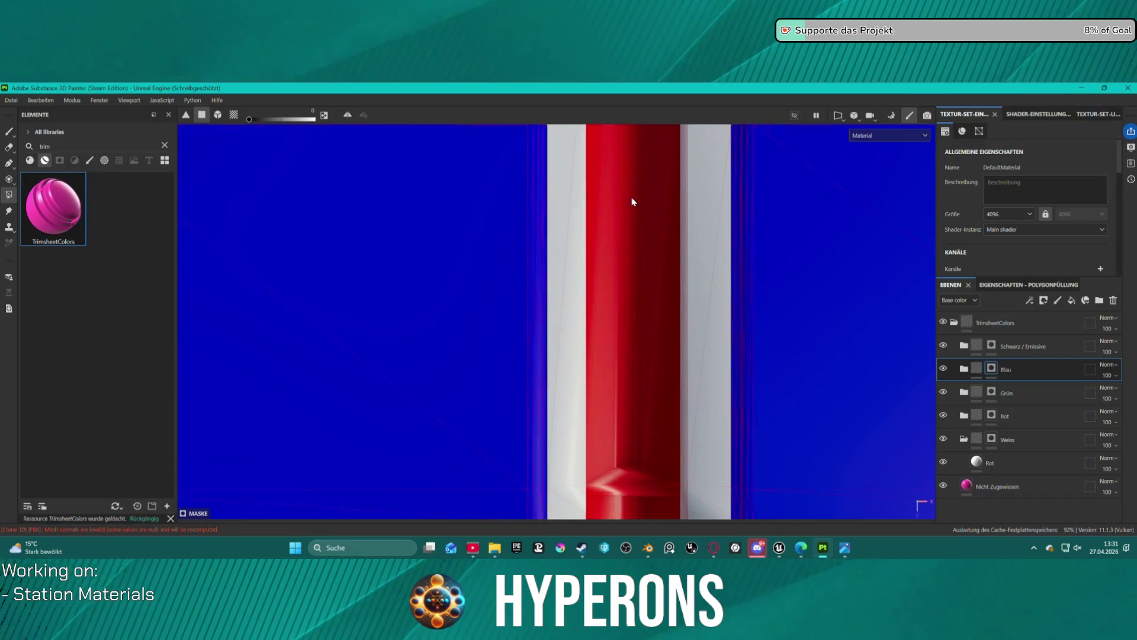
scroll(632, 202, up, 2)
scroll(631, 201, down, 5)
scroll(631, 201, down, 2)
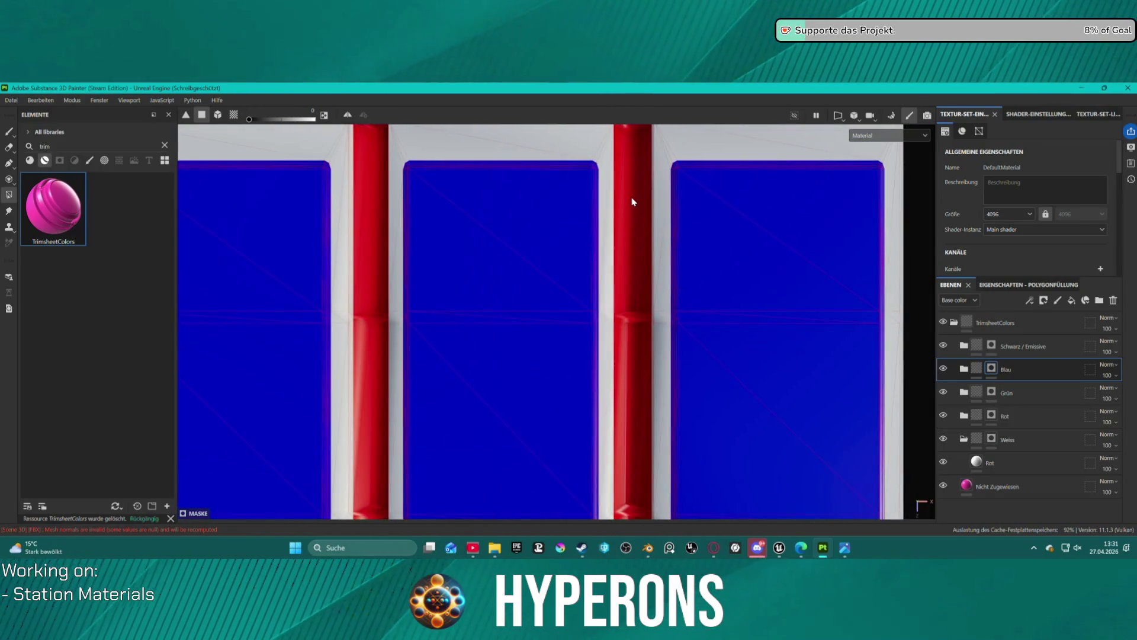
scroll(632, 201, down, 1)
scroll(406, 177, up, 5)
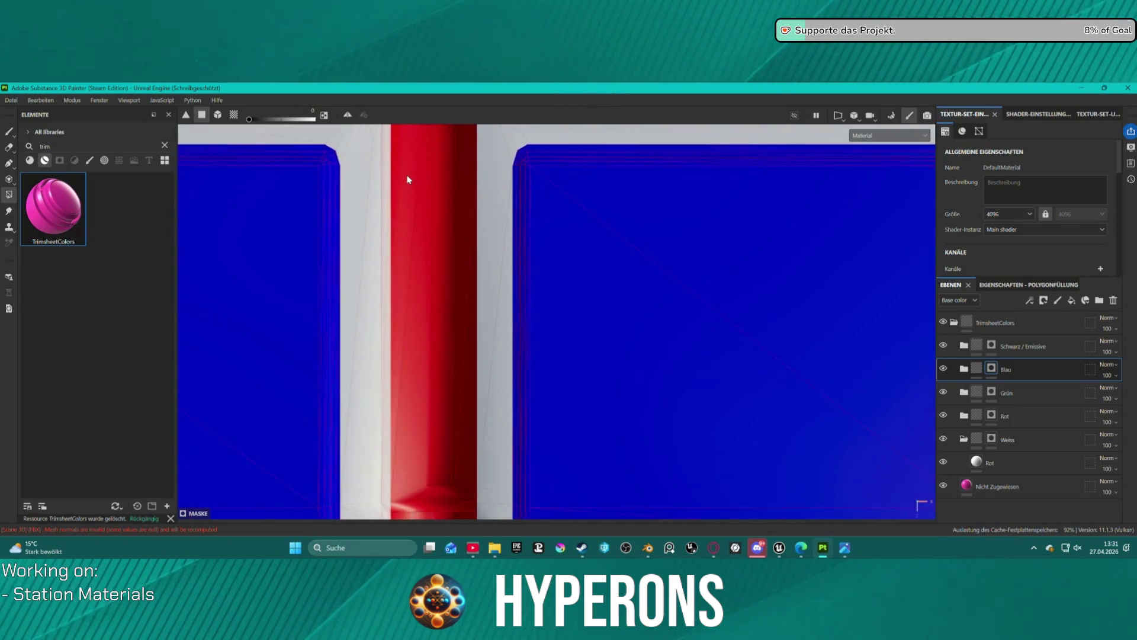
scroll(434, 194, down, 3)
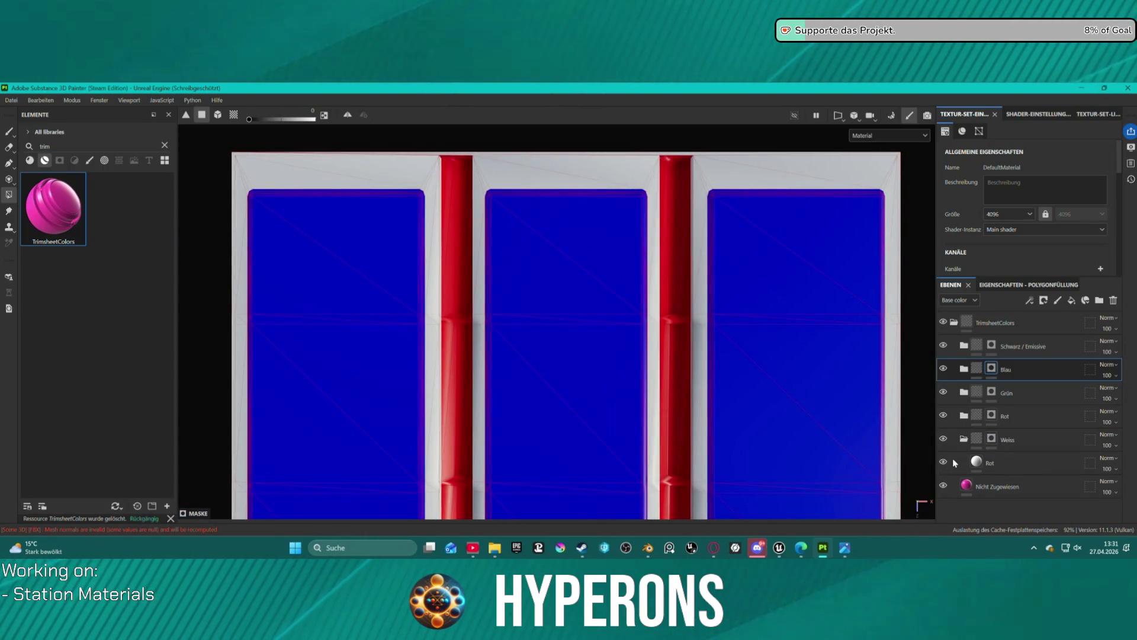
click(942, 416)
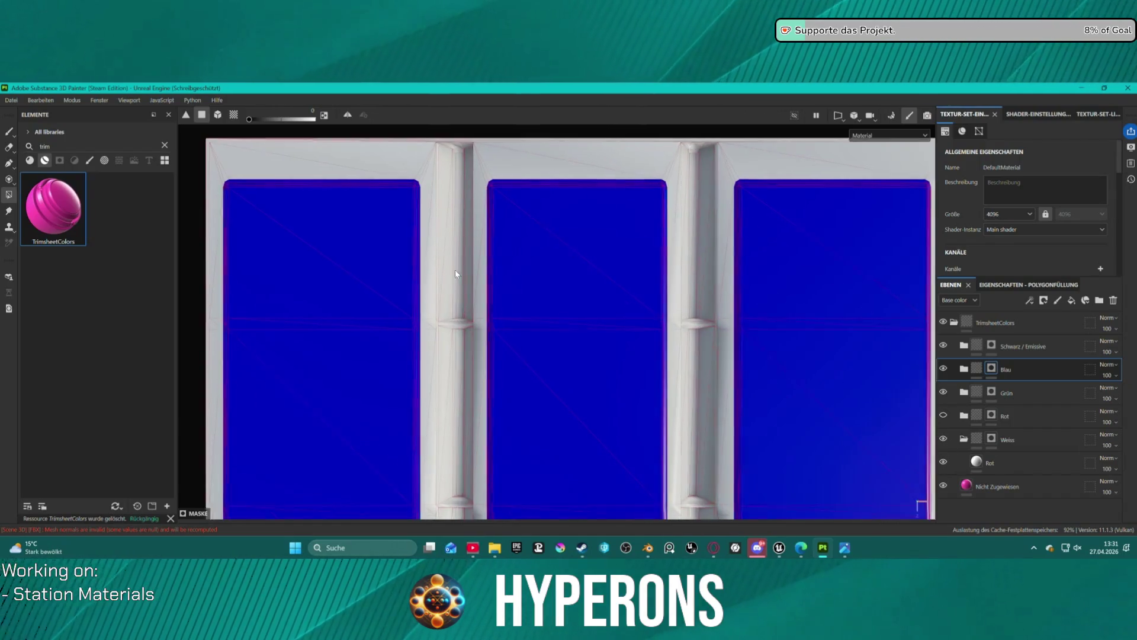
Select the Schwarz / Emissive layer's mask for polygon filling
scroll(455, 269, up, 3)
scroll(466, 187, down, 3)
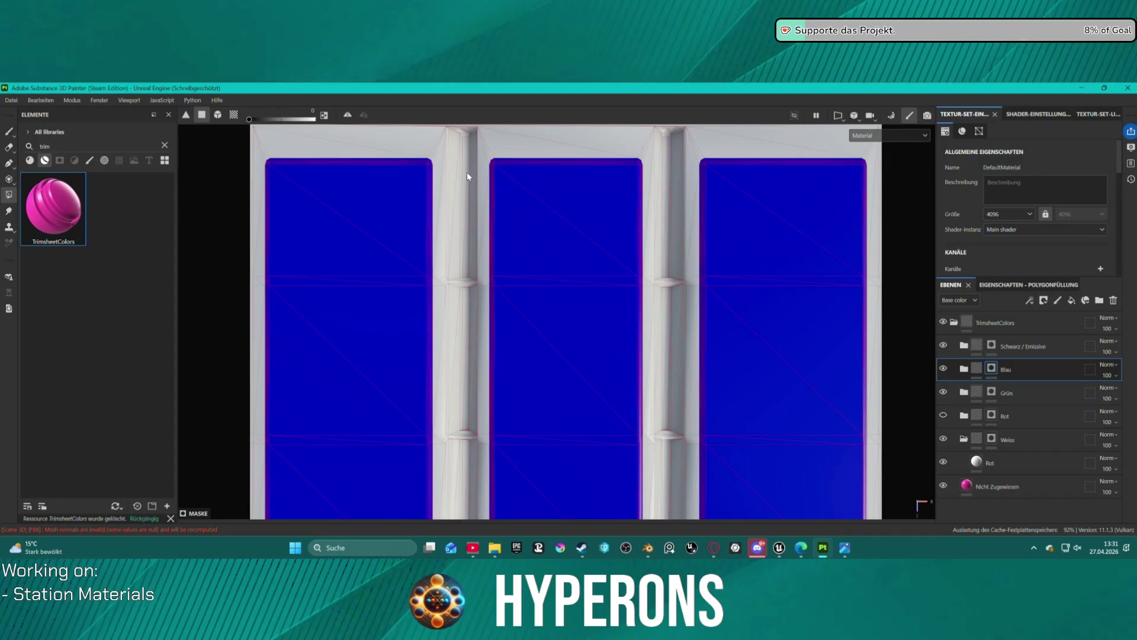
scroll(467, 171, down, 1)
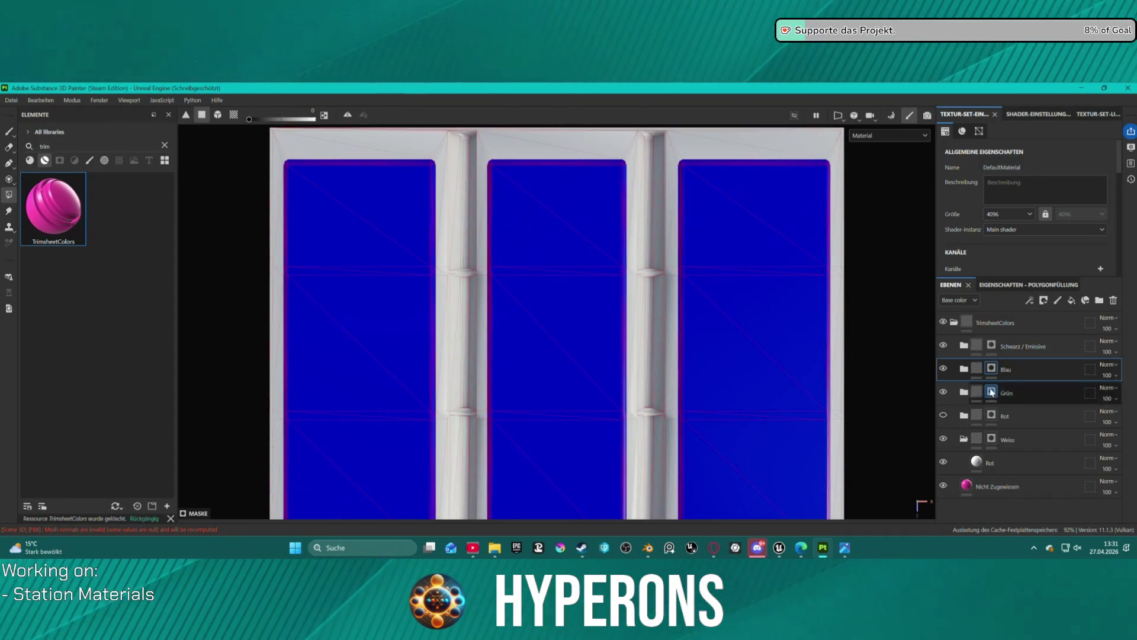
click(982, 347)
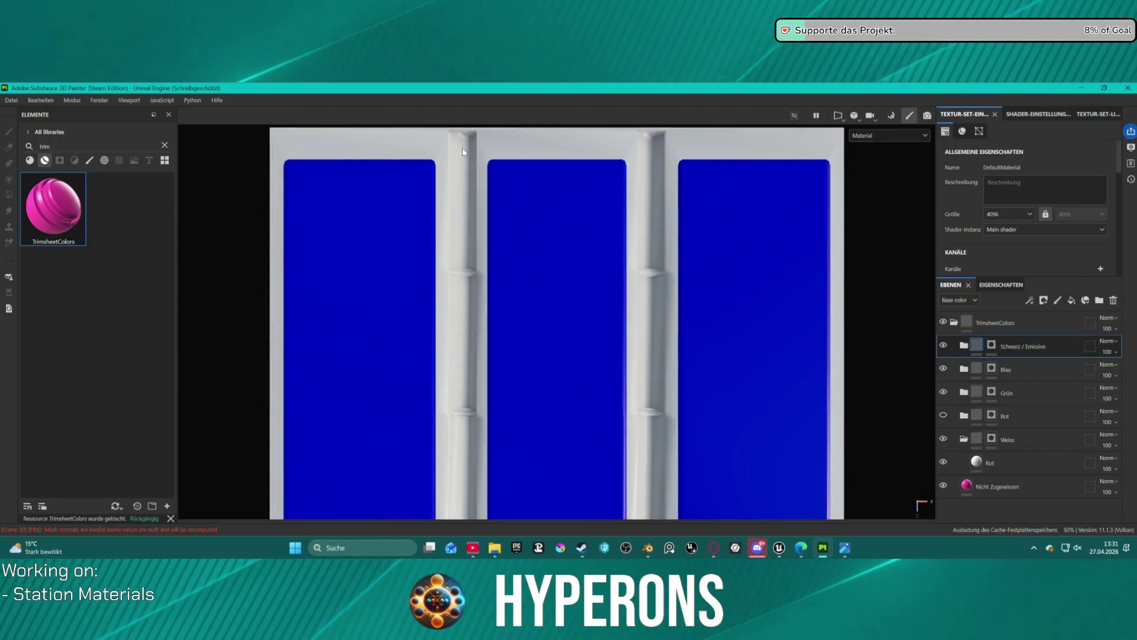
click(991, 344)
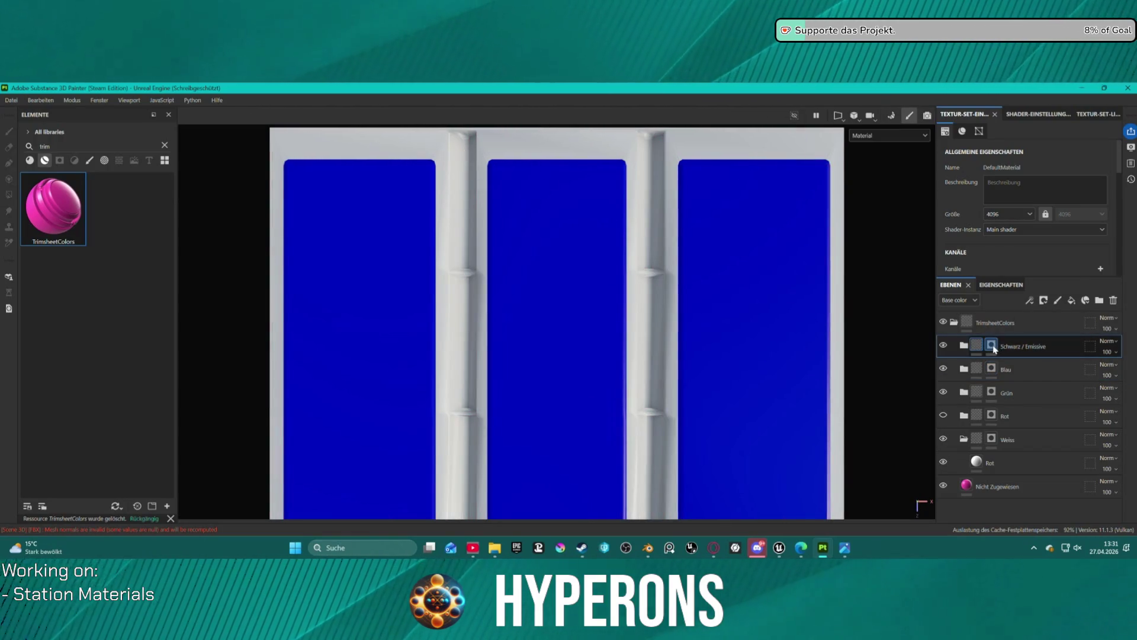
Switch to the orthographic front view (F5) and frame the pillars and blue panels
scroll(483, 138, up, 3)
scroll(488, 142, up, 1)
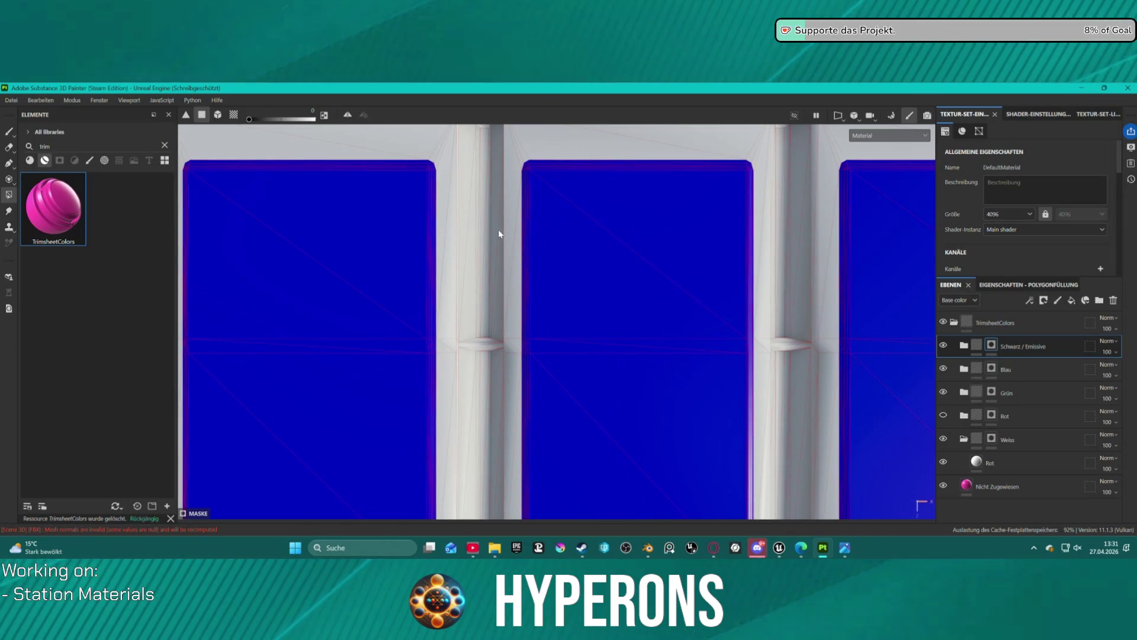
scroll(484, 134, up, 5)
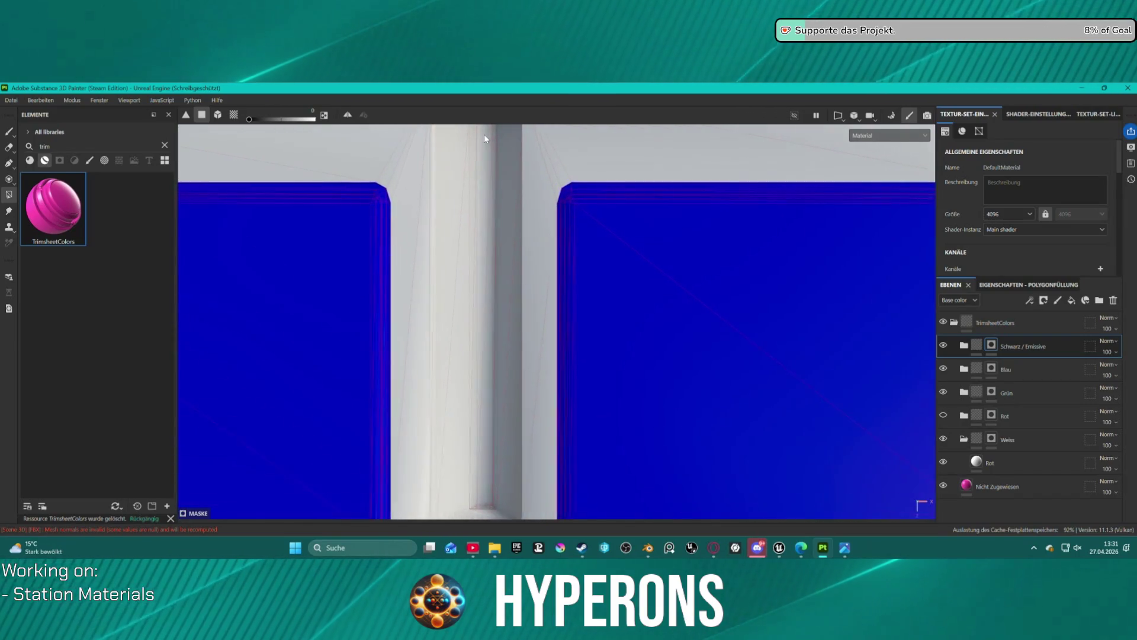
scroll(483, 171, up, 1)
scroll(472, 237, down, 3)
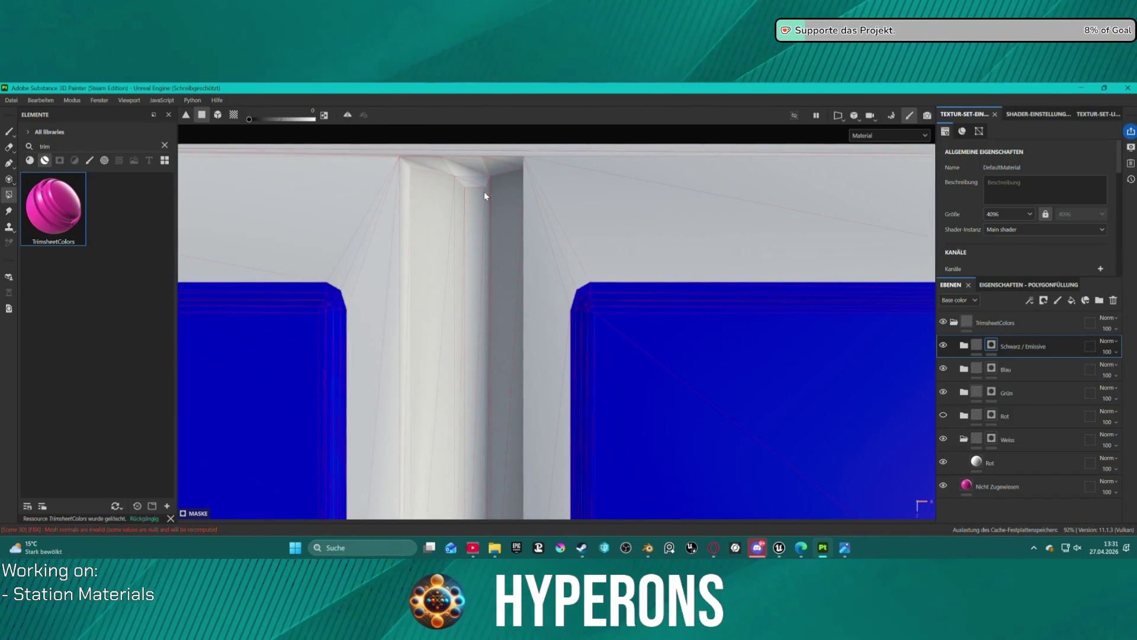
scroll(477, 190, down, 4)
scroll(469, 237, down, 5)
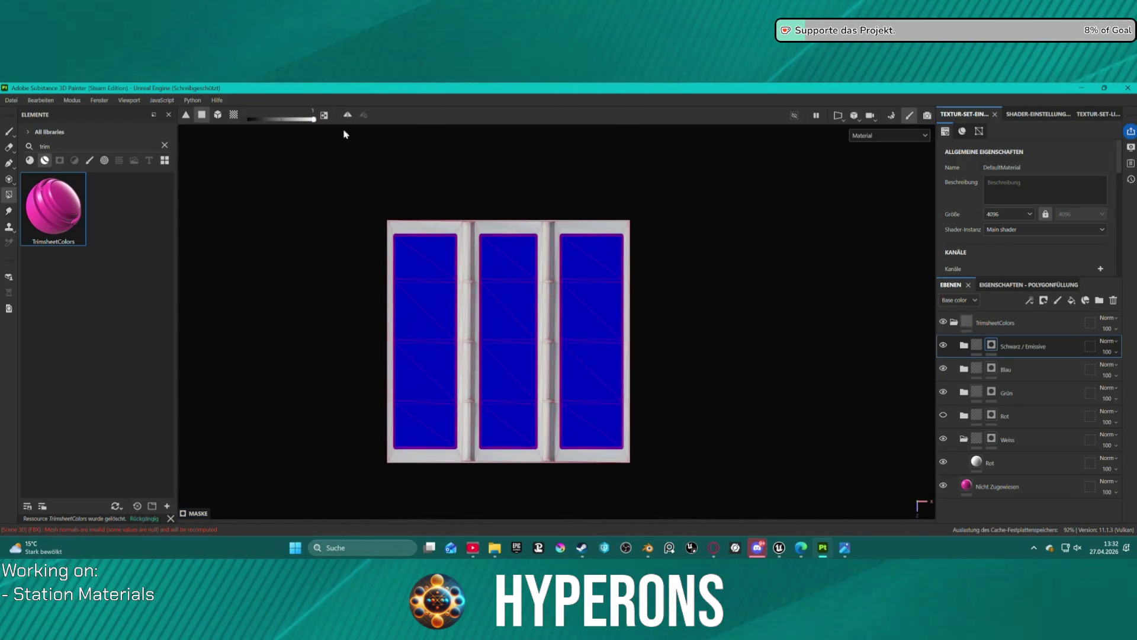
scroll(474, 237, up, 10)
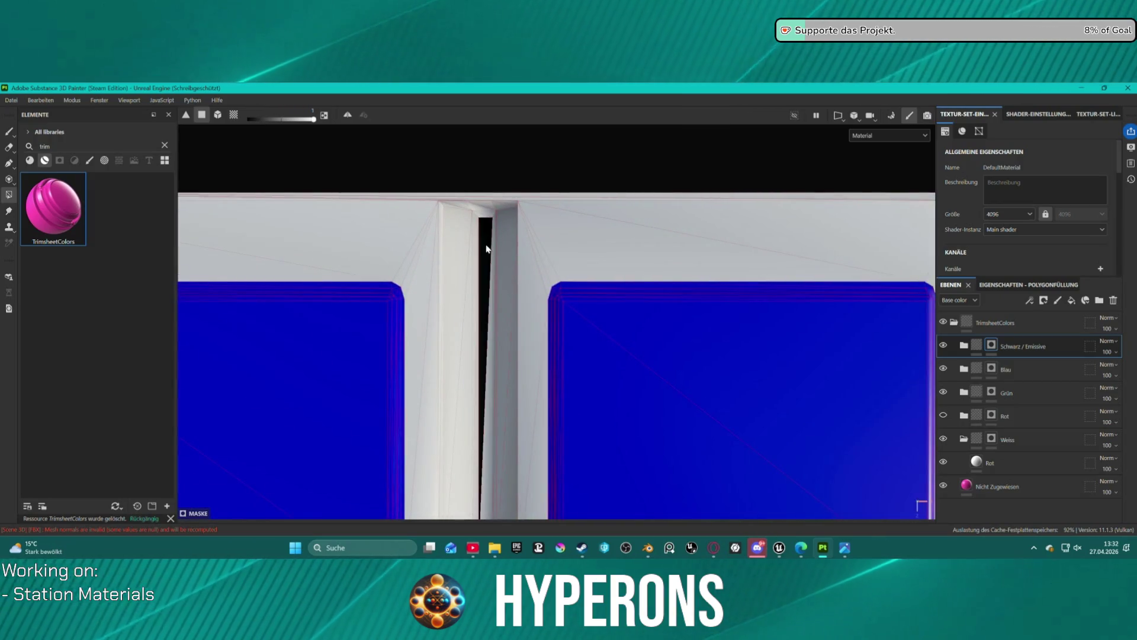
scroll(486, 248, down, 1)
key(F5)
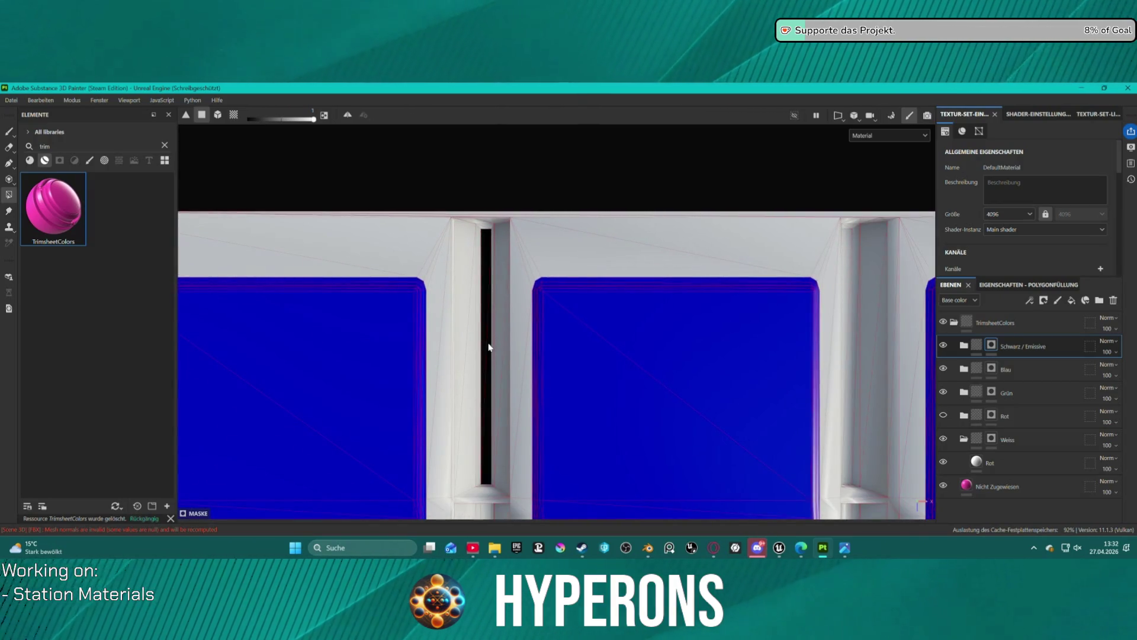
scroll(490, 355, down, 3)
scroll(492, 441, up, 2)
mouse_move(492, 441)
mouse_down()
mouse_move(520, 205)
mouse_move(486, 207)
mouse_up()
Fill the left pillar's upper and lower slot sections black
click(500, 210)
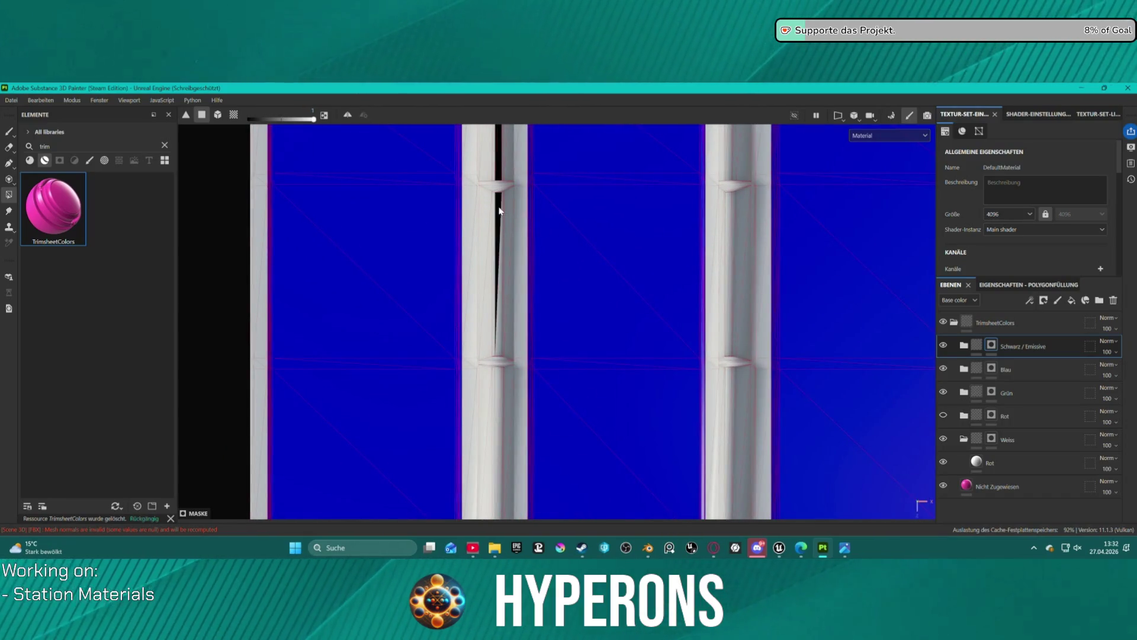
click(502, 214)
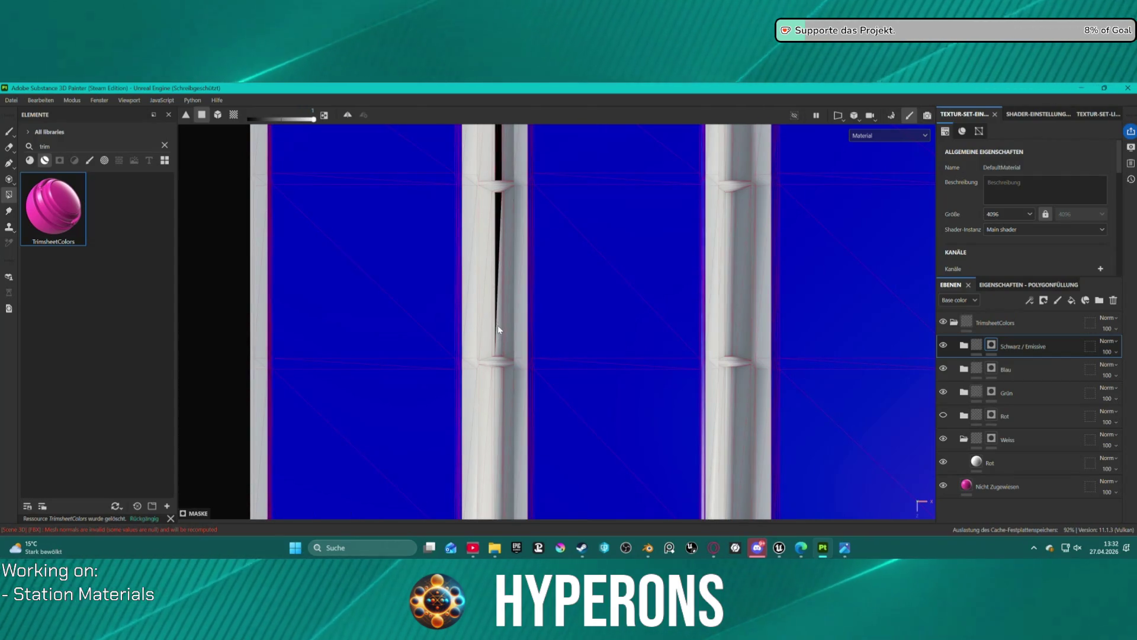
click(499, 329)
click(499, 391)
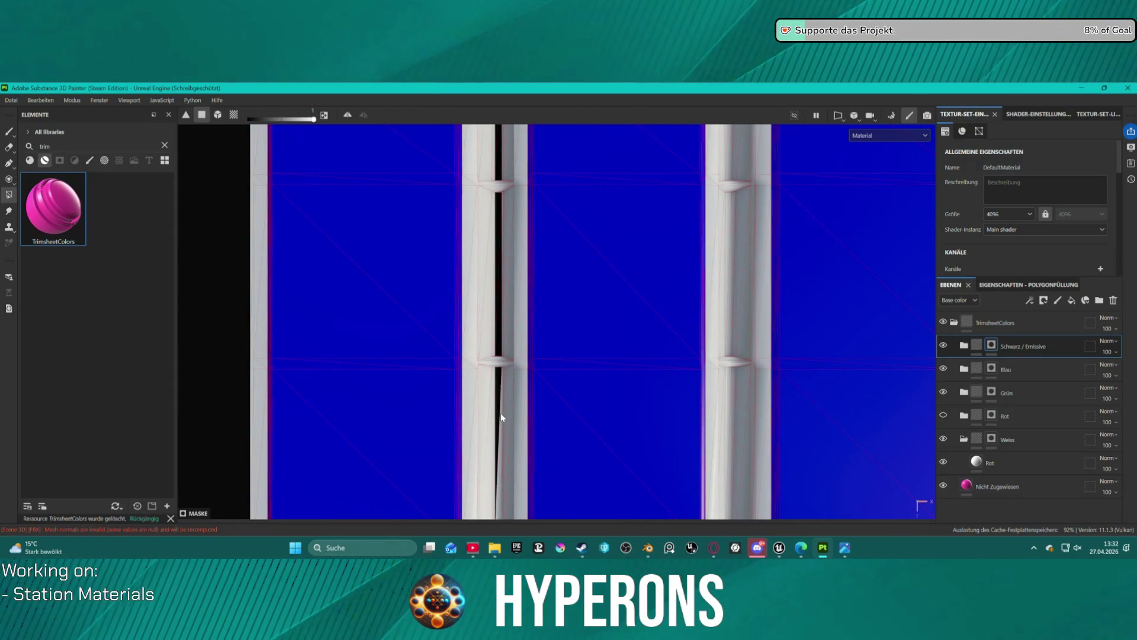
click(500, 417)
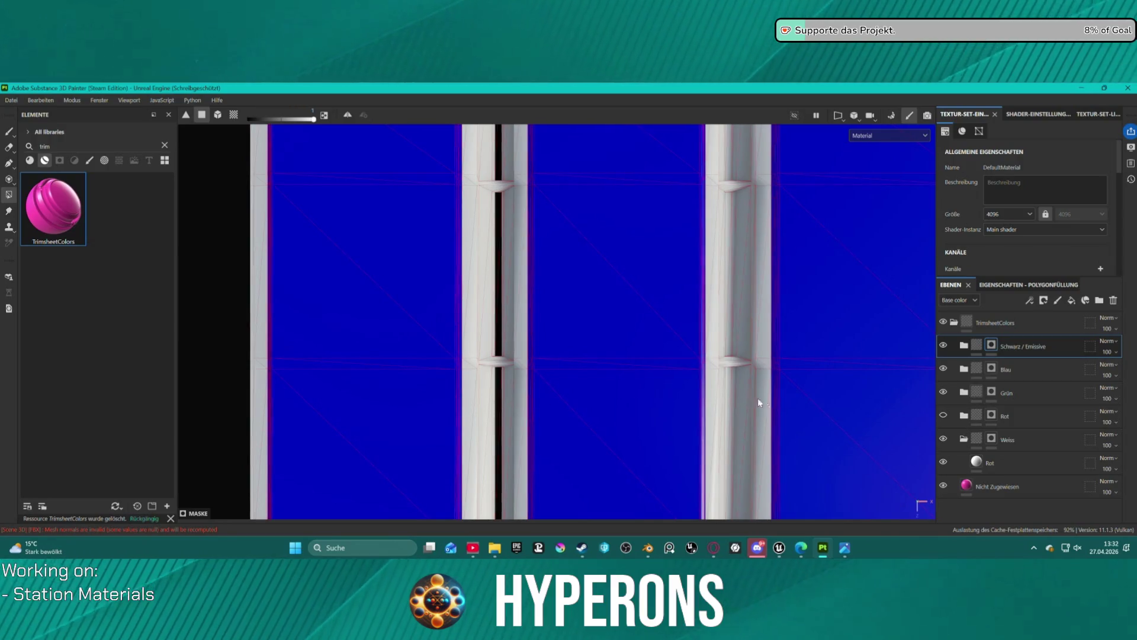
Fill the right pillar's slot black, leaving the area between its notches unfilled
click(732, 203)
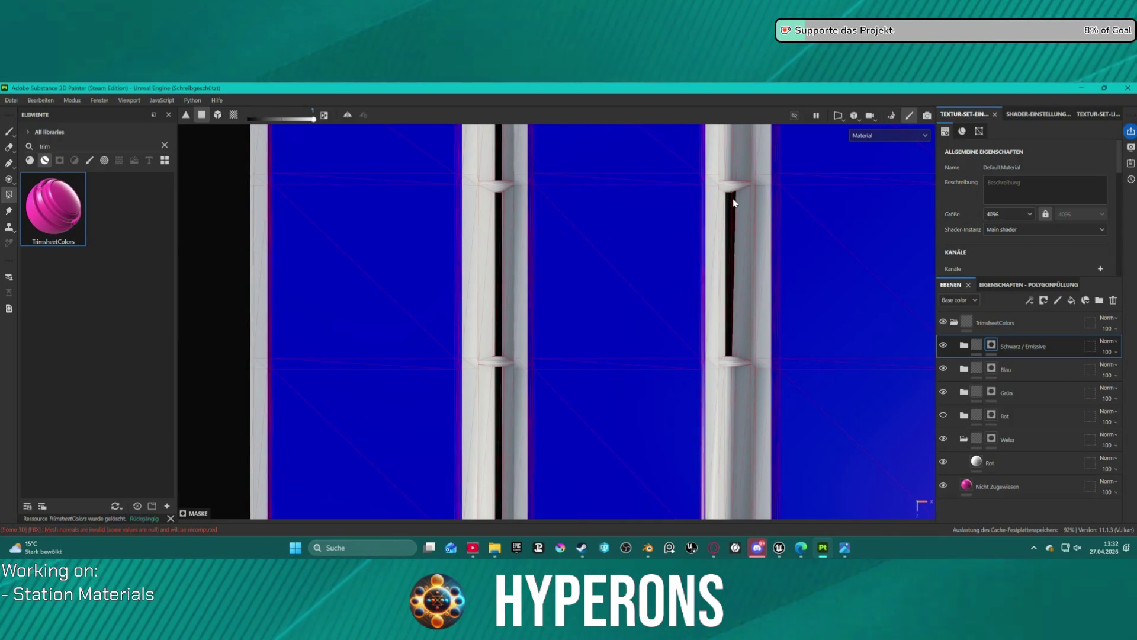
click(733, 203)
click(732, 205)
click(732, 206)
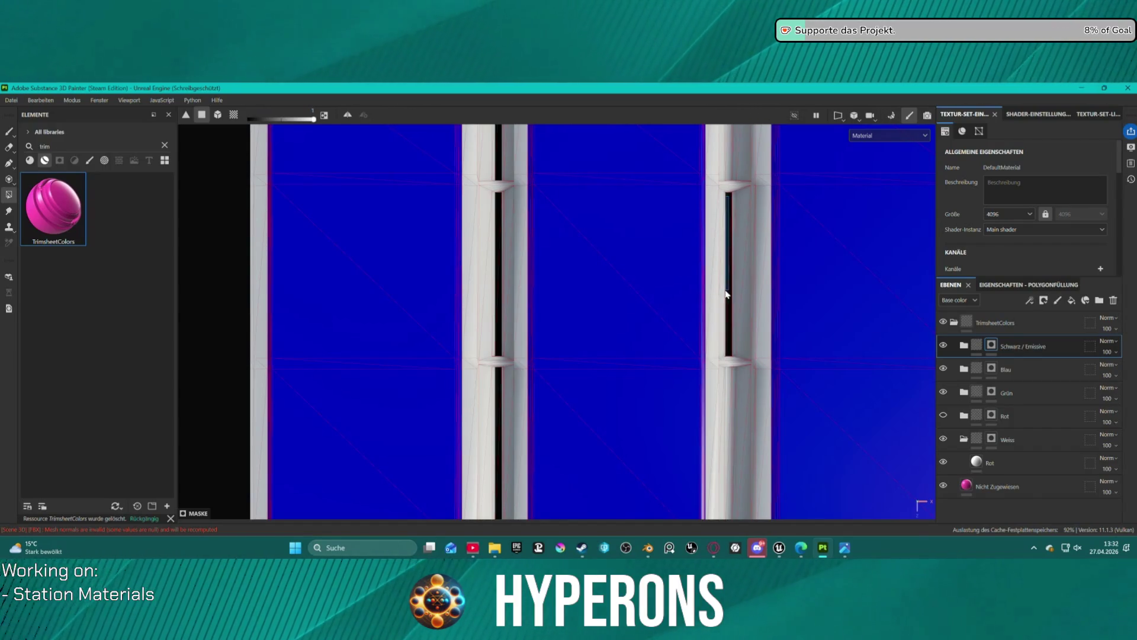
click(729, 302)
click(735, 185)
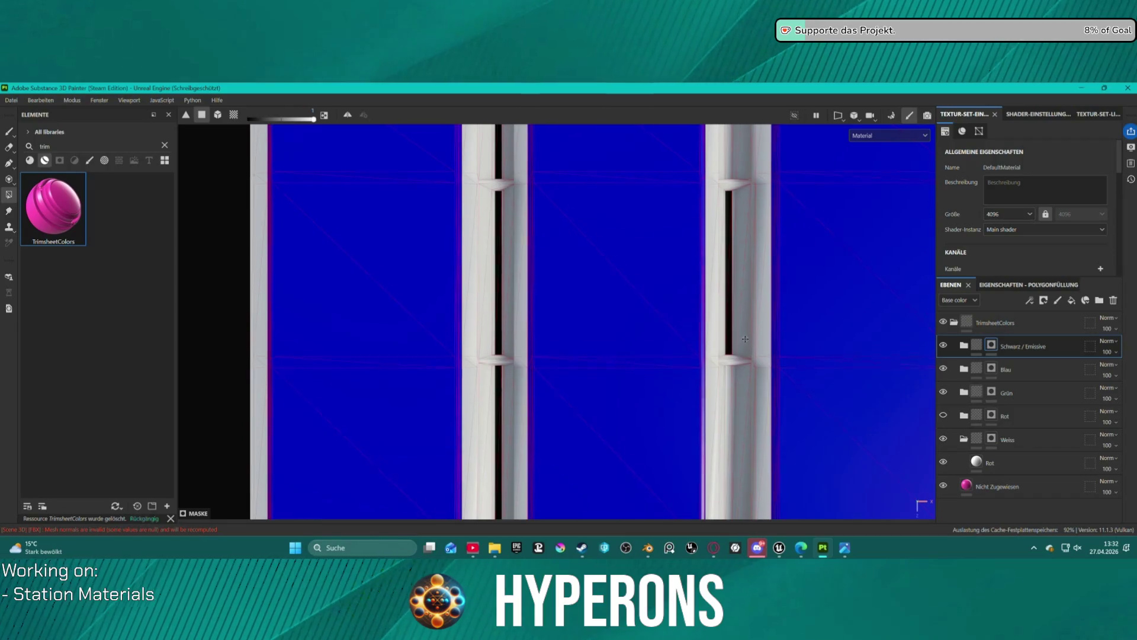
drag(746, 172, 682, 181)
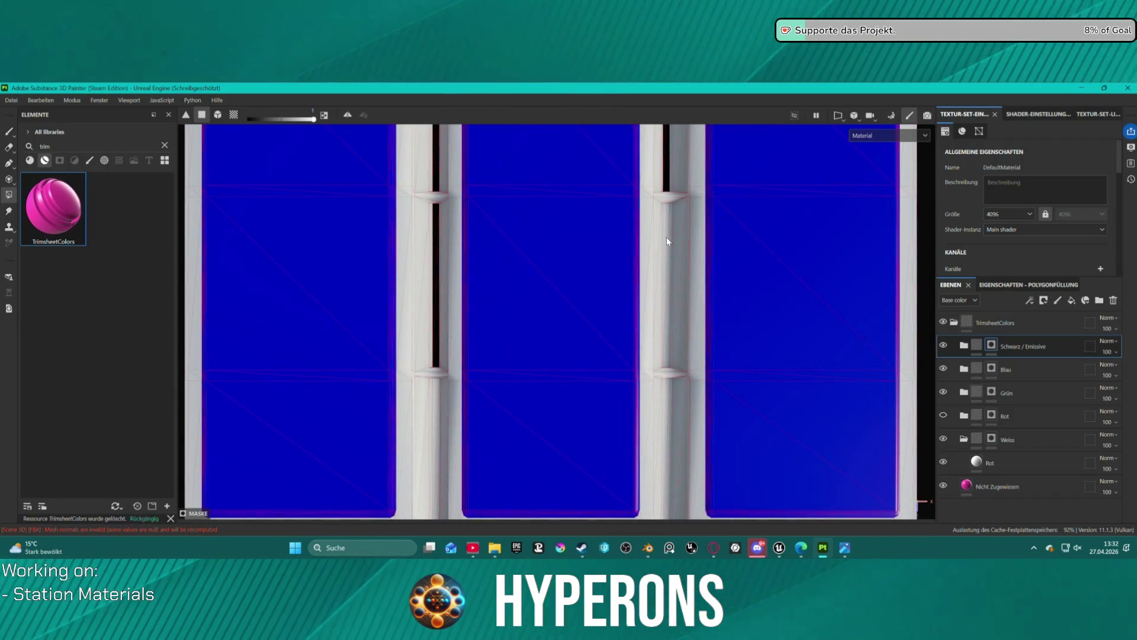
click(667, 328)
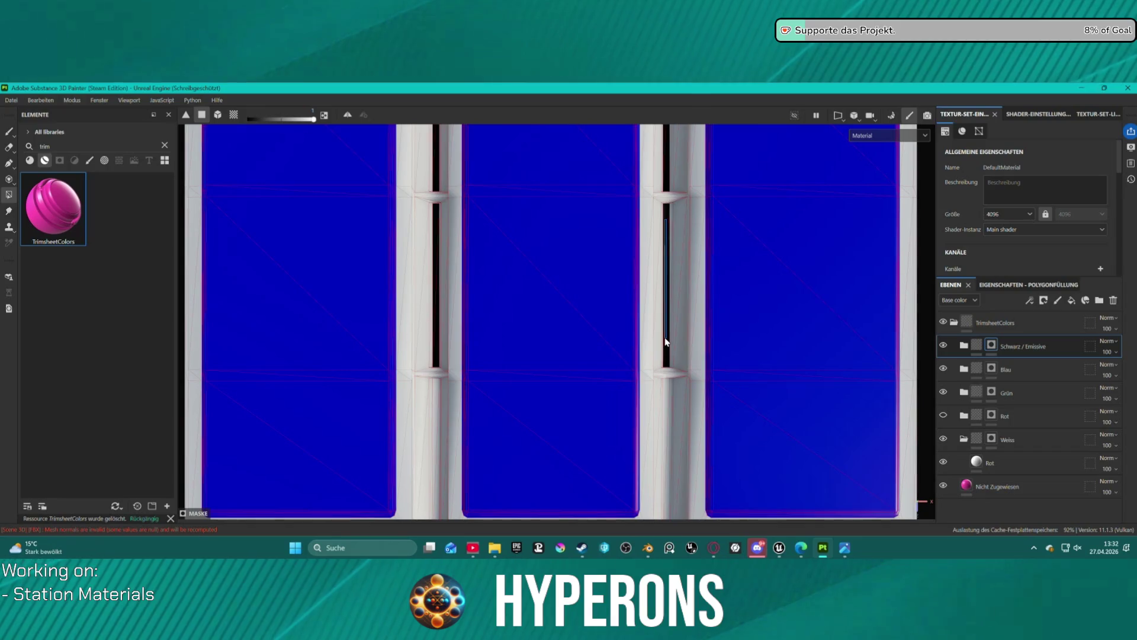
Fill the lower strips of the right and left pillars black
drag(674, 343, 673, 256)
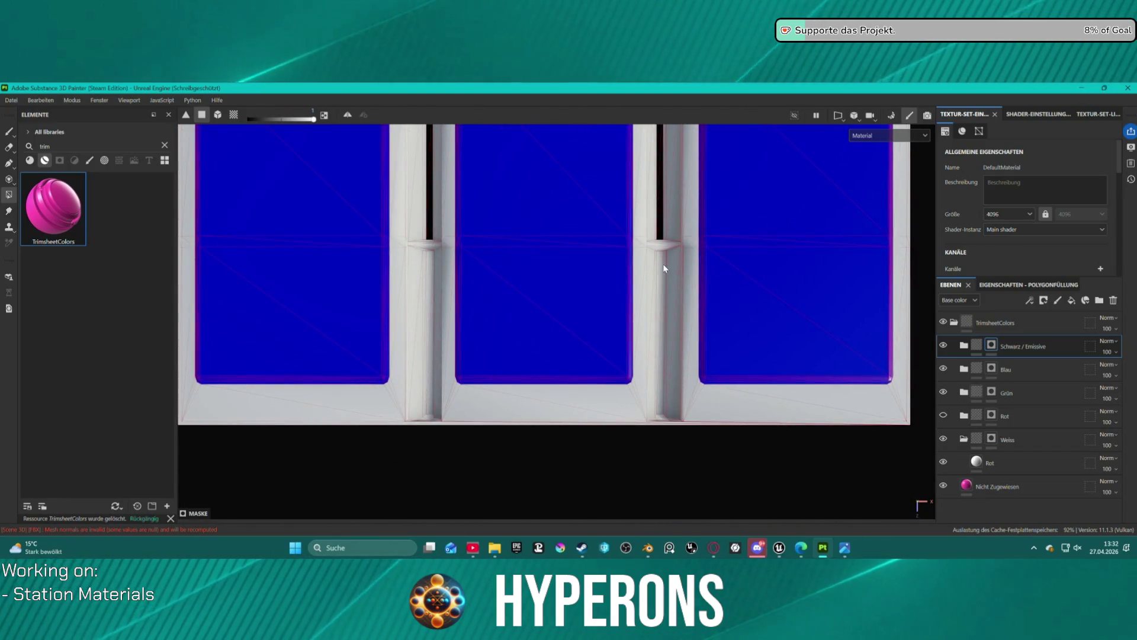
click(661, 269)
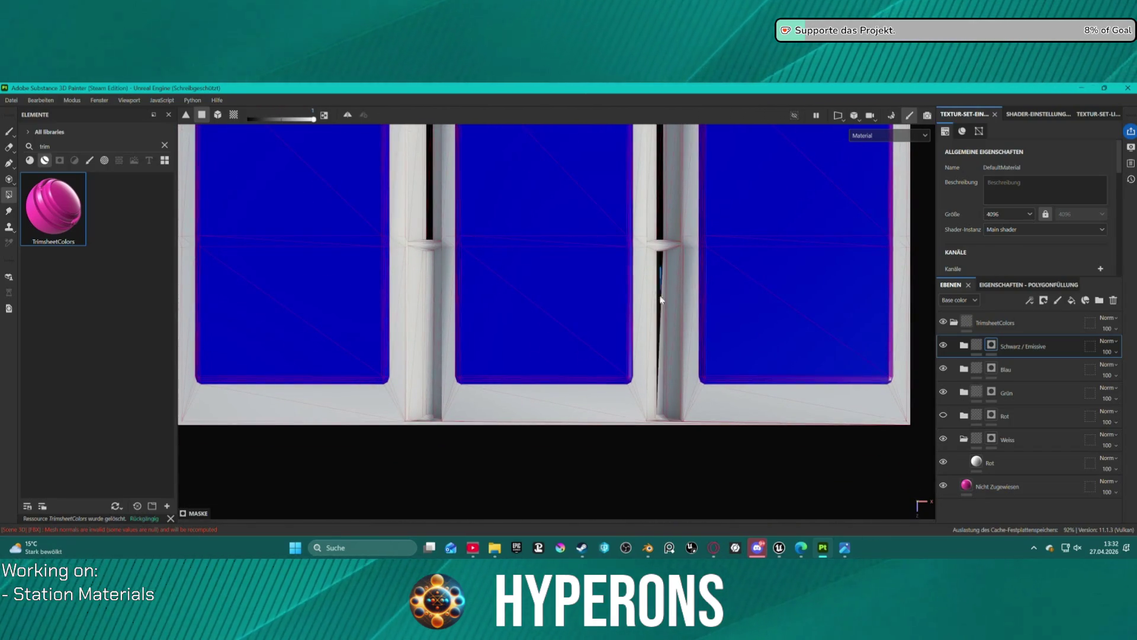
click(428, 299)
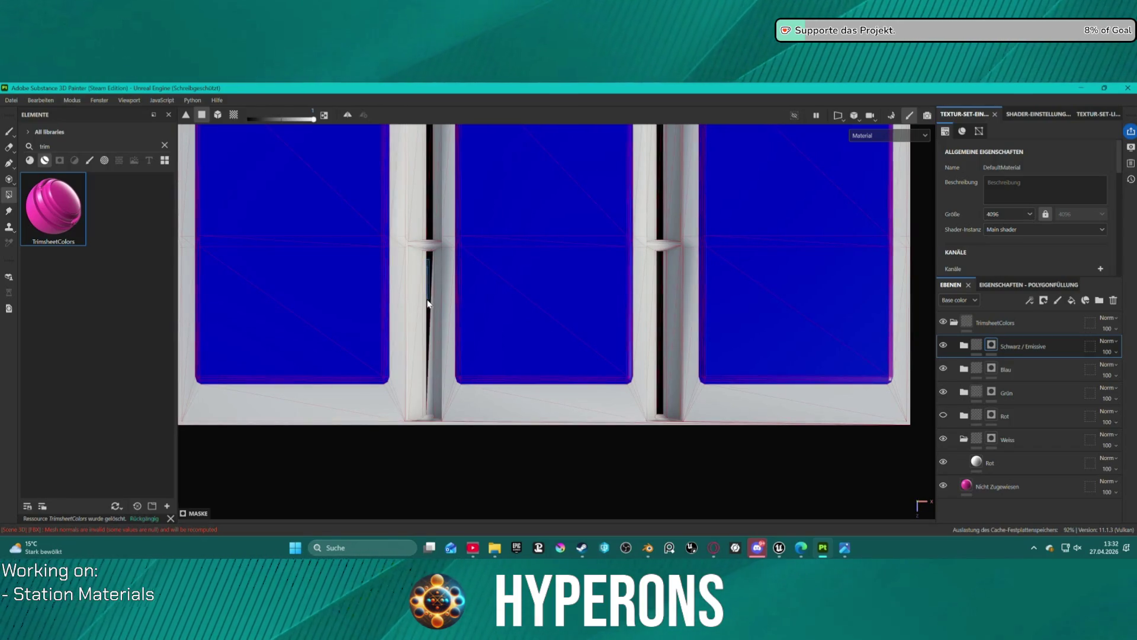
click(431, 324)
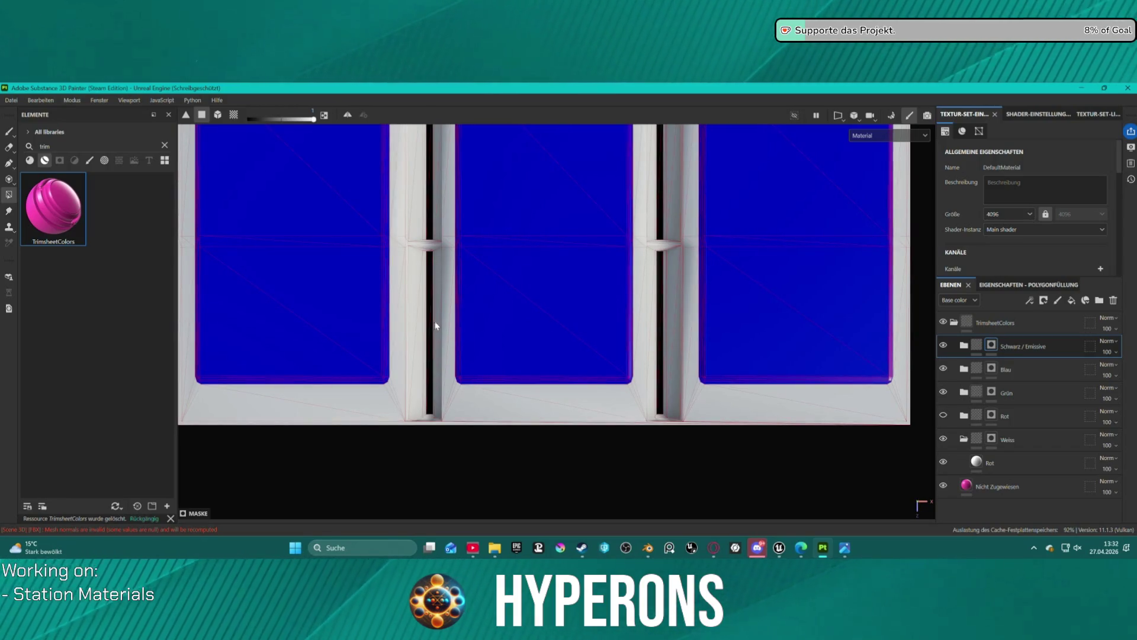
scroll(573, 234, down, 6)
scroll(604, 304, up, 3)
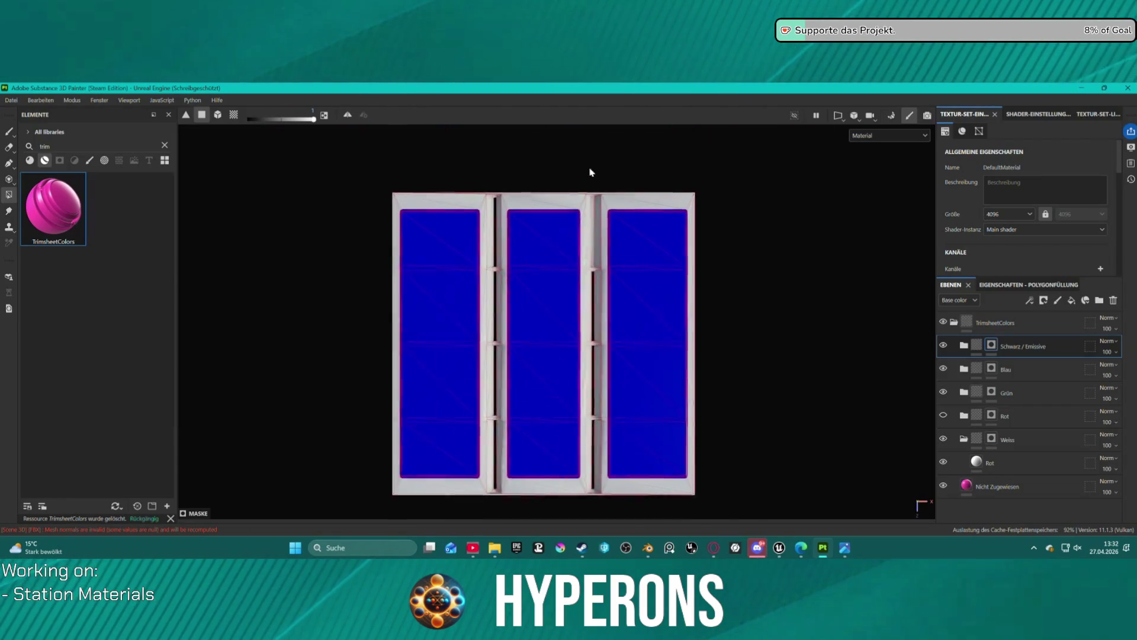
scroll(630, 234, up, 4)
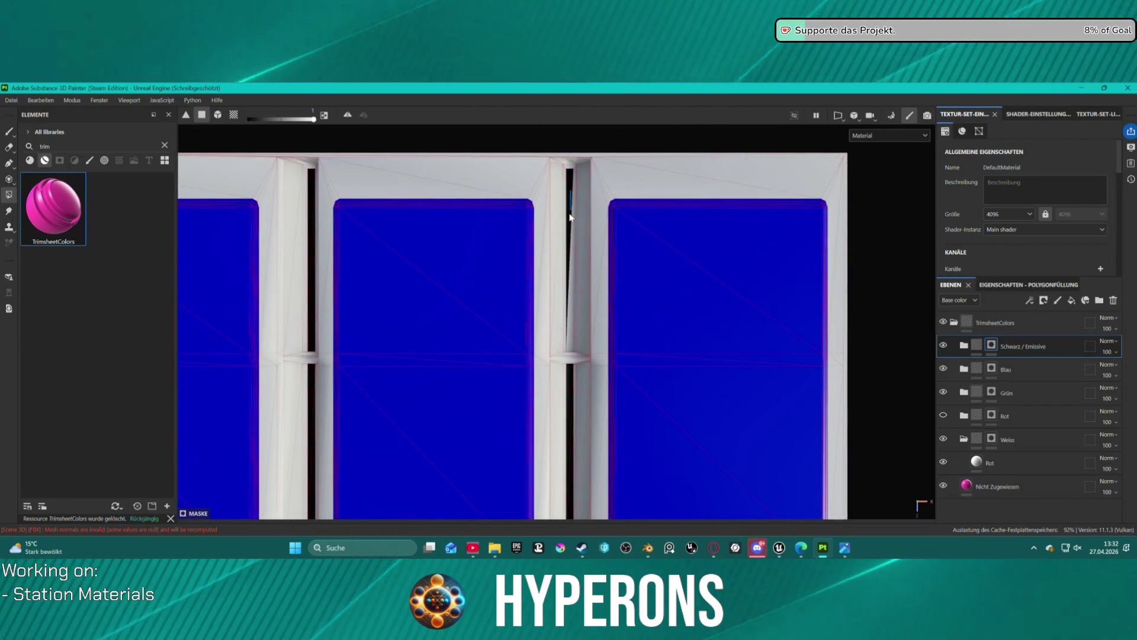
scroll(570, 243, down, 5)
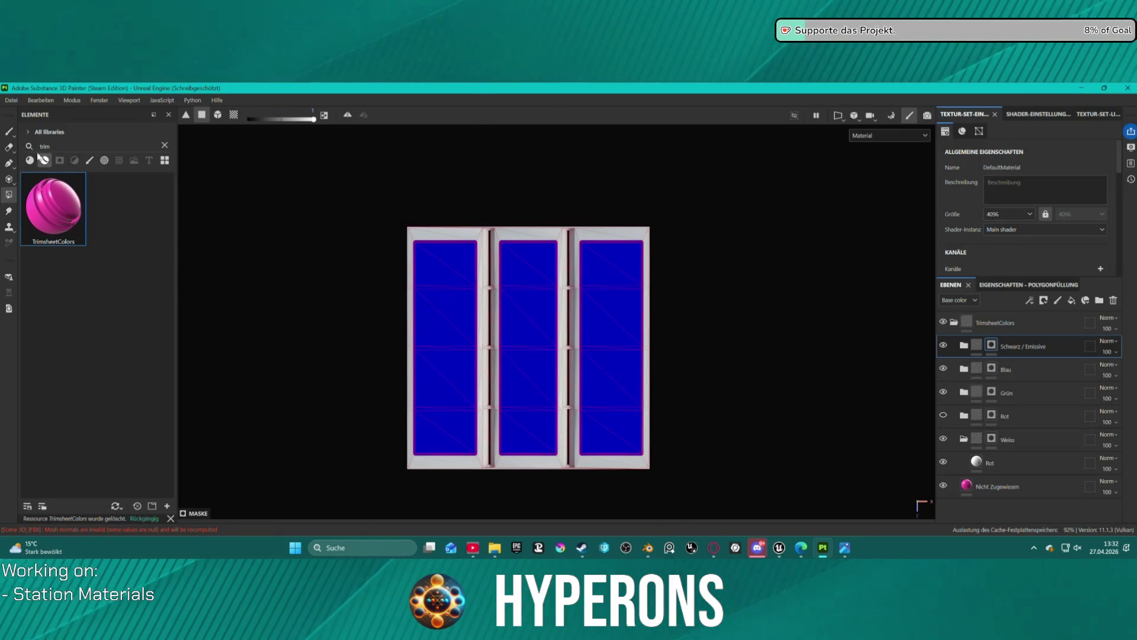
click(10, 101)
Save the project as Panel005.spp in the StationMaterials folder
click(40, 182)
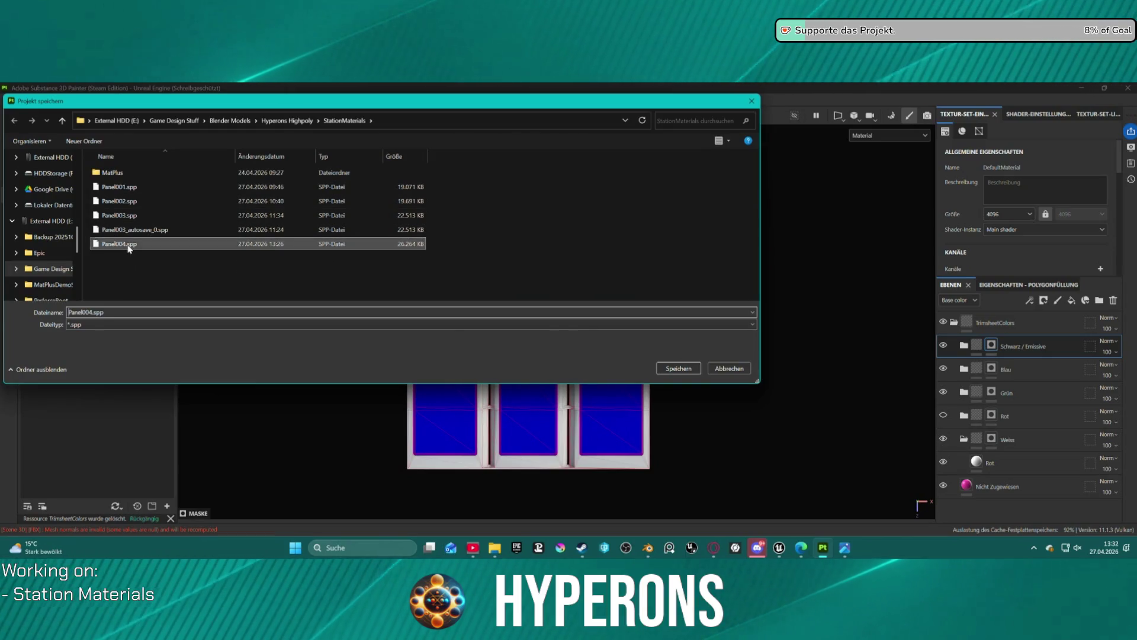
click(121, 244)
double_click(89, 314)
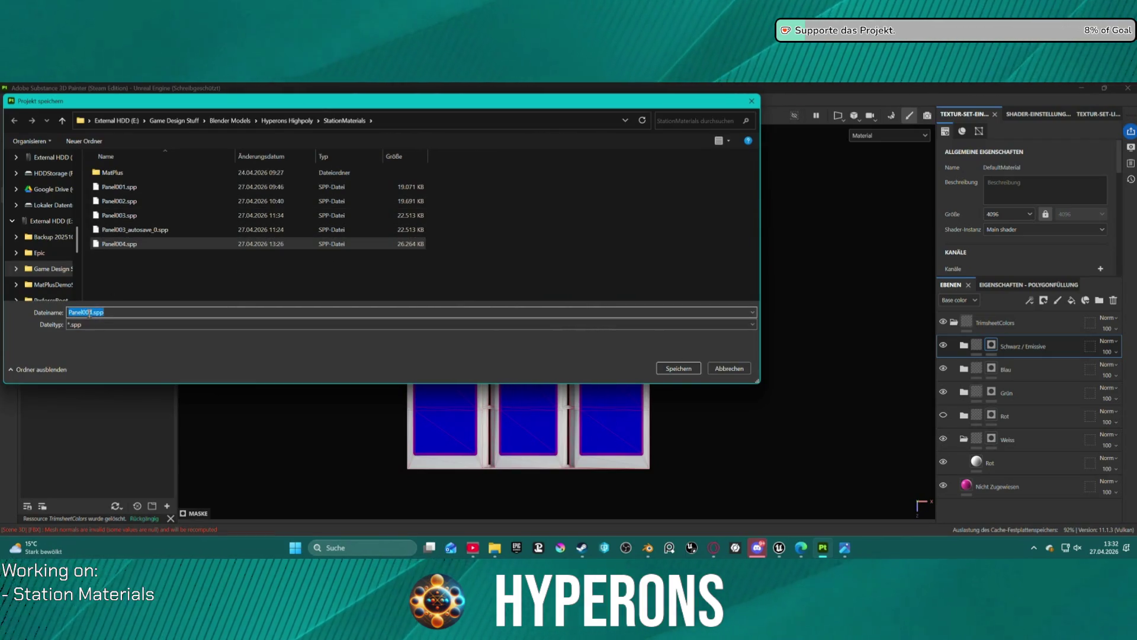
drag(88, 313, 91, 313)
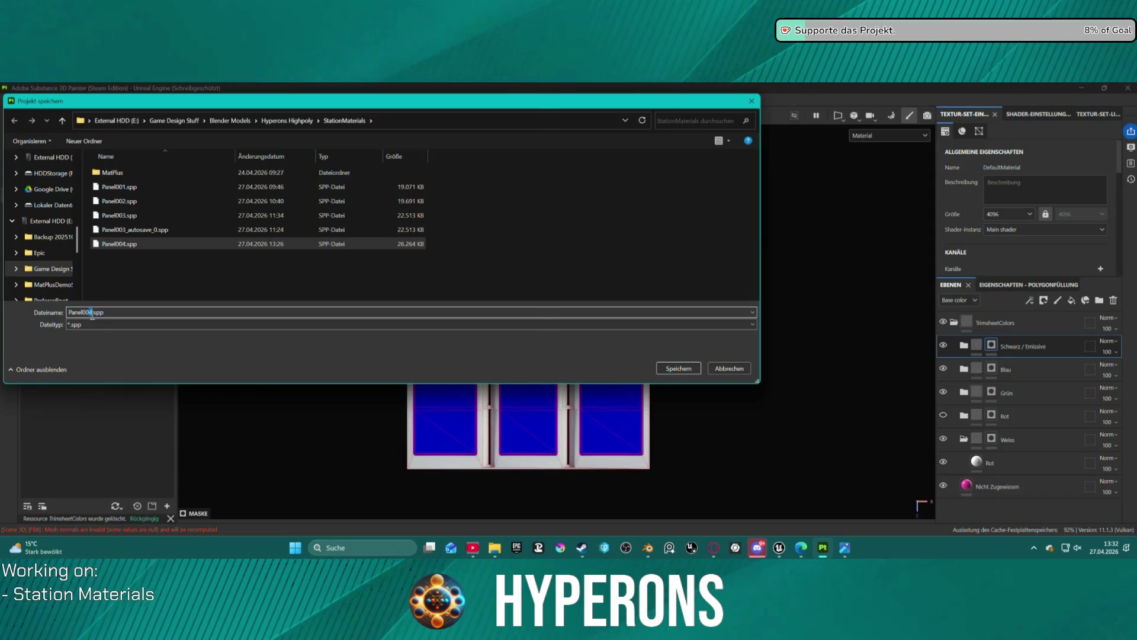
text(5)
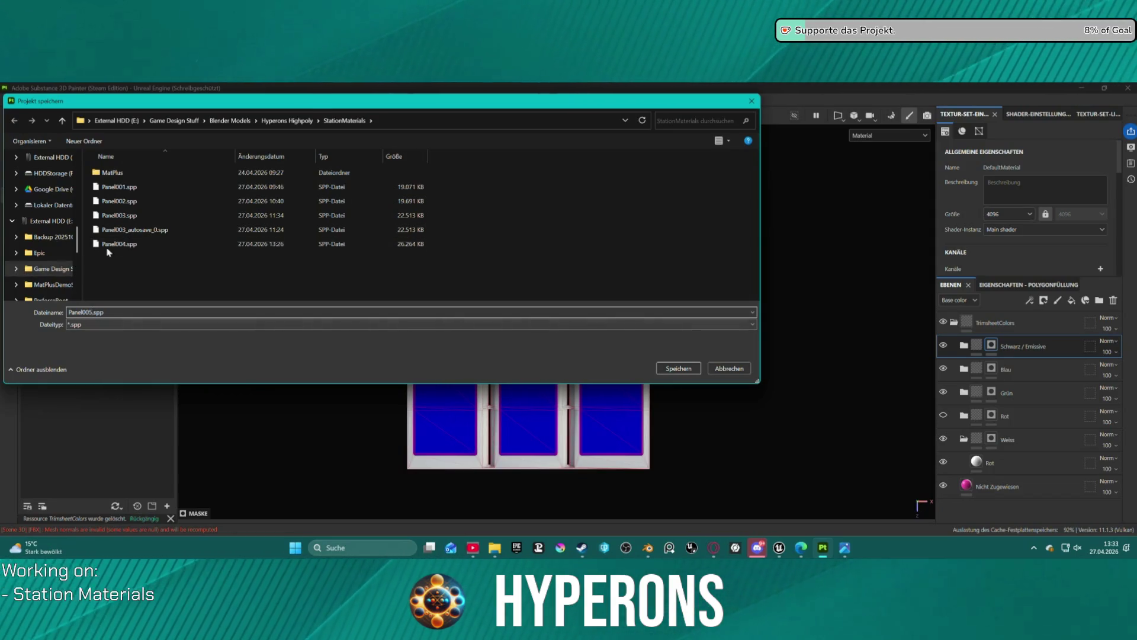
click(678, 370)
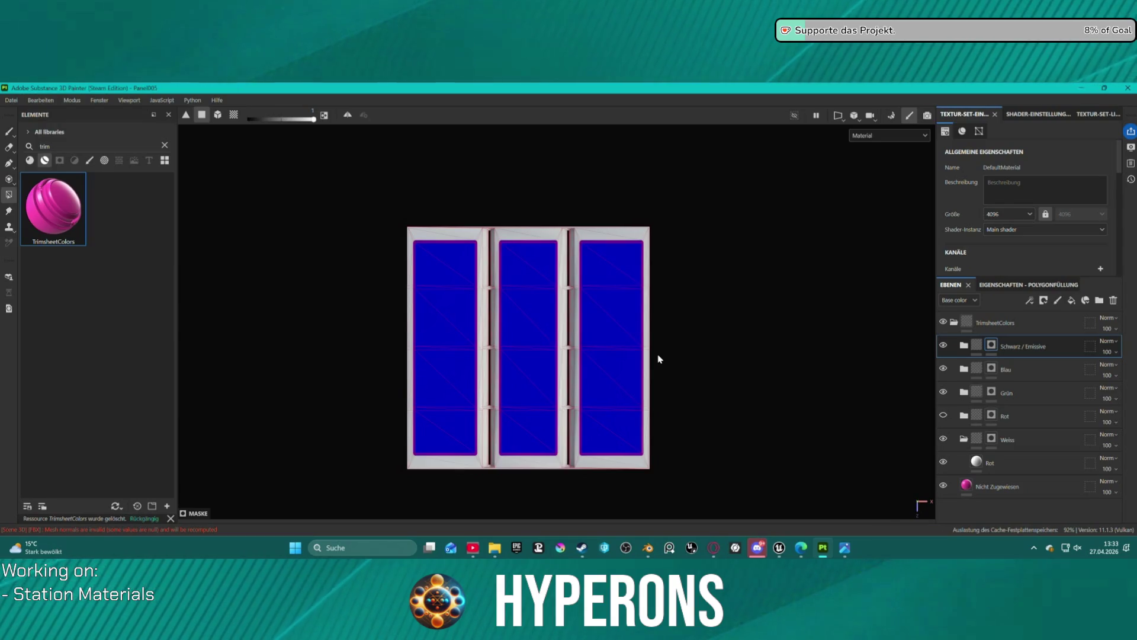
click(12, 101)
Export the Color, Normal, ACH, Height and Alpha maps using the A ACH TrimShim preset
click(101, 246)
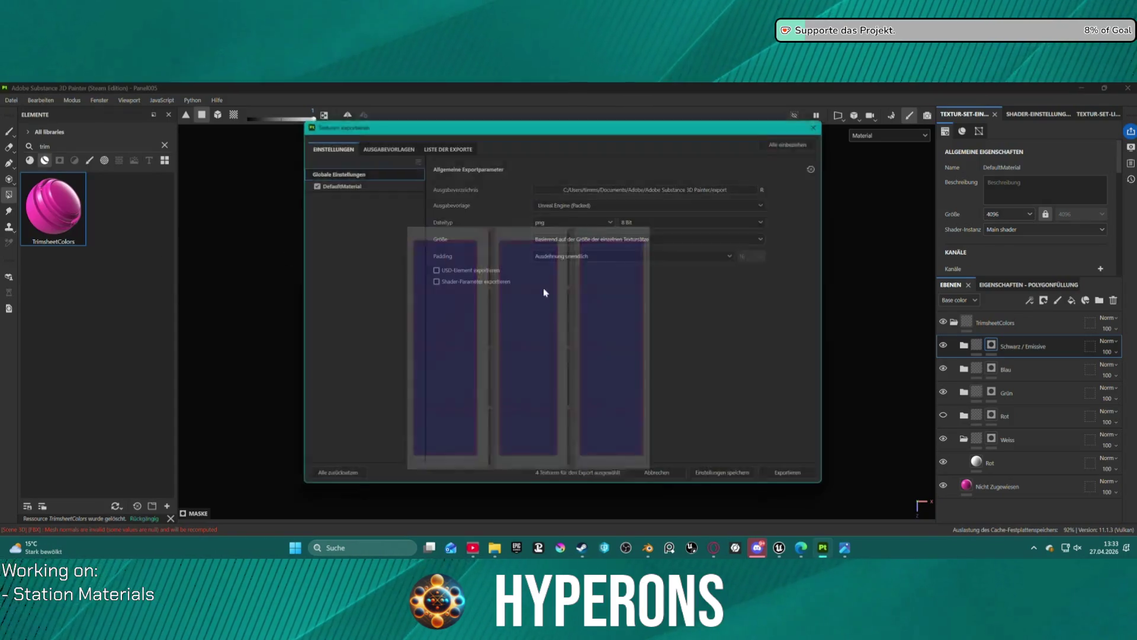
click(592, 201)
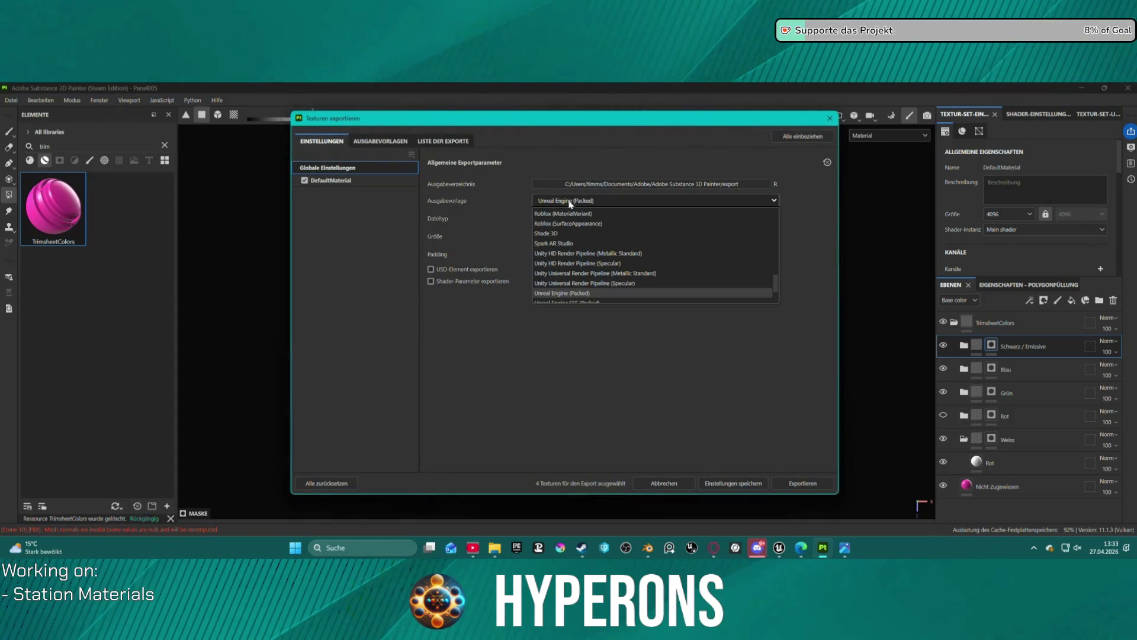
scroll(592, 249, up, 5)
click(576, 298)
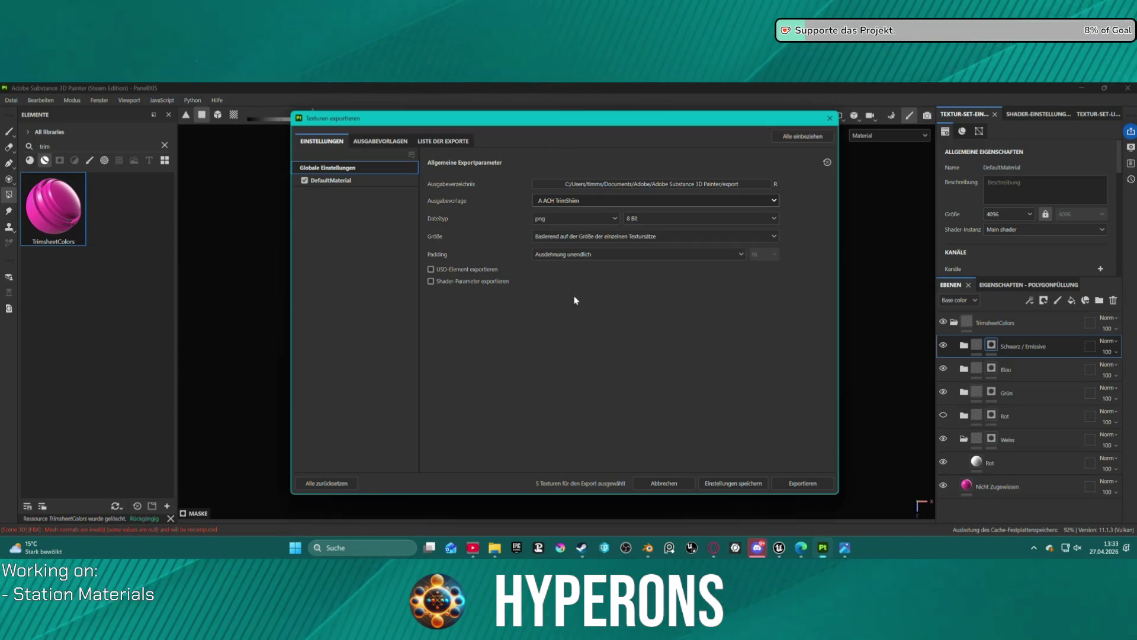
click(804, 483)
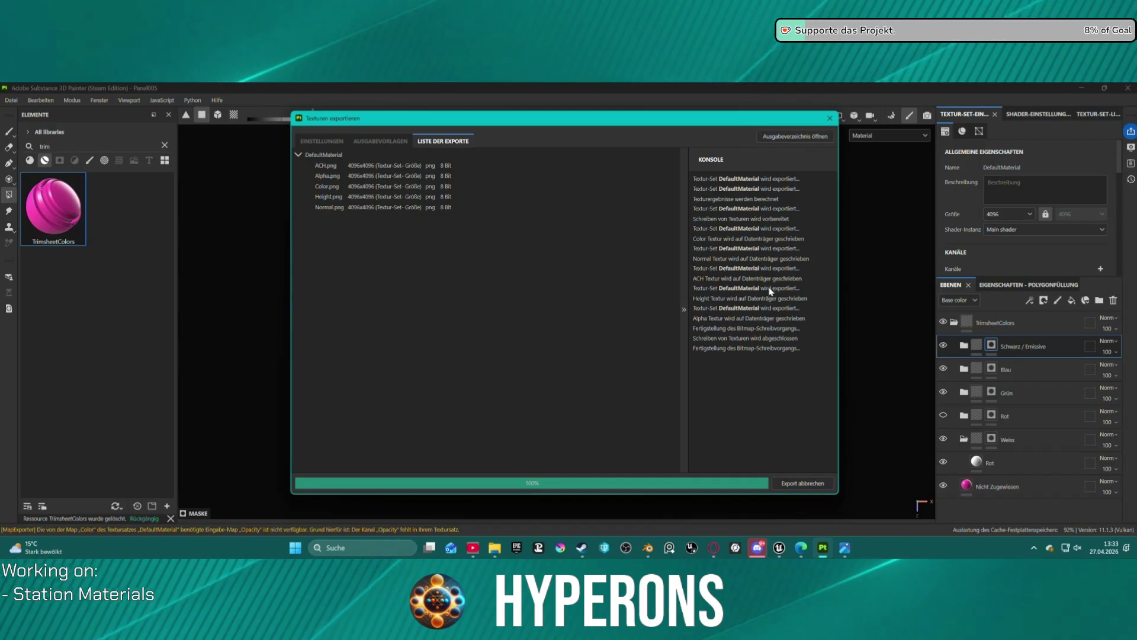
click(785, 138)
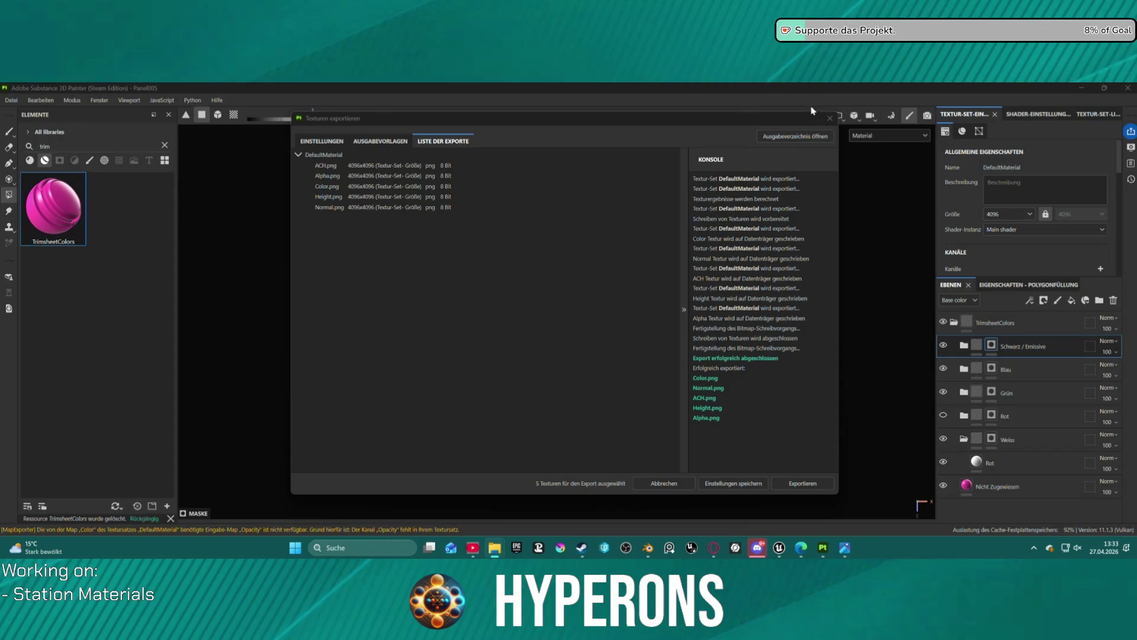
click(829, 119)
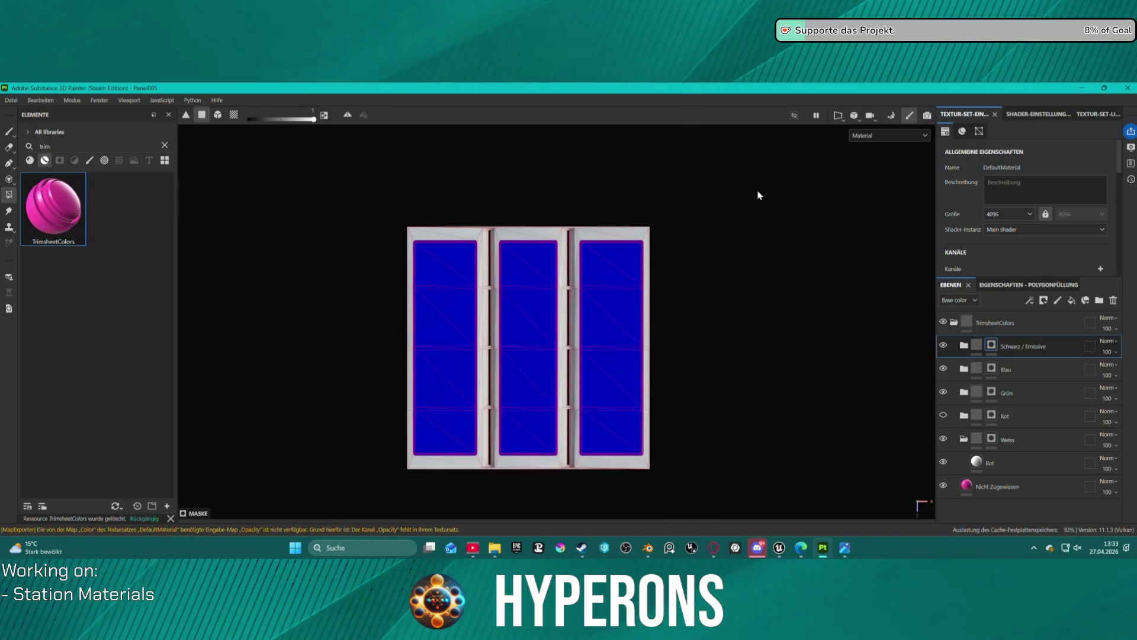
scroll(505, 392, down, 1)
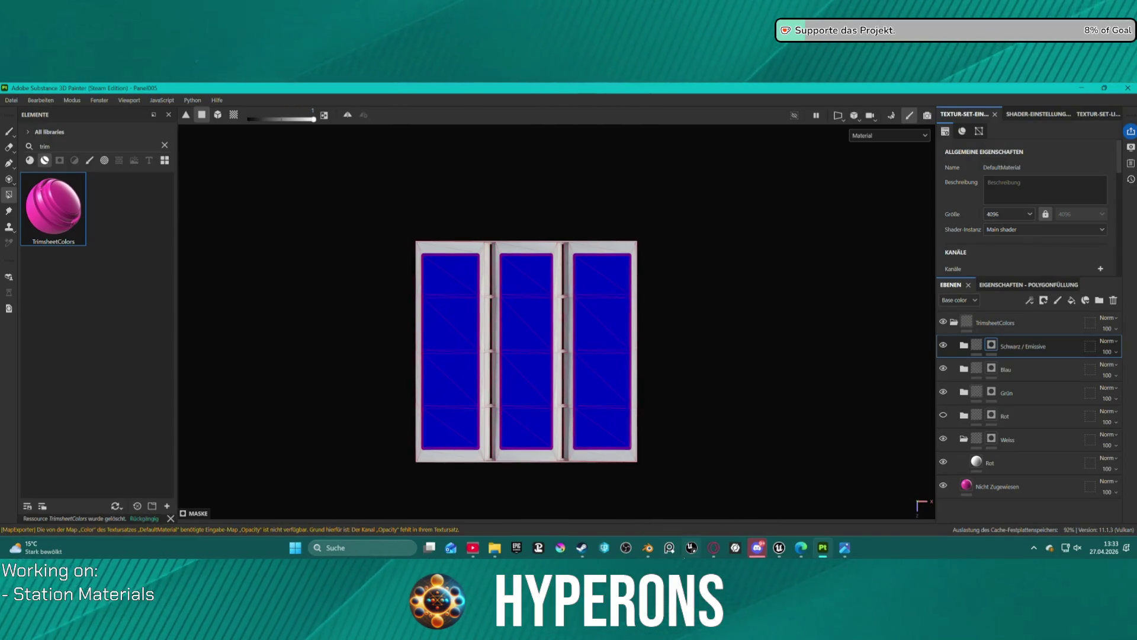
Bring up StationPanel04 in Unreal's Content Drawer and select the ao_curv_height, height and normal textures
mouse_move(781, 549)
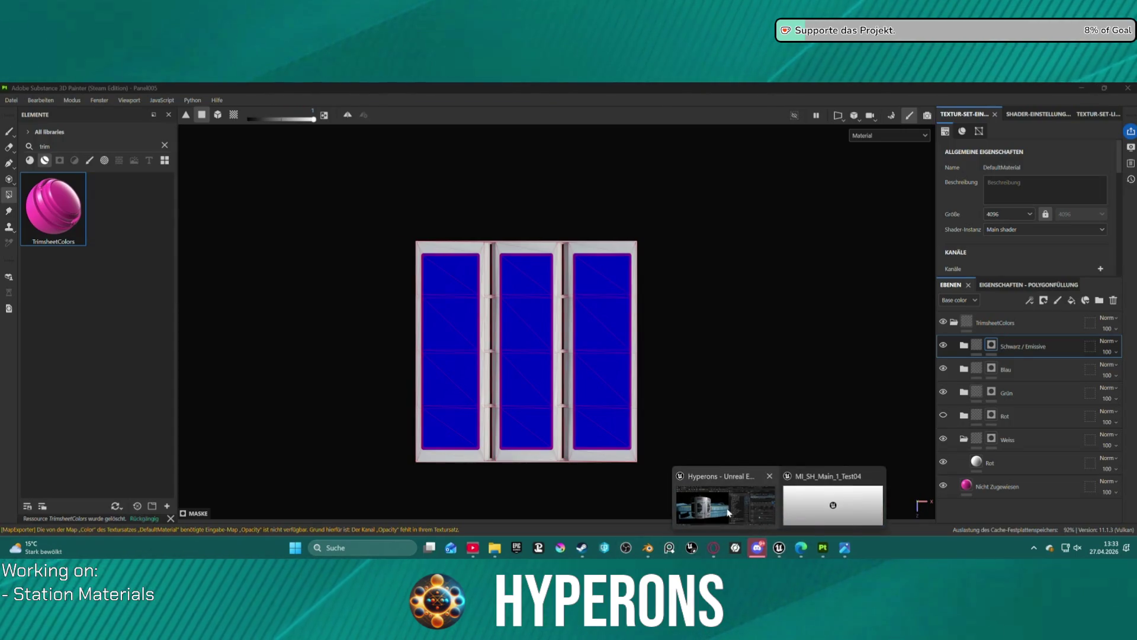
click(720, 503)
key(ctrl+space)
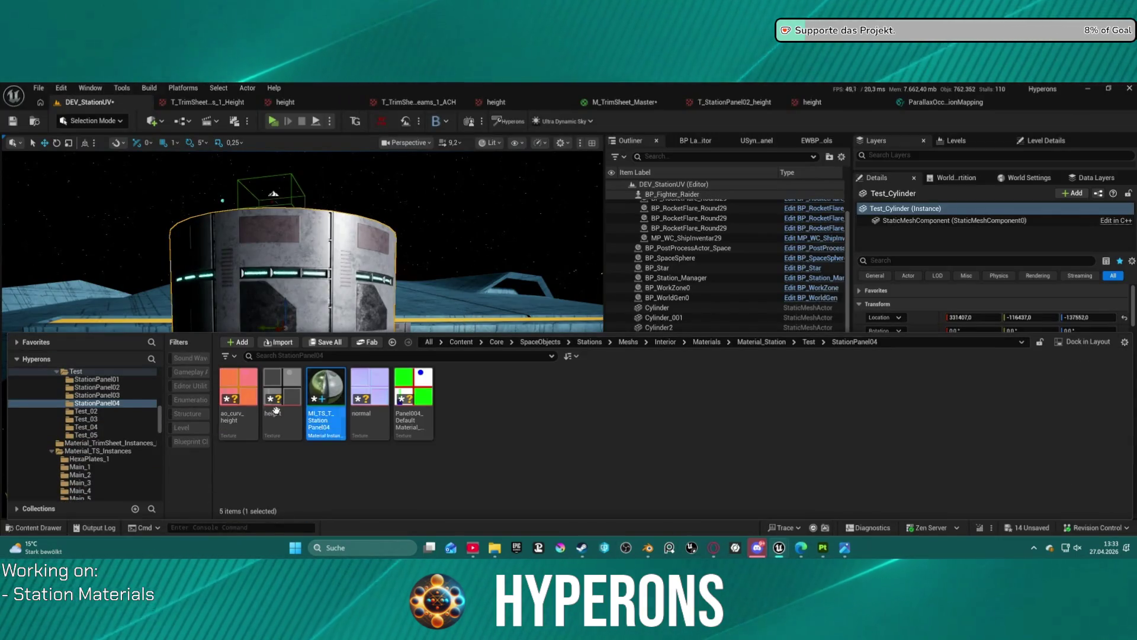
click(344, 427)
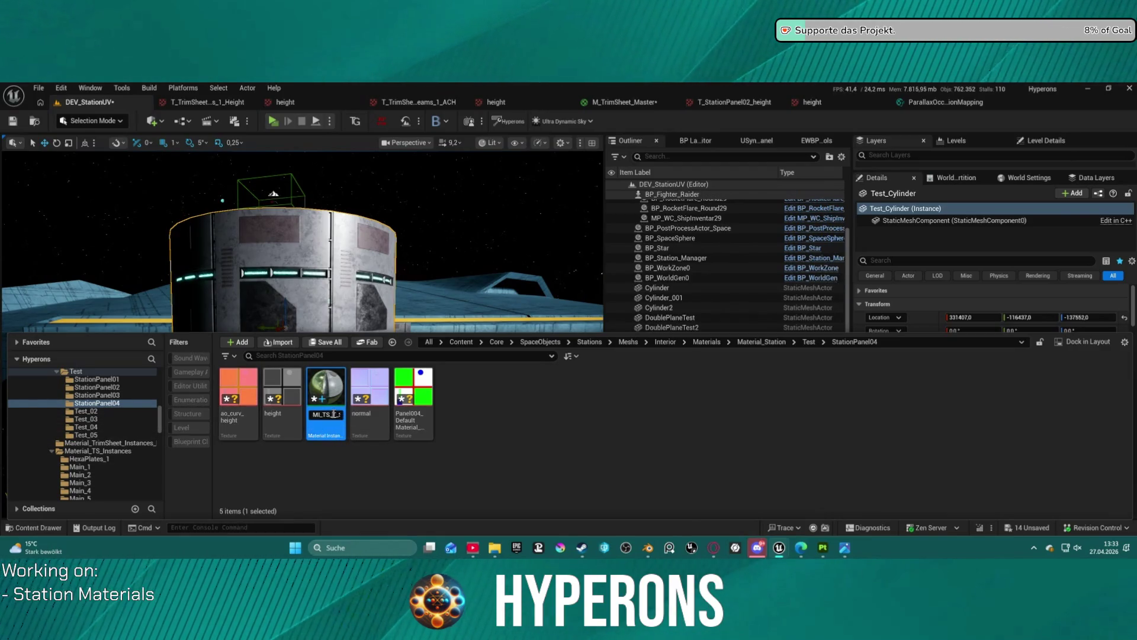
double_click(333, 414)
key(ctrl+c)
click(282, 396)
ctrl+click(239, 397)
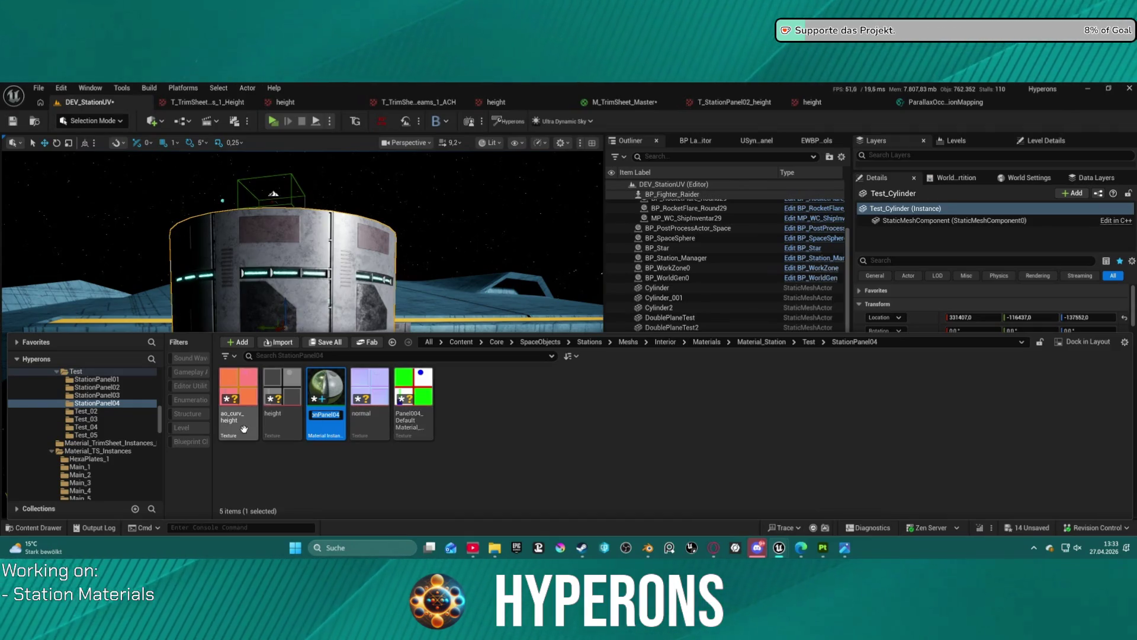
ctrl+click(369, 408)
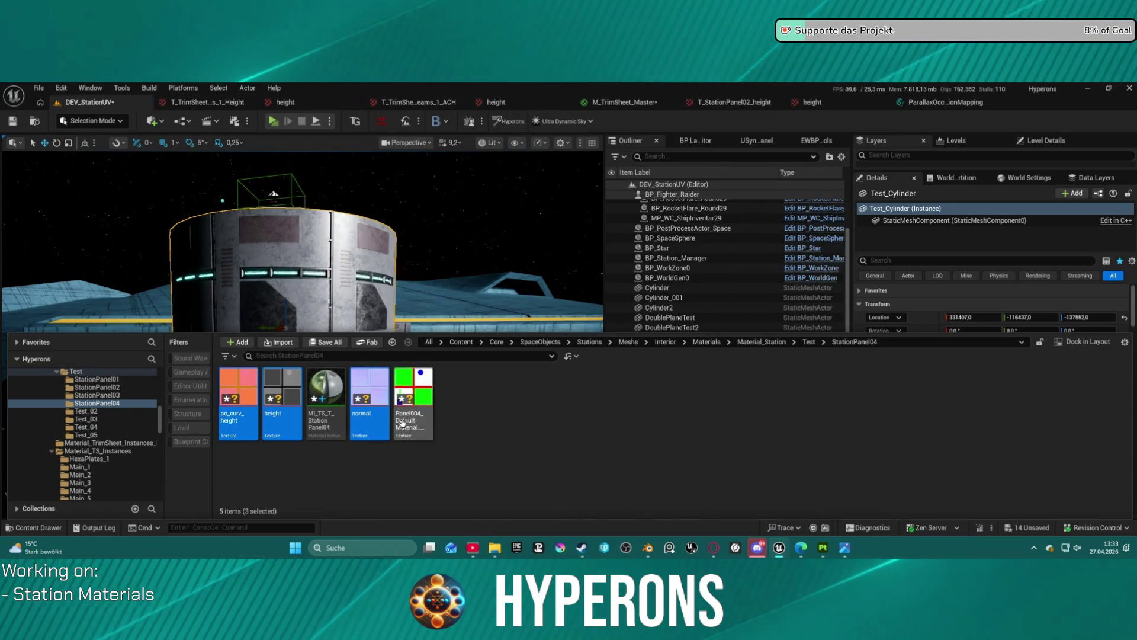
Batch-rename the three selected textures with the prefix T_StationPanel04_
mouse_move(388, 421)
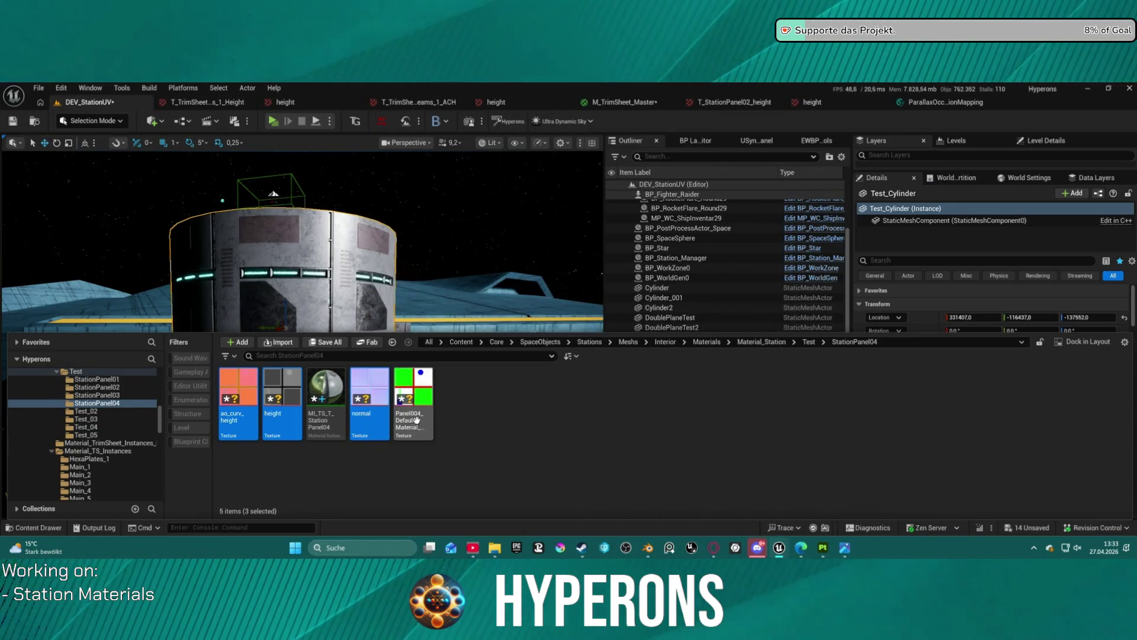
right_click(373, 417)
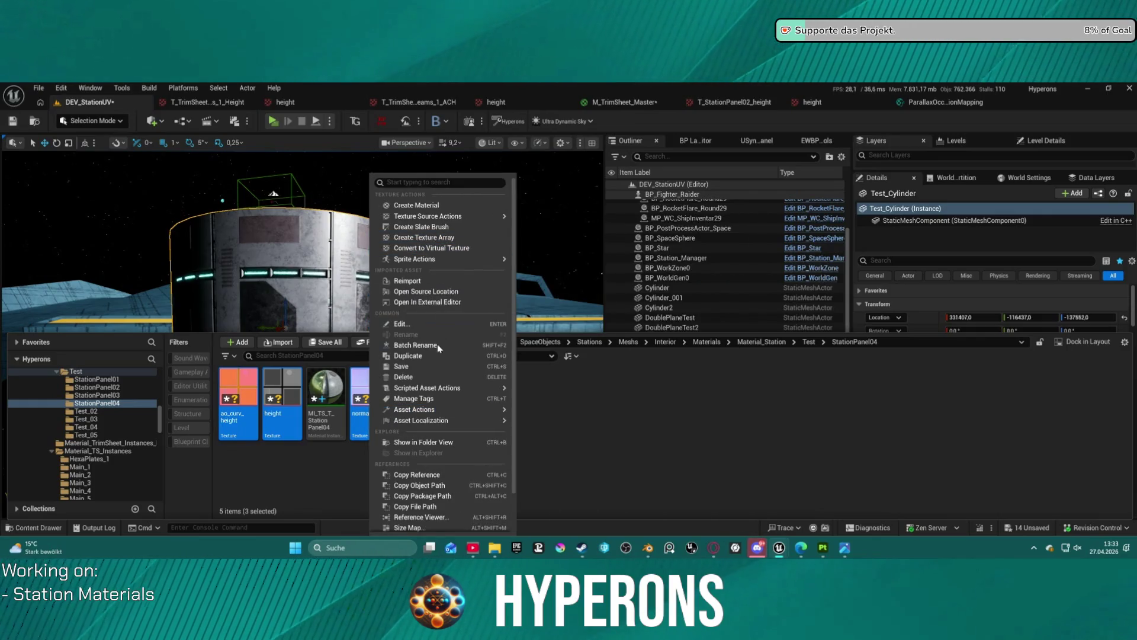
click(417, 346)
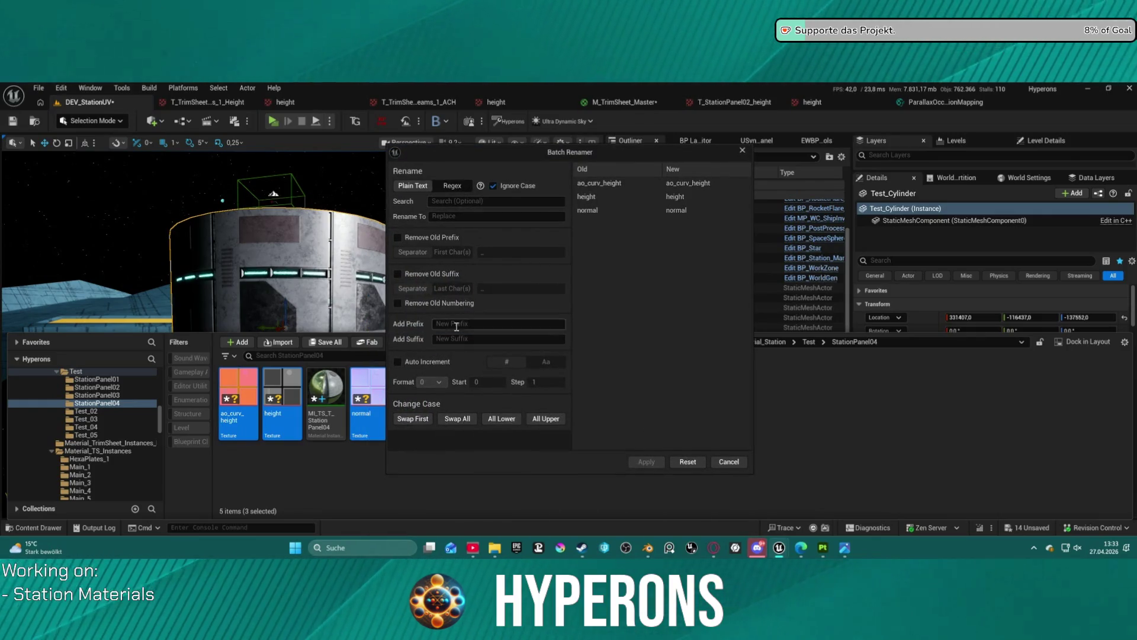
text(T_StationPanel04)
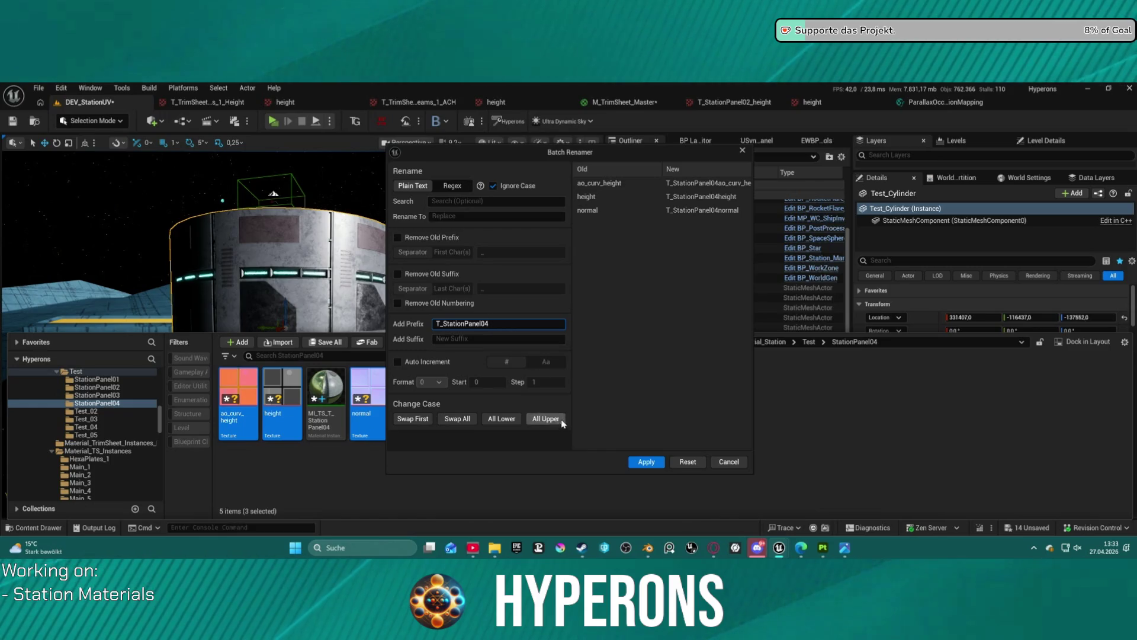
text(_)
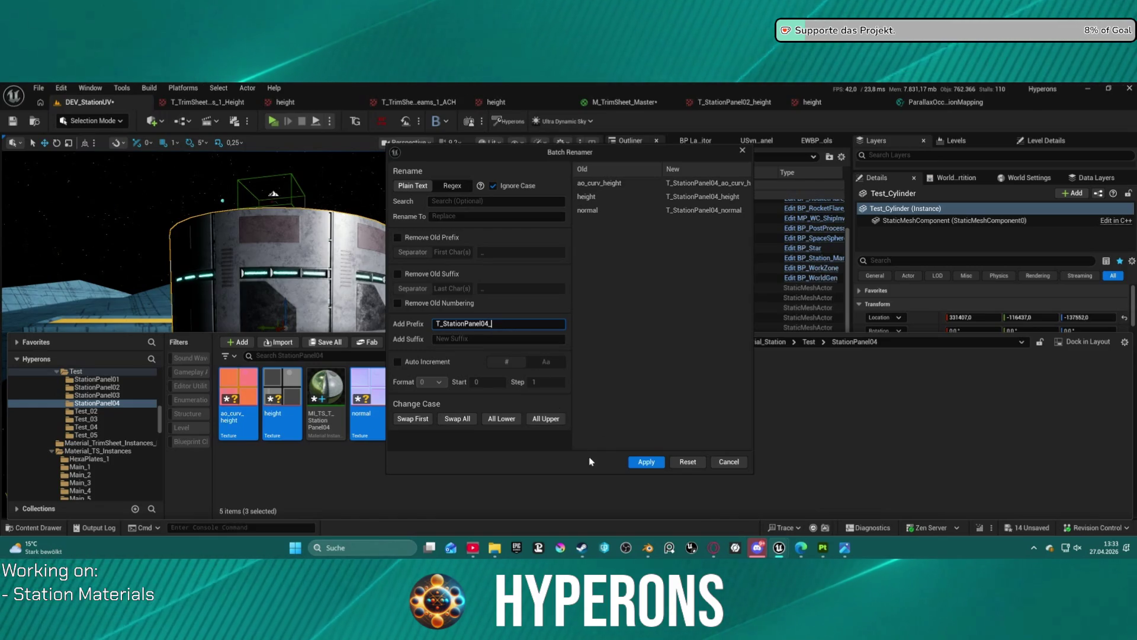
click(647, 462)
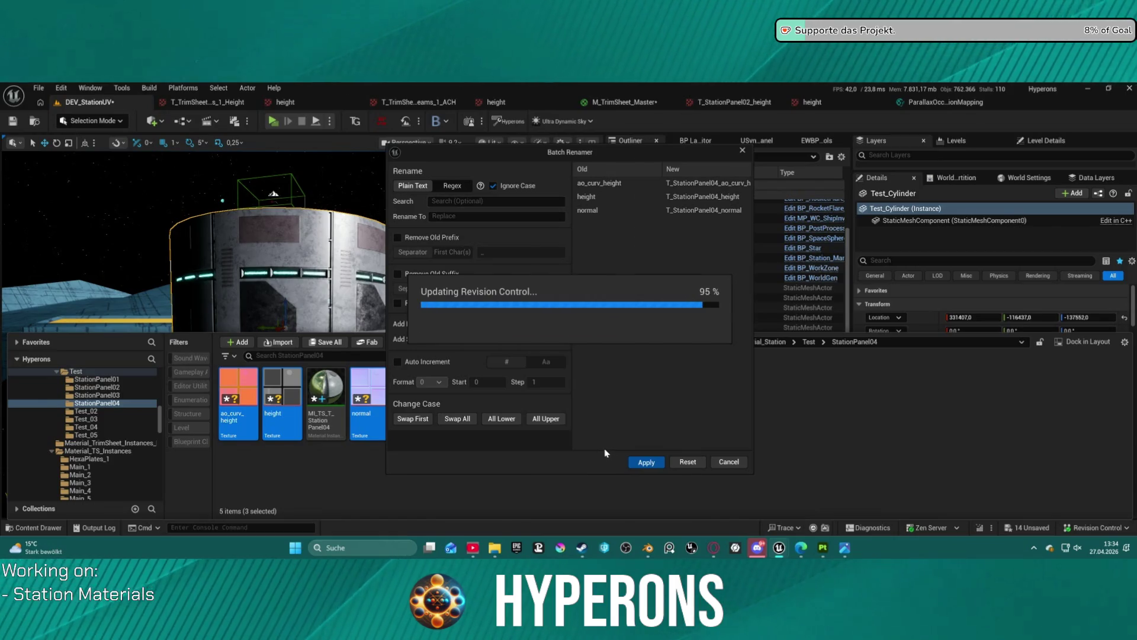
click(335, 425)
click(336, 426)
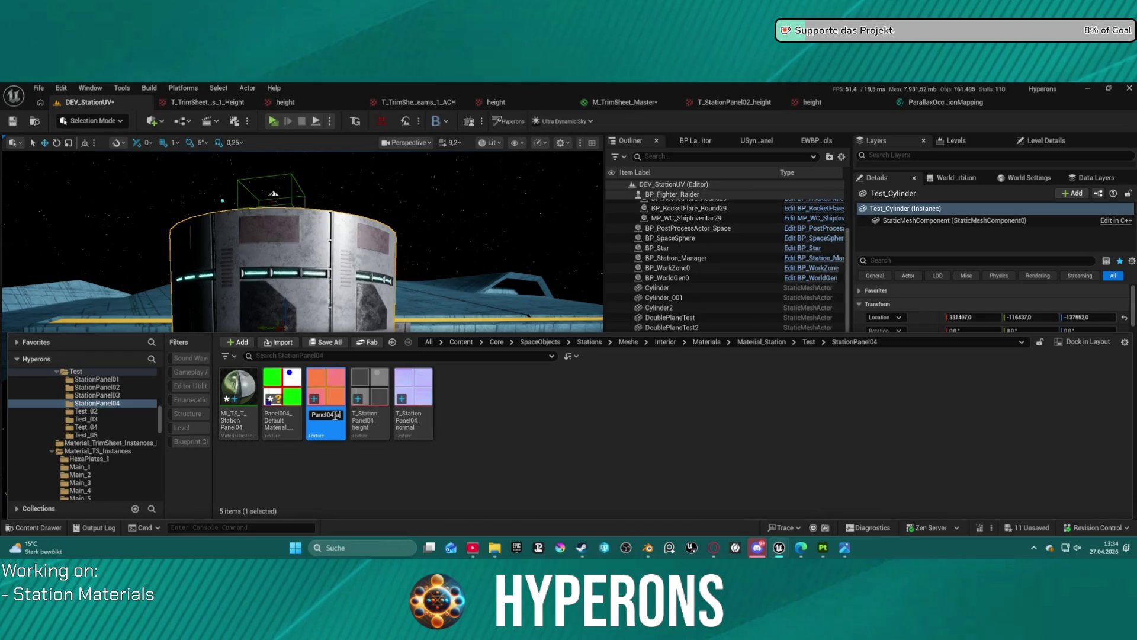
Rename the textures to T_StationPanel04_ACH and T_StationPanel04_Color_ID
text(ACH)
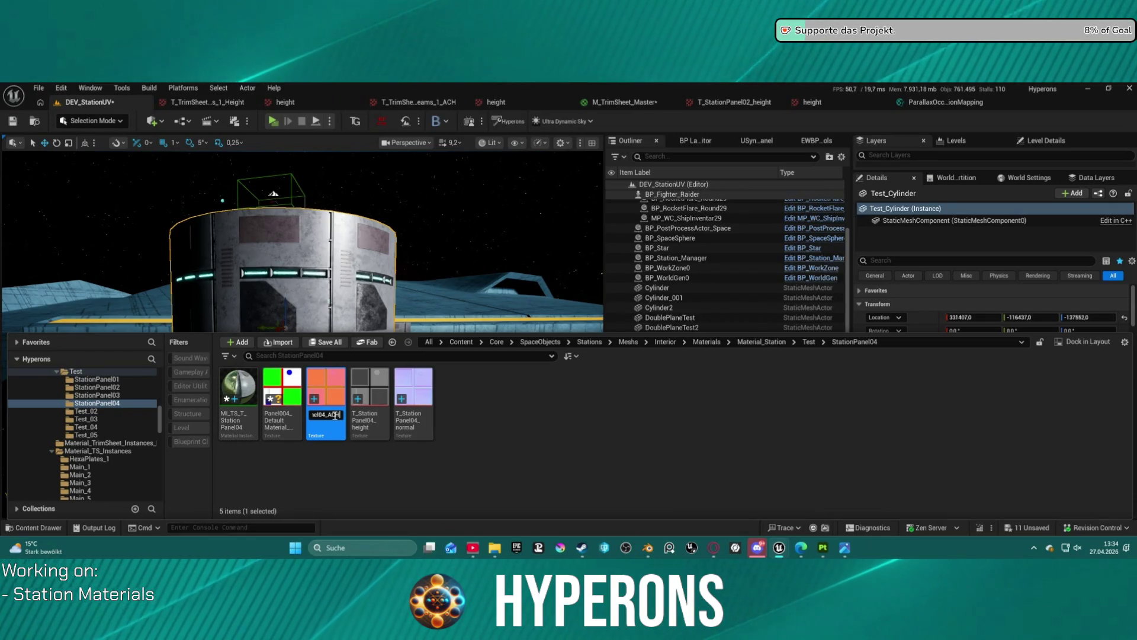
key(Return)
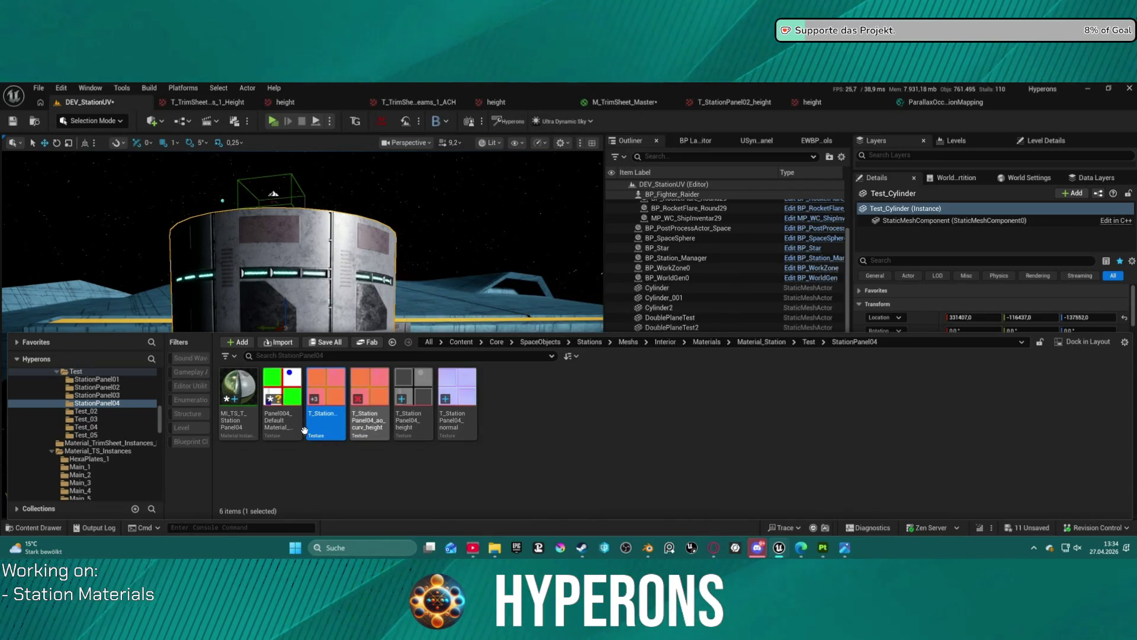
click(279, 423)
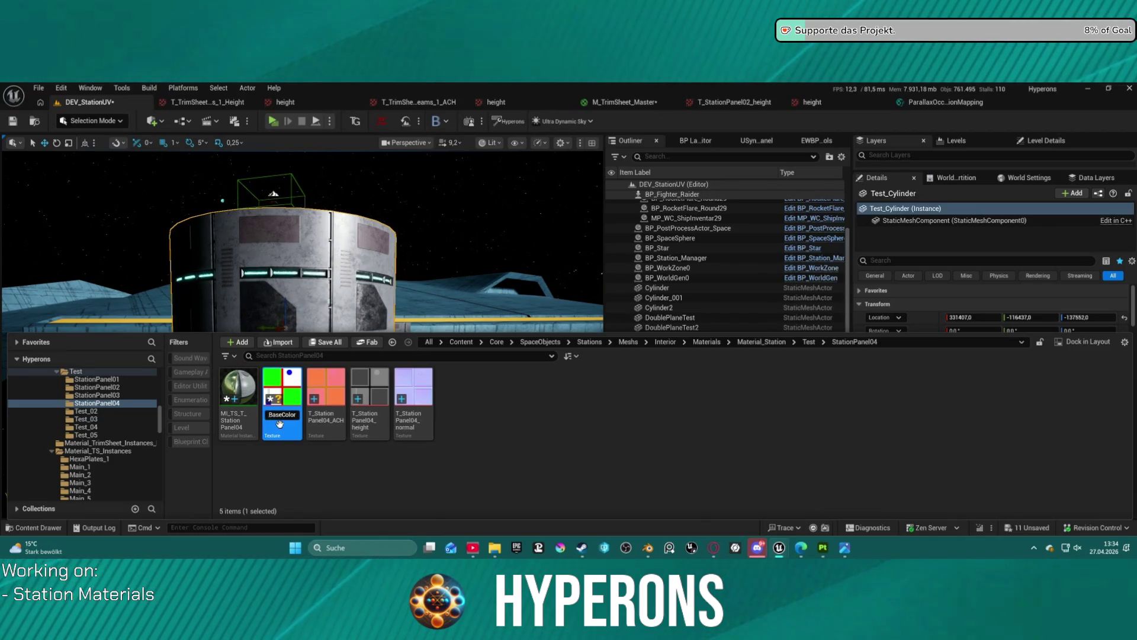
key(Left)
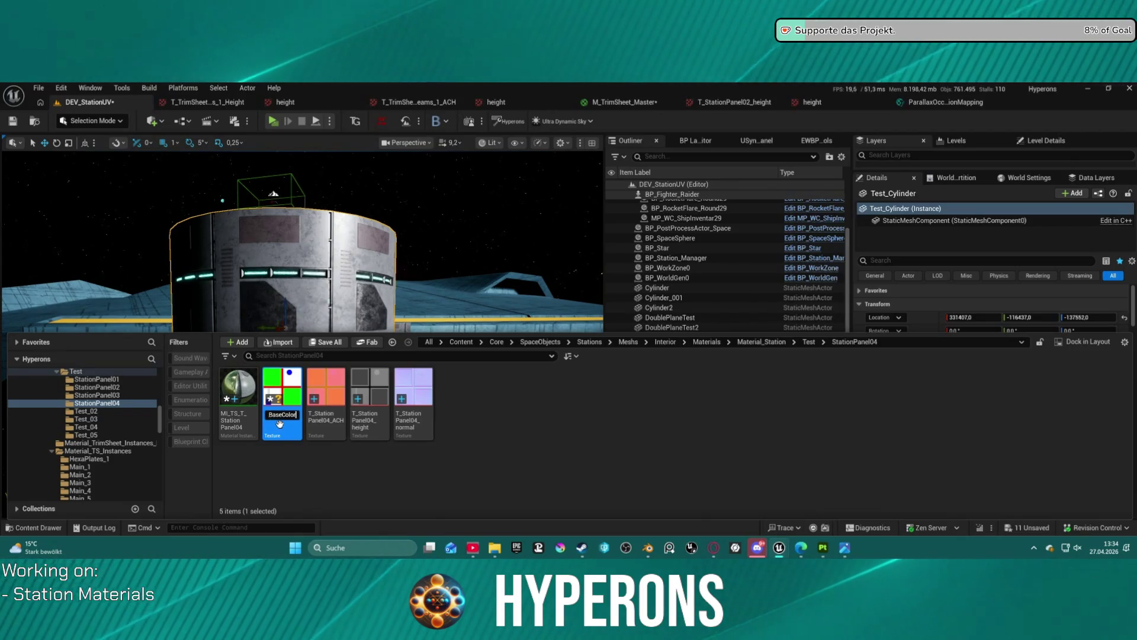
key(ctrl+a)
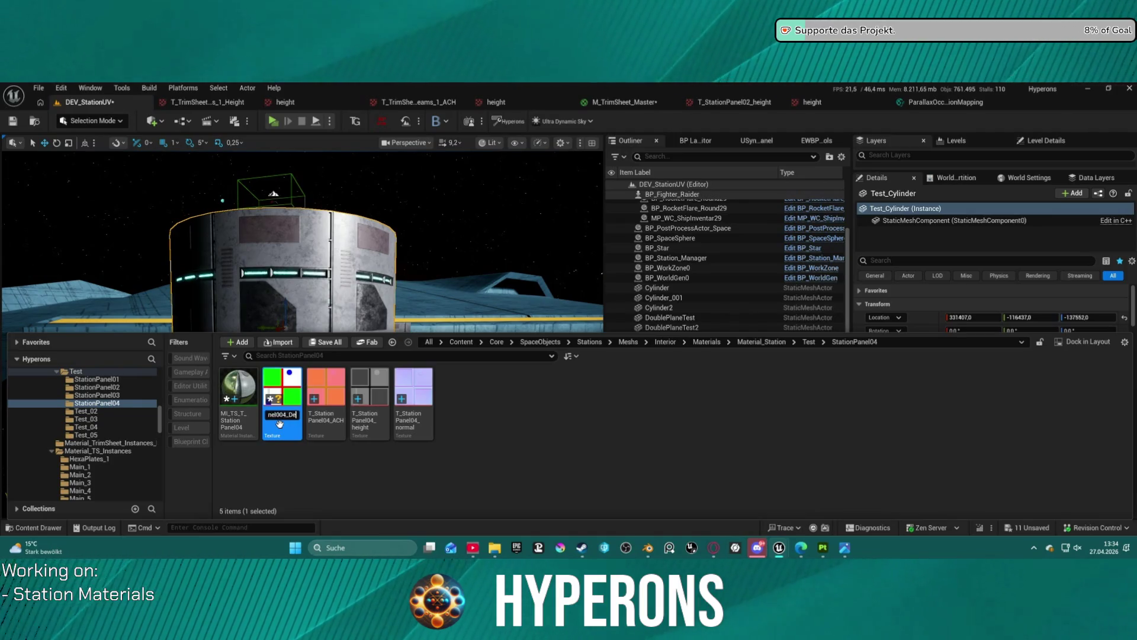
key(BackSpace)
key(ctrl+v)
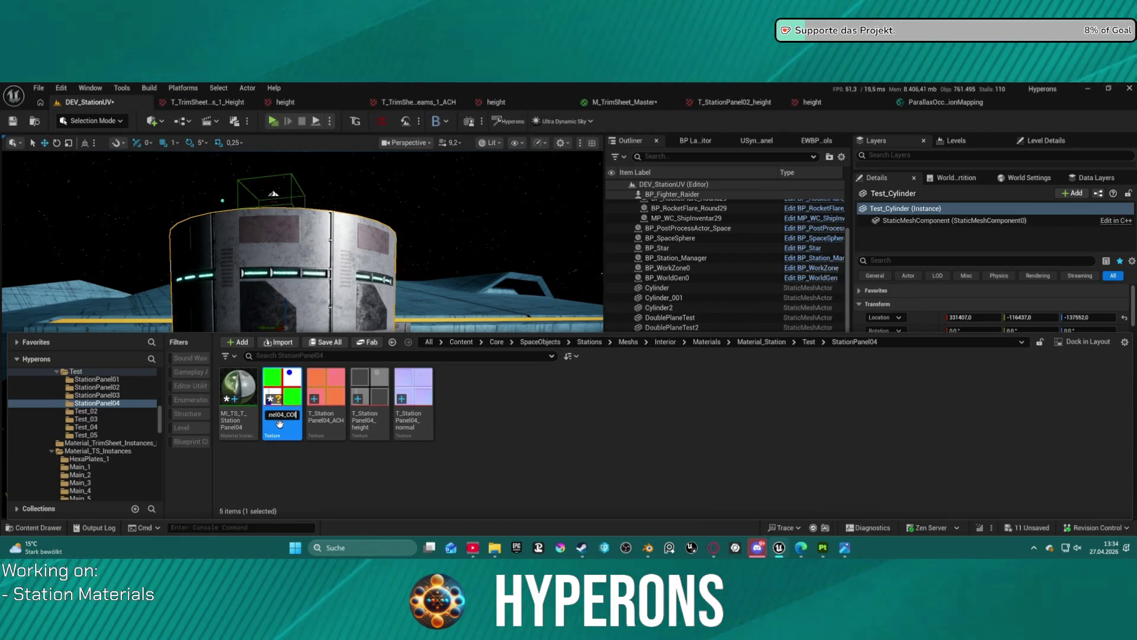
key(BackSpace)
text(or)
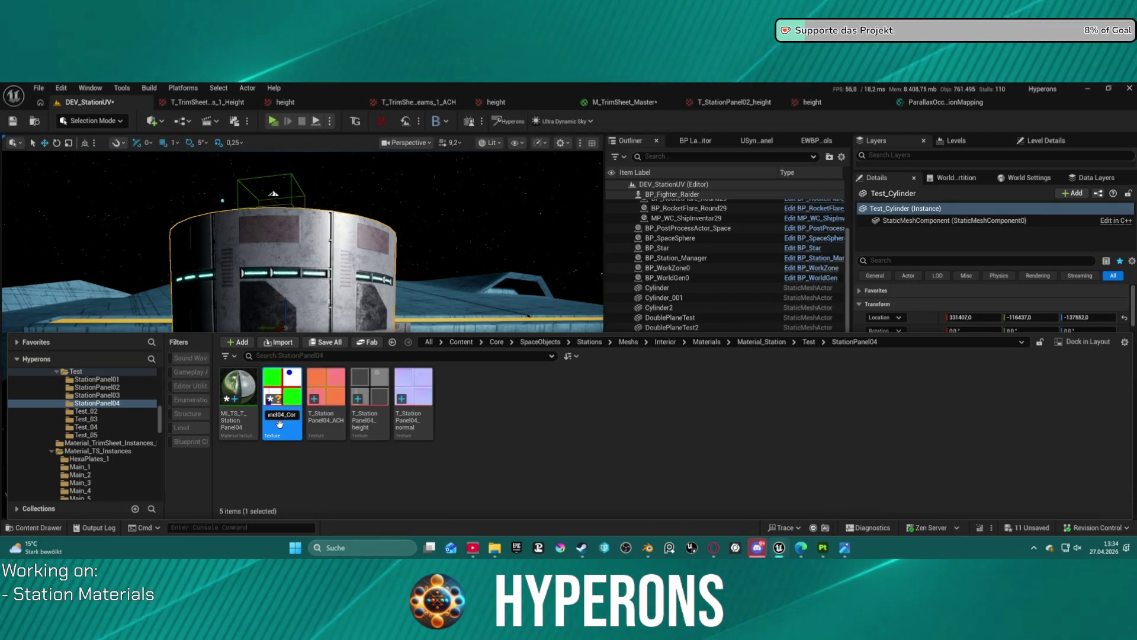
text(_ID)
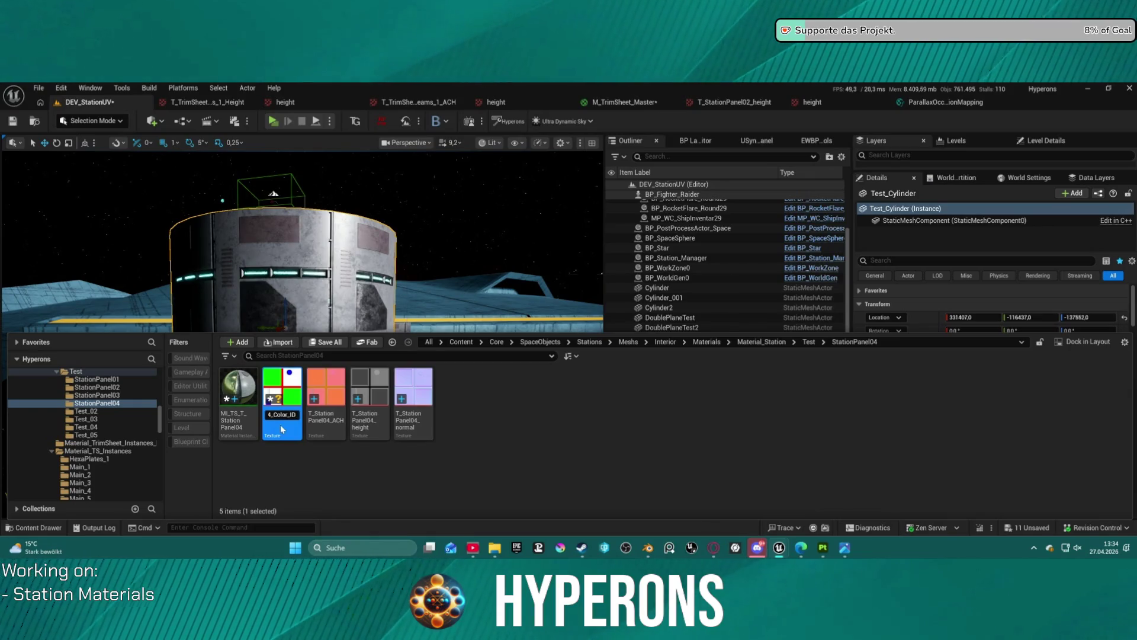
key(Return)
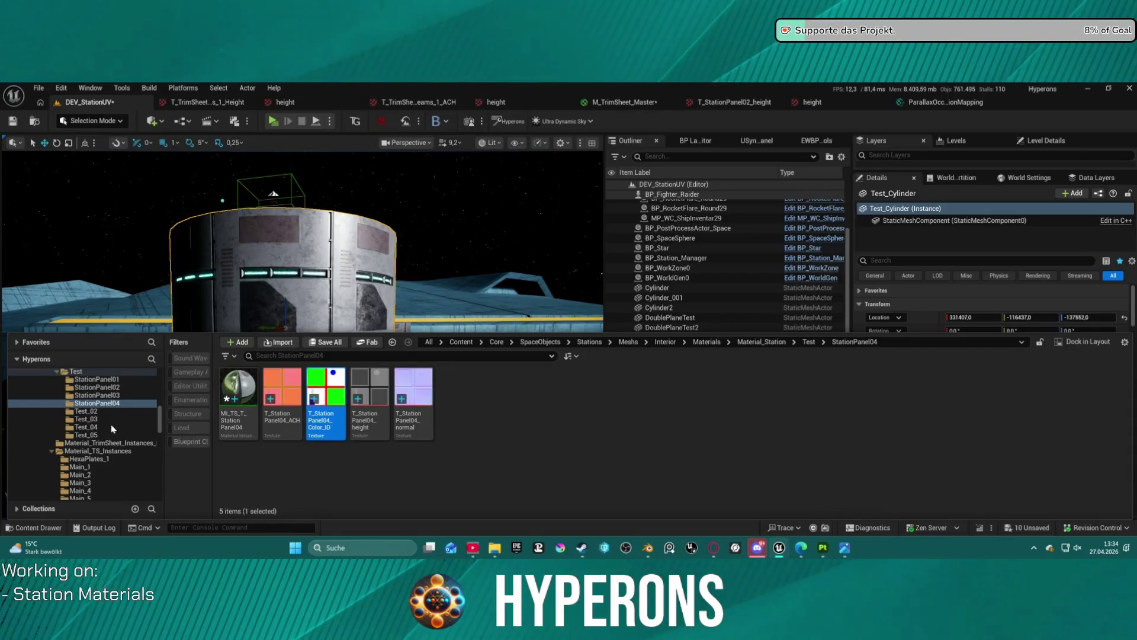
Open the StationPanel03 folder, leaving the MI_TS_T_StationPanel03 name unchanged
click(107, 396)
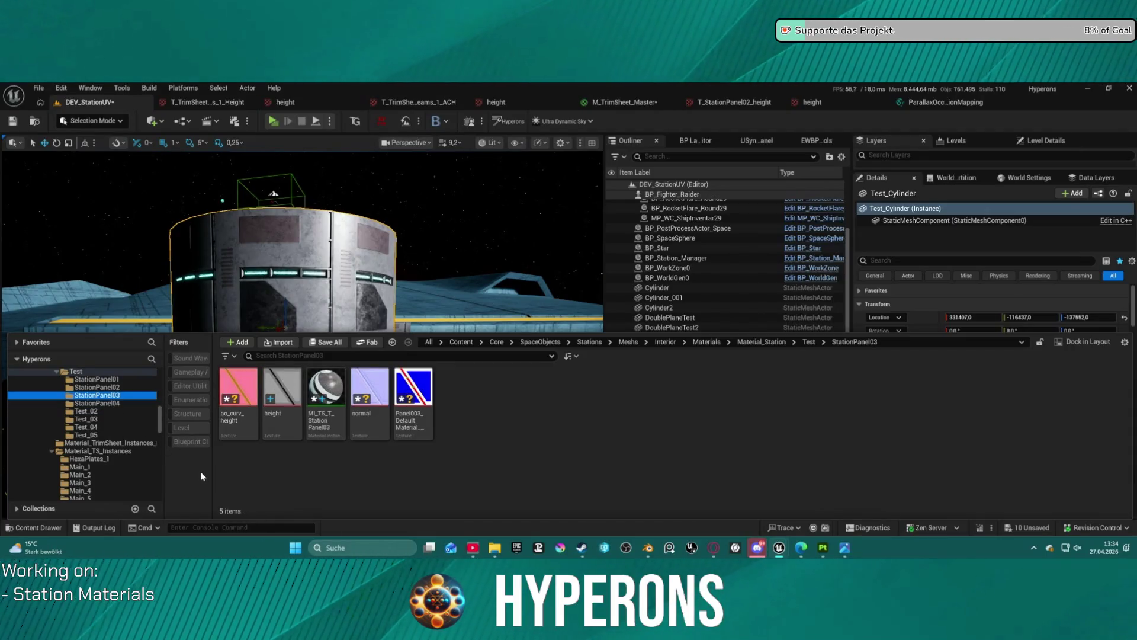
click(238, 418)
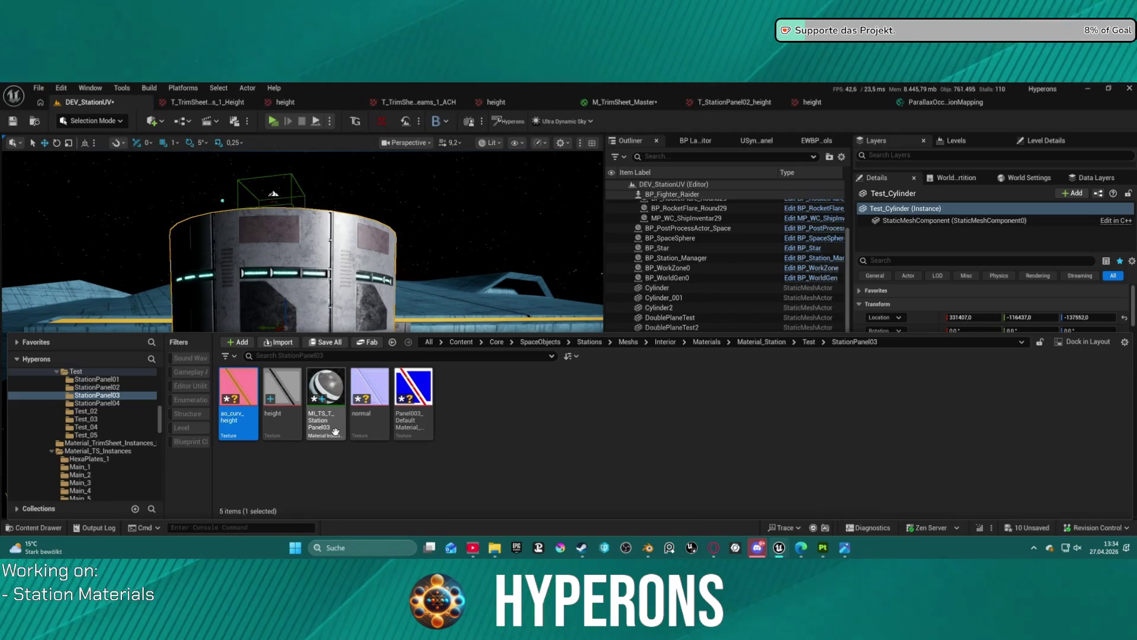
click(337, 429)
click(338, 420)
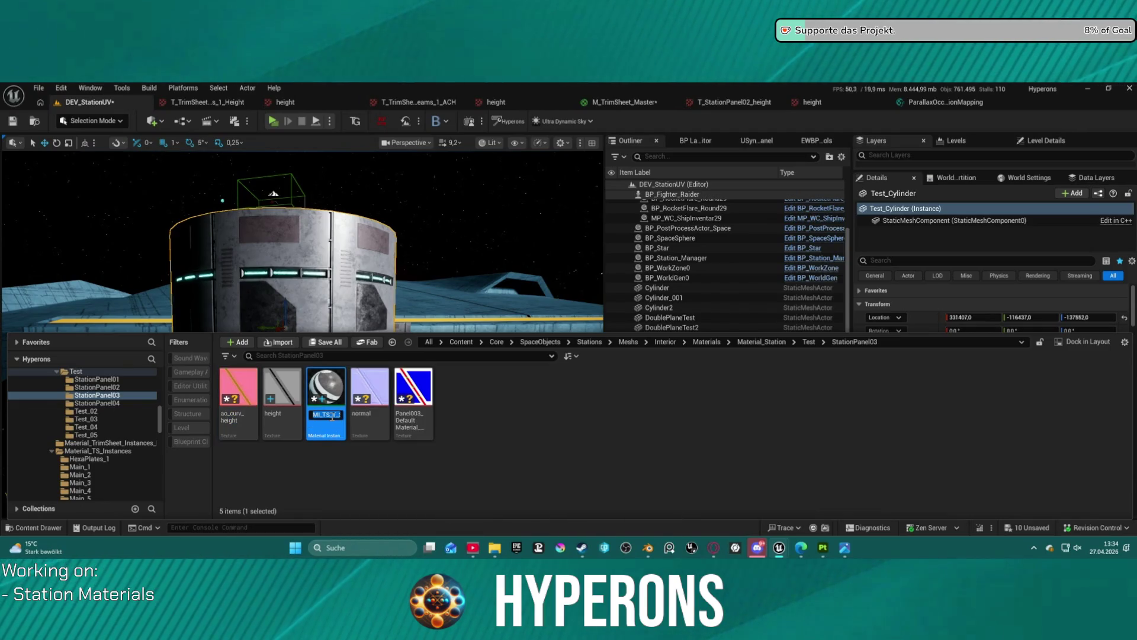
key(ctrl+a)
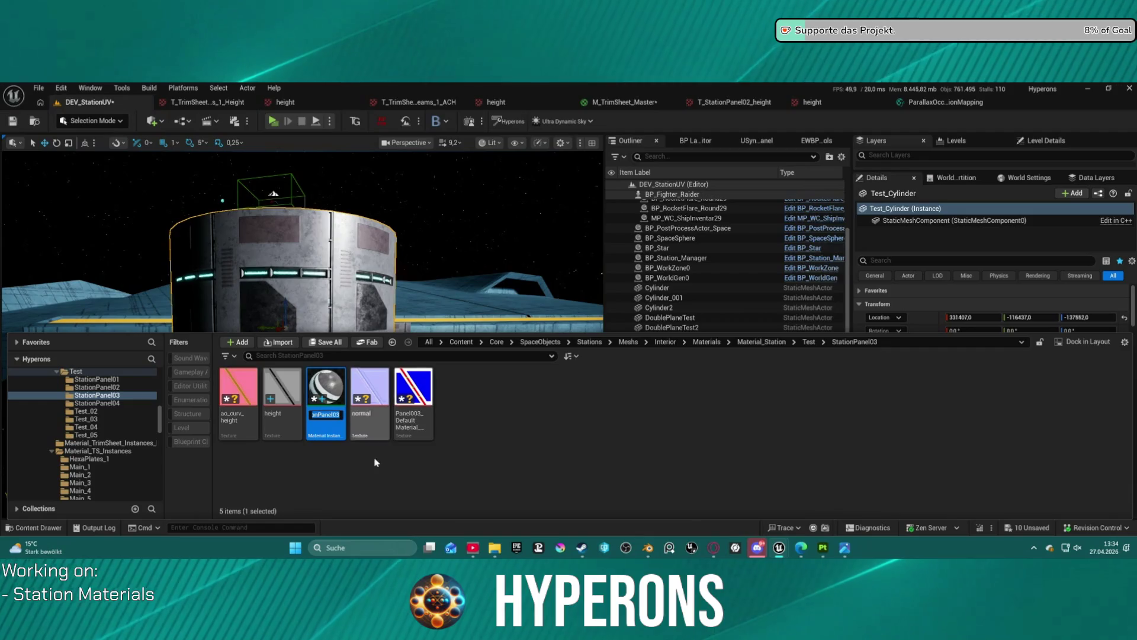
click(375, 462)
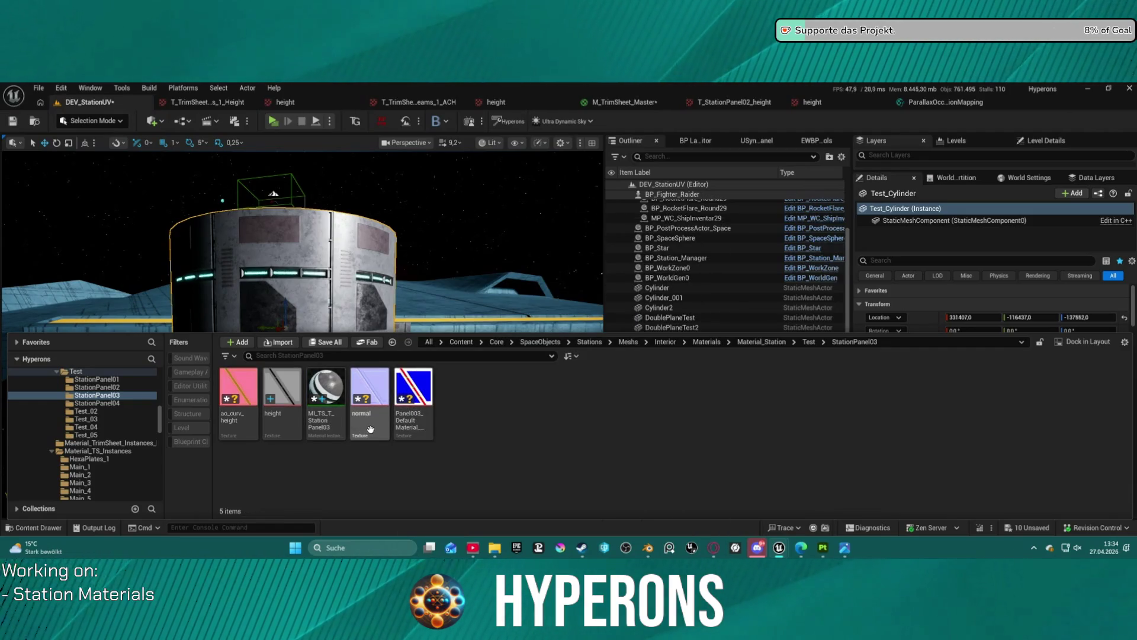
Select the height, default-material and normal textures in StationPanel03
click(280, 414)
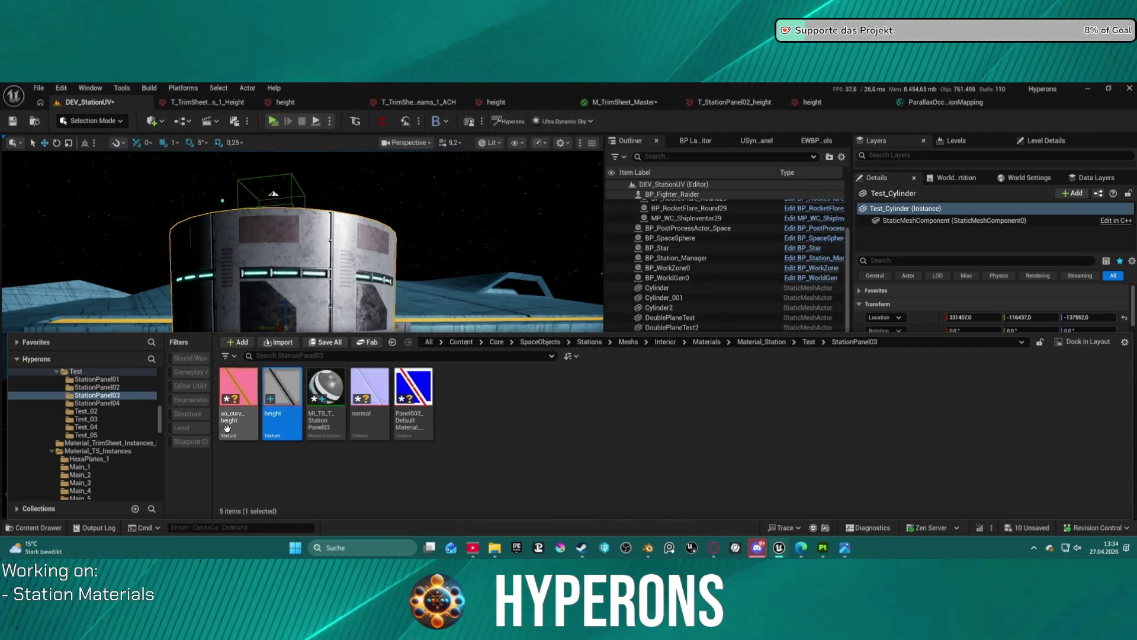
ctrl+click(398, 424)
ctrl+click(370, 403)
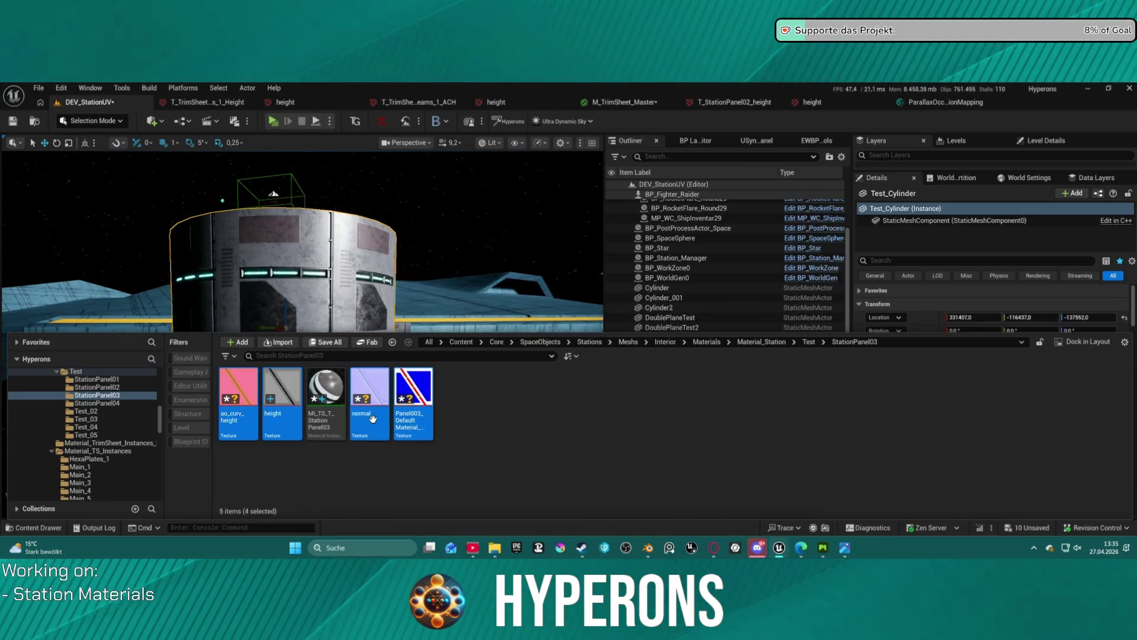
right_click(419, 414)
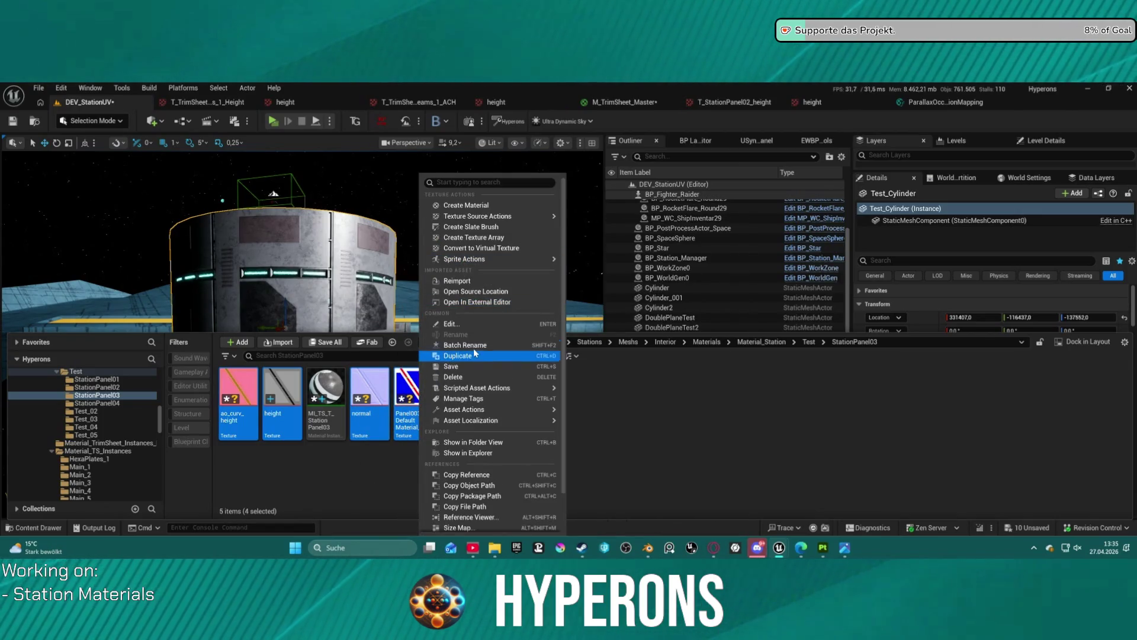
Batch-rename the four StationPanel03 textures with the prefix T_StationPanel03_
click(481, 345)
click(490, 323)
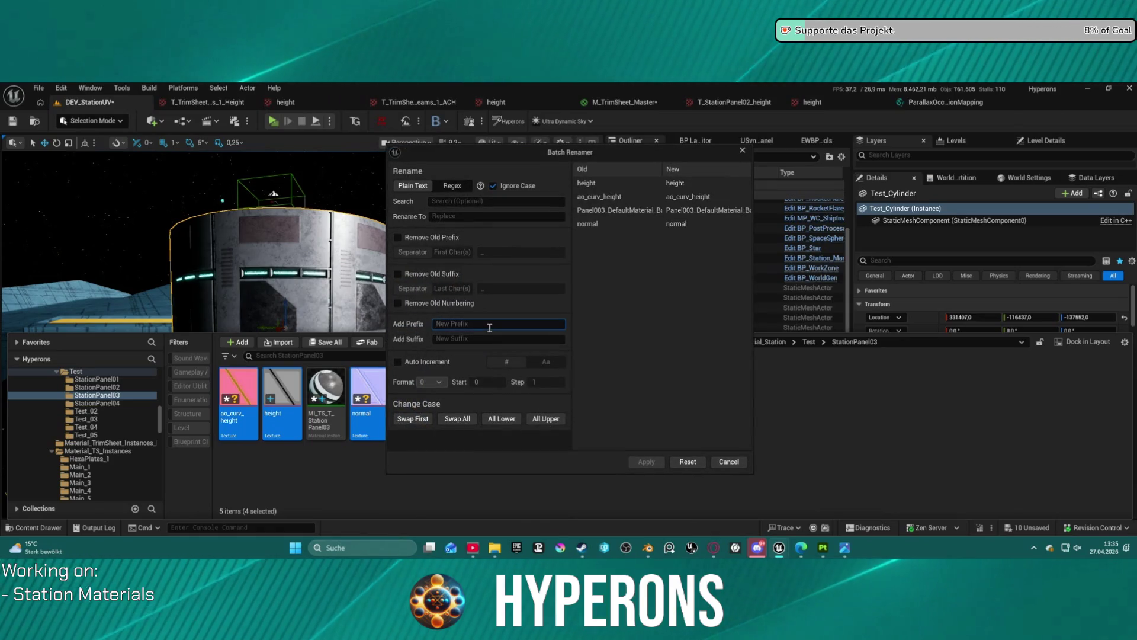
text(T_StationPanel03_)
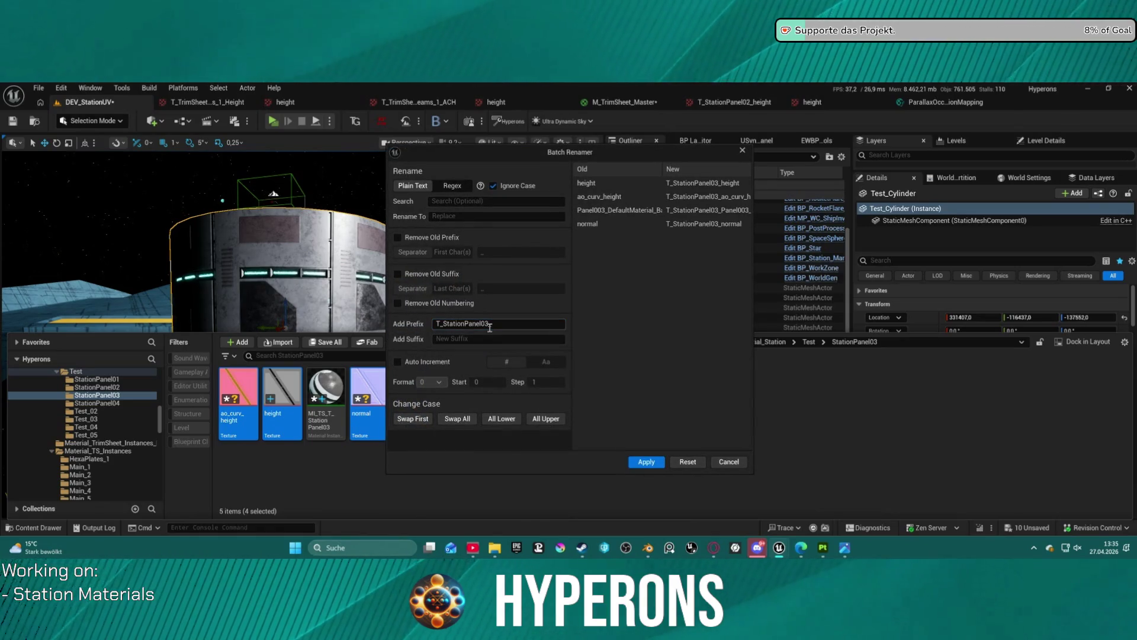
click(647, 461)
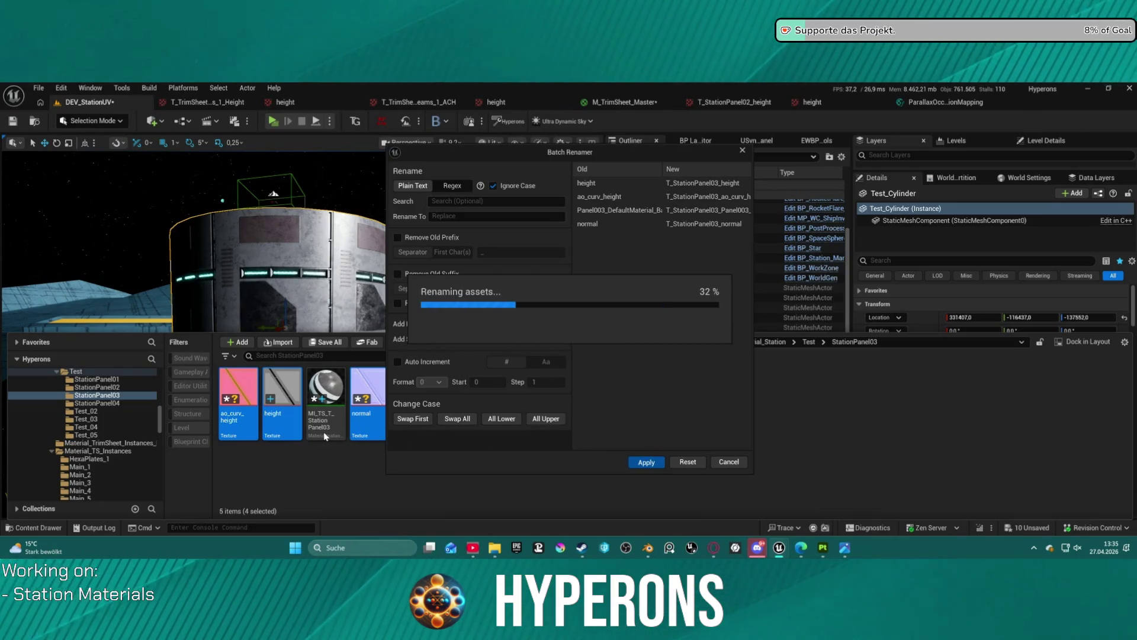
click(345, 426)
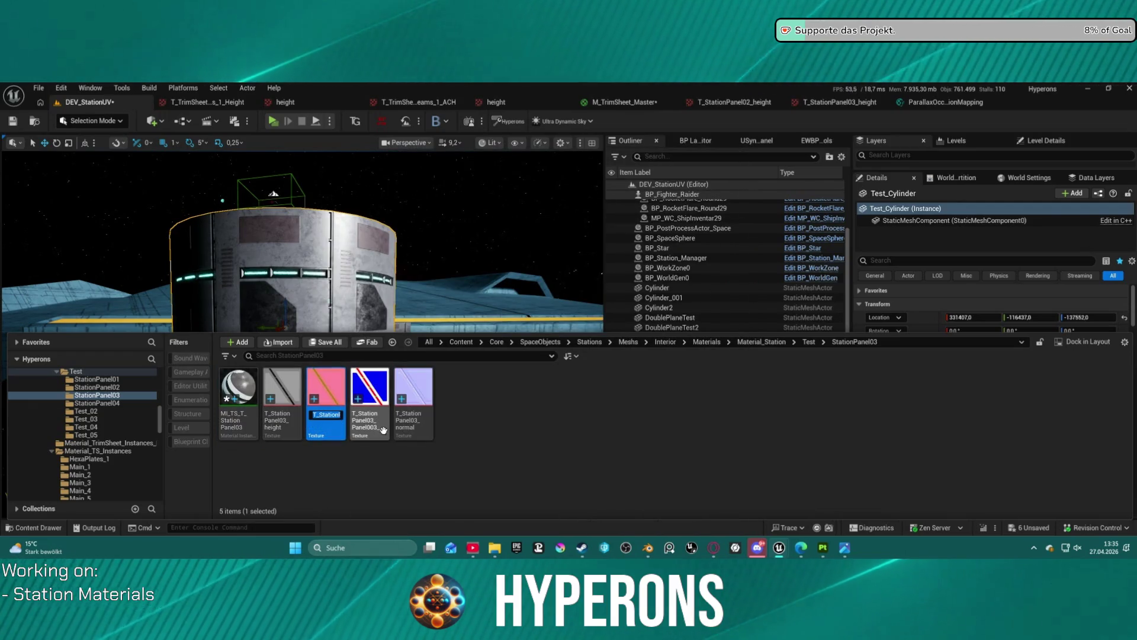
Rename StationPanel03's textures to T_StationPanel03_ACH and T_StationPanel03_Color_ID, then save all
key(BackSpace)
text(ACH)
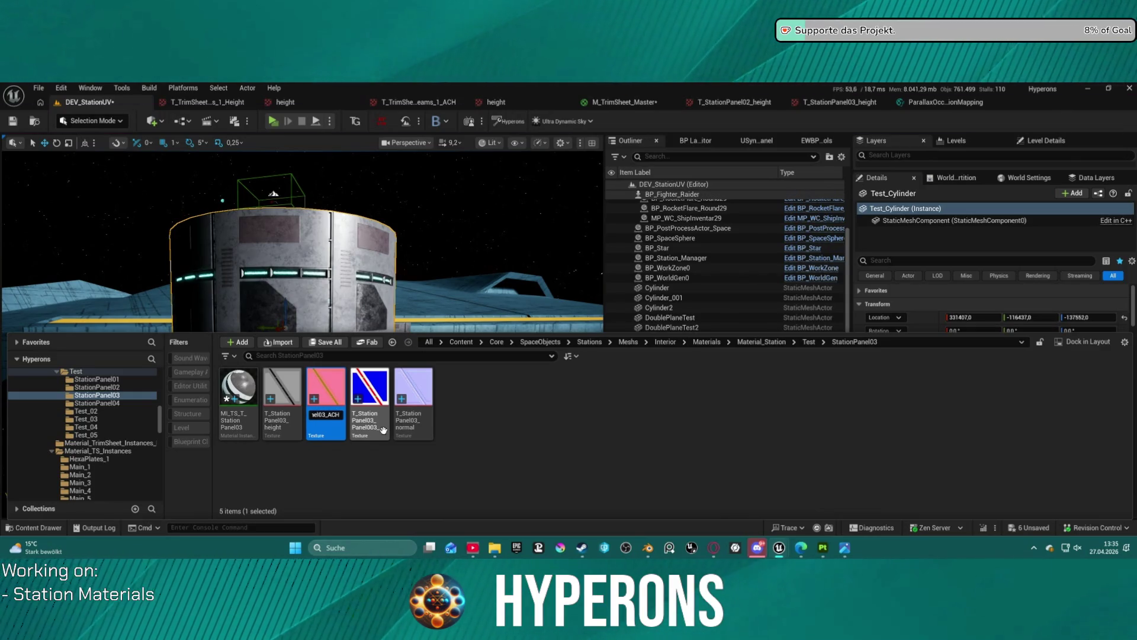
key(Return)
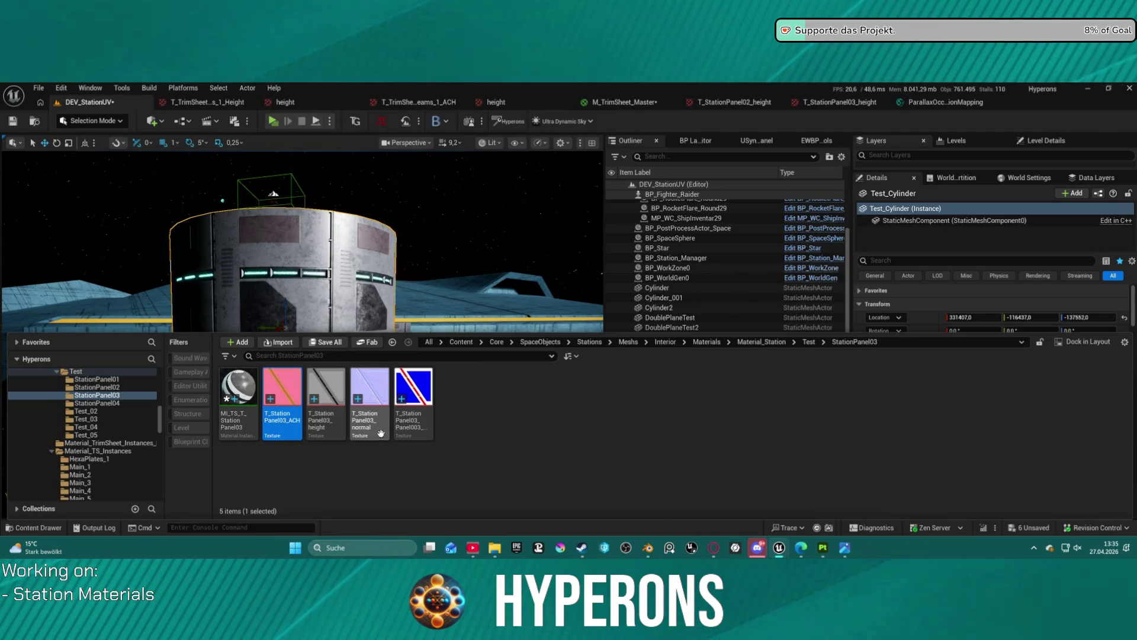
click(424, 419)
key(F2)
text(BaseColor)
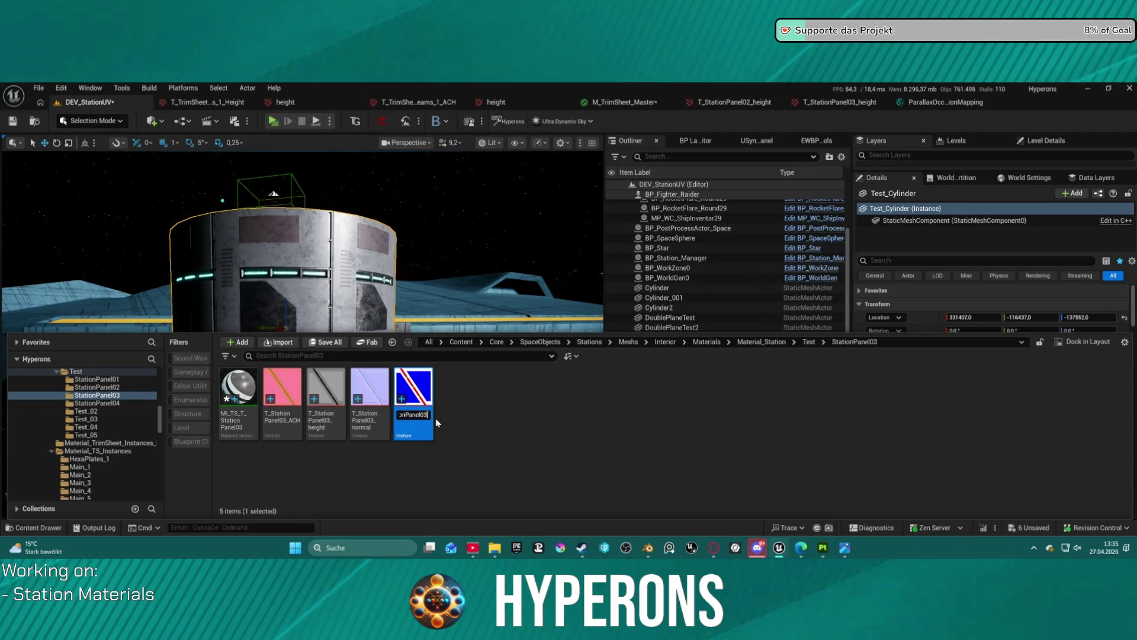
text(_Color)
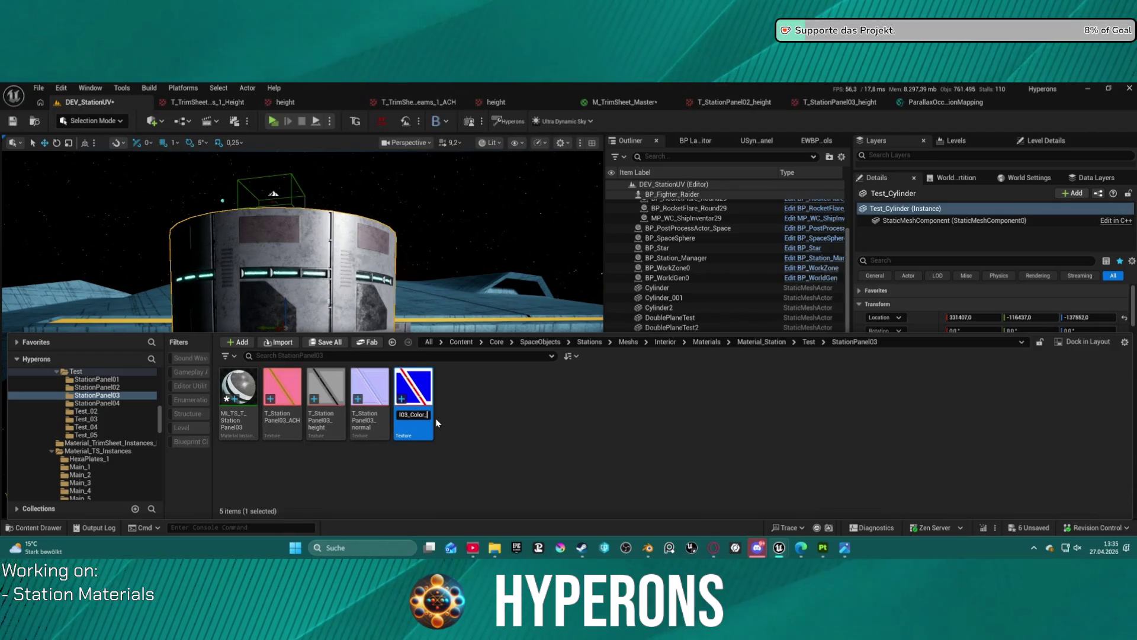
text(_ID)
key(Return)
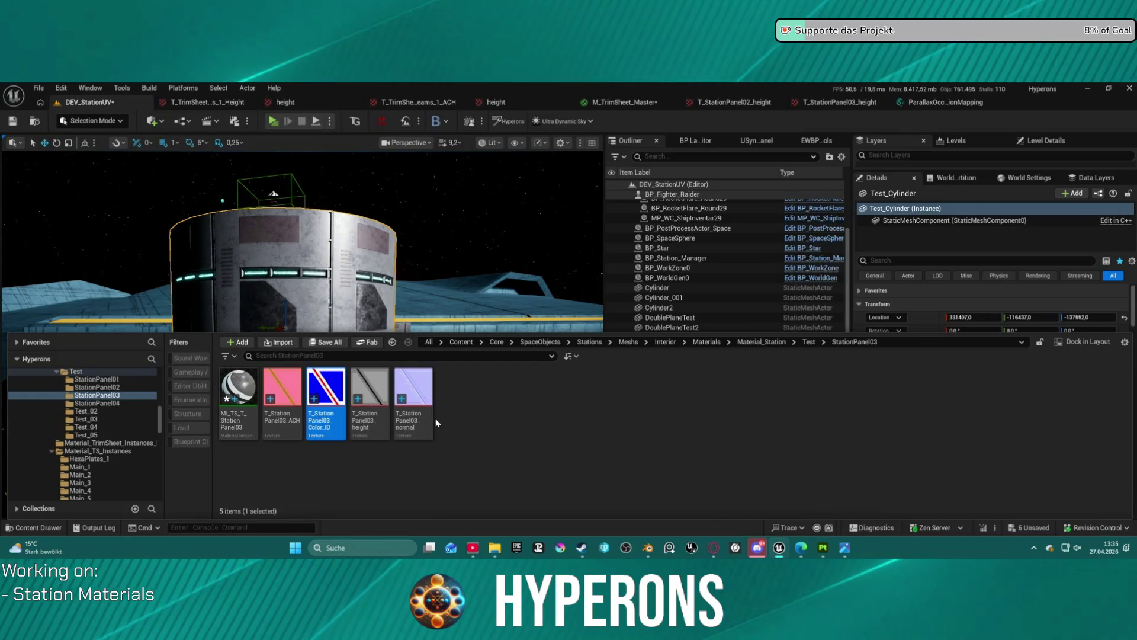
key(ctrl+s)
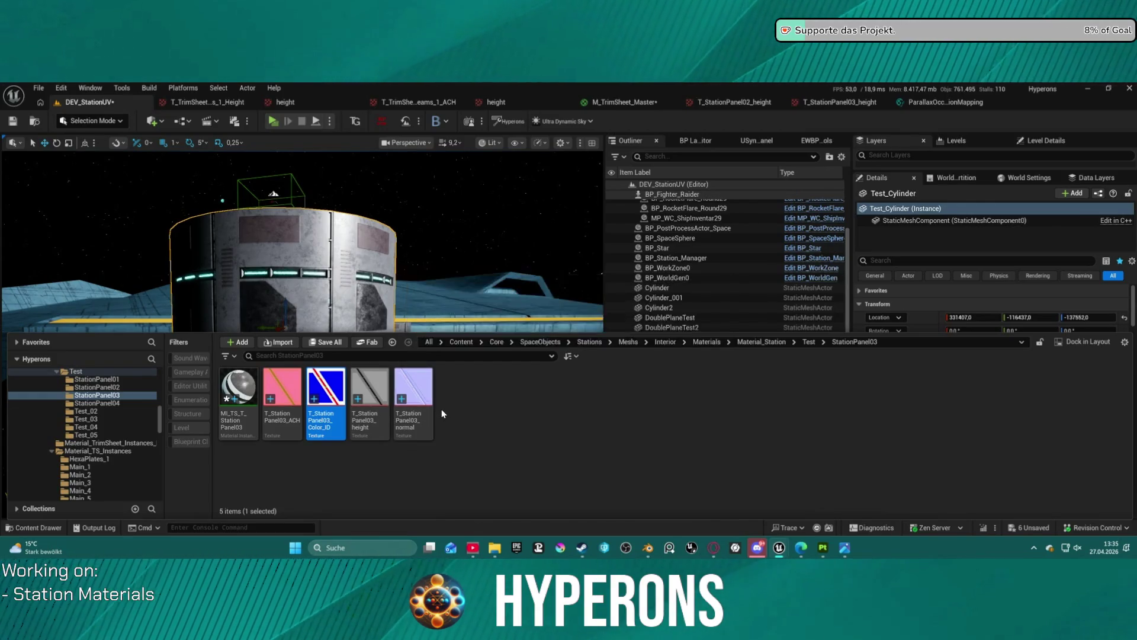
Append _ID to the Color textures in the StationPanel02 and StationPanel01 folders
click(101, 388)
click(325, 403)
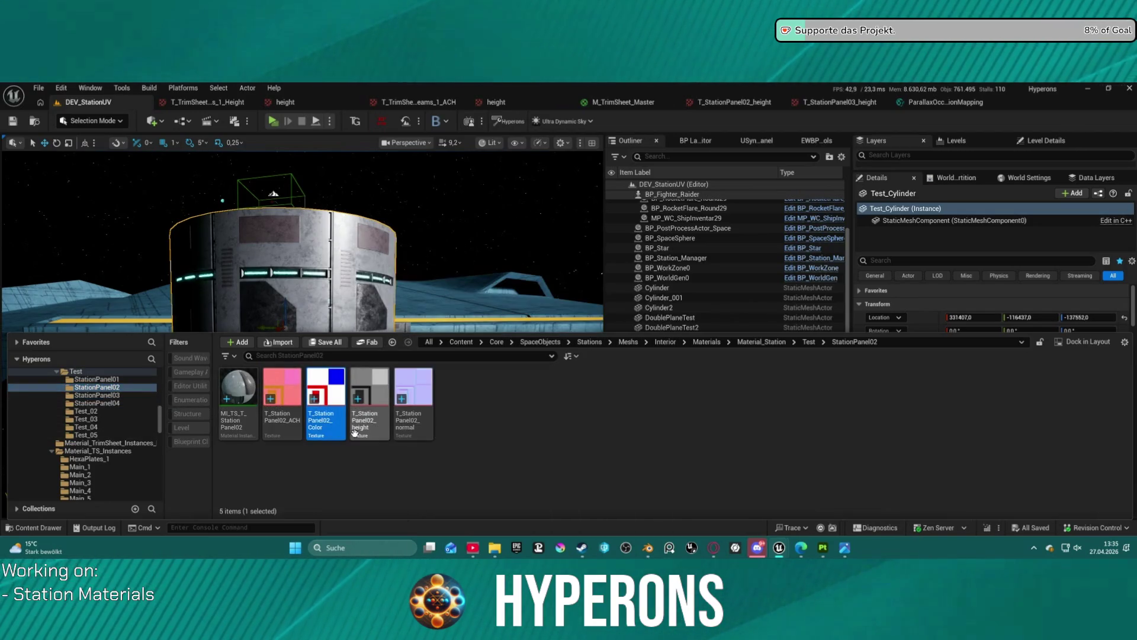
key(End)
text(_)
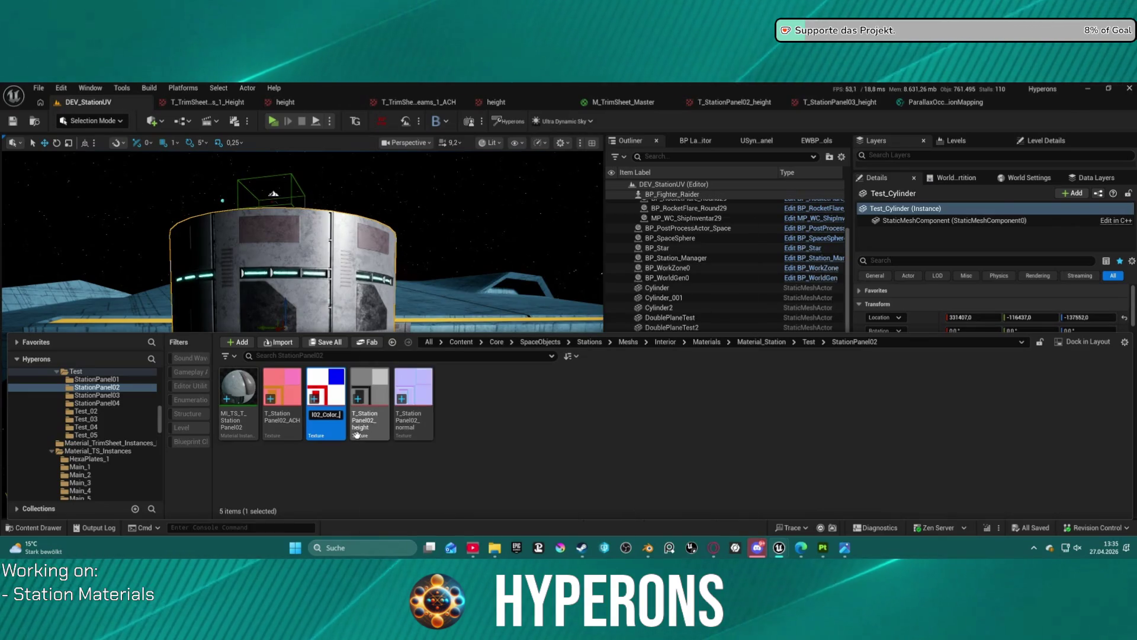
text(ID)
key(Return)
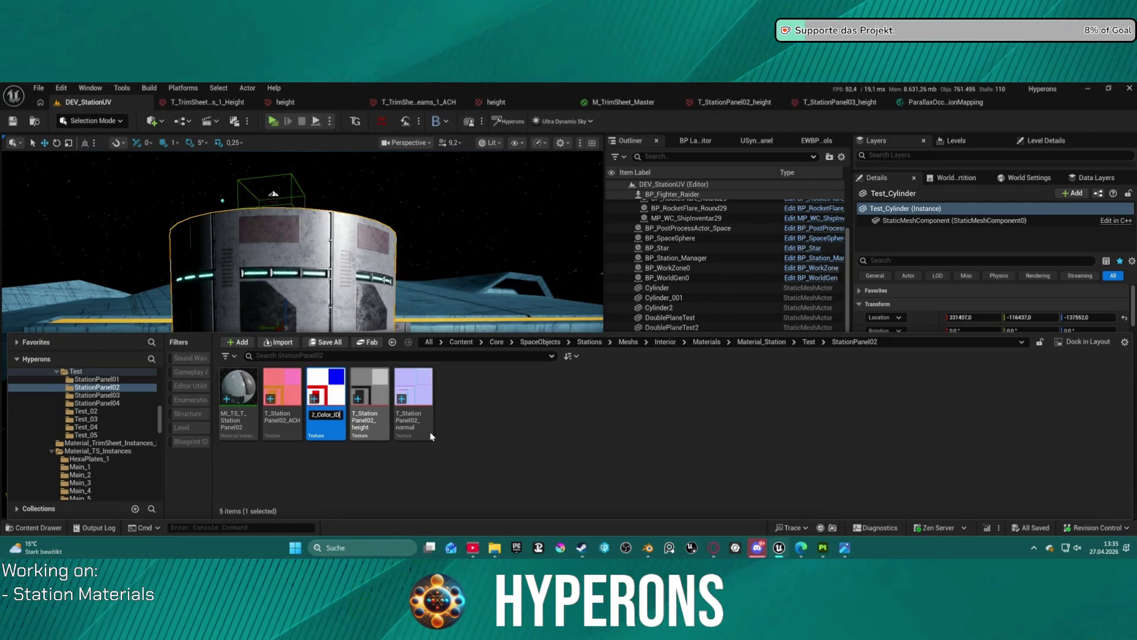
click(96, 379)
click(340, 440)
key(F2)
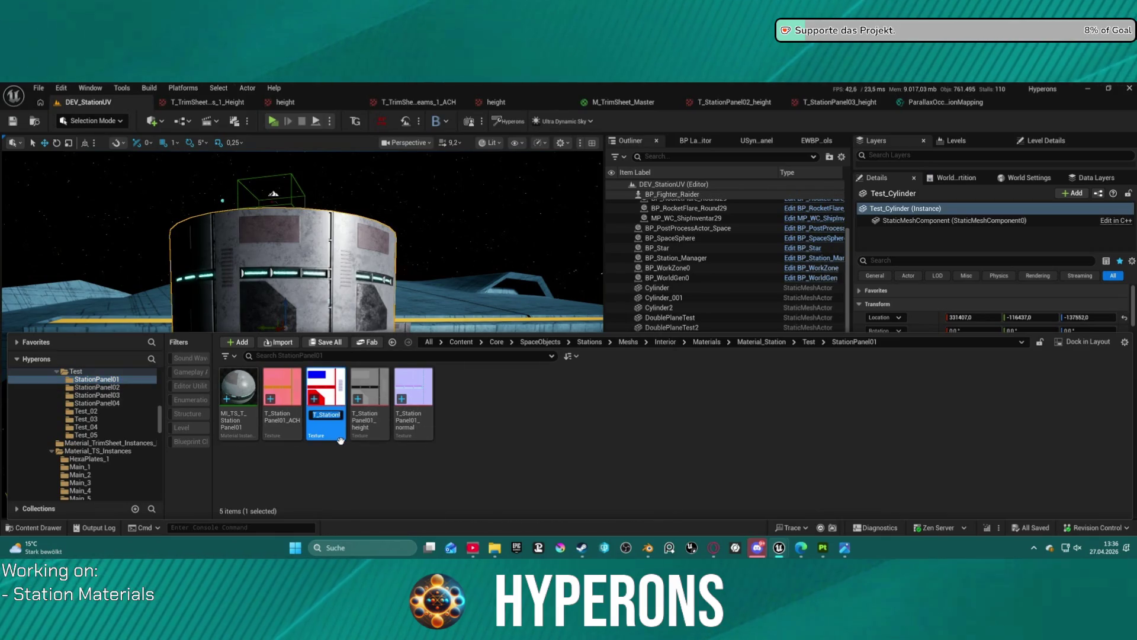
text(_ID)
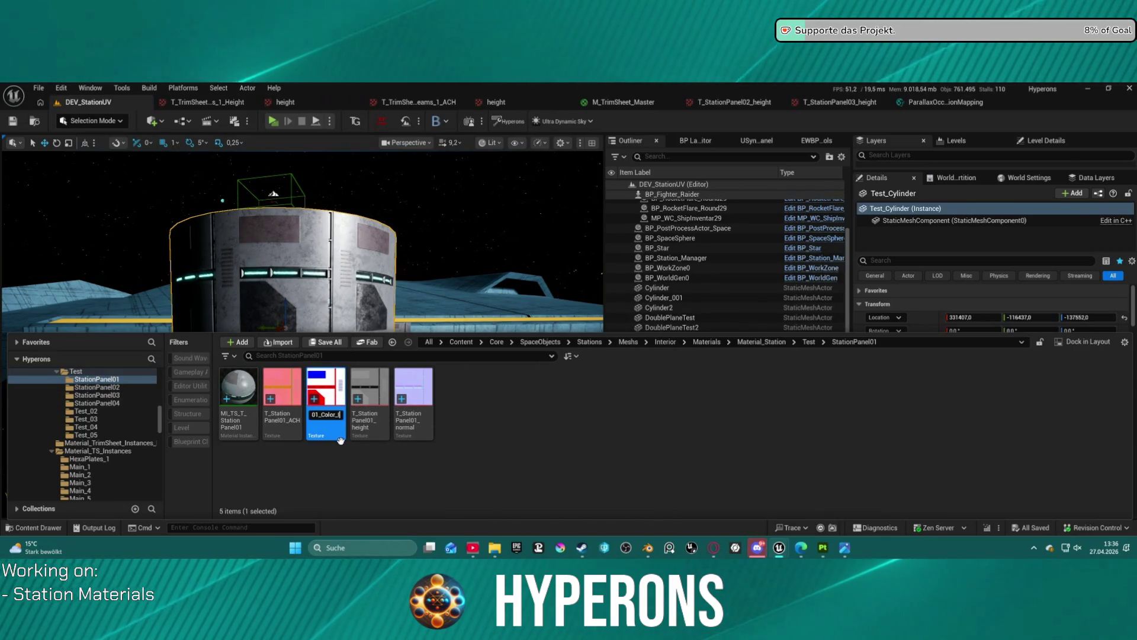
key(Return)
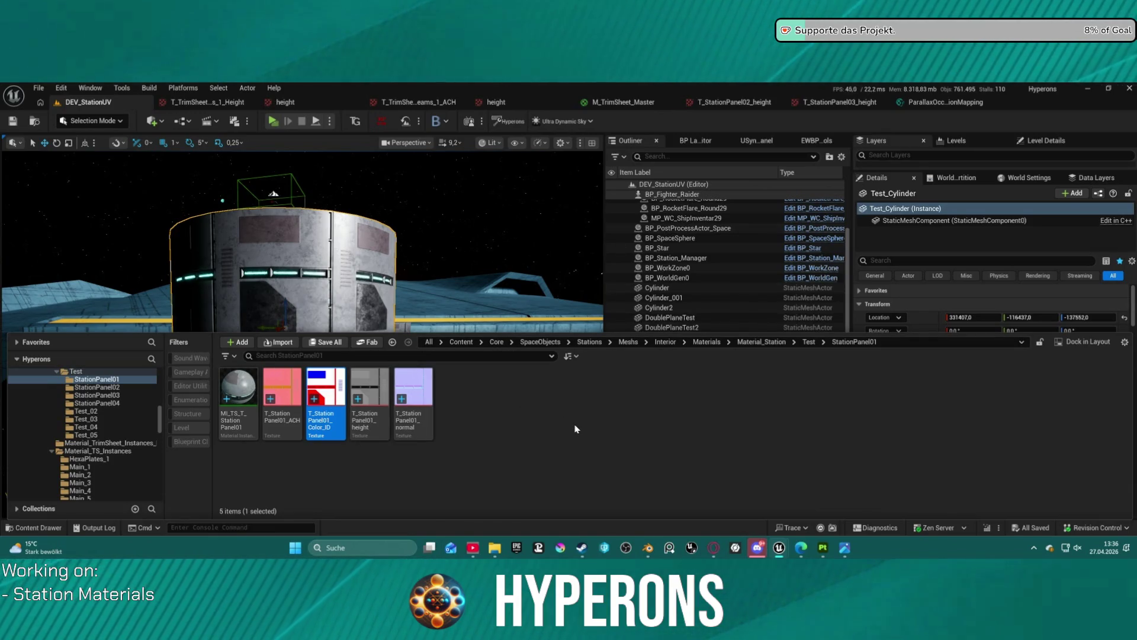
click(96, 395)
Duplicate MI_TS_T_StationPanel04 as MI_TS_T_StationPanel05, keeping it in the StationPanel04 folder
click(99, 404)
click(251, 424)
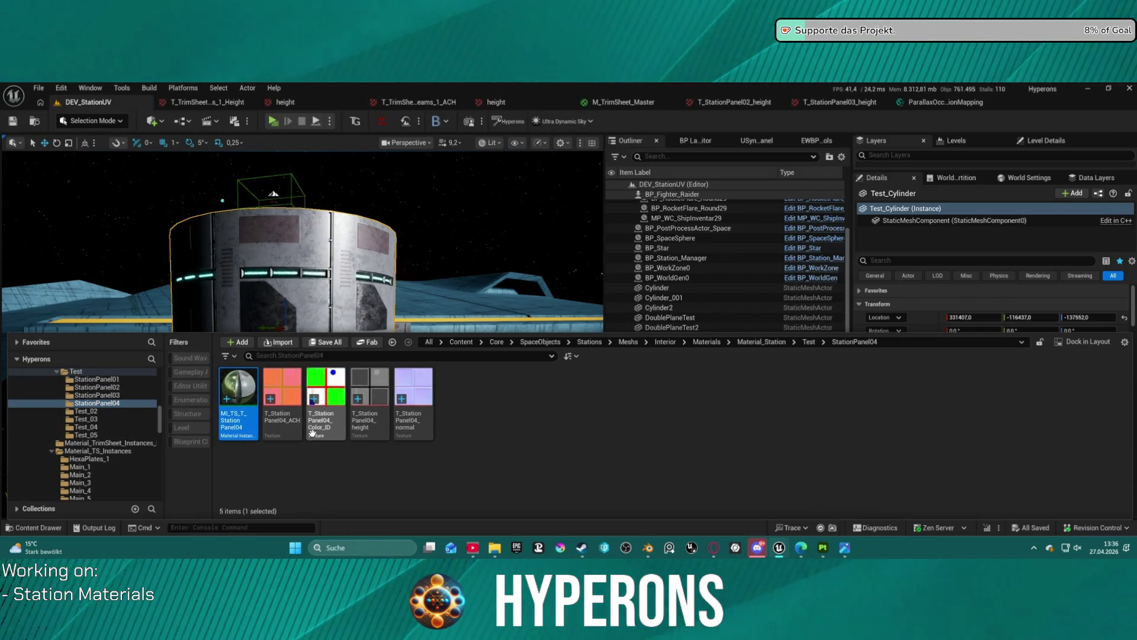
key(ctrl+d)
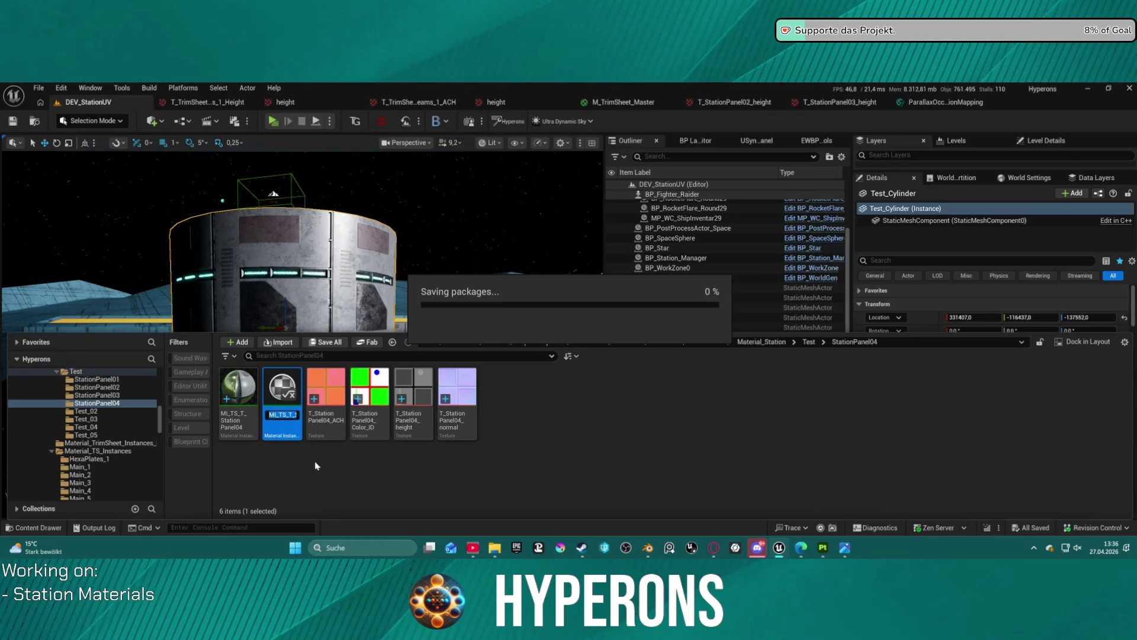
key(Return)
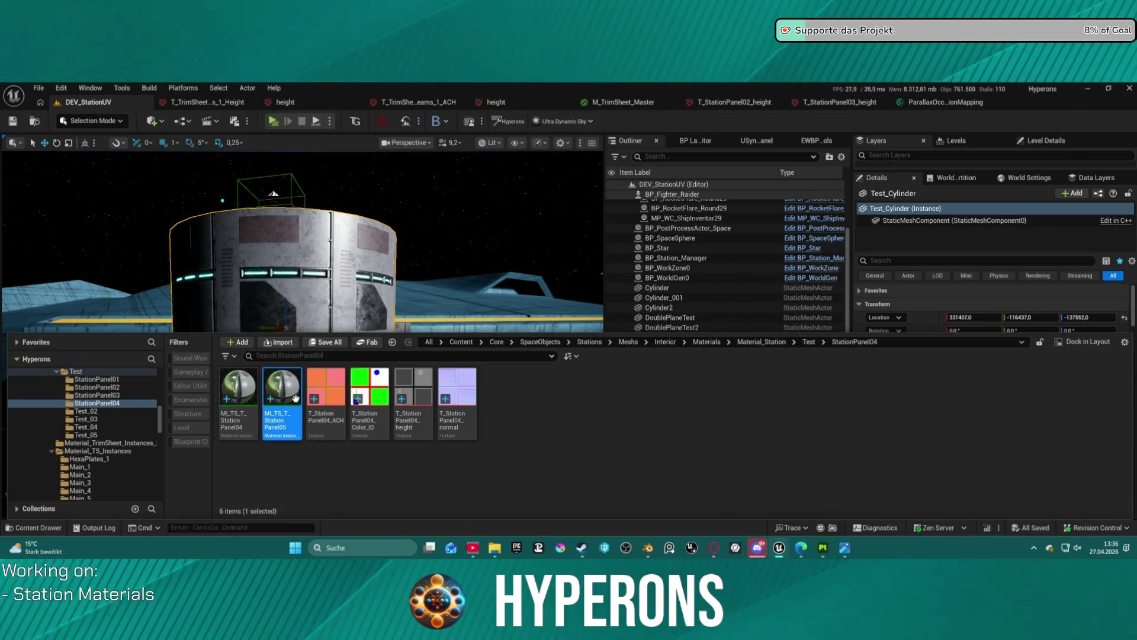
mouse_move(282, 394)
mouse_down()
mouse_move(98, 436)
mouse_move(276, 421)
mouse_move(267, 434)
mouse_move(161, 432)
mouse_move(320, 408)
mouse_move(335, 470)
mouse_up()
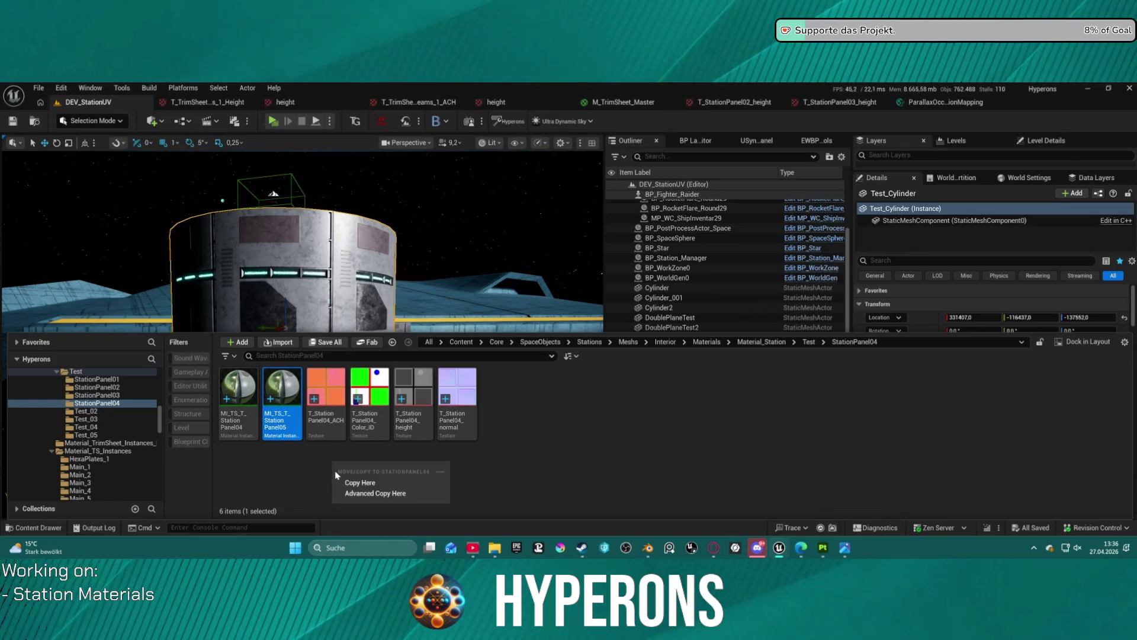
click(261, 468)
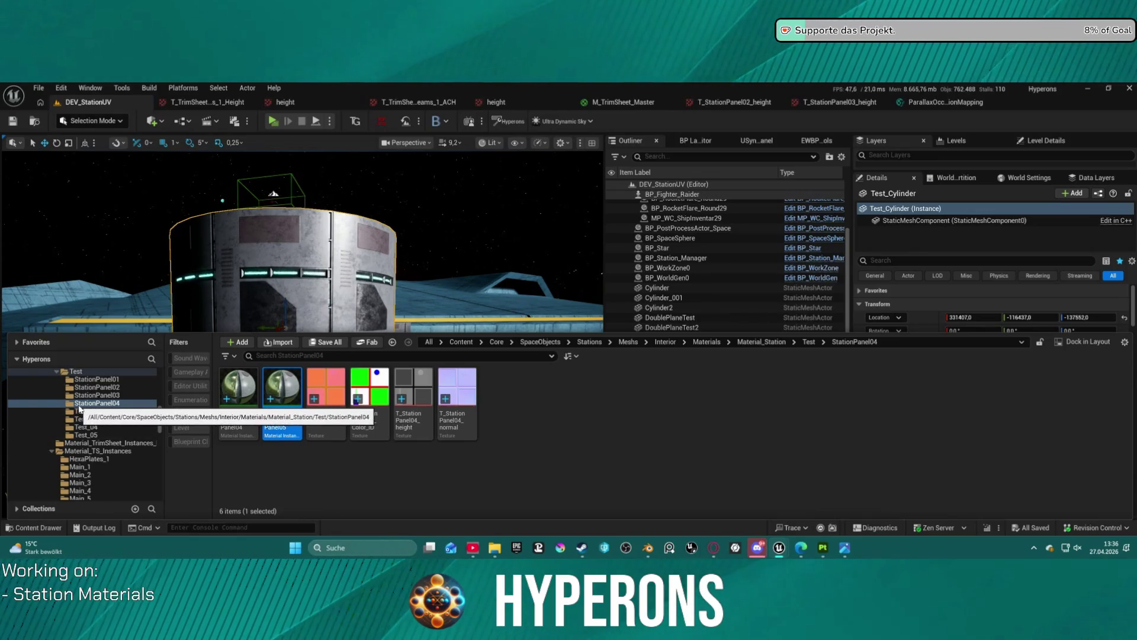
click(68, 375)
Create a new folder under Test and name it StationPanel05
right_click(68, 375)
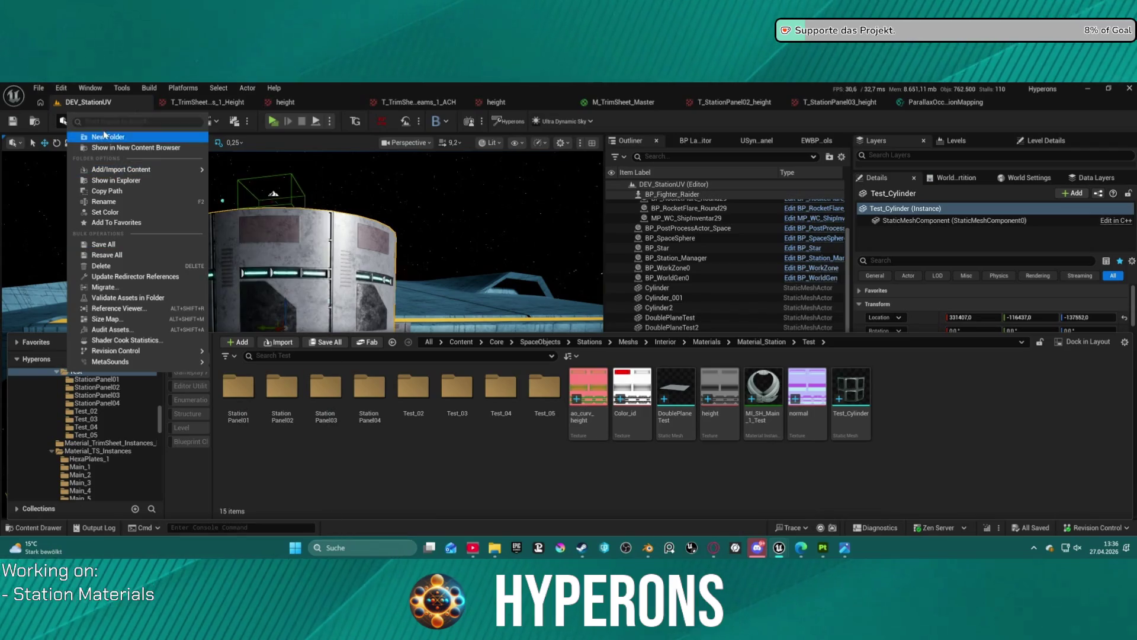
click(103, 136)
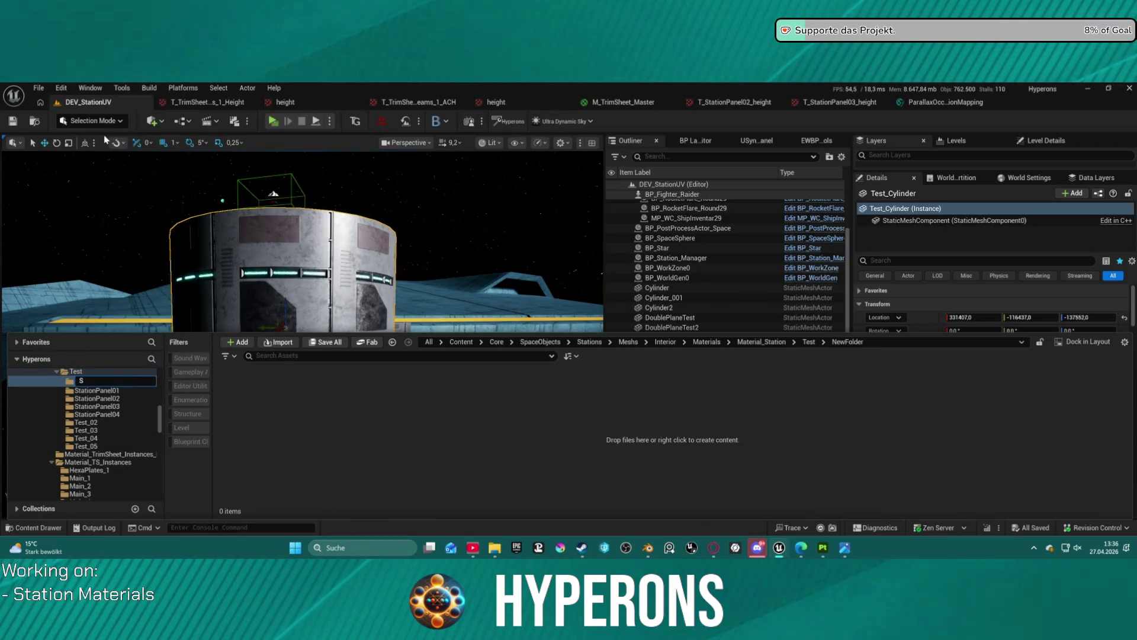
text(Station)
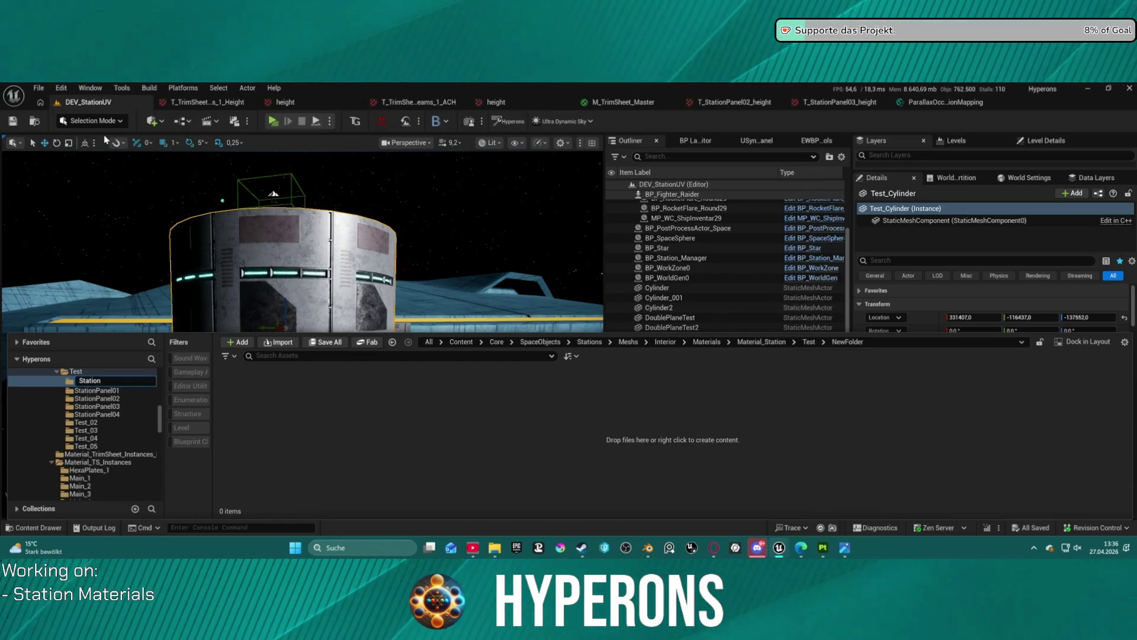
text(Panel_05)
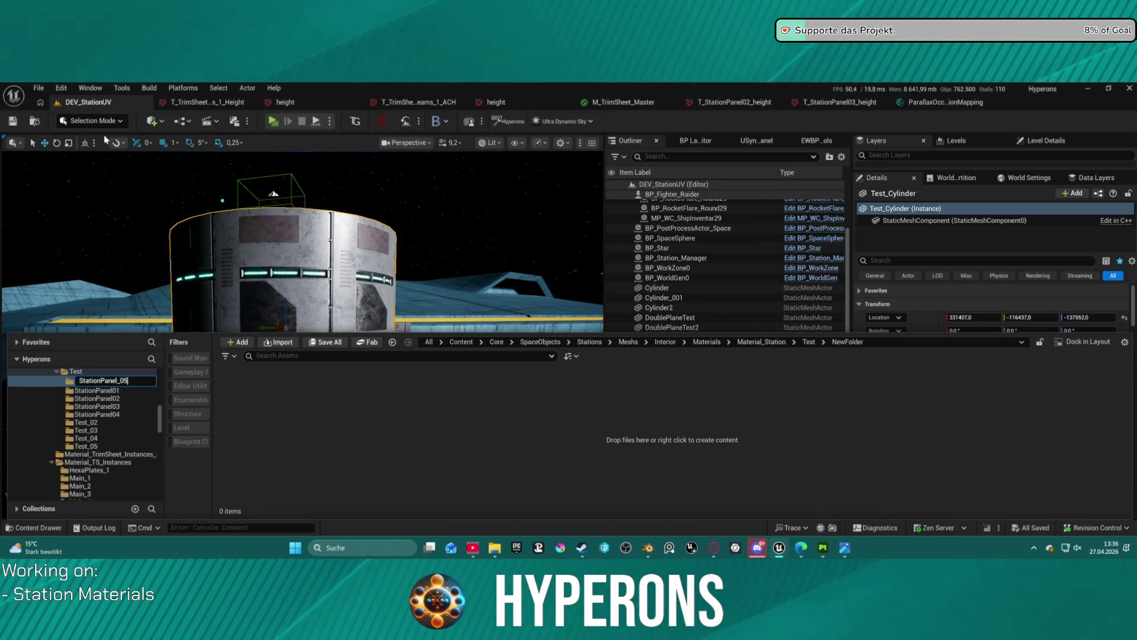
key(Return)
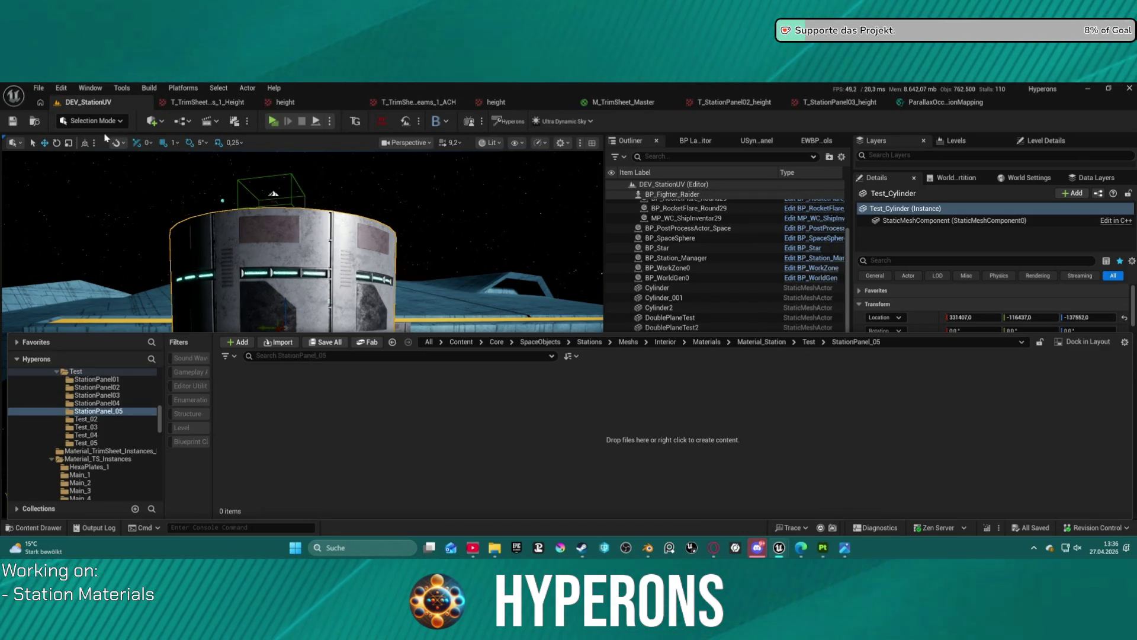
click(111, 412)
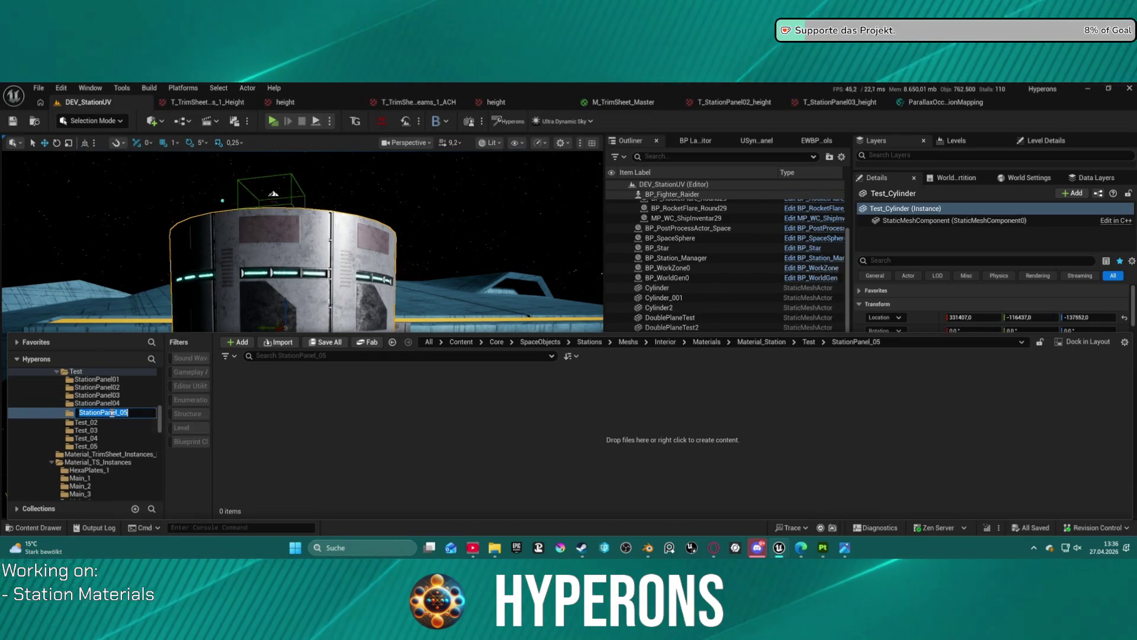
key(BackSpace)
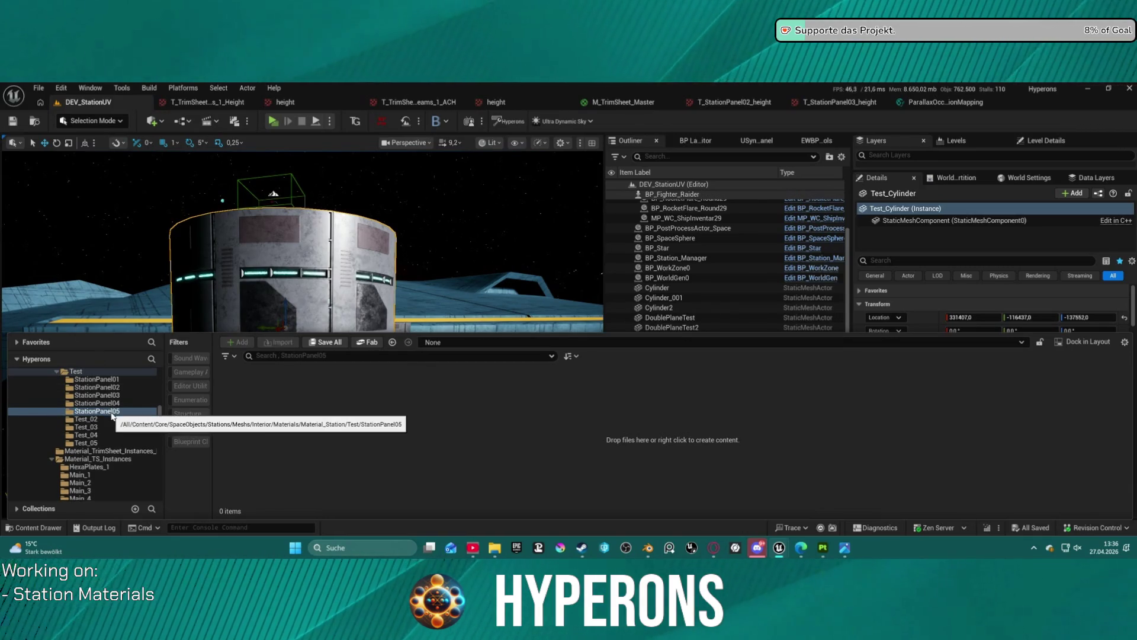
key(Return)
click(118, 439)
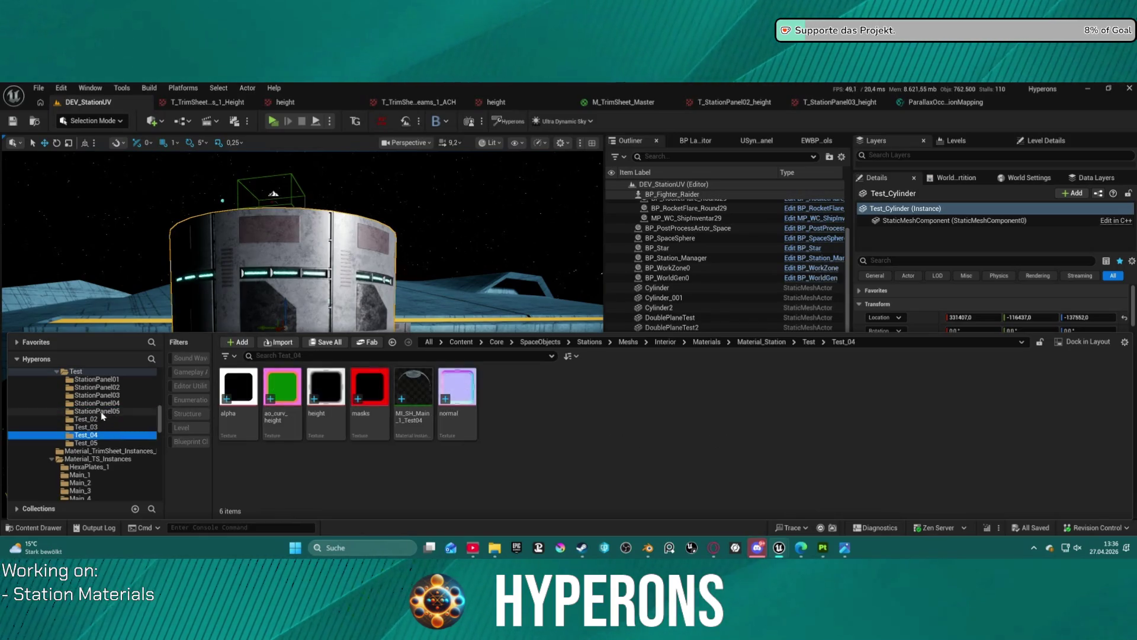
Move MI_TS_T_StationPanel05 from StationPanel04 into the StationPanel05 folder and check it arrived
click(102, 415)
click(97, 403)
drag(282, 388, 122, 414)
click(151, 438)
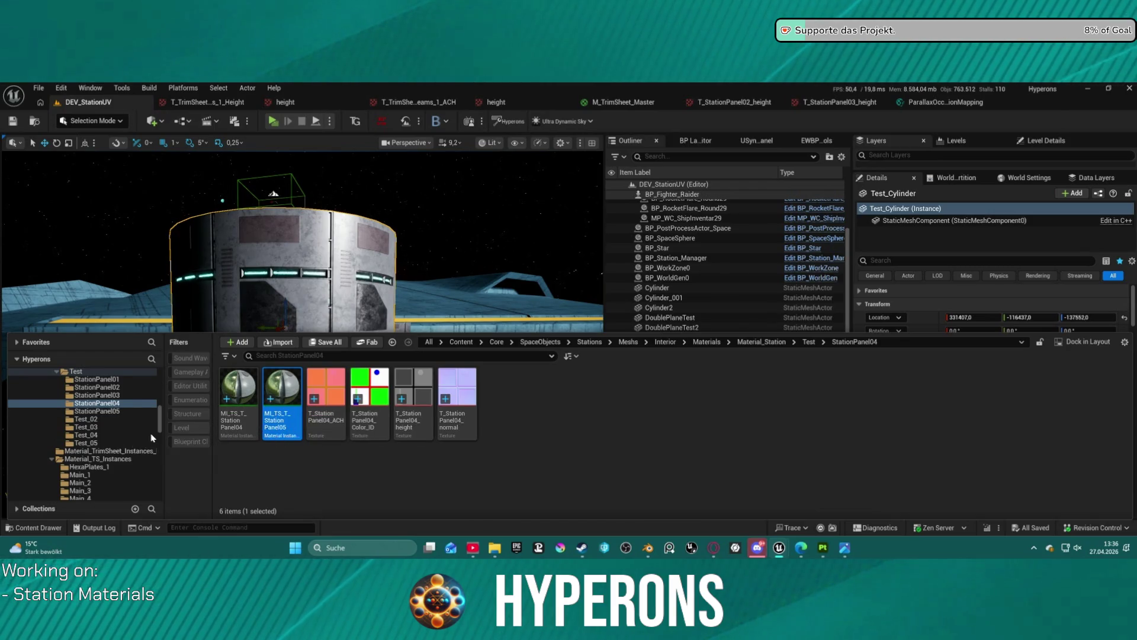
click(98, 412)
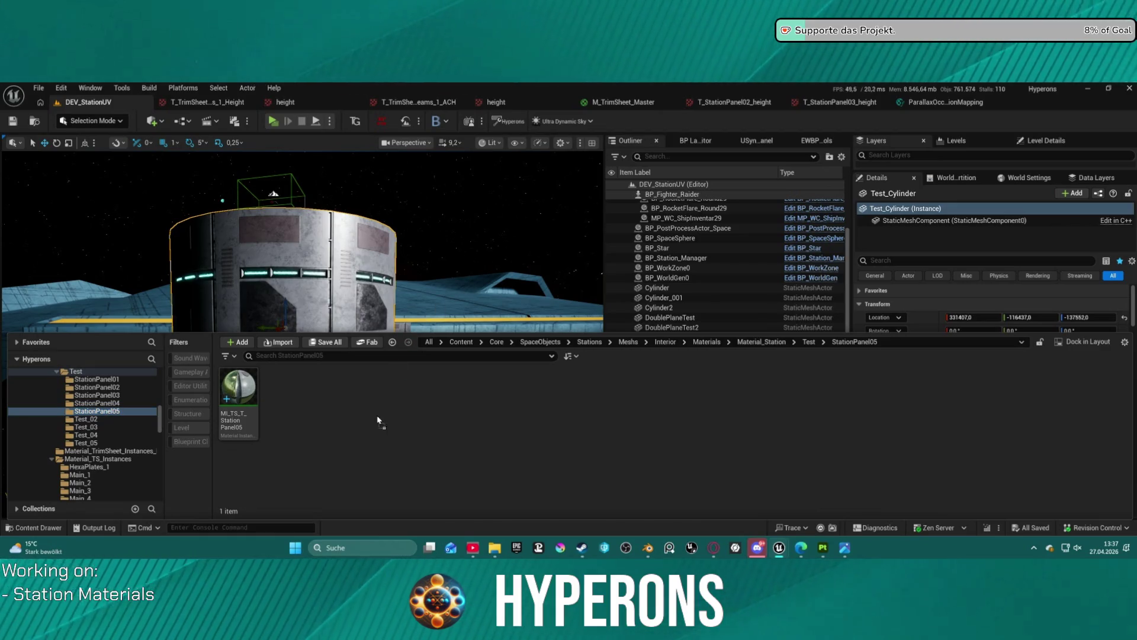
click(389, 395)
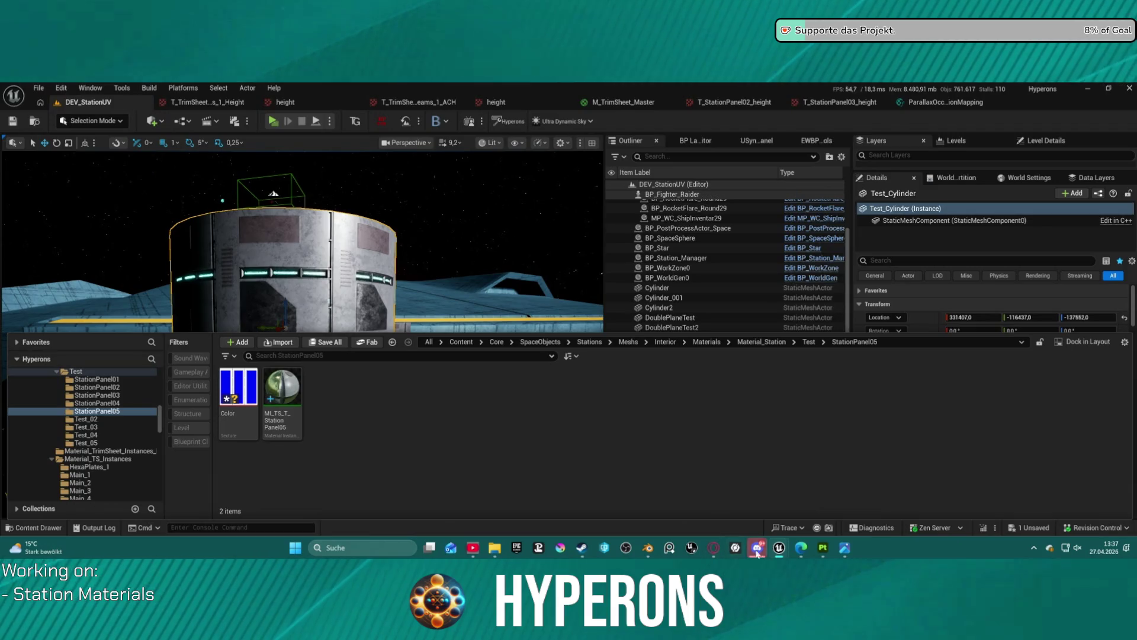
Look through the taskbar icons for the Blender window
mouse_move(778, 551)
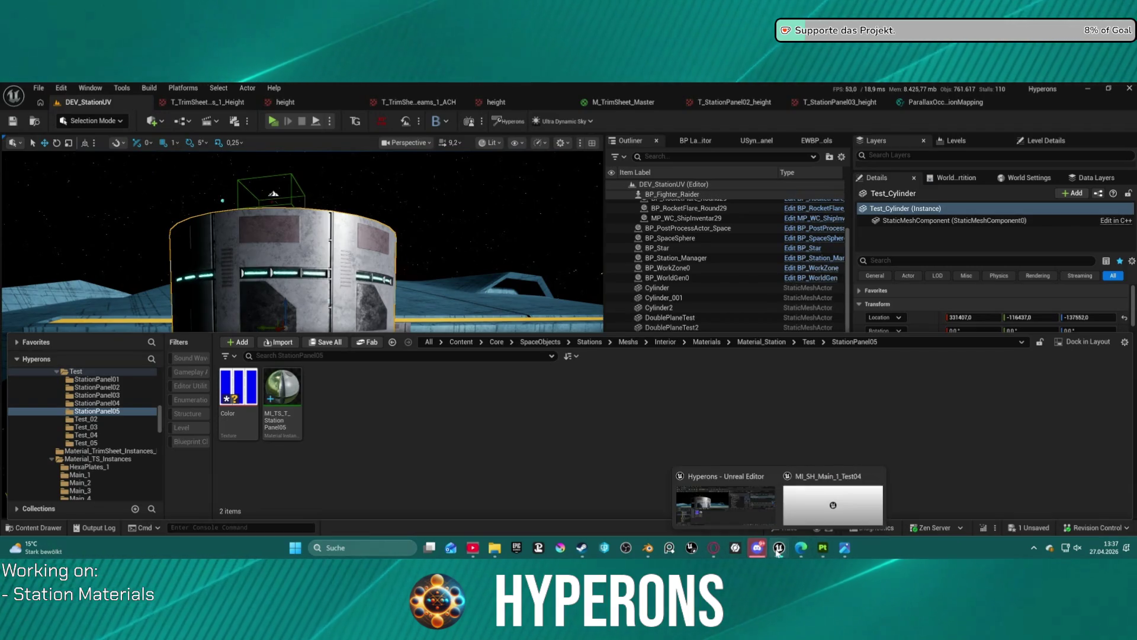
Bring the Blender Panels window to the front, then open Task Manager for the frozen Blender
mouse_move(716, 549)
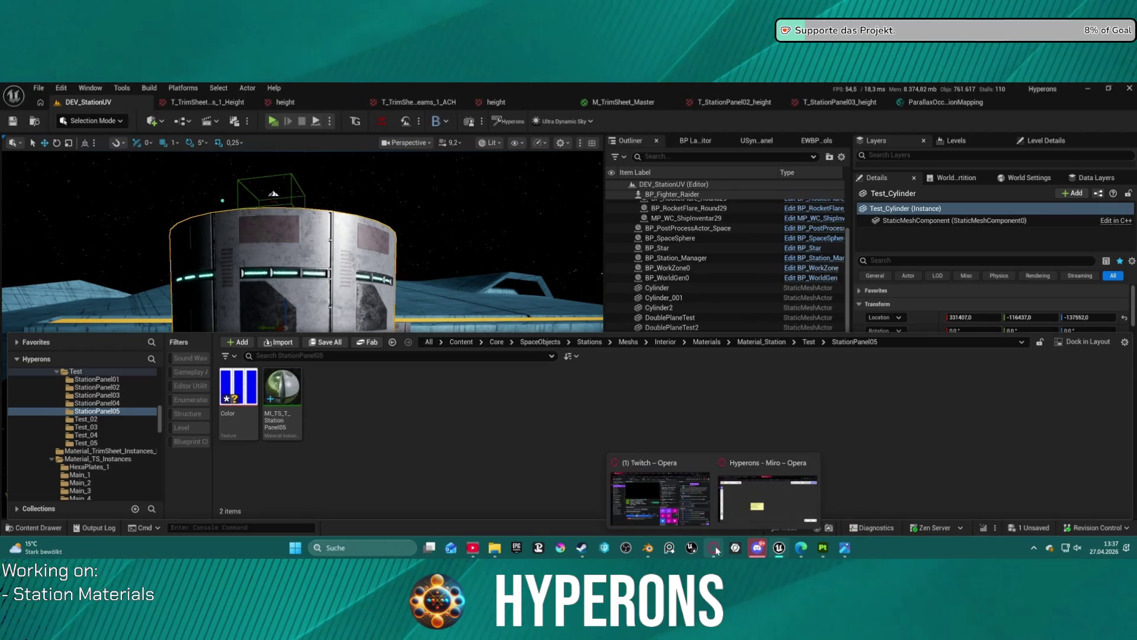
mouse_move(647, 549)
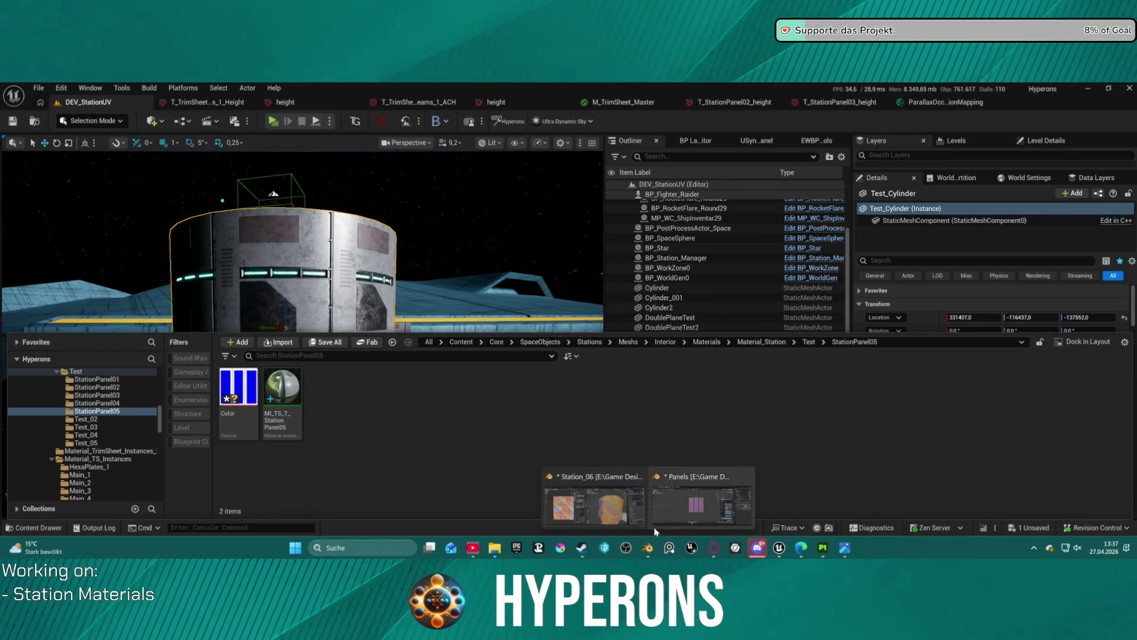
click(705, 498)
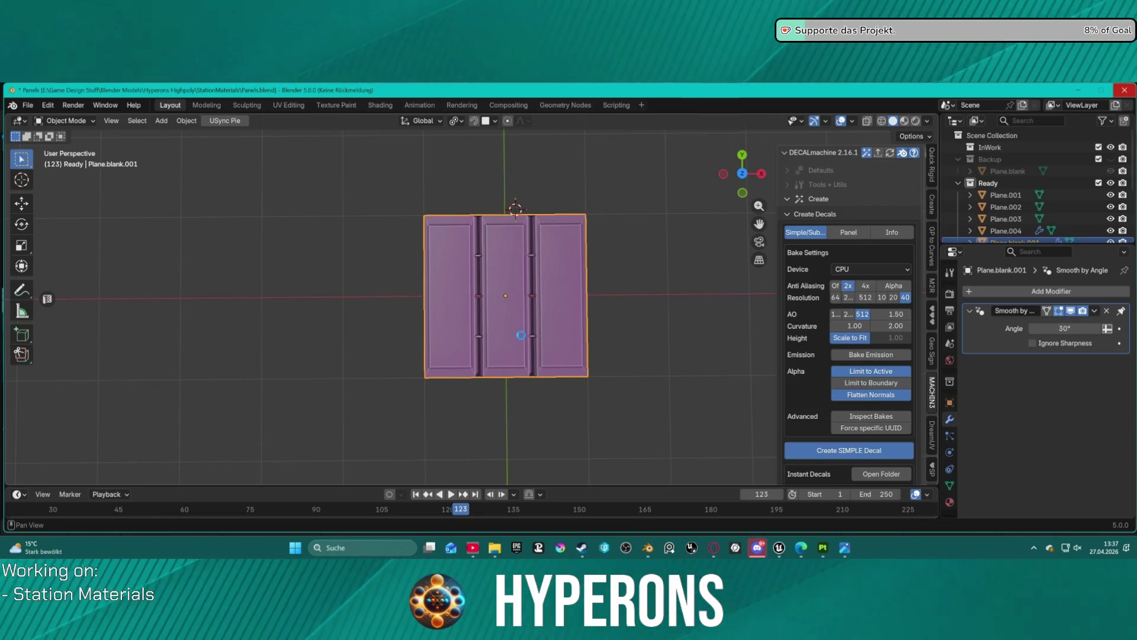
key(ctrl+alt+Delete)
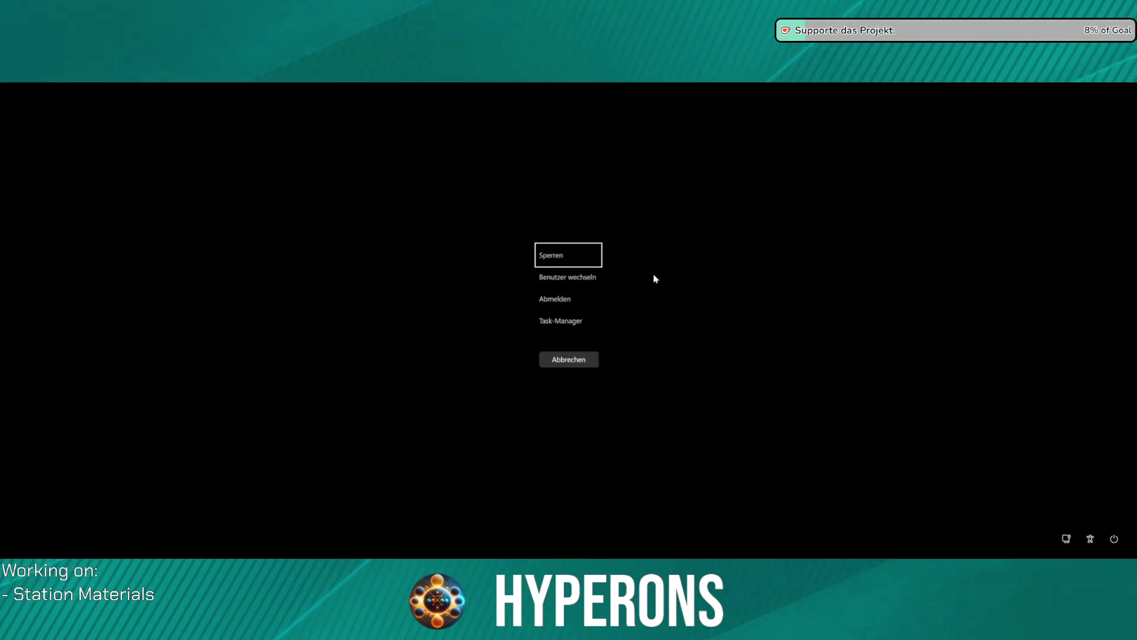
click(579, 321)
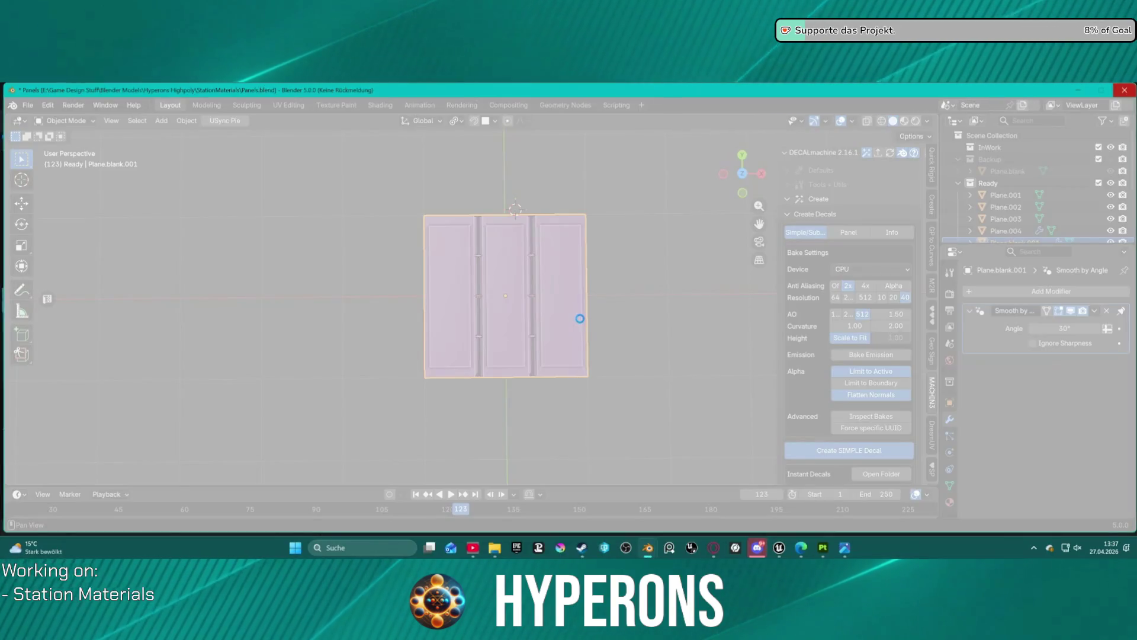
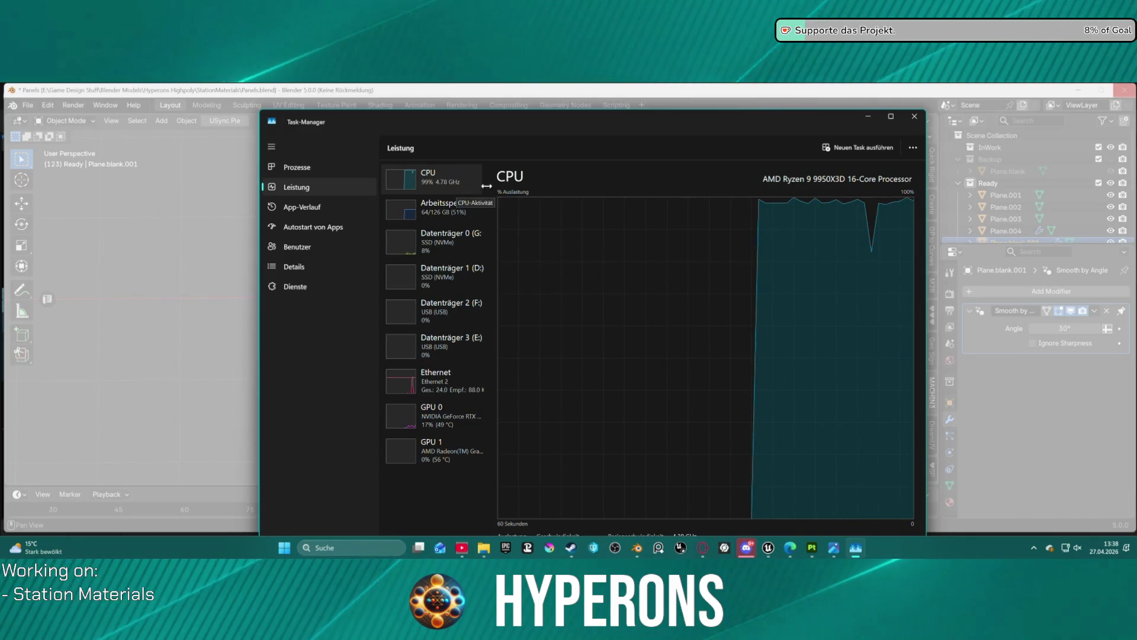
Reposition the Task Manager window, check the CPU load, then close Task Manager
mouse_move(629, 130)
mouse_down()
mouse_move(703, 39)
mouse_move(675, 4)
mouse_move(624, 18)
mouse_up()
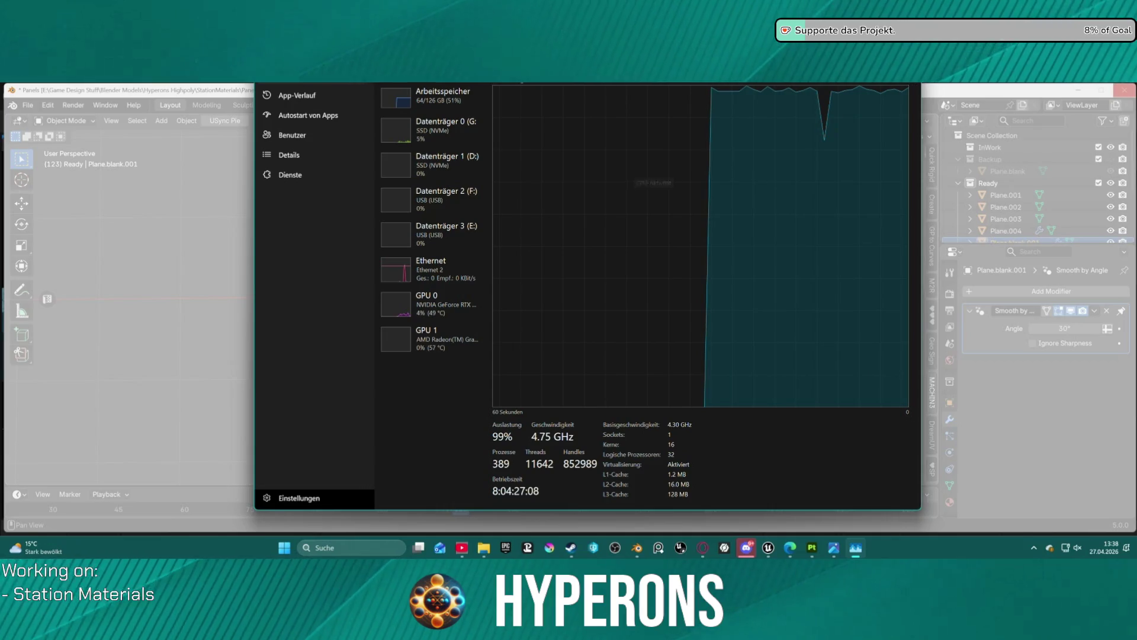
mouse_move(645, 21)
mouse_down()
mouse_move(622, 119)
mouse_move(624, 109)
mouse_move(612, 116)
mouse_up()
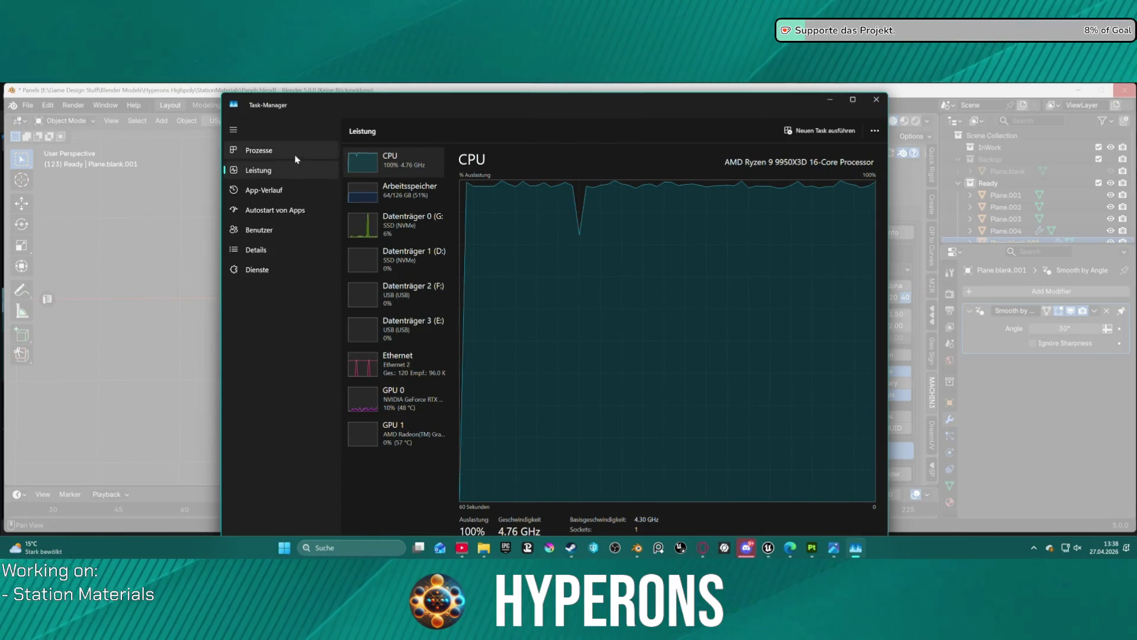
click(876, 99)
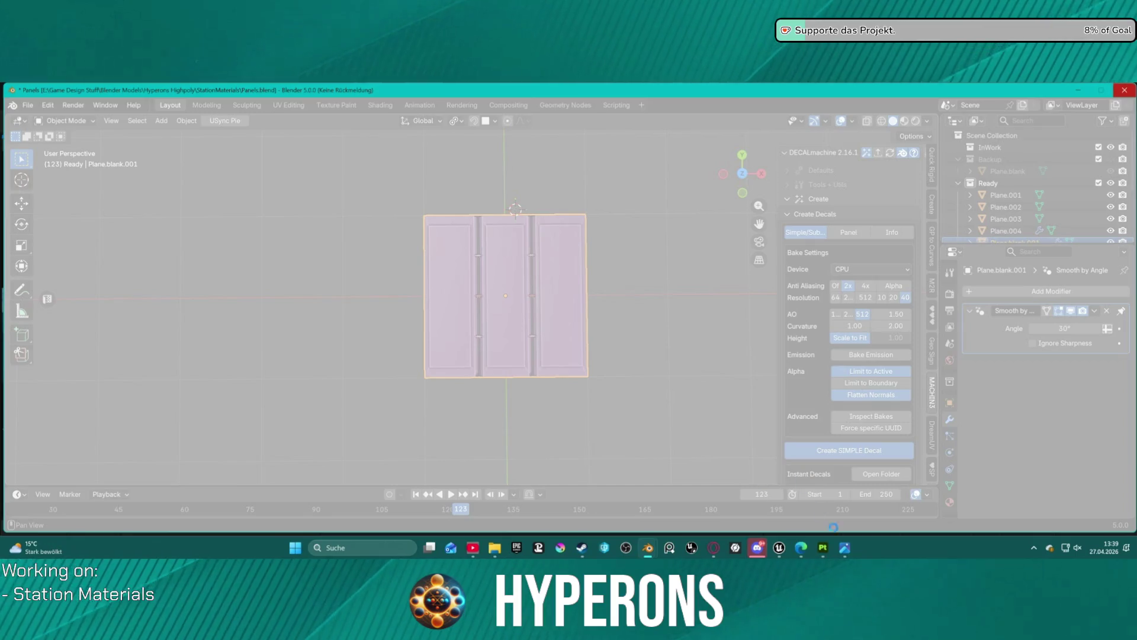
From Substance 3D Painter, preview the ao_curv_height.png texture and close the preview
click(816, 550)
click(845, 548)
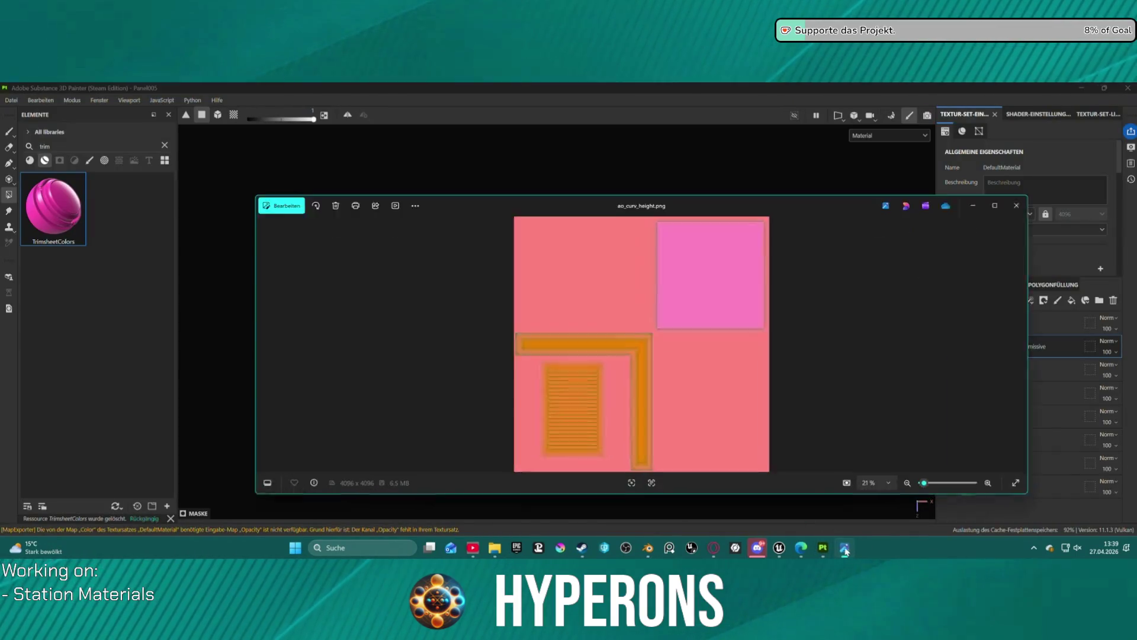
click(1052, 174)
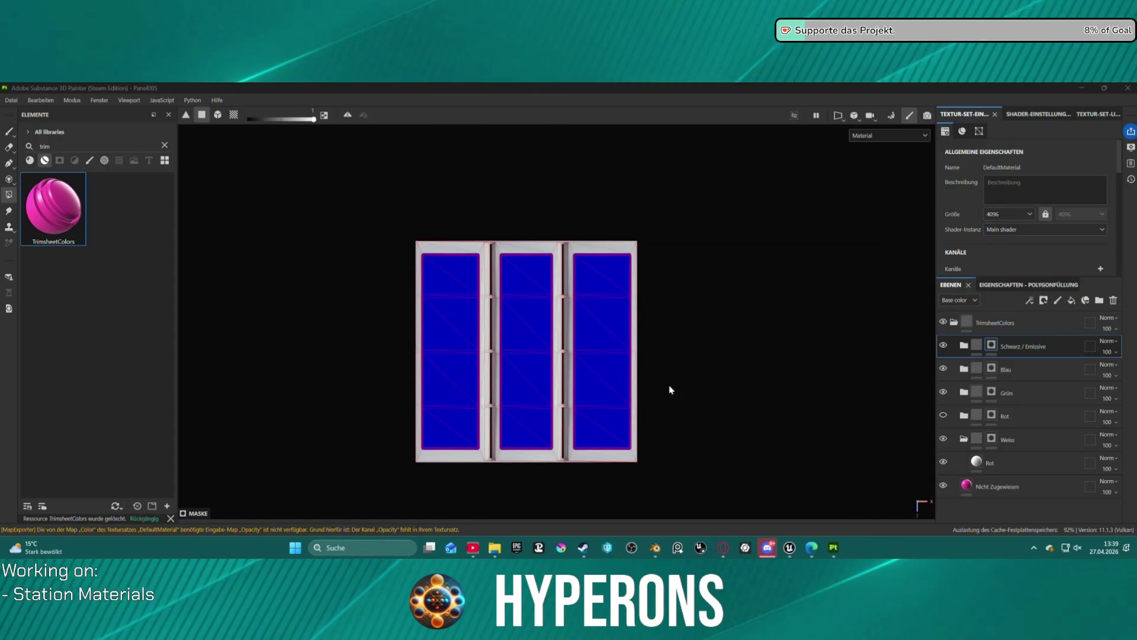
Bring the Station_06 Blender file to the front
mouse_move(659, 550)
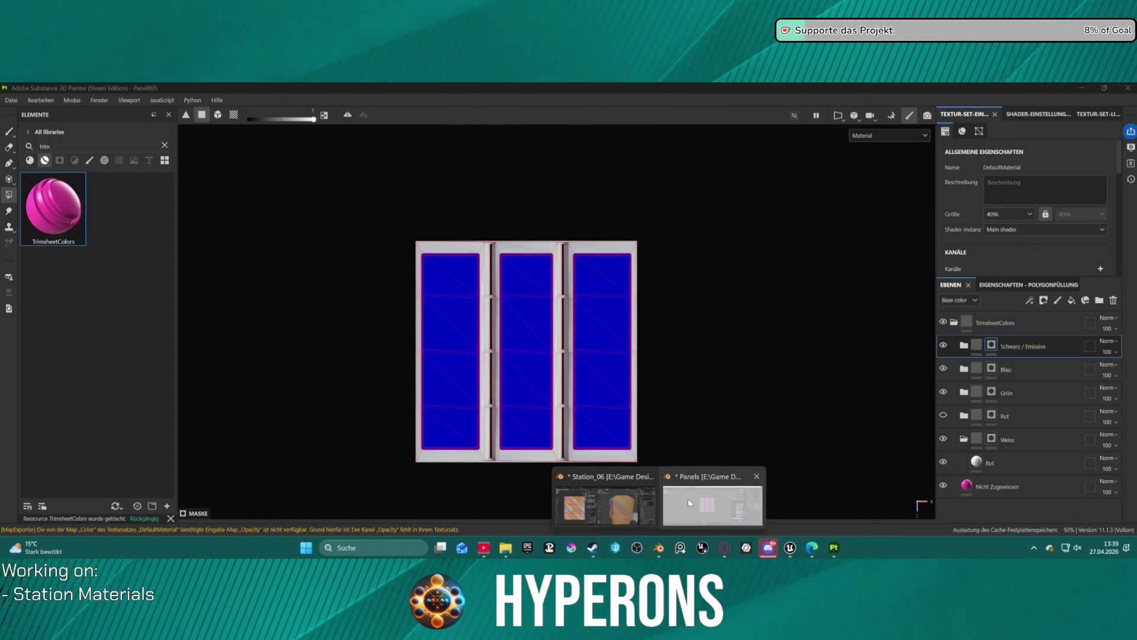
click(688, 498)
scroll(613, 406, down, 10)
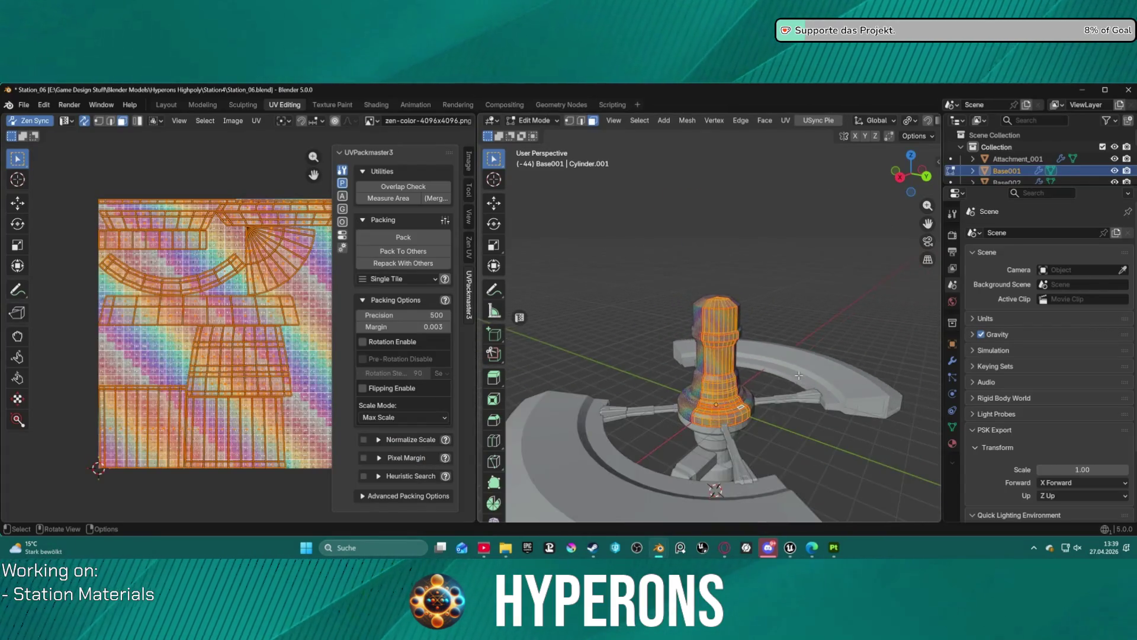
Orbit and zoom around the station tower to inspect its UV test grid
drag(786, 382, 548, 364)
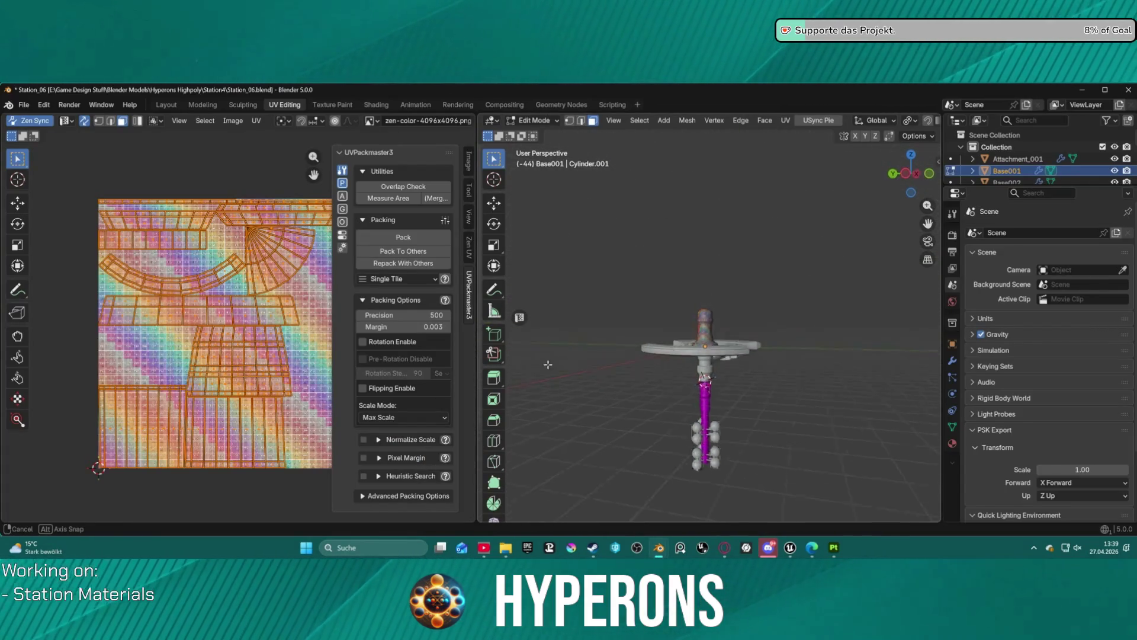
scroll(780, 321, up, 3)
mouse_move(780, 322)
mouse_down()
mouse_move(741, 454)
mouse_move(678, 367)
mouse_move(797, 443)
mouse_move(741, 274)
mouse_up()
scroll(741, 274, up, 5)
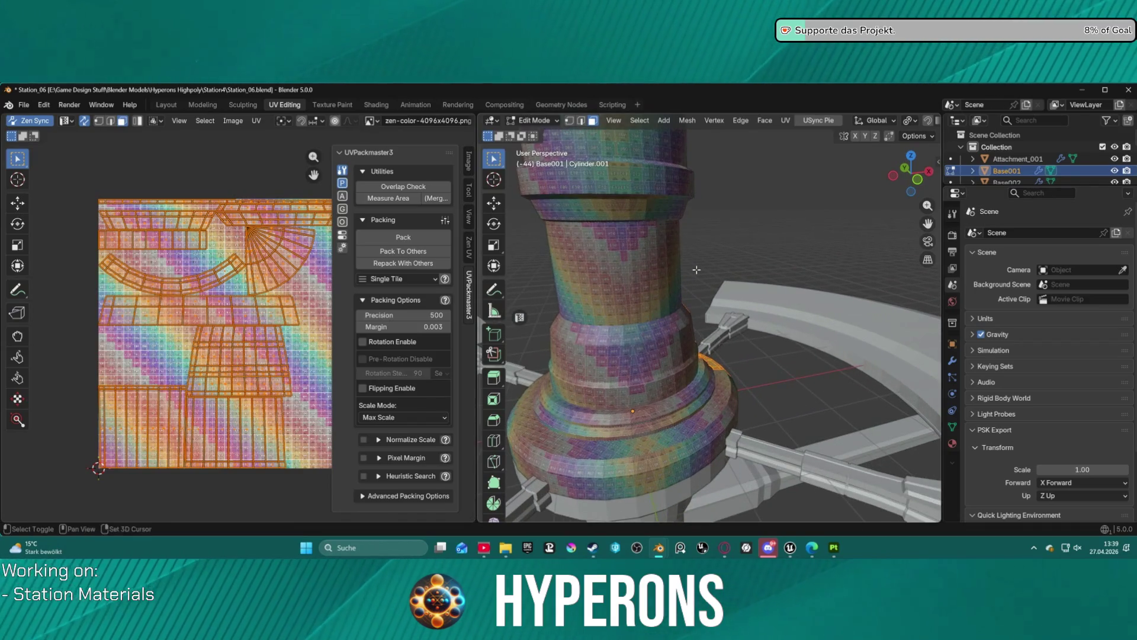
scroll(696, 270, up, 5)
mouse_move(729, 294)
mouse_down()
mouse_move(587, 246)
mouse_move(521, 252)
mouse_move(754, 280)
mouse_move(674, 282)
mouse_move(720, 321)
mouse_up()
scroll(716, 319, down, 4)
scroll(722, 323, down, 4)
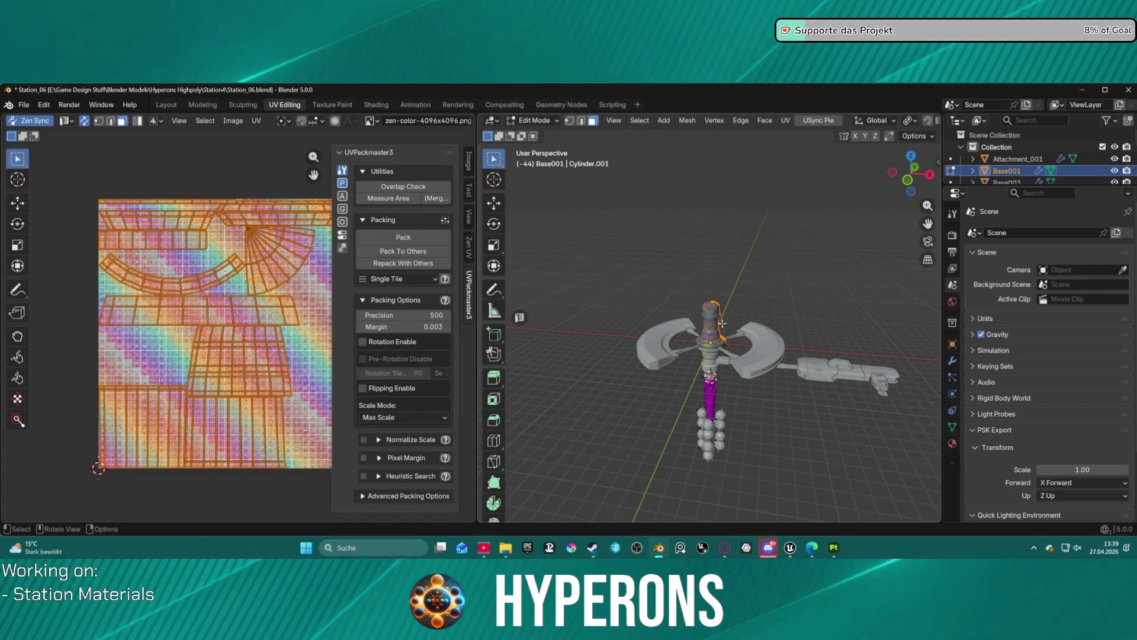
scroll(770, 338, up, 2)
mouse_move(764, 354)
mouse_down()
mouse_move(672, 378)
mouse_move(830, 165)
mouse_move(679, 292)
mouse_up()
Switch back to Object Mode and select the ship's hull segment
key(ctrl+Tab)
key(ctrl+Tab)
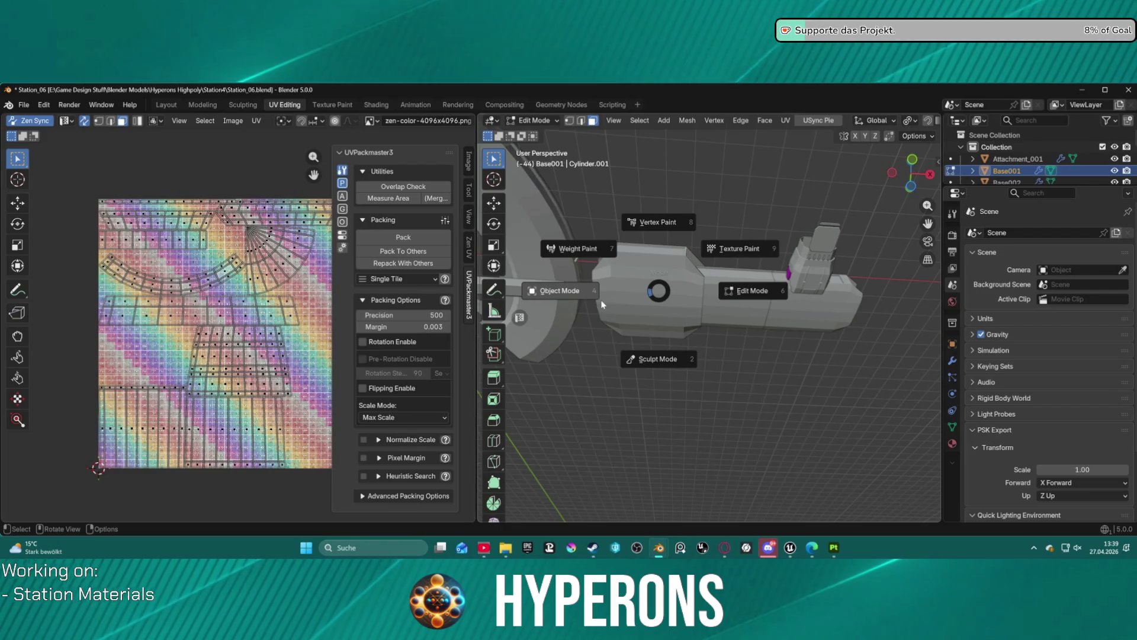
click(602, 304)
click(675, 299)
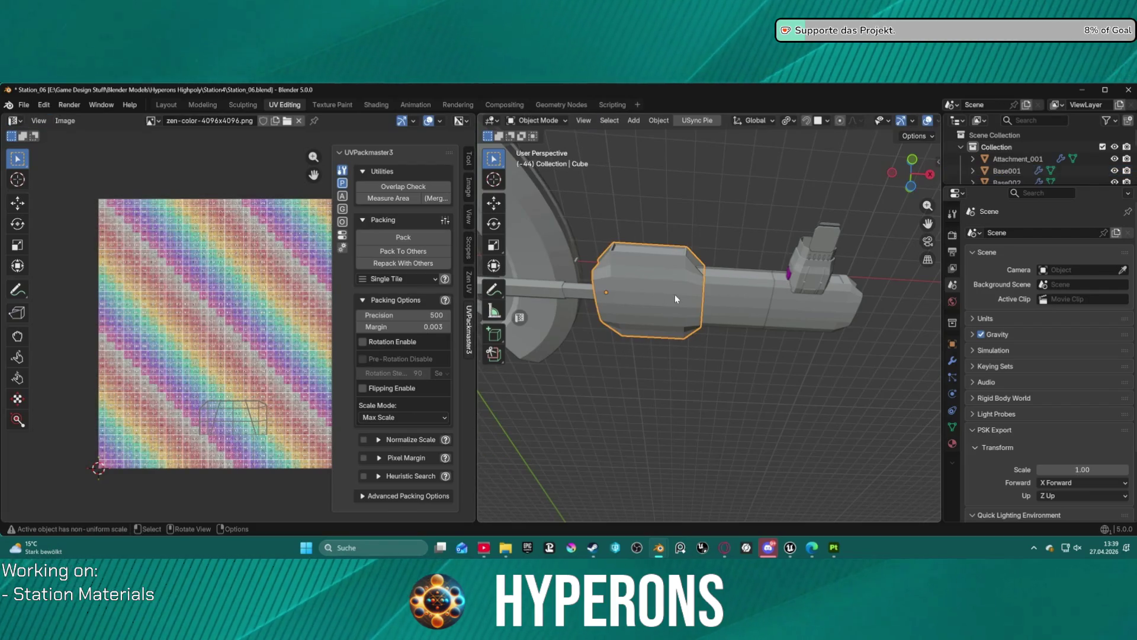
Apply Shade Auto Smooth to the ship's hull segments, including the Cube.002 end segment
shift+click(742, 307)
right_click(741, 307)
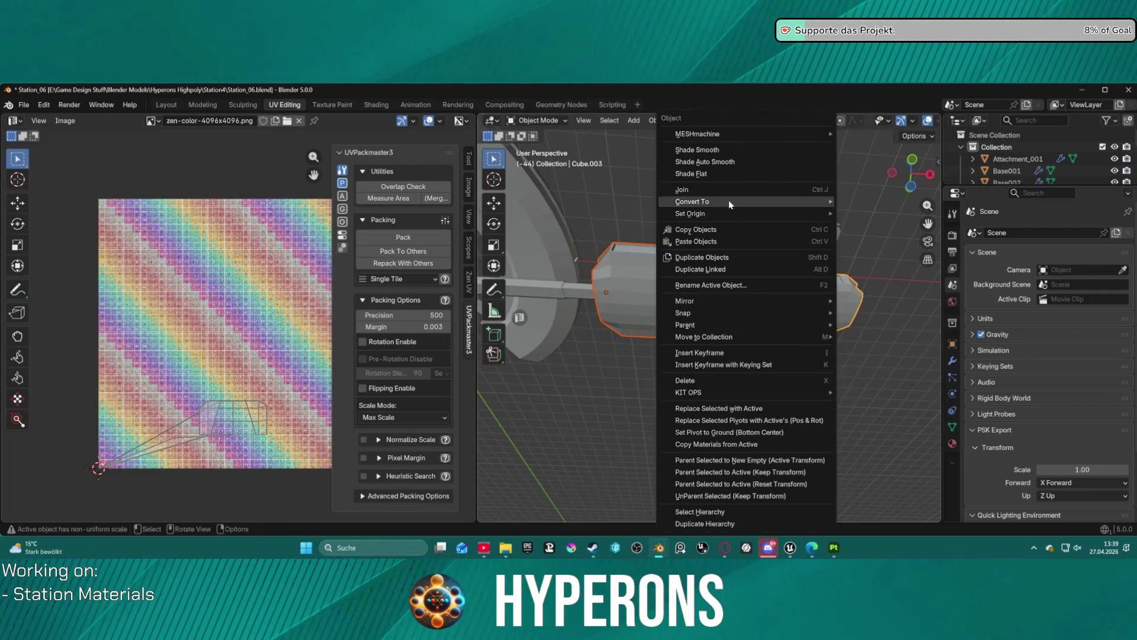
click(732, 163)
click(803, 335)
mouse_move(817, 342)
mouse_down()
mouse_move(811, 131)
mouse_move(916, 480)
mouse_move(834, 435)
mouse_up()
click(855, 212)
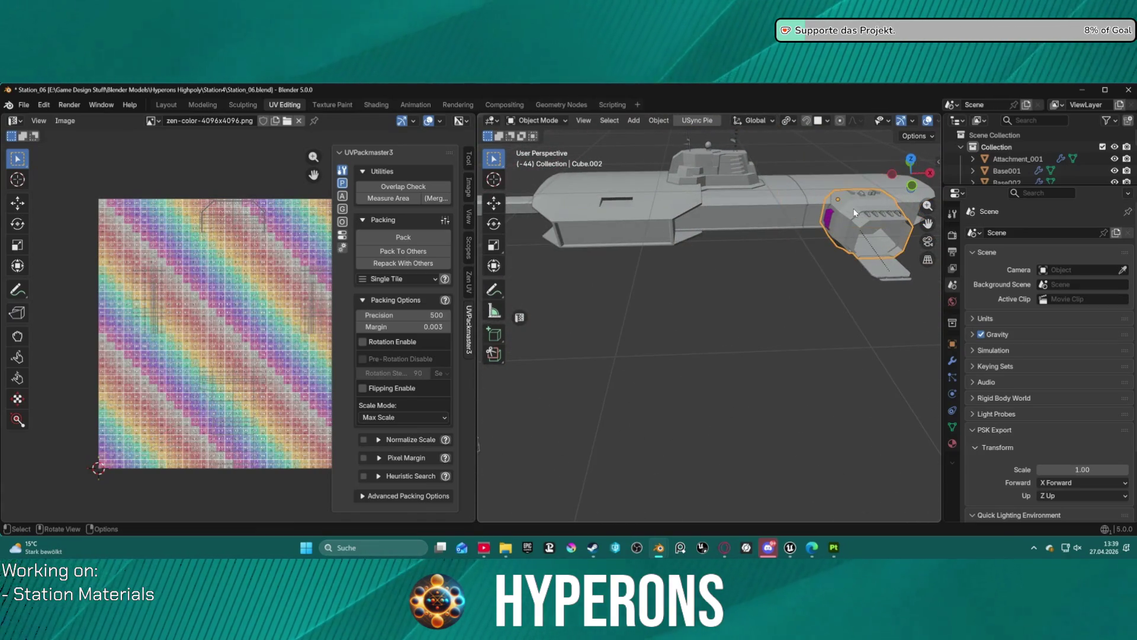
right_click(850, 214)
click(764, 172)
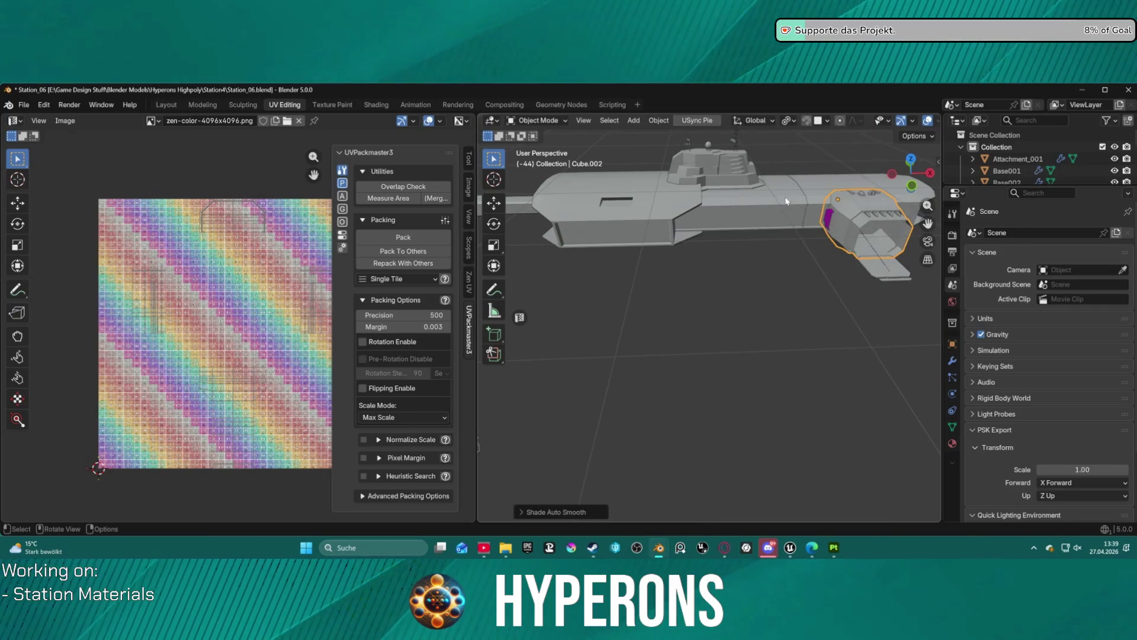
Orbit and zoom around the station to inspect the housing and fans on top
mouse_move(823, 276)
mouse_down()
mouse_move(708, 253)
mouse_move(732, 251)
mouse_move(694, 218)
mouse_move(794, 325)
mouse_move(699, 179)
mouse_move(827, 175)
mouse_move(728, 214)
mouse_move(743, 311)
mouse_move(817, 240)
mouse_move(845, 254)
mouse_move(738, 259)
mouse_move(719, 243)
mouse_move(681, 311)
mouse_move(750, 237)
mouse_move(733, 272)
mouse_move(795, 221)
mouse_up()
scroll(795, 221, down, 4)
scroll(777, 271, up, 4)
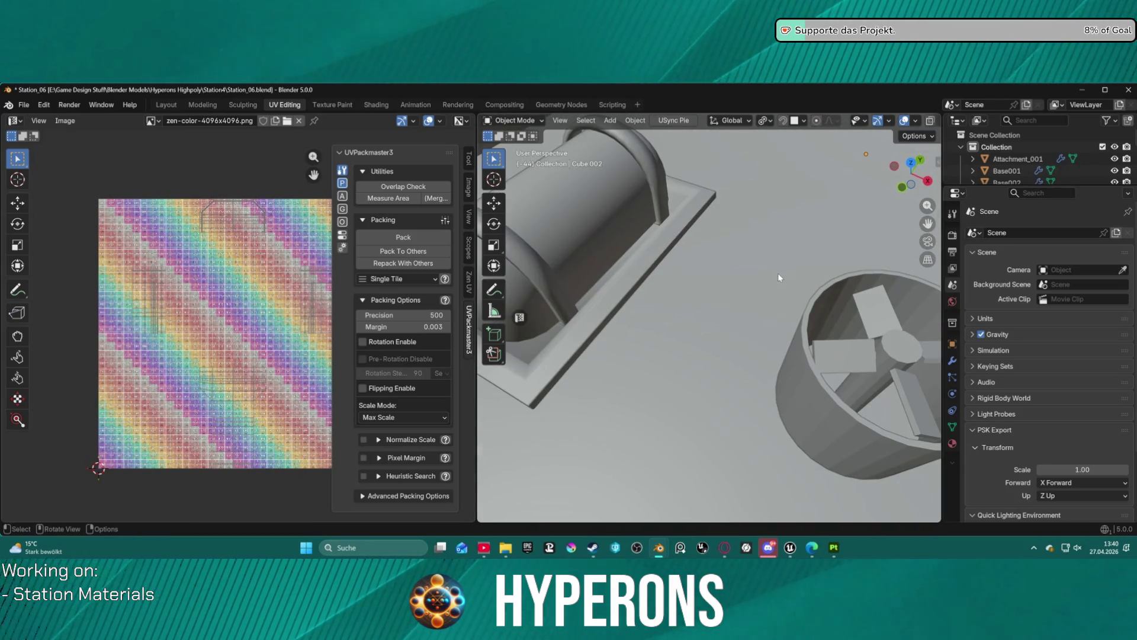
scroll(778, 272, down, 4)
mouse_move(762, 289)
mouse_down()
mouse_move(770, 274)
mouse_move(763, 282)
mouse_up()
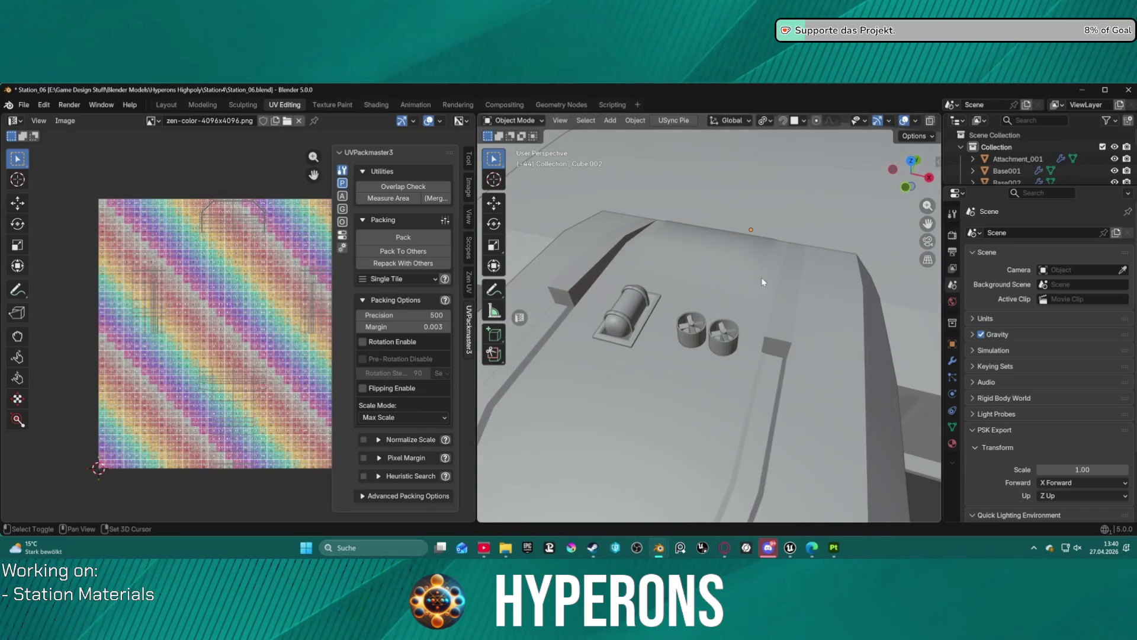
mouse_move(698, 346)
mouse_down()
mouse_move(752, 317)
mouse_move(812, 247)
mouse_move(780, 243)
mouse_move(745, 277)
mouse_move(666, 298)
mouse_move(687, 276)
mouse_move(713, 286)
mouse_up()
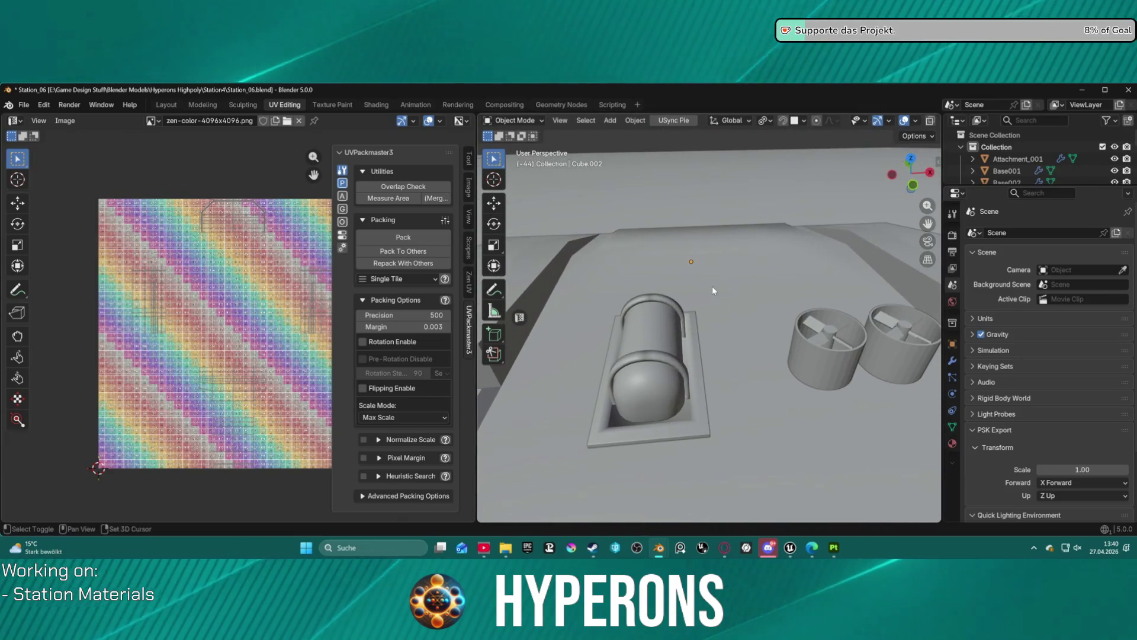
key(shift+grave)
key(Escape)
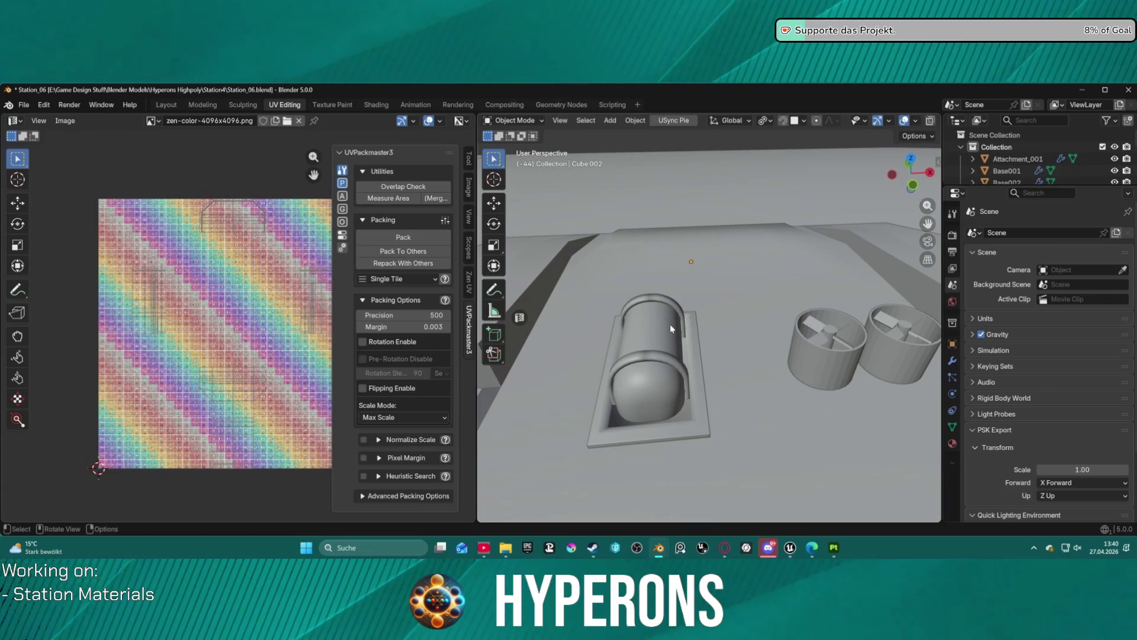
scroll(687, 323, down, 10)
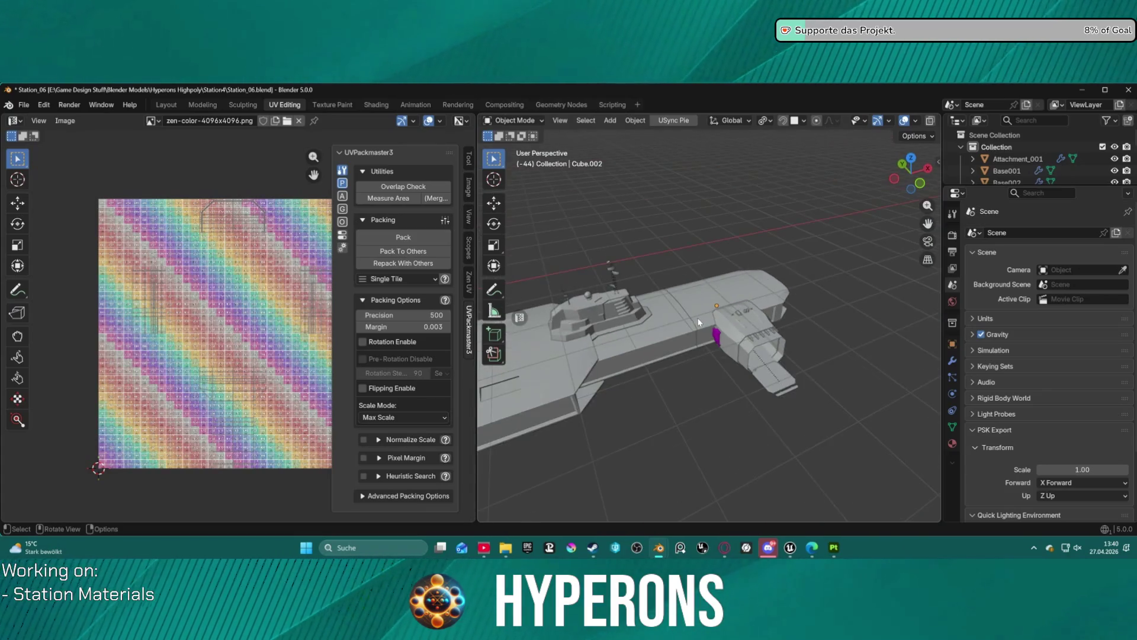
scroll(696, 324, down, 5)
drag(798, 259, 809, 251)
mouse_move(751, 274)
mouse_down()
mouse_move(824, 240)
mouse_move(796, 211)
mouse_move(717, 360)
mouse_move(647, 354)
mouse_move(743, 339)
mouse_move(751, 325)
mouse_move(693, 265)
mouse_move(786, 246)
mouse_move(803, 274)
mouse_move(703, 275)
mouse_up()
scroll(681, 261, up, 4)
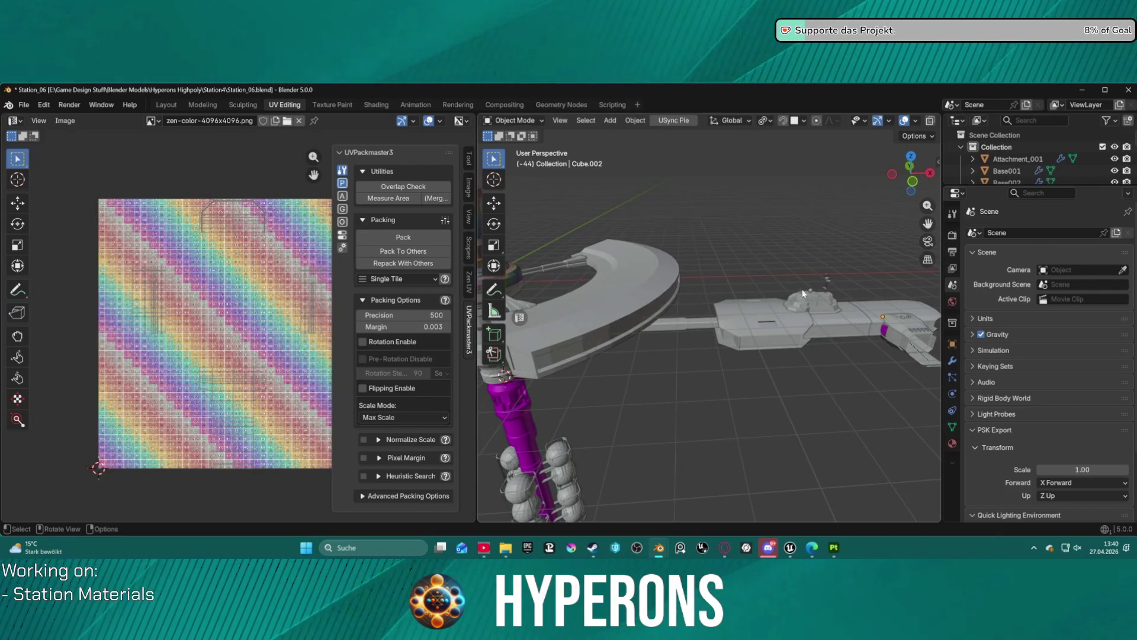
scroll(732, 165, up, 2)
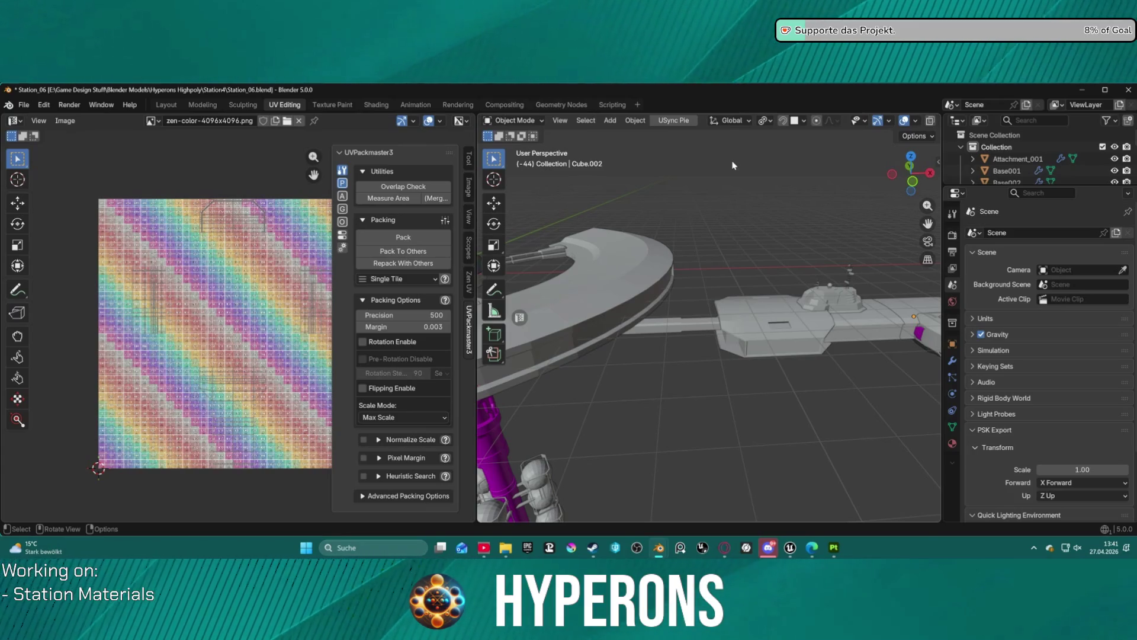
scroll(779, 289, down, 5)
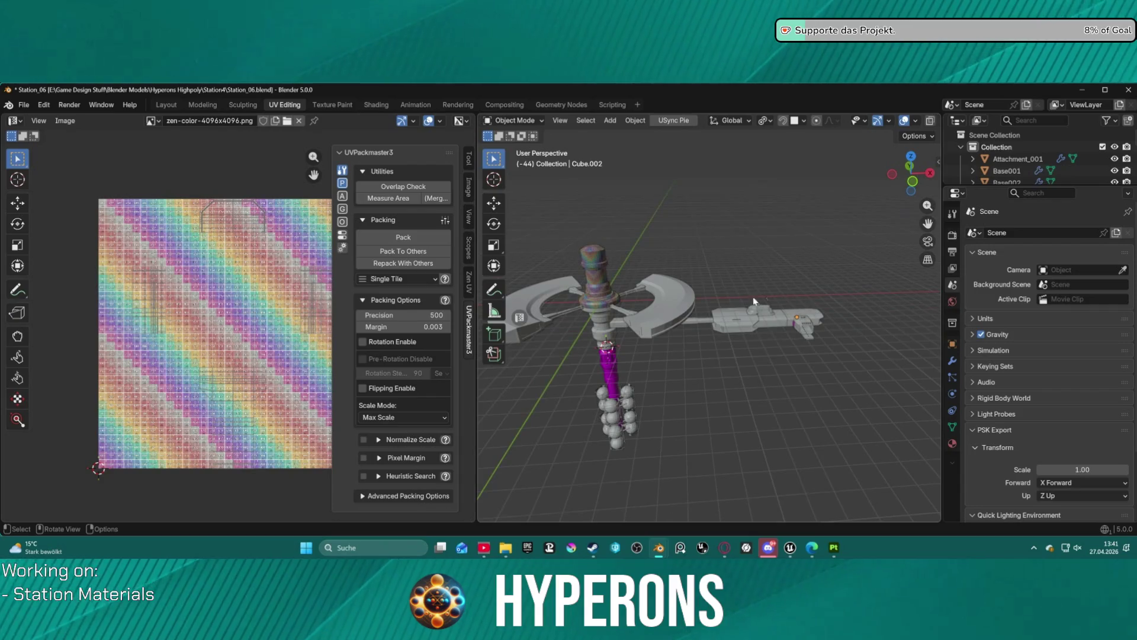
mouse_move(779, 289)
mouse_down()
mouse_move(762, 295)
mouse_move(794, 282)
mouse_move(742, 288)
mouse_move(794, 273)
mouse_move(717, 280)
mouse_move(544, 238)
mouse_move(933, 244)
mouse_move(817, 249)
mouse_move(812, 496)
mouse_up()
scroll(759, 293, up, 3)
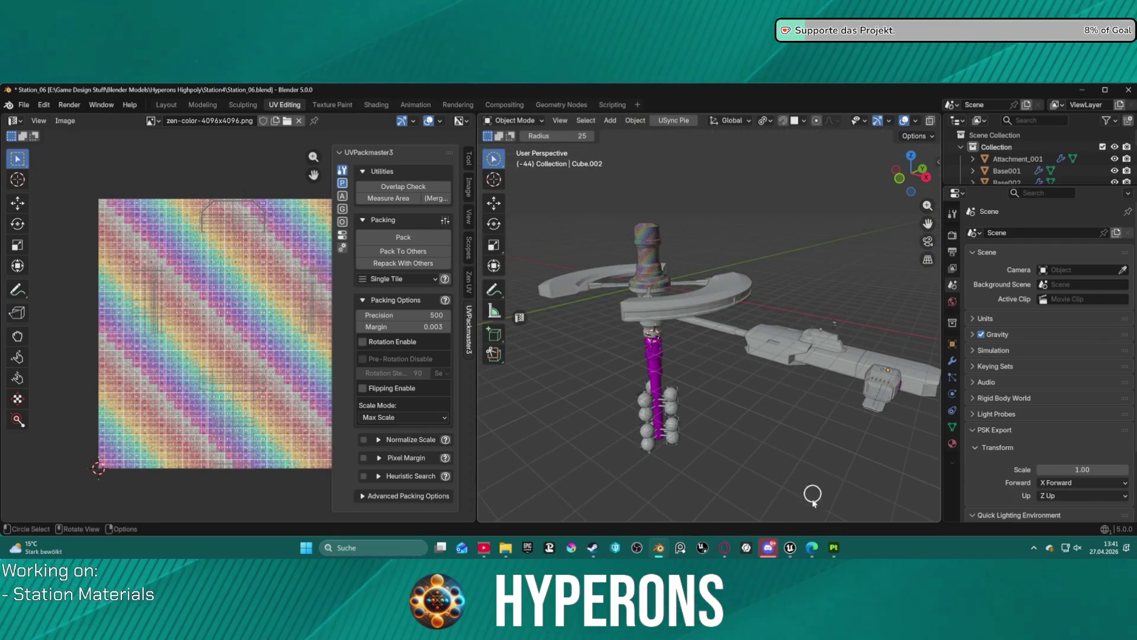
In Unreal, move the camera toward Test_Cylinder, then bring up the M_TrimSheet_Master material graph
mouse_move(790, 548)
click(709, 485)
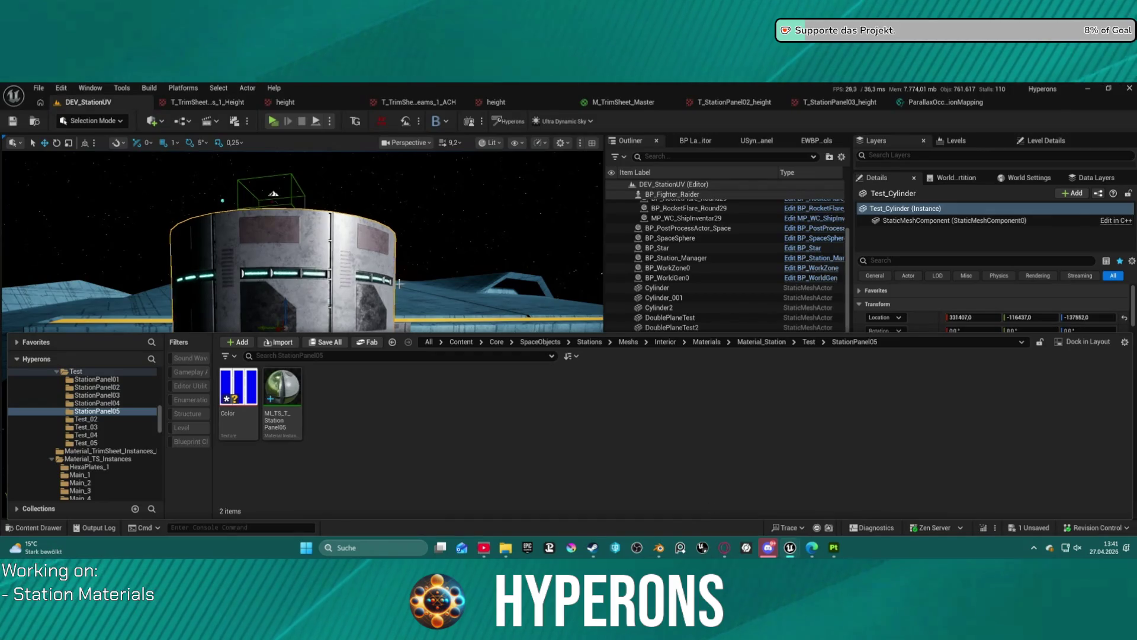
mouse_move(338, 273)
mouse_down()
mouse_move(379, 237)
mouse_move(333, 245)
mouse_up()
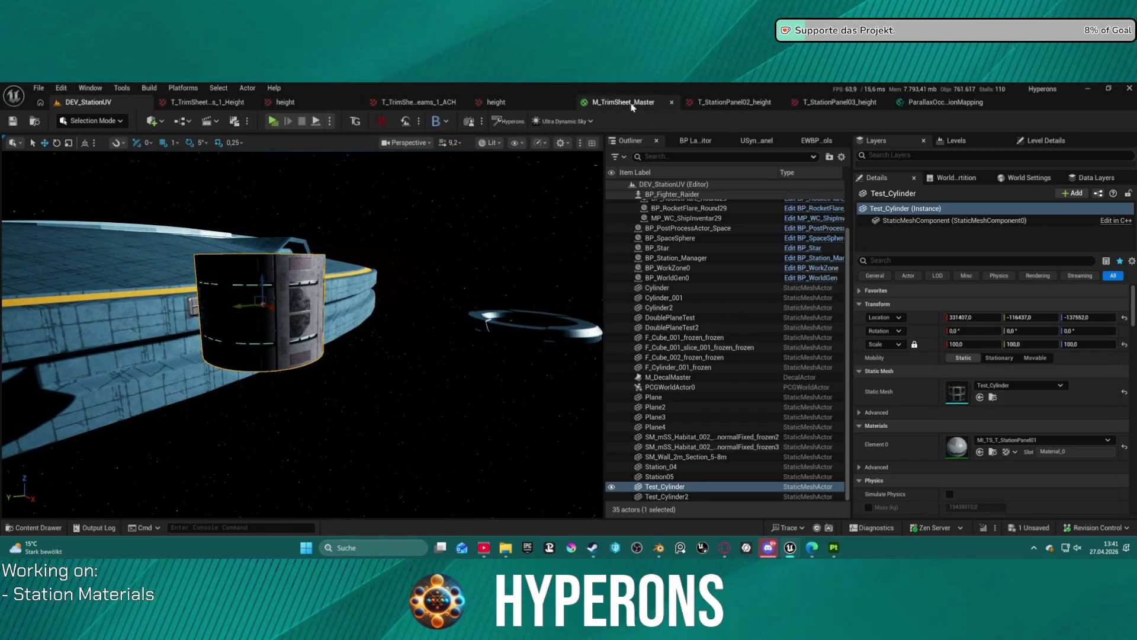
click(633, 106)
scroll(571, 254, down, 8)
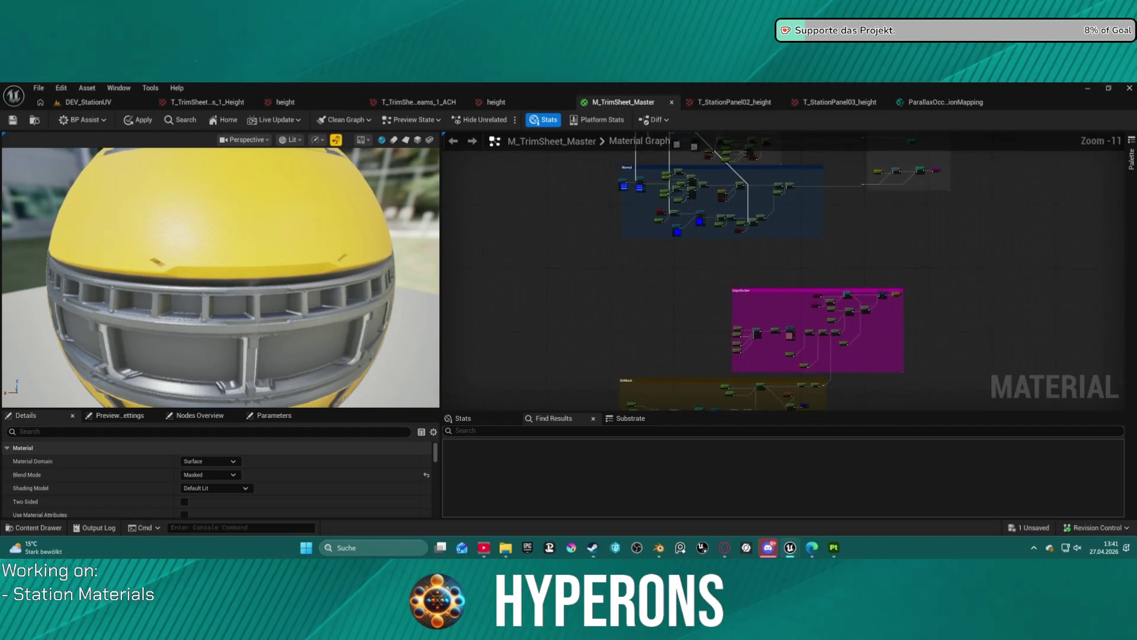
Open the MF_Color_Index_Decode function node in its own editor tab
scroll(677, 357, up, 4)
scroll(687, 296, up, 8)
click(763, 288)
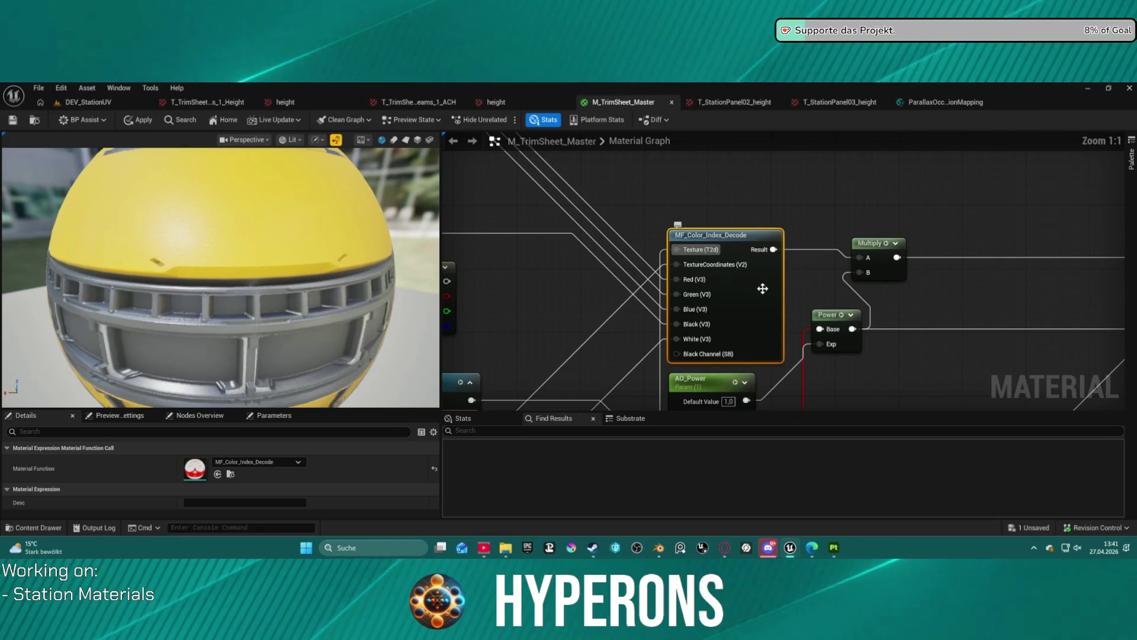
double_click(758, 291)
Move the five colour constant nodes left, clear of the input nodes
scroll(770, 314, down, 5)
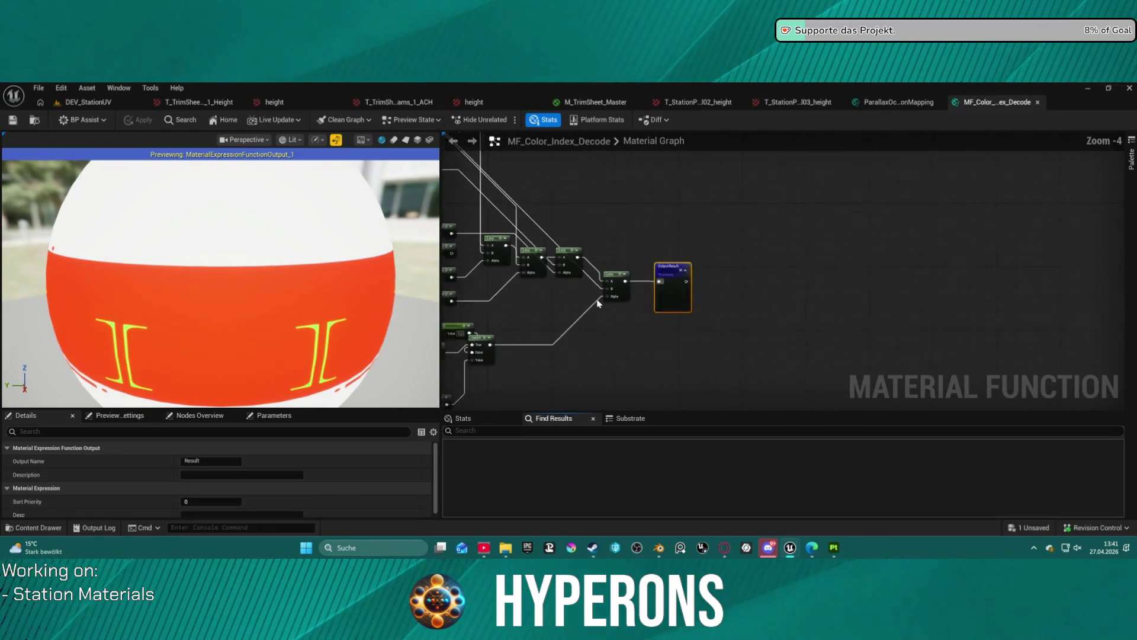
drag(772, 318, 764, 379)
scroll(731, 250, up, 3)
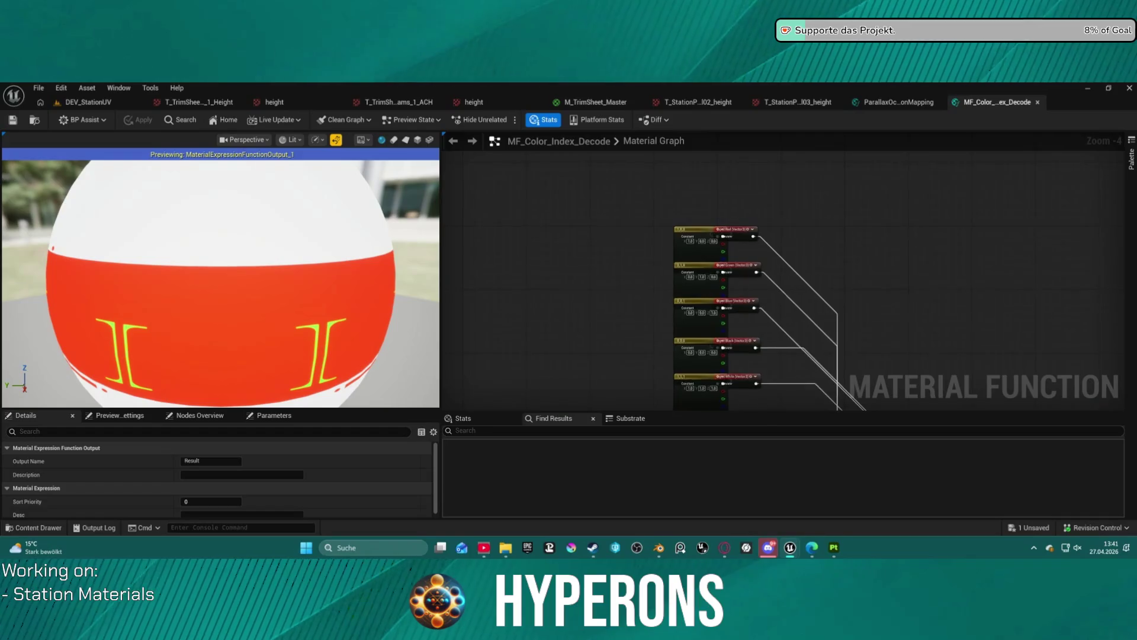
scroll(732, 255, down, 3)
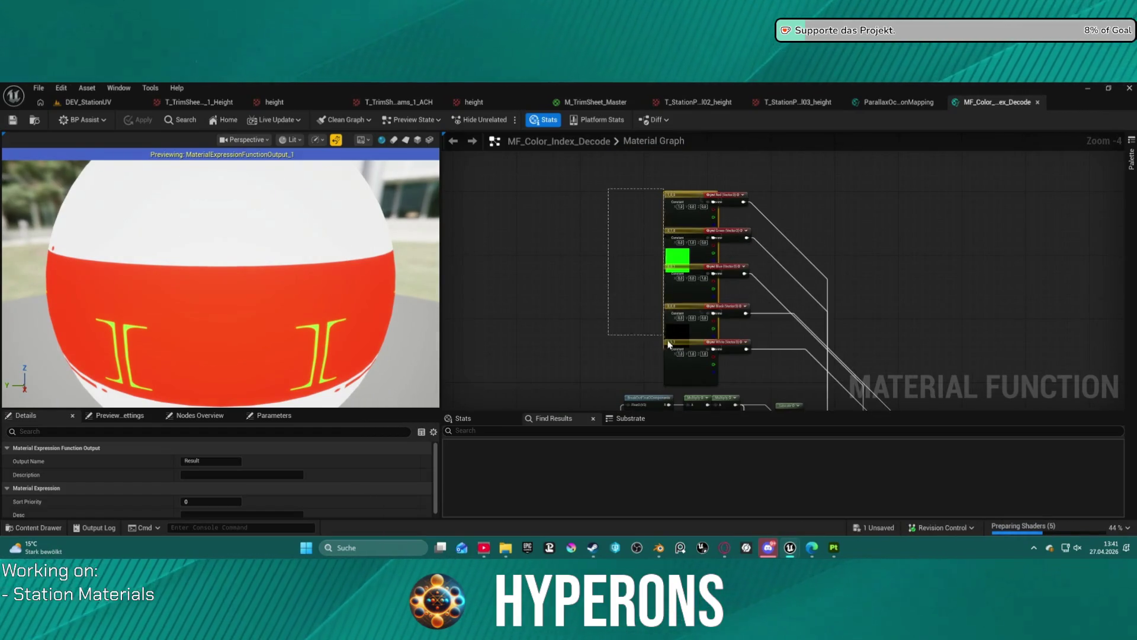
drag(678, 367, 638, 347)
click(684, 286)
Look over the Switch, Add, BreakOutFloat3, Lerp chain and Output Result nodes
scroll(651, 267, down, 2)
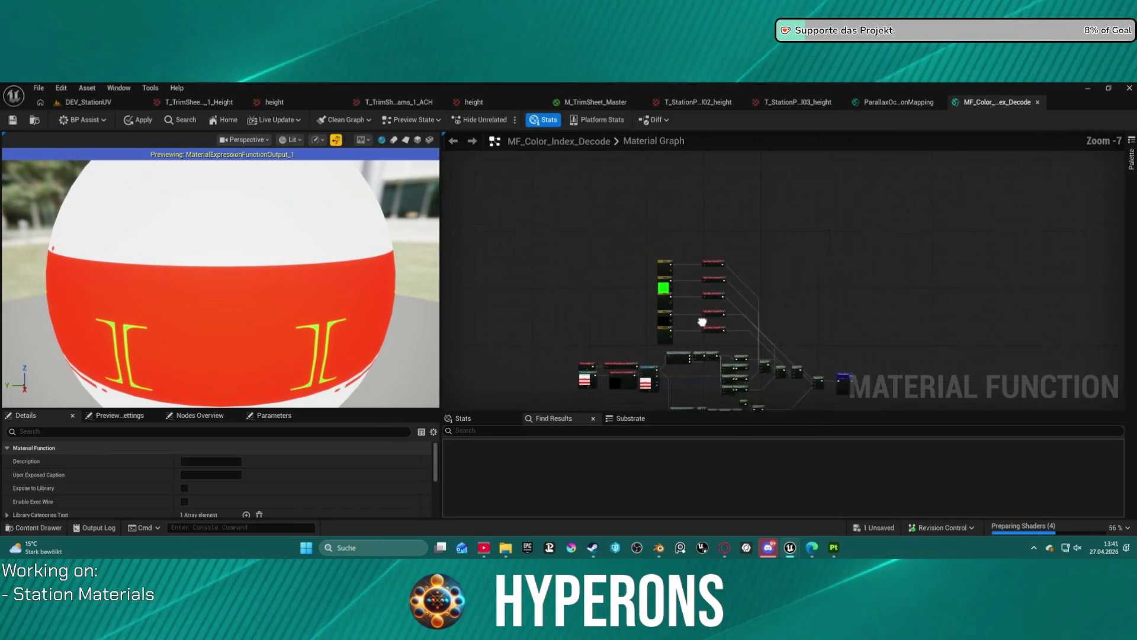
scroll(615, 232, up, 6)
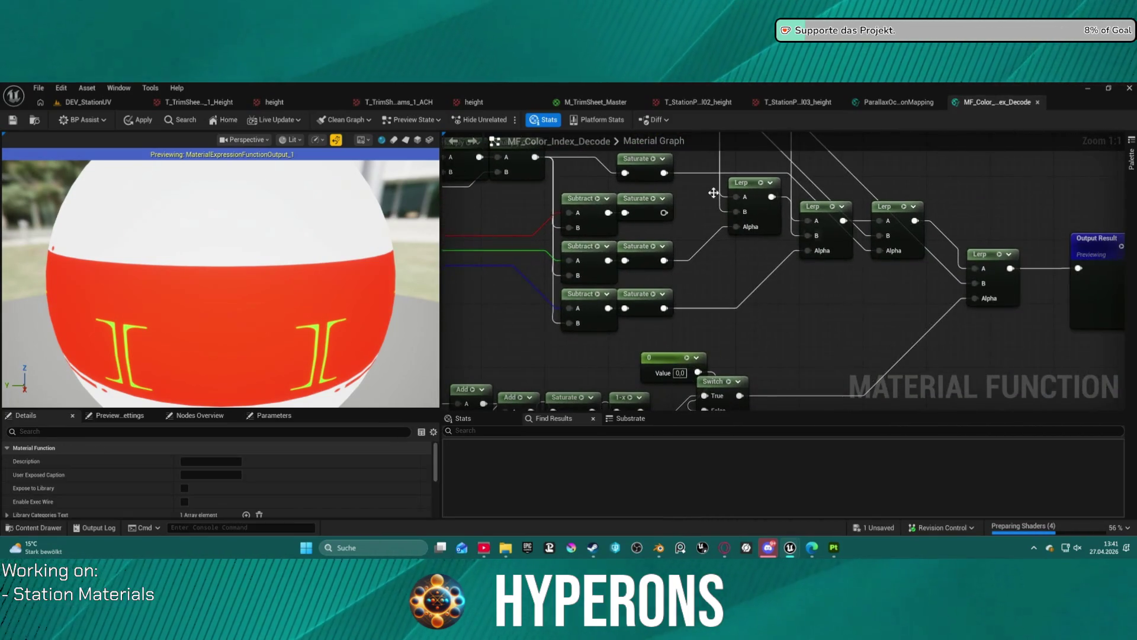
mouse_move(861, 292)
mouse_down()
mouse_move(868, 239)
mouse_move(849, 202)
mouse_move(825, 197)
mouse_move(739, 207)
mouse_move(515, 319)
mouse_up()
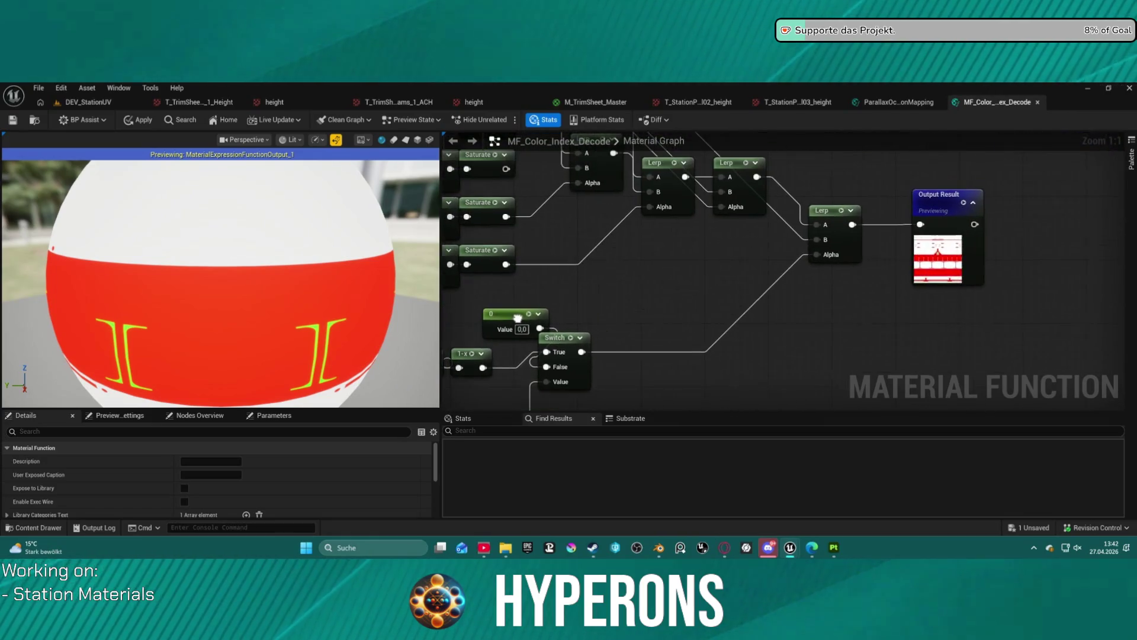
mouse_move(876, 279)
mouse_down()
mouse_move(764, 355)
mouse_move(770, 345)
mouse_up()
mouse_move(657, 552)
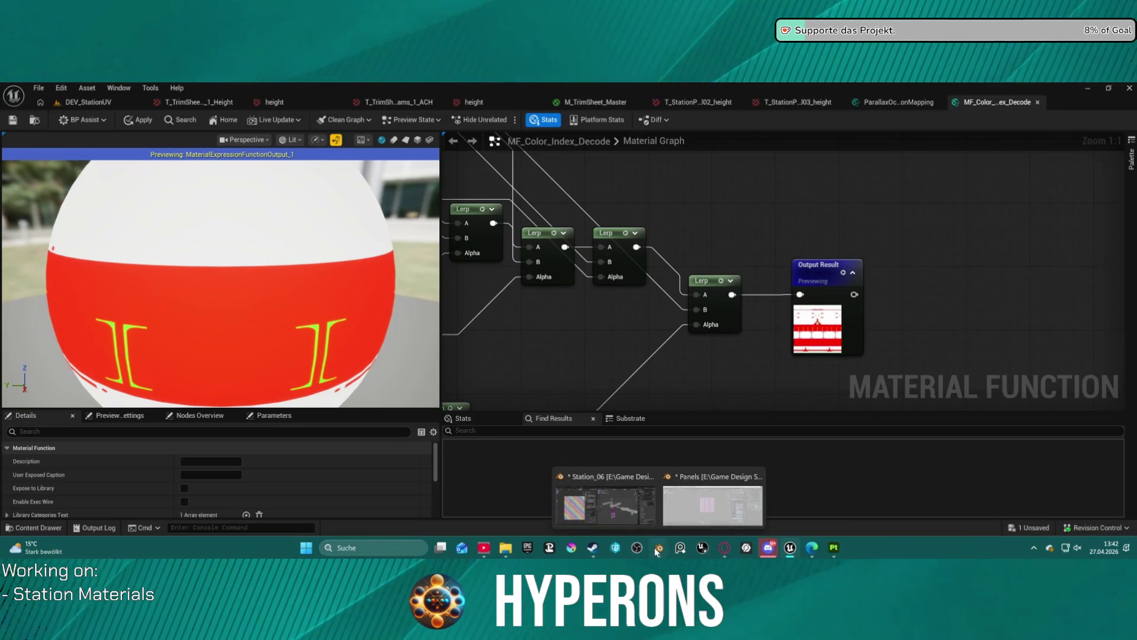
click(703, 482)
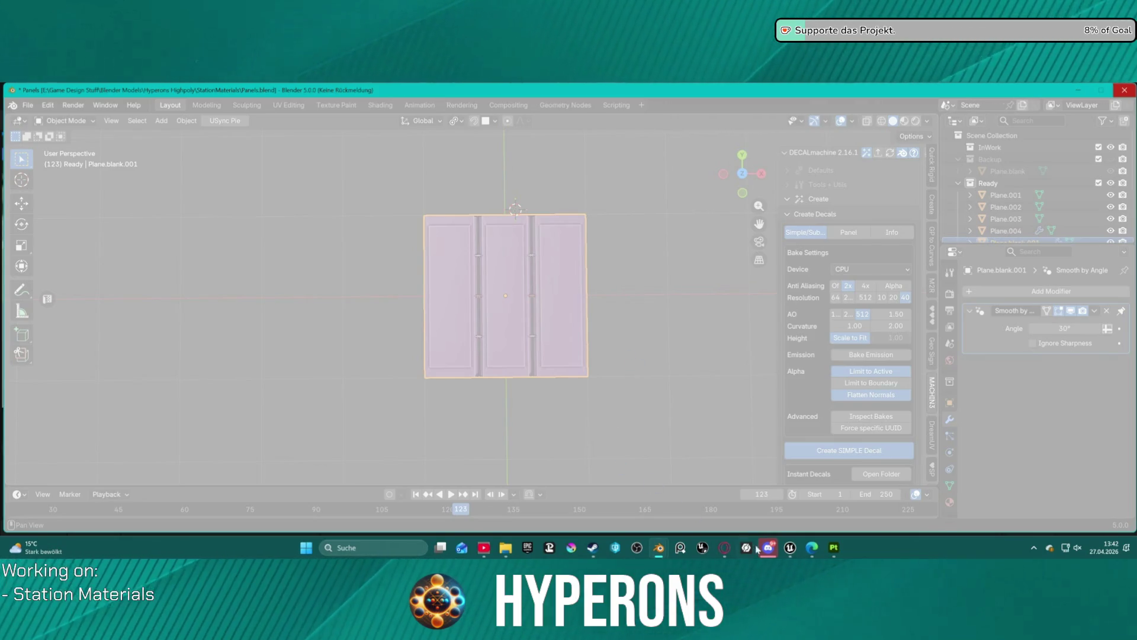
Back in Unreal, move the blue, white, black, red and green constant nodes upward
mouse_move(790, 547)
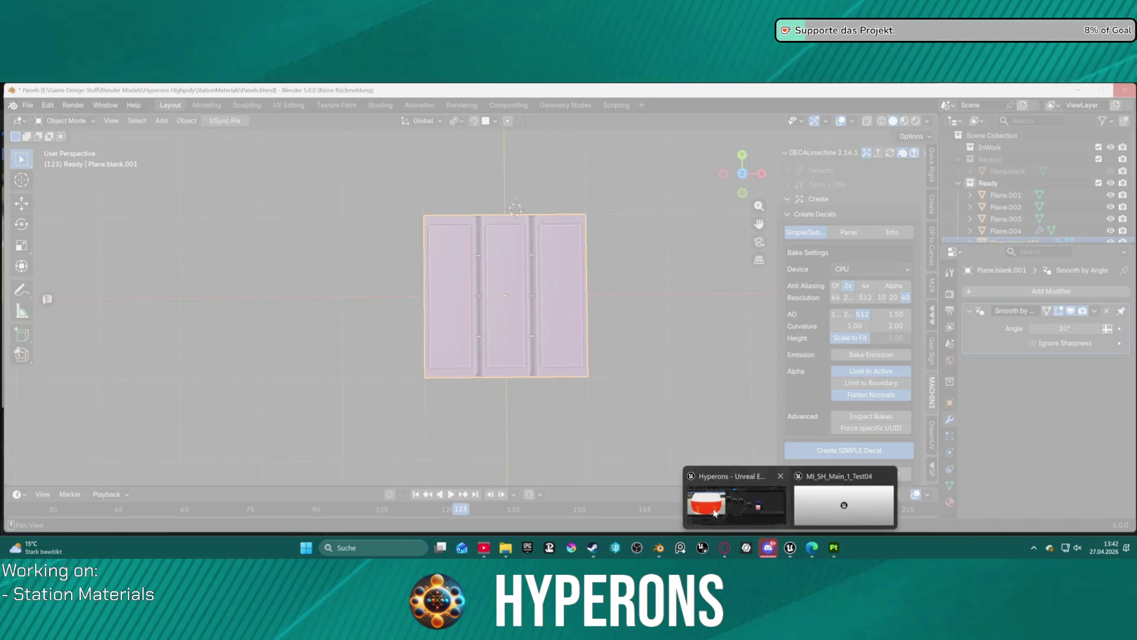
click(715, 513)
scroll(747, 282, down, 1)
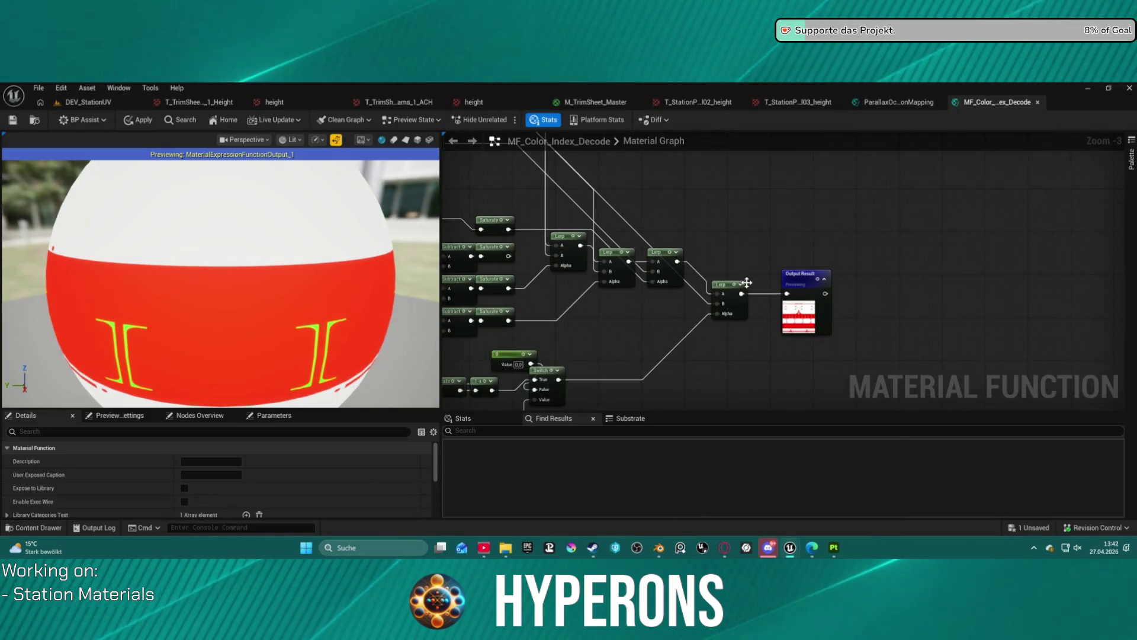
scroll(747, 282, down, 3)
click(768, 281)
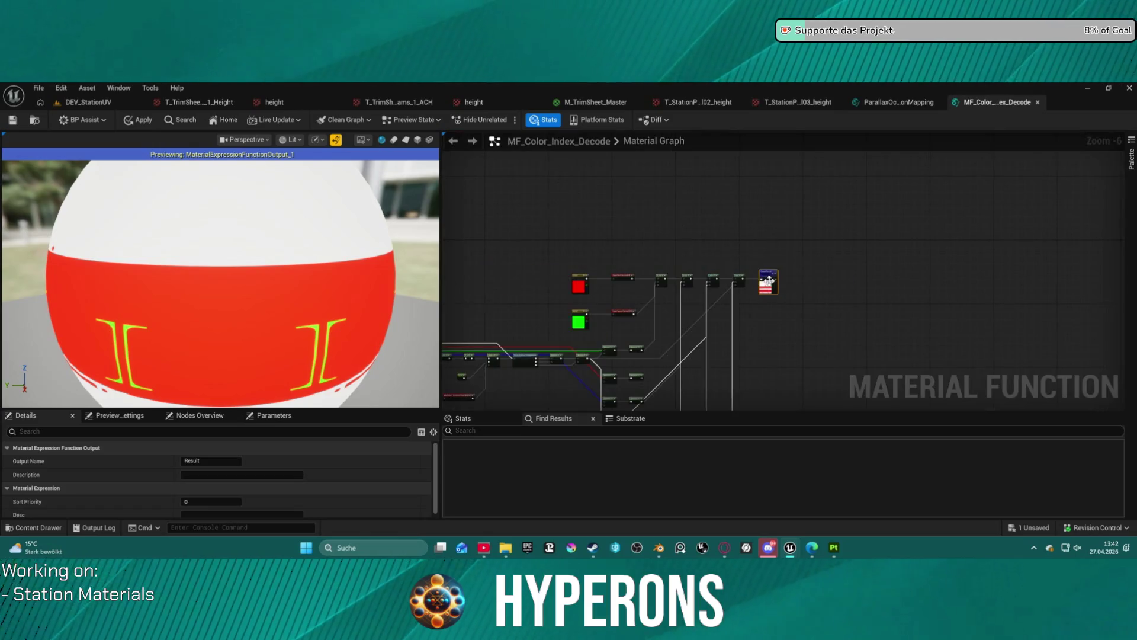
scroll(769, 281, down, 2)
mouse_move(718, 307)
mouse_down()
mouse_move(828, 187)
mouse_move(805, 197)
mouse_up()
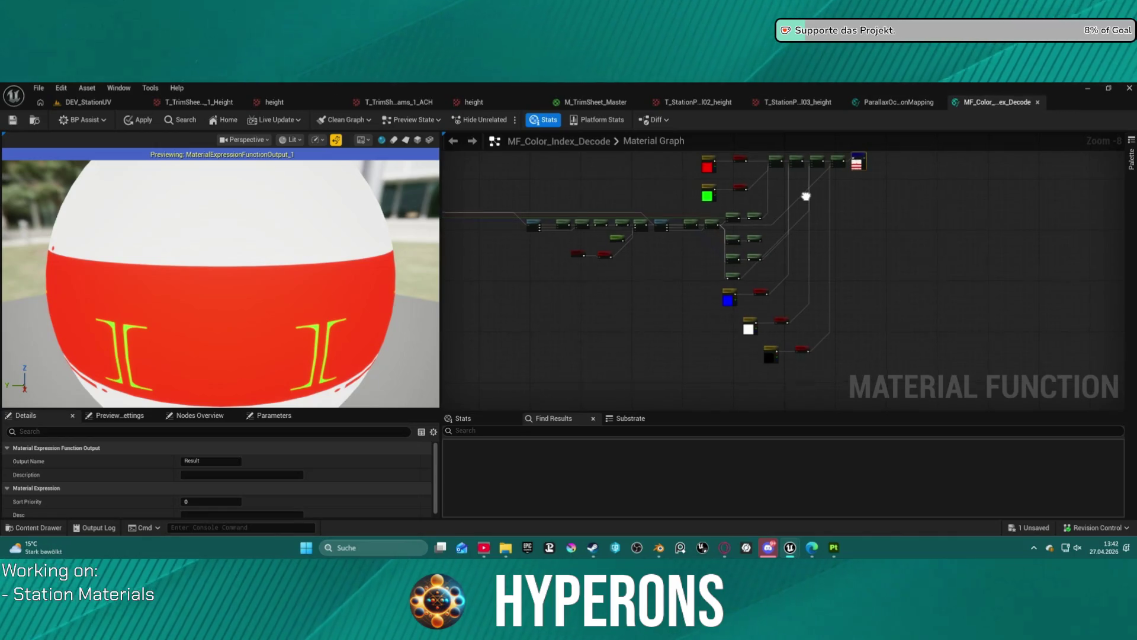
mouse_move(814, 371)
mouse_down()
mouse_move(802, 160)
mouse_move(801, 185)
mouse_up()
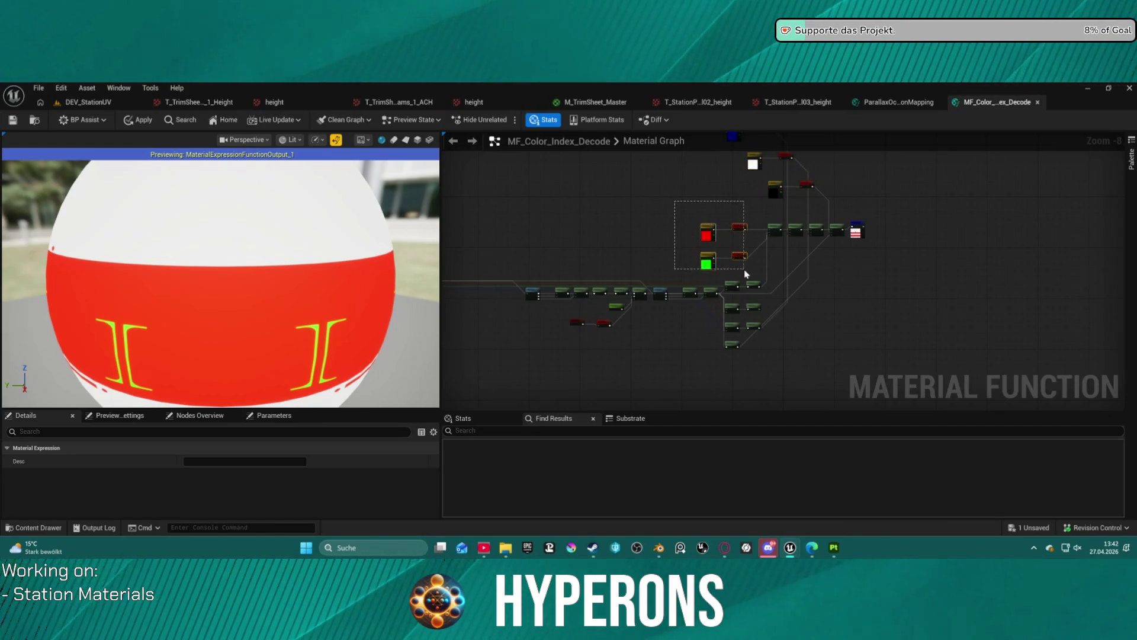
mouse_move(737, 256)
mouse_down()
mouse_move(728, 232)
mouse_move(739, 265)
mouse_up()
click(725, 207)
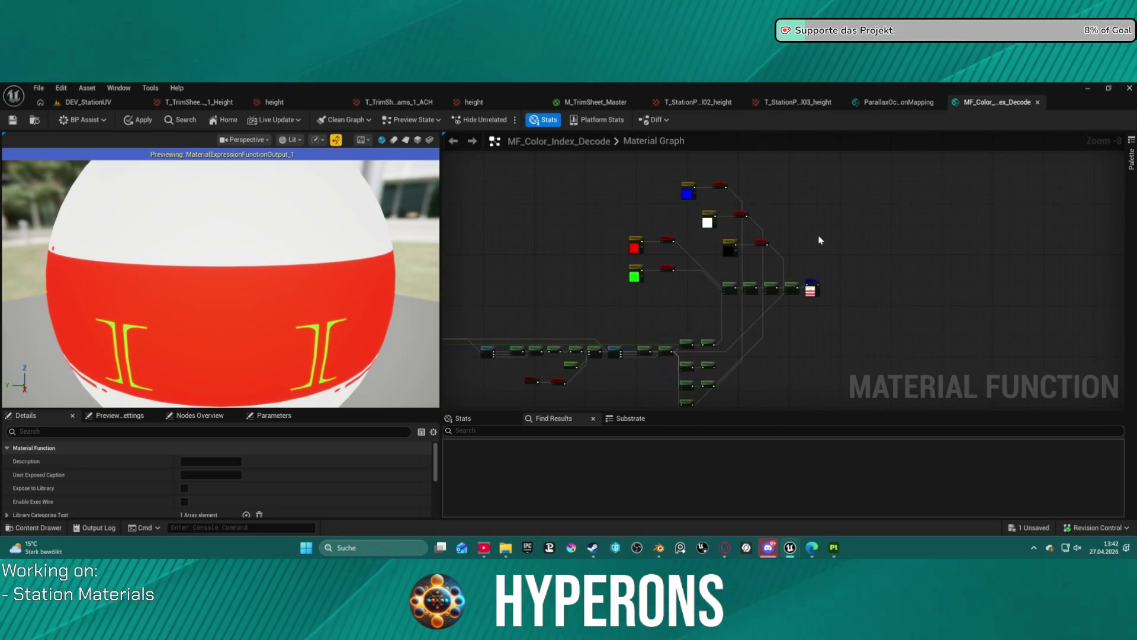
Recenter the rearranged nodes and undo the last node move
scroll(776, 208, up, 3)
scroll(776, 209, down, 3)
mouse_move(764, 226)
mouse_down()
mouse_move(818, 162)
mouse_move(985, 168)
mouse_up()
drag(977, 282, 975, 282)
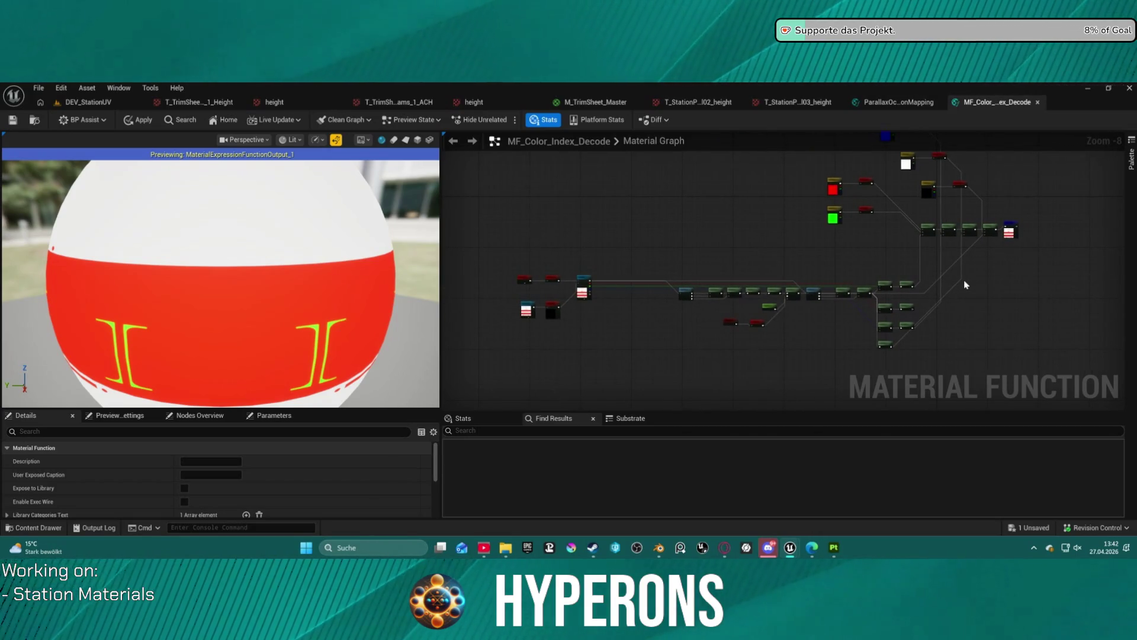
key(ctrl+z)
key(ctrl+z)
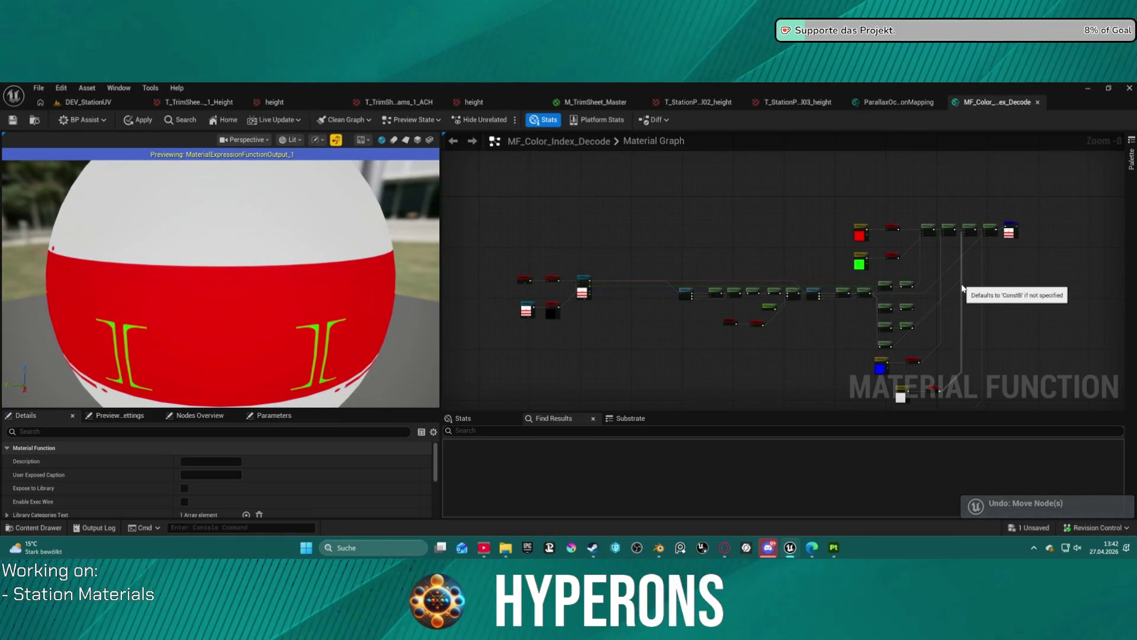
scroll(770, 241, up, 8)
mouse_move(769, 242)
mouse_down()
mouse_move(985, 261)
mouse_move(745, 221)
mouse_up()
scroll(985, 261, down, 3)
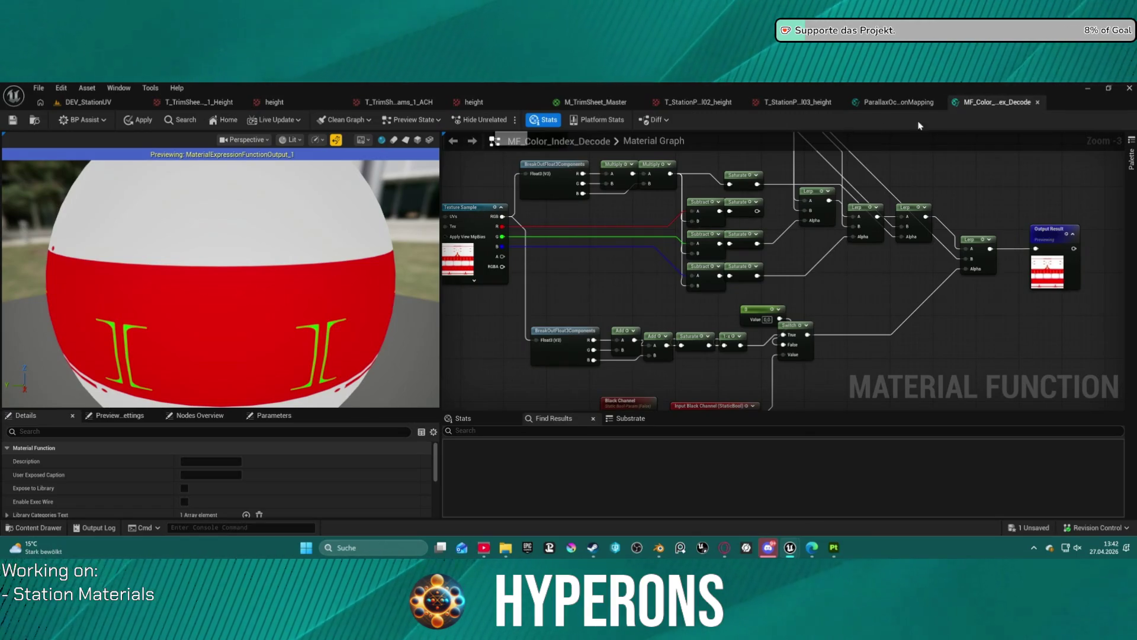
Close MF_Color_Index_Decode applying its changes, keeping ParallaxOcclusionMapping open
click(1038, 102)
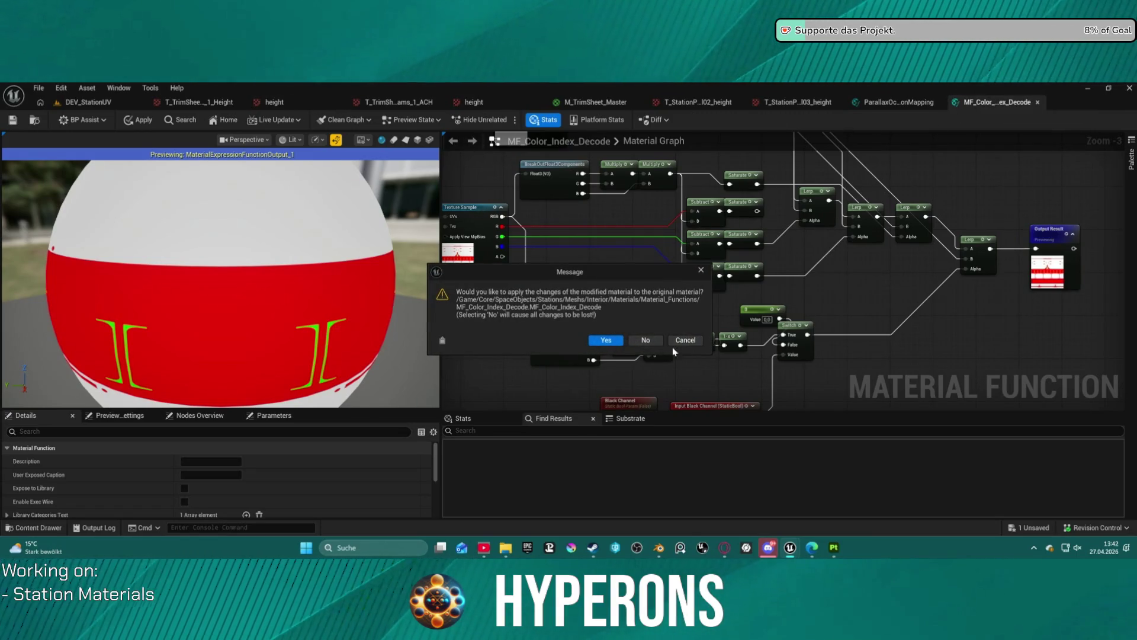
click(645, 340)
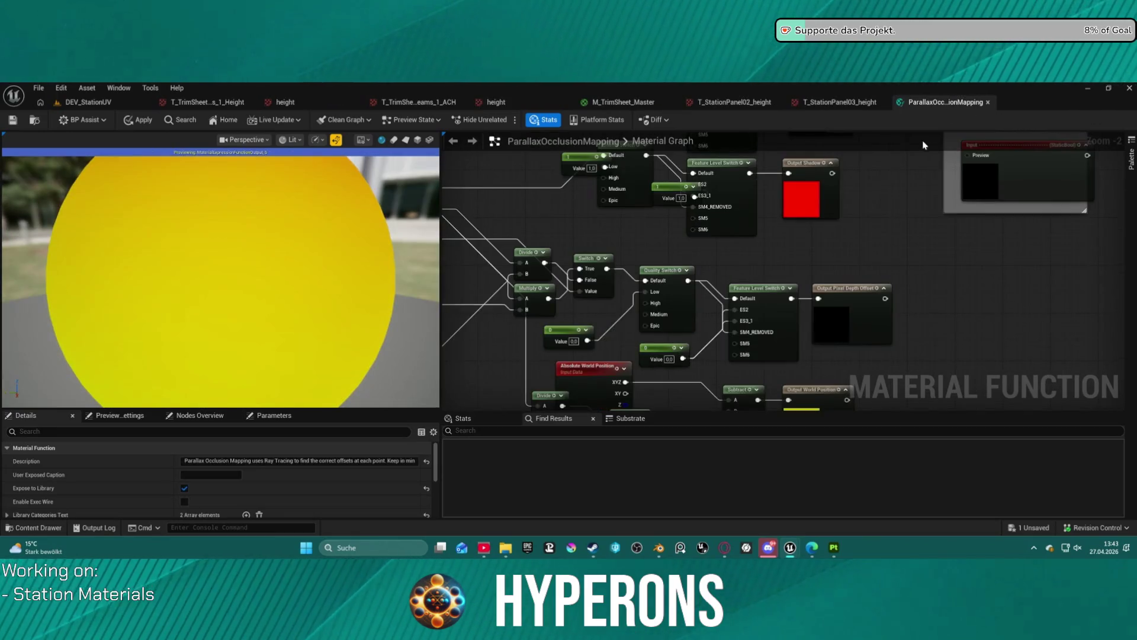
scroll(923, 145, down, 3)
middle_click(929, 103)
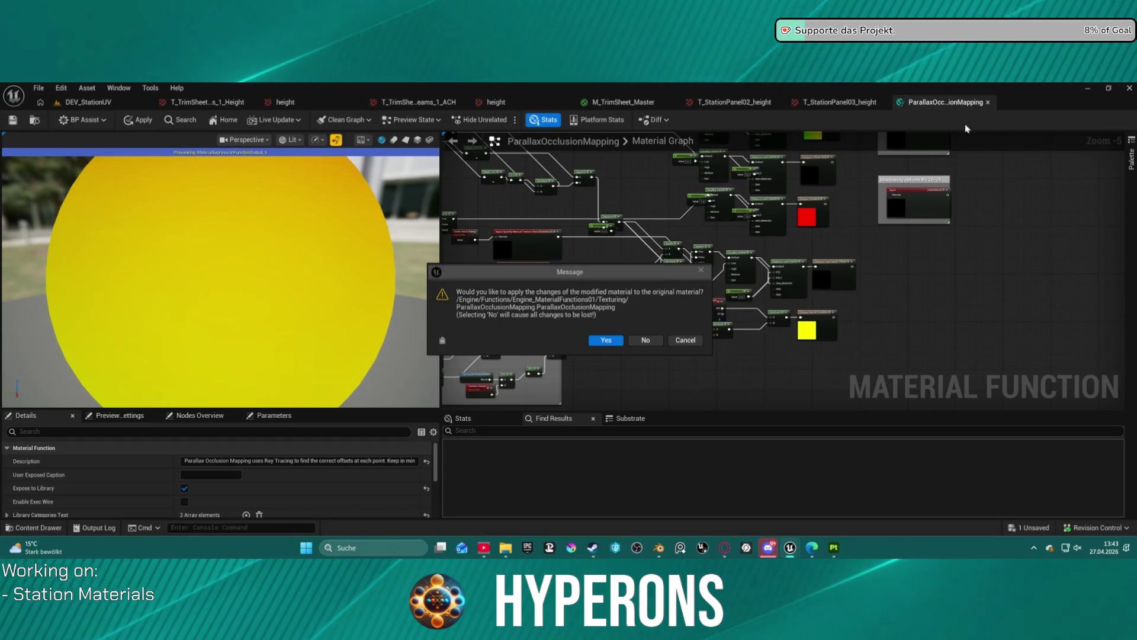
click(686, 340)
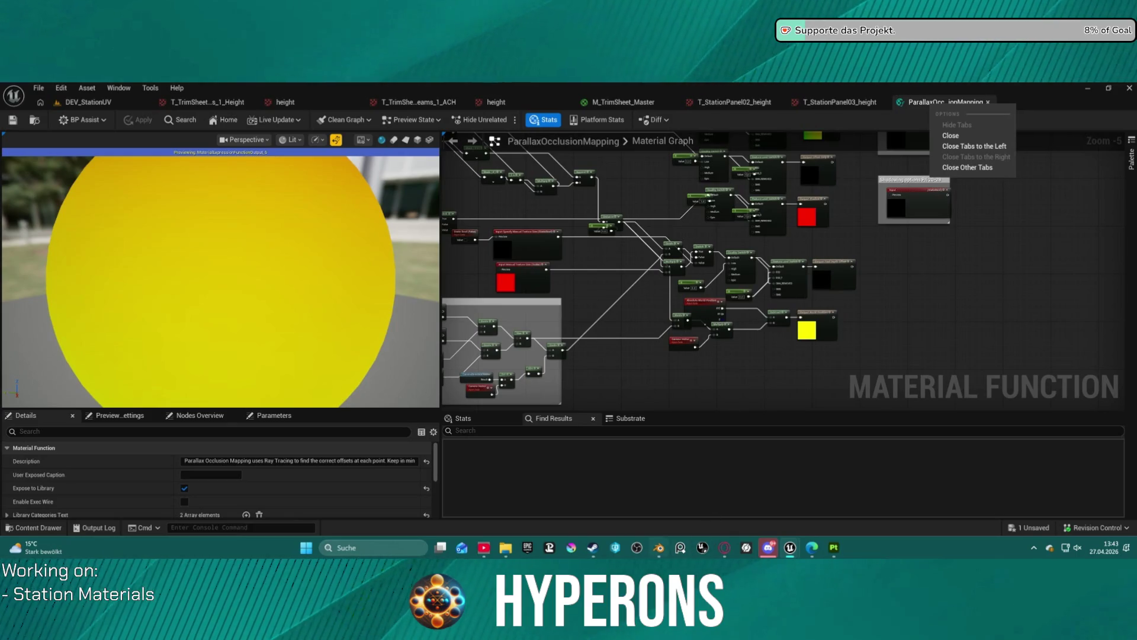
mouse_move(658, 547)
click(685, 500)
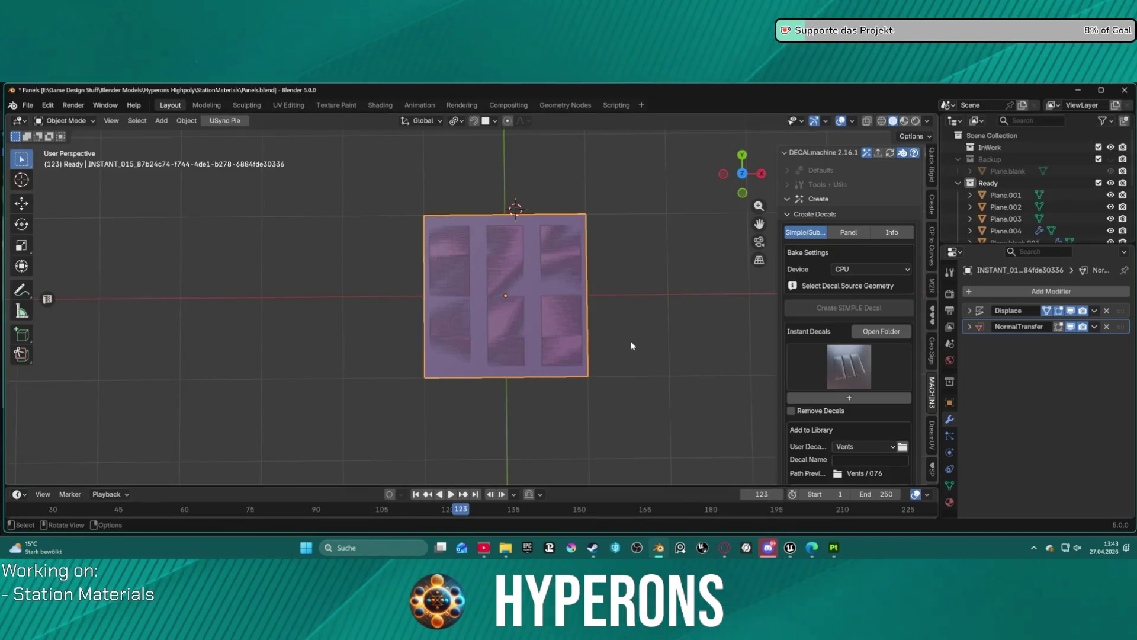
Zoom in on the panel plane and open the baked instant decal's storage folder
scroll(616, 314, up, 3)
scroll(621, 315, down, 1)
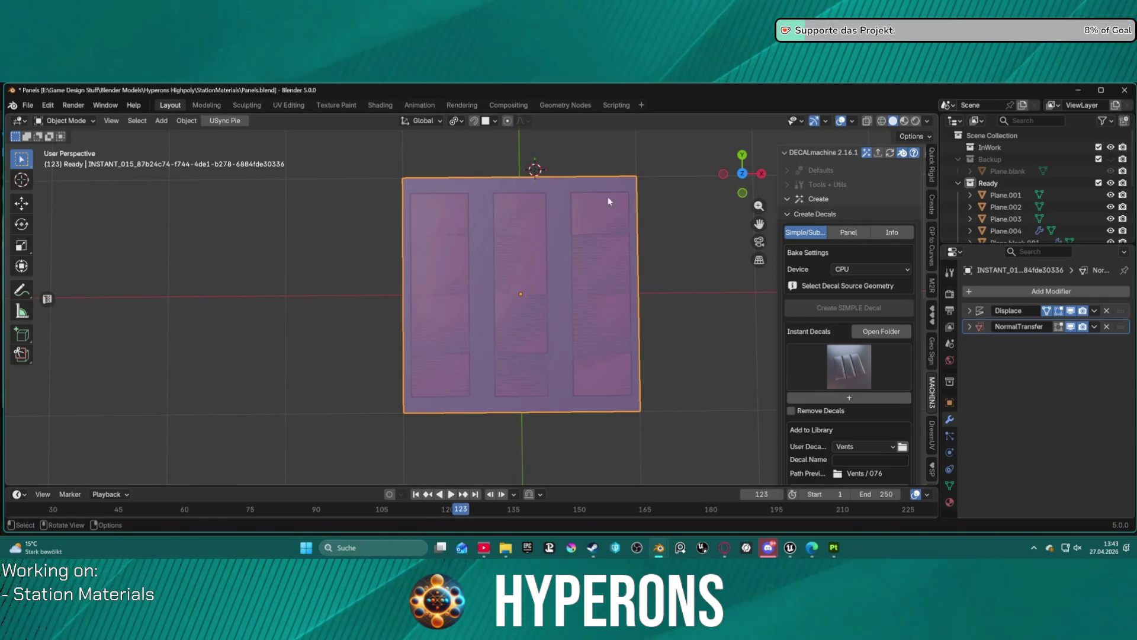
click(892, 333)
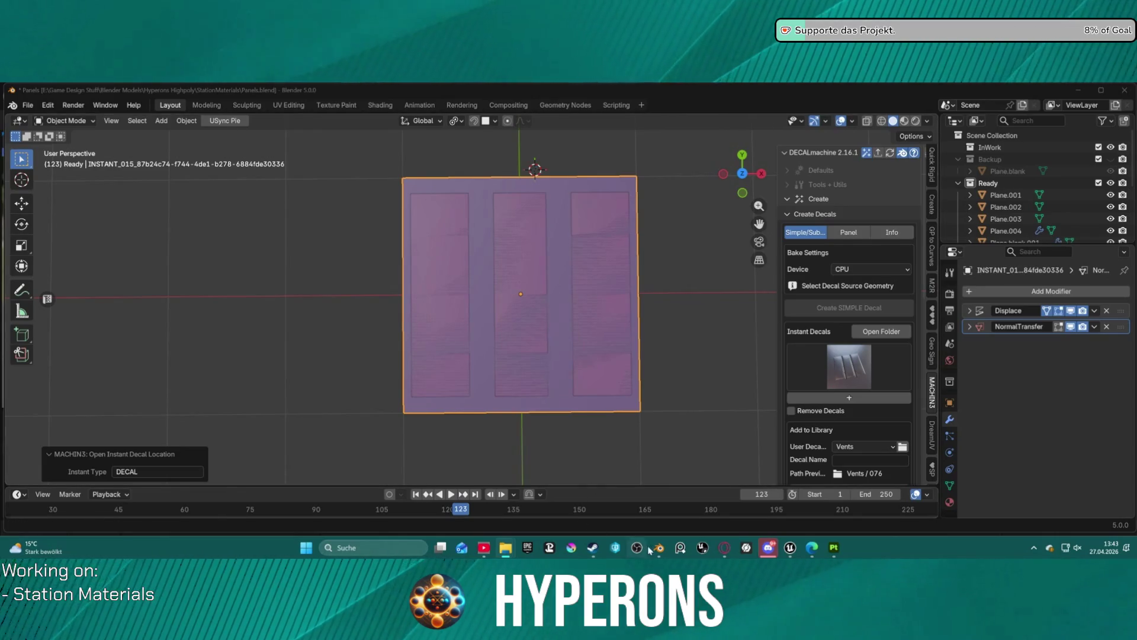
mouse_move(791, 548)
click(730, 498)
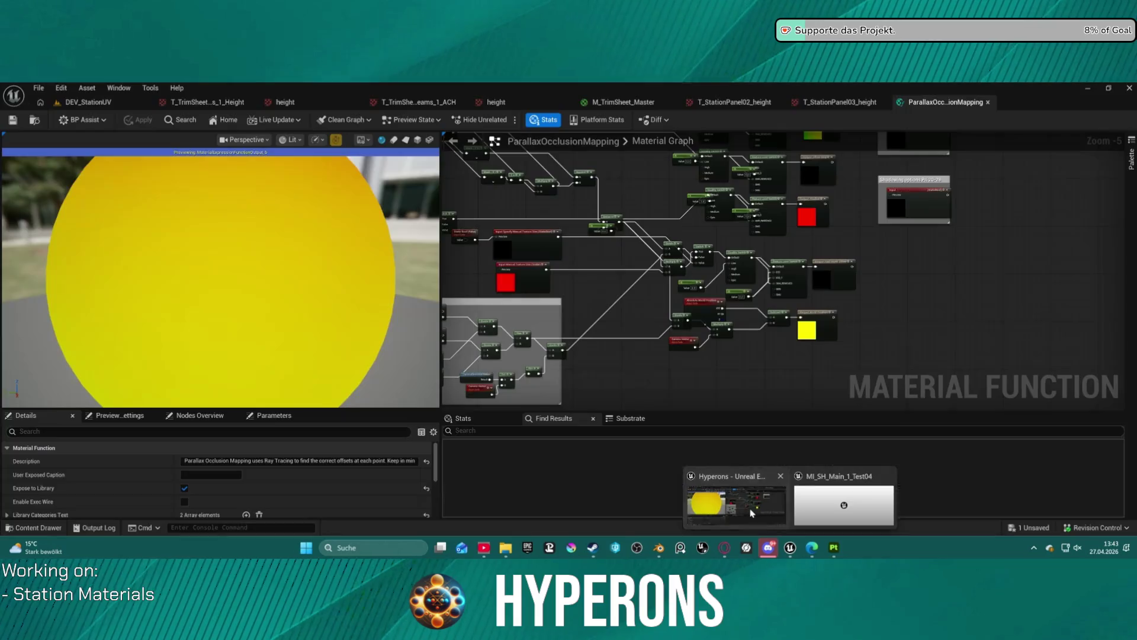
Import the ao_curv, normal and height textures into StationPanel05 and open the height texture
click(37, 527)
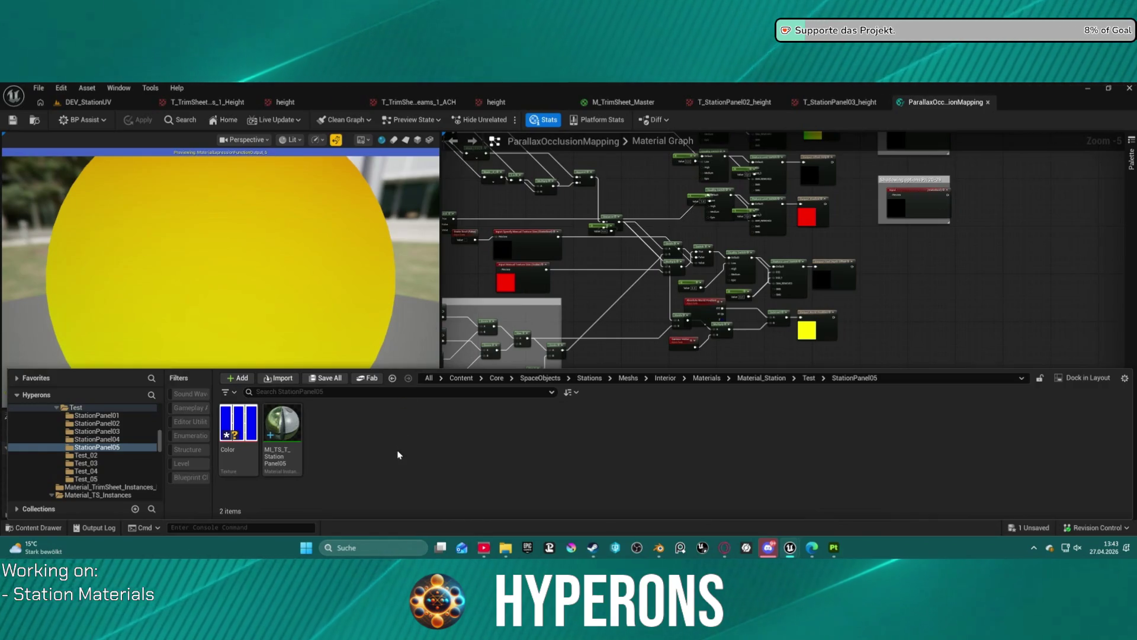
drag(398, 434, 399, 455)
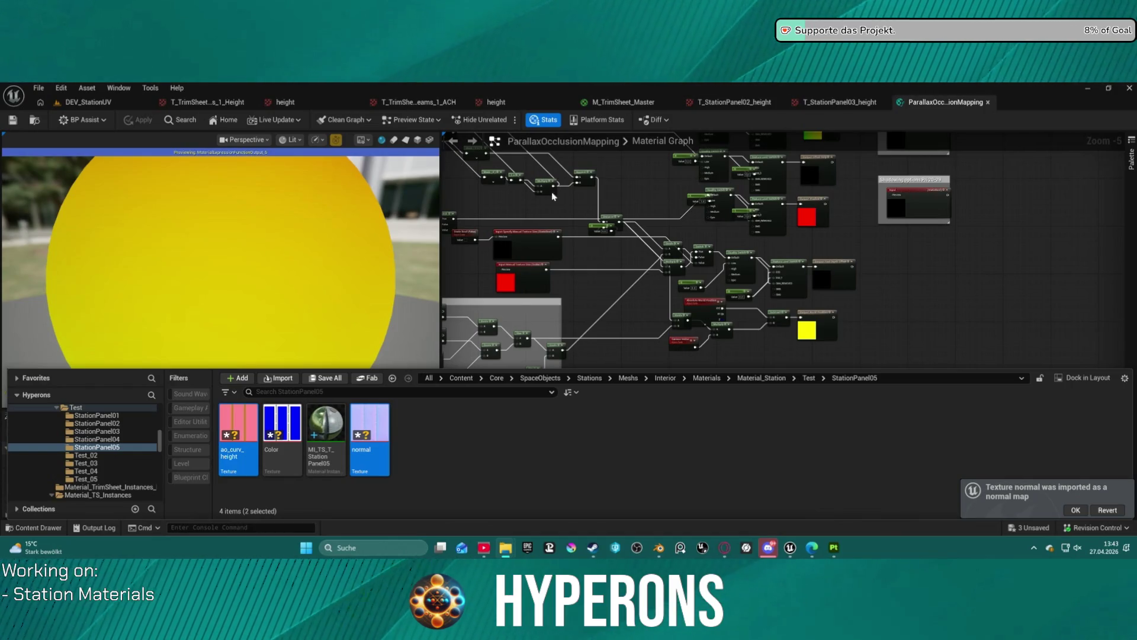
drag(453, 459, 457, 451)
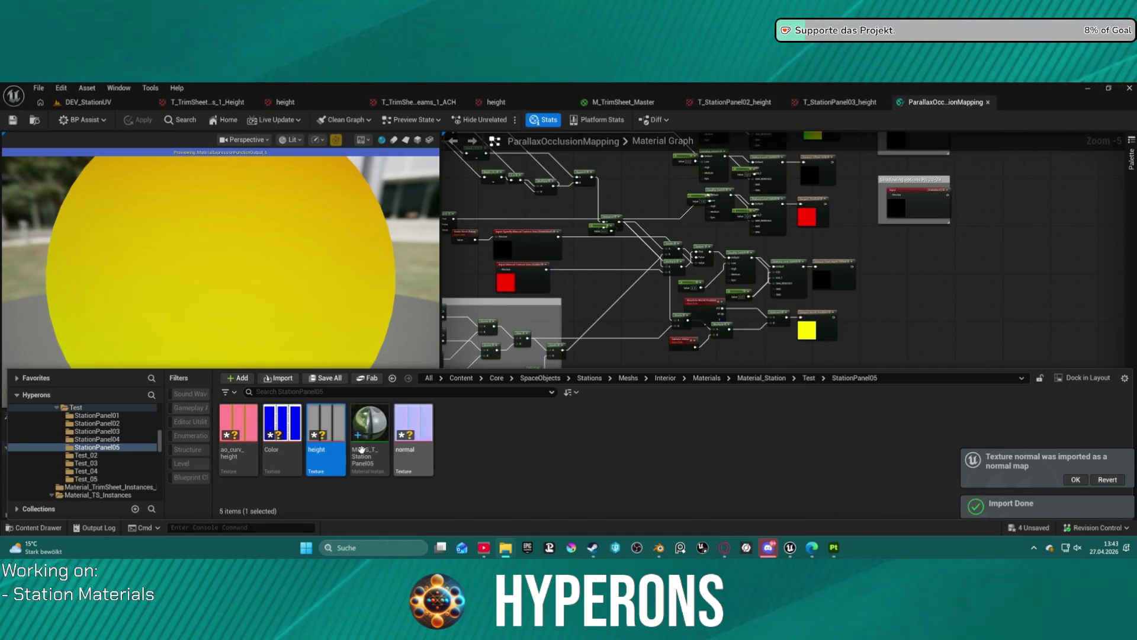
double_click(326, 438)
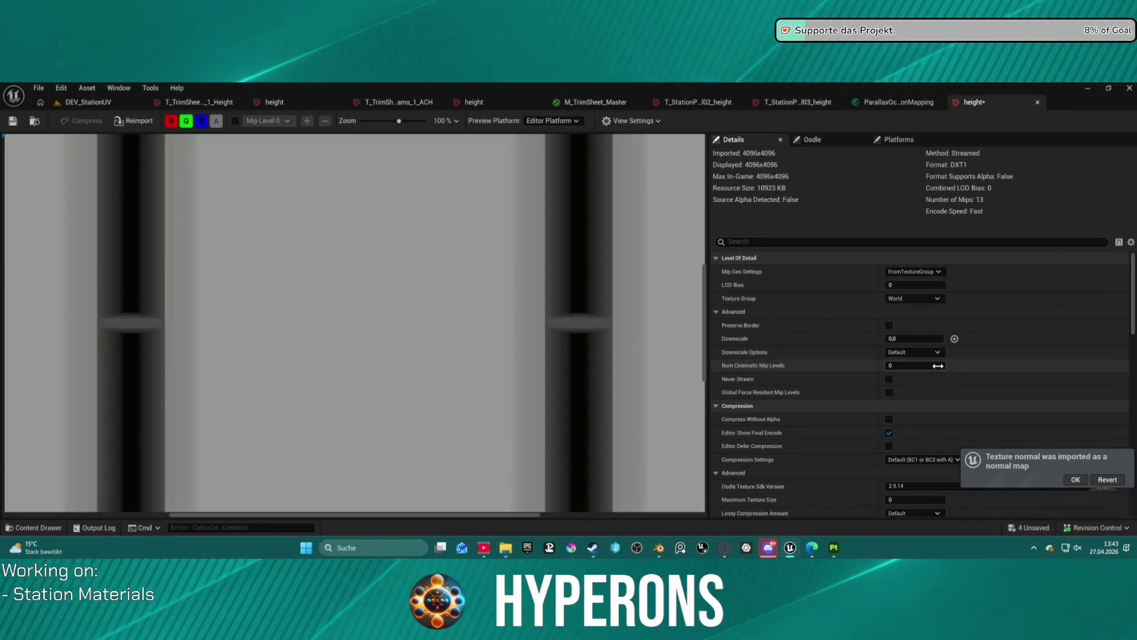
Give the height texture Displacementmap (G8/16) from source A compression, save it, and close it
click(923, 460)
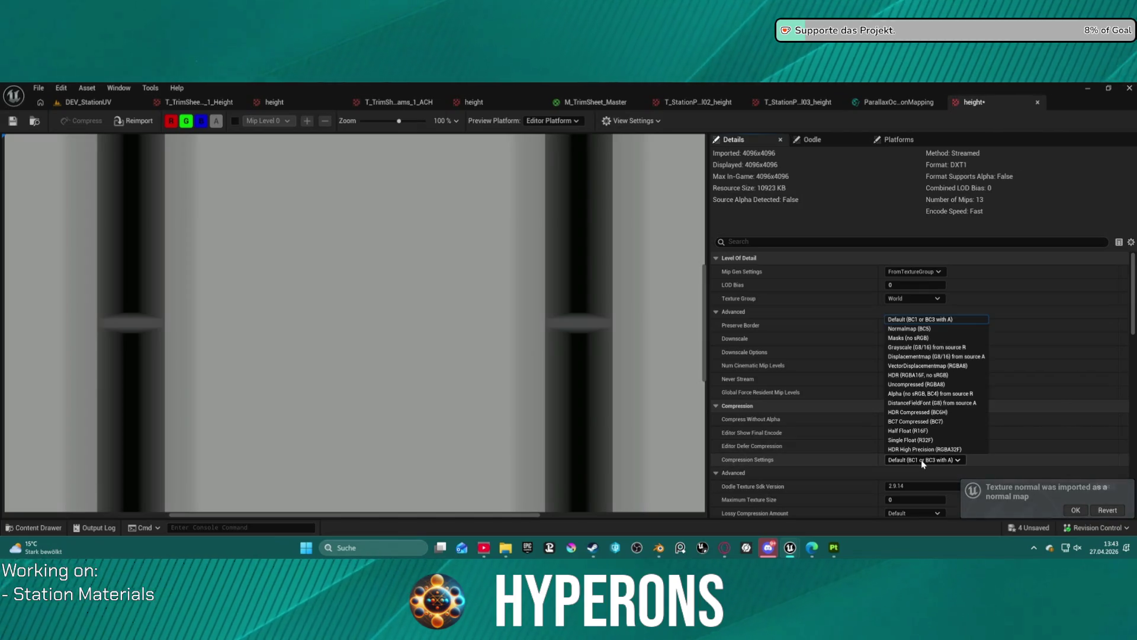
click(919, 357)
scroll(912, 461, down, 10)
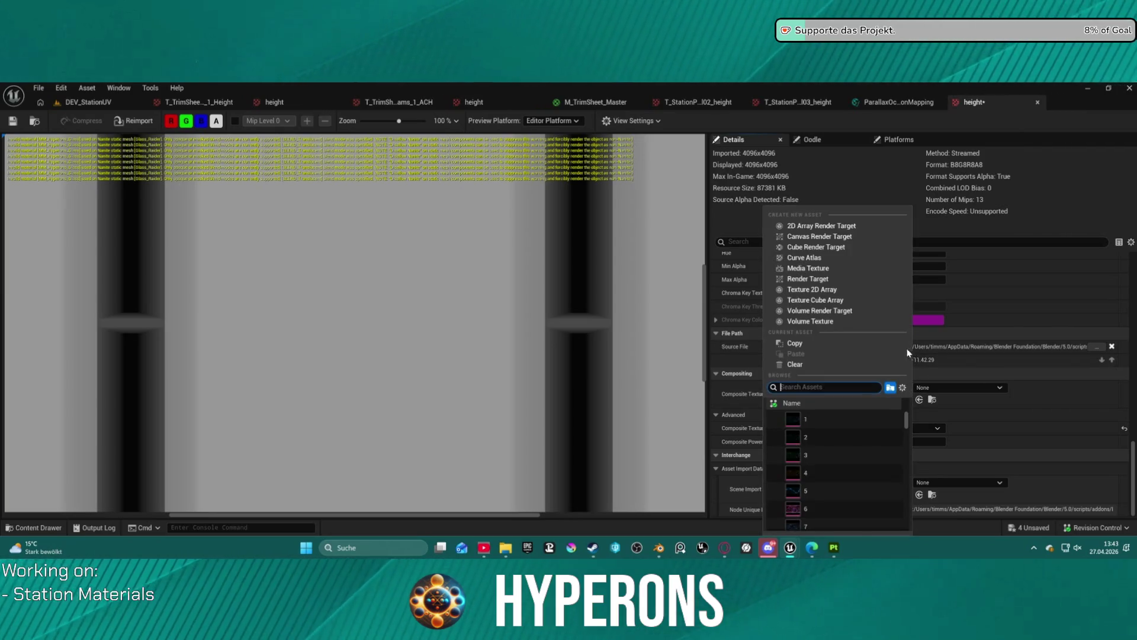
click(1135, 486)
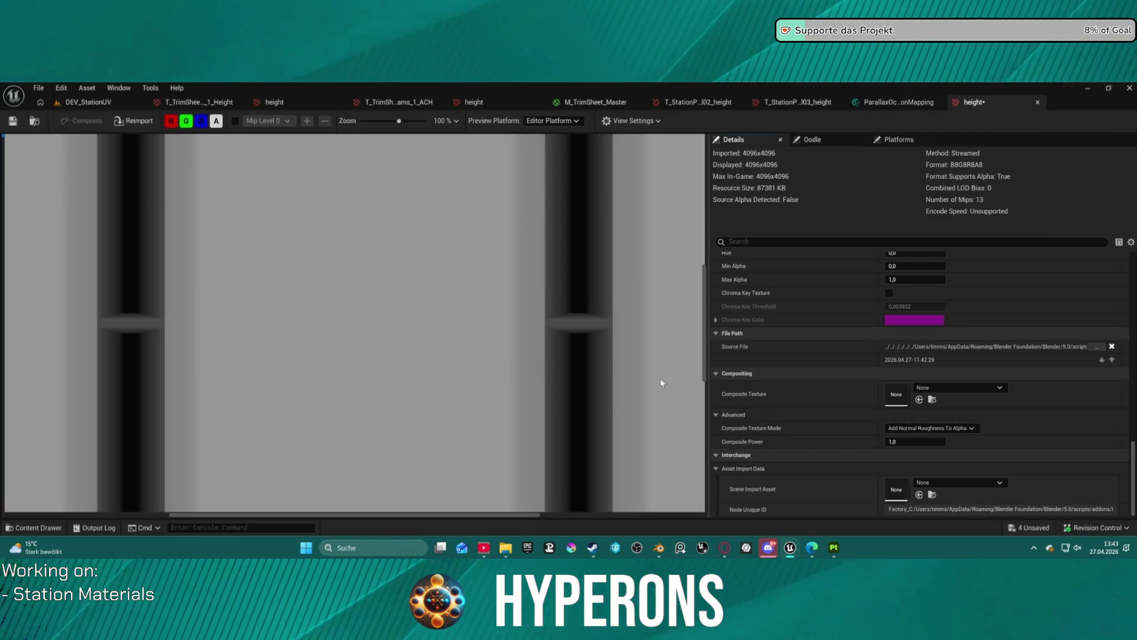
click(13, 120)
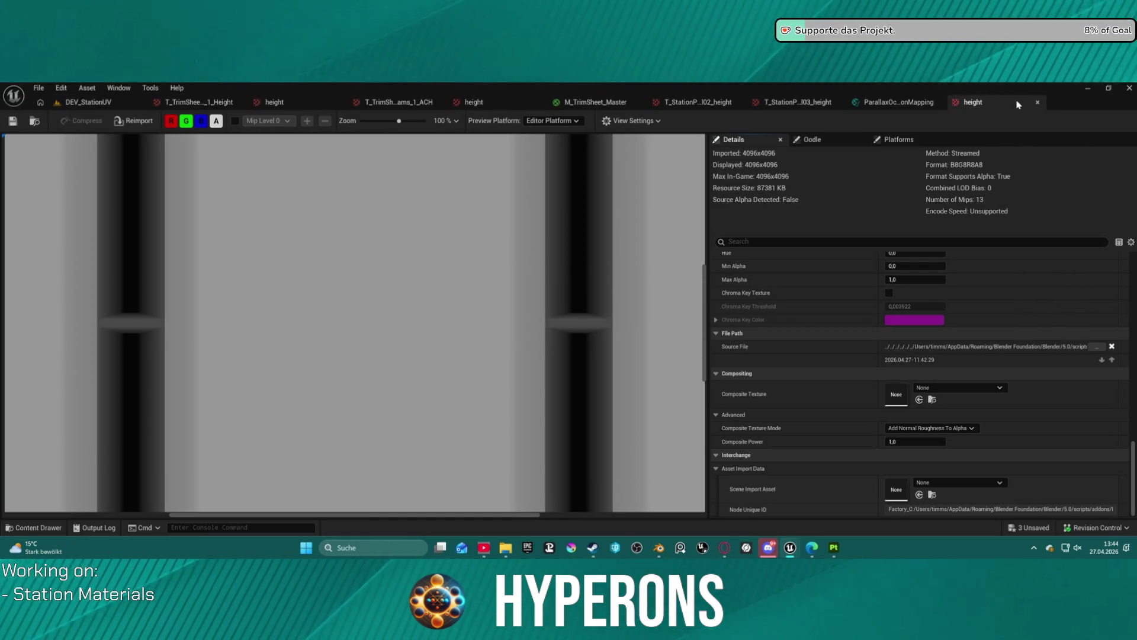
click(1038, 103)
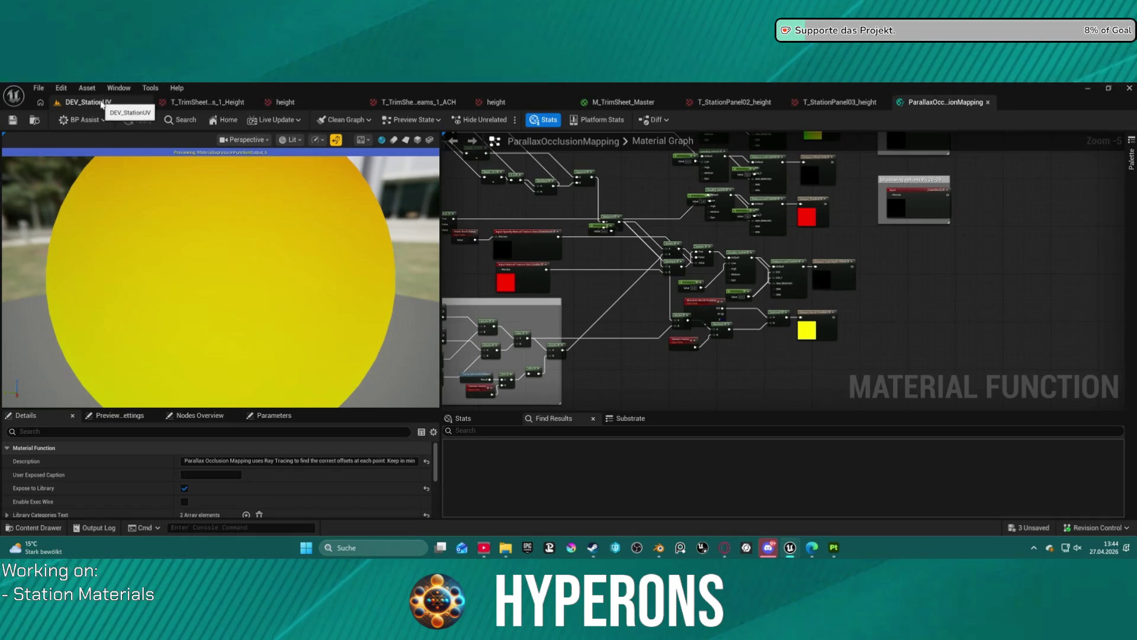
Batch-rename the StationPanel05 textures with the prefix T_StationPanel05
click(88, 102)
key(ctrl+space)
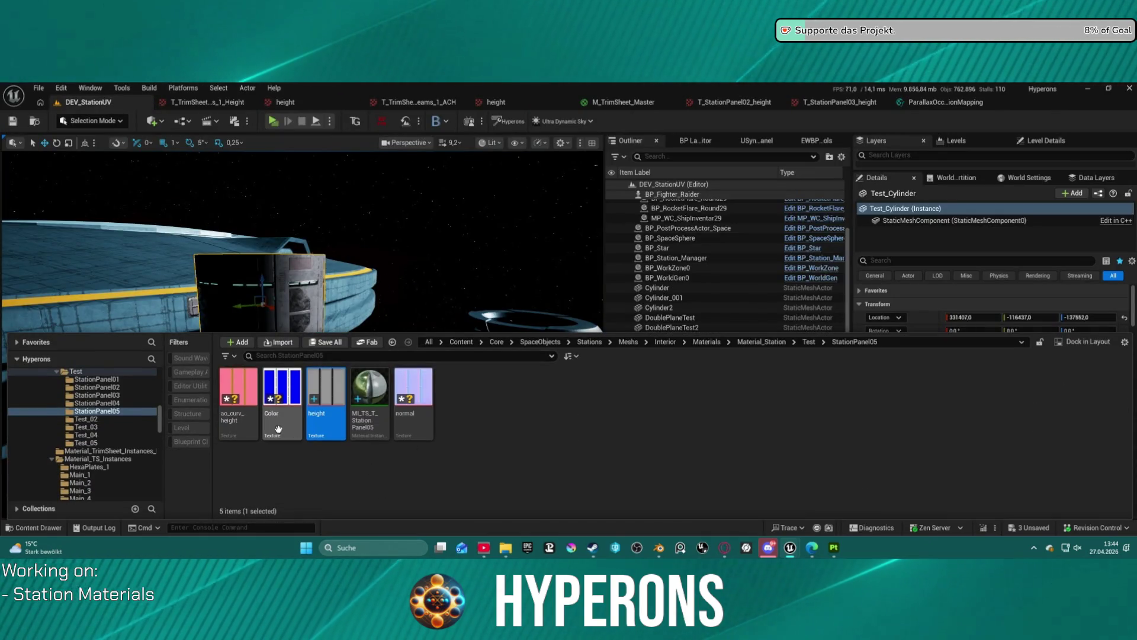
click(380, 426)
click(381, 428)
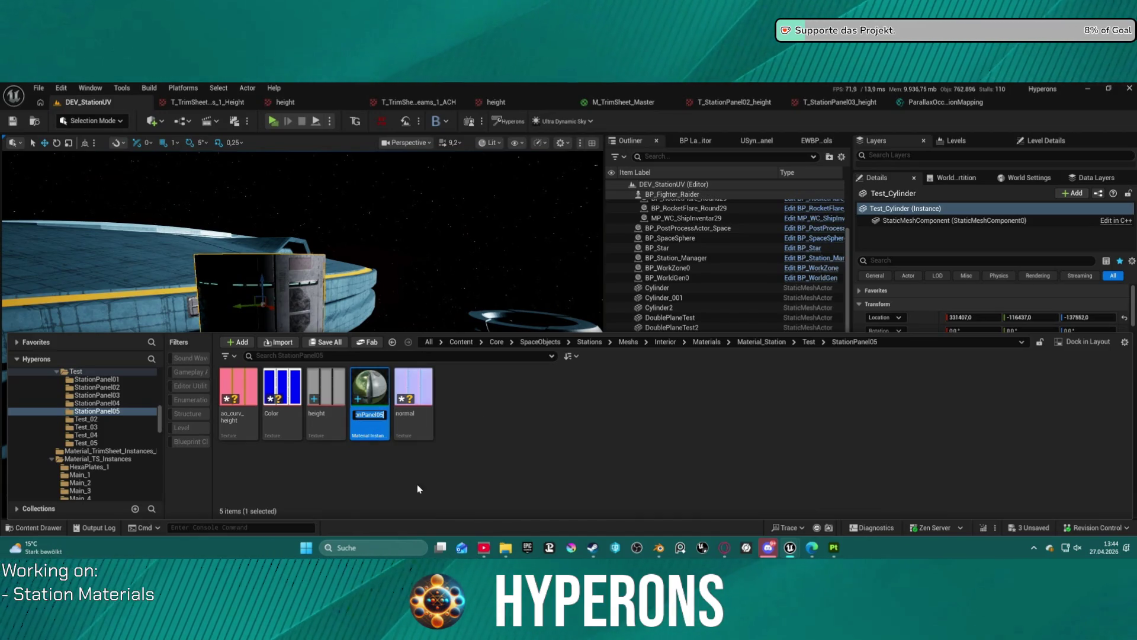
click(279, 426)
ctrl+click(340, 426)
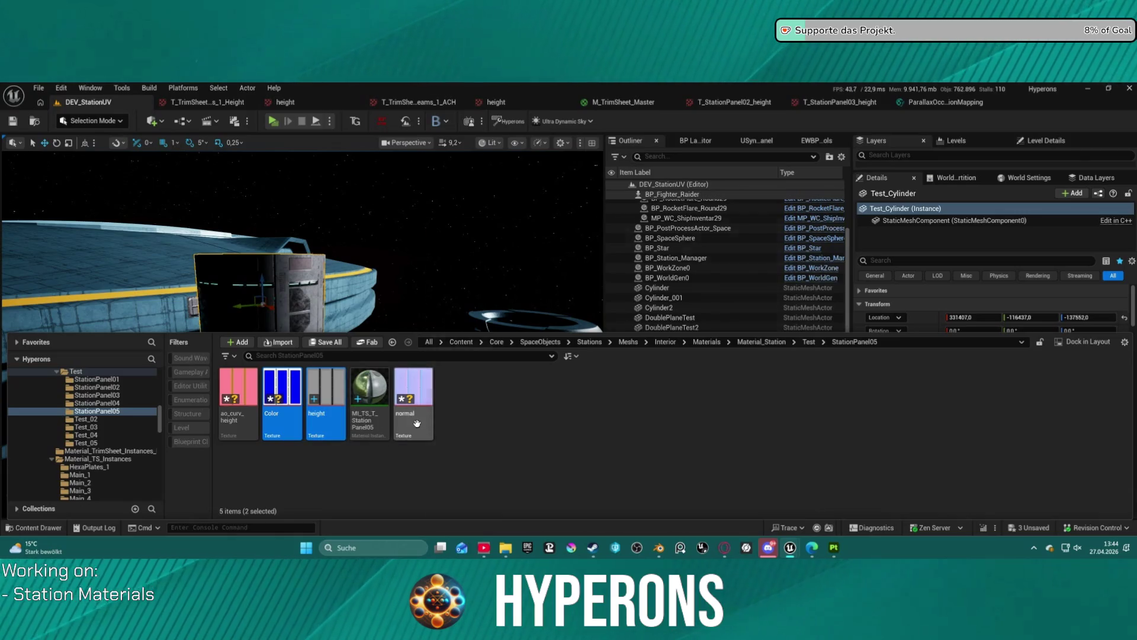
ctrl+click(242, 423)
right_click(279, 424)
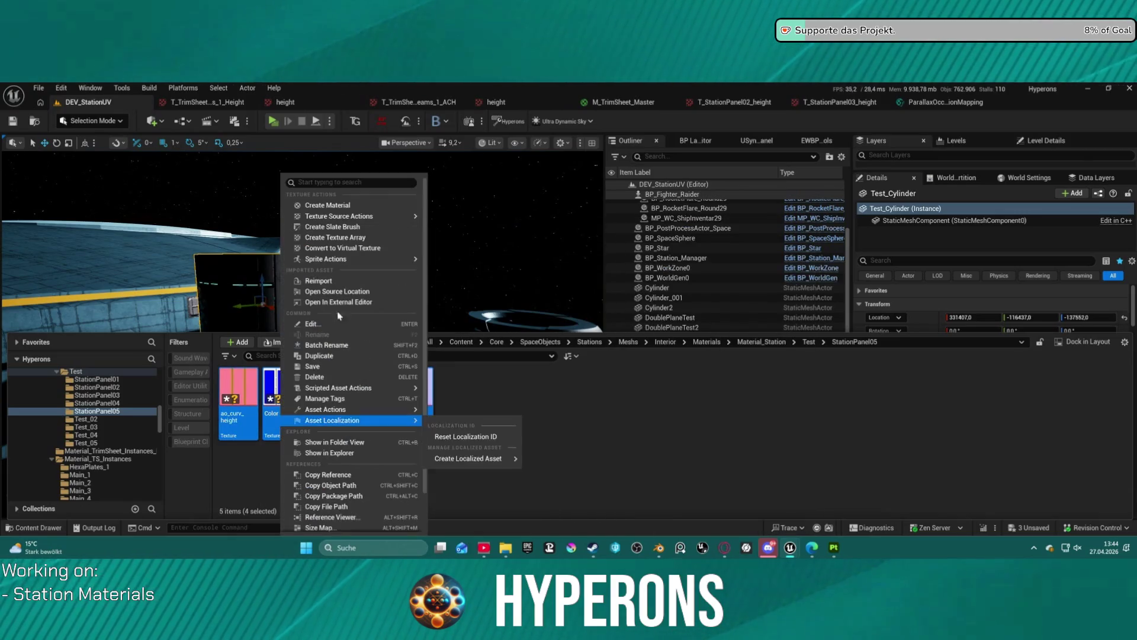
click(342, 350)
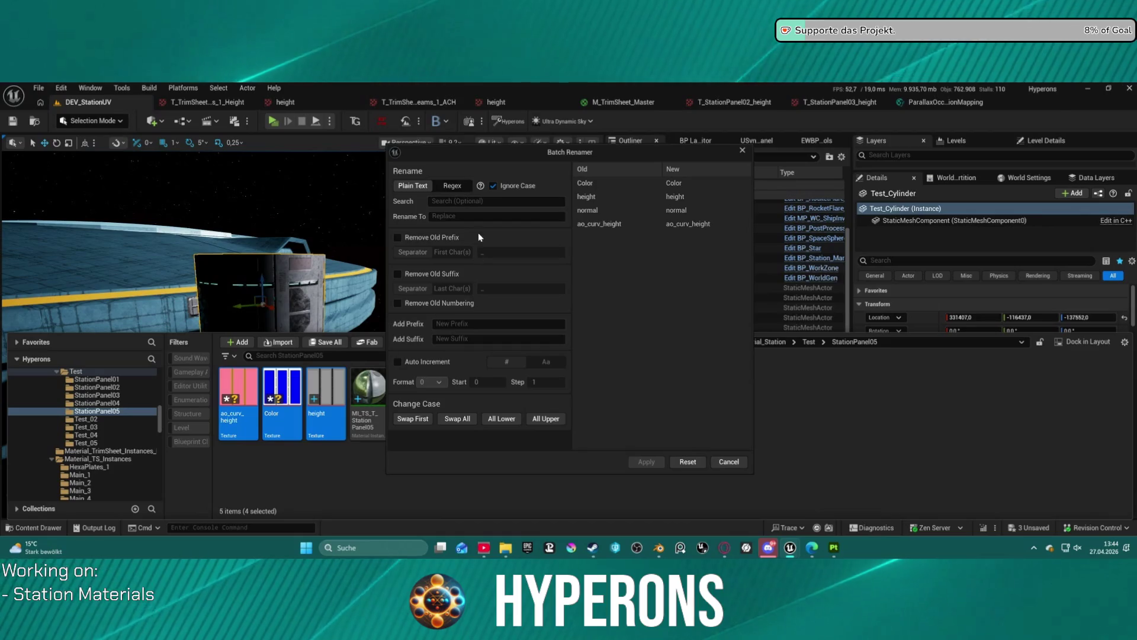
text(T_StationPanel05)
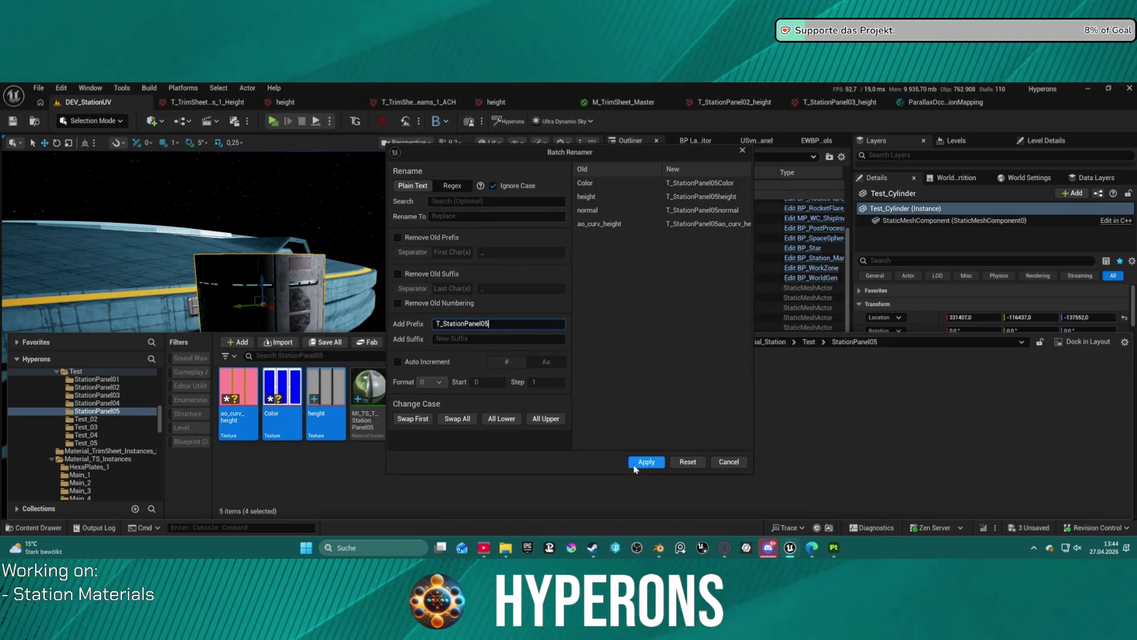
click(634, 467)
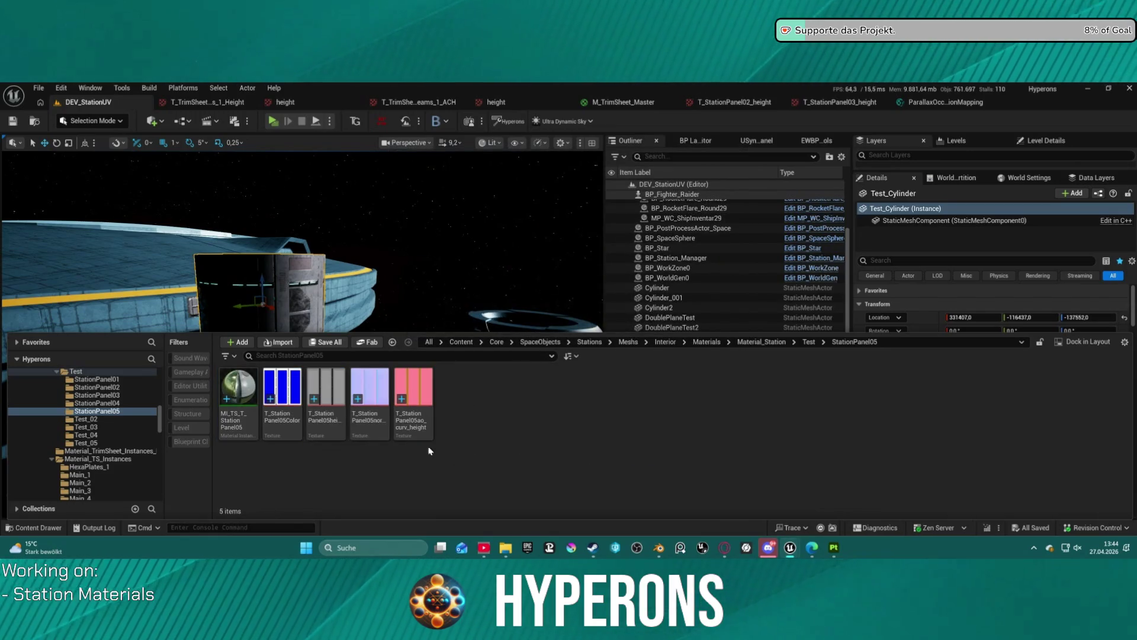
Re-prefix the four textures as T_StationPanel05_ and rename the colour map T_StationPanel05_Color_ID
key(ctrl+a)
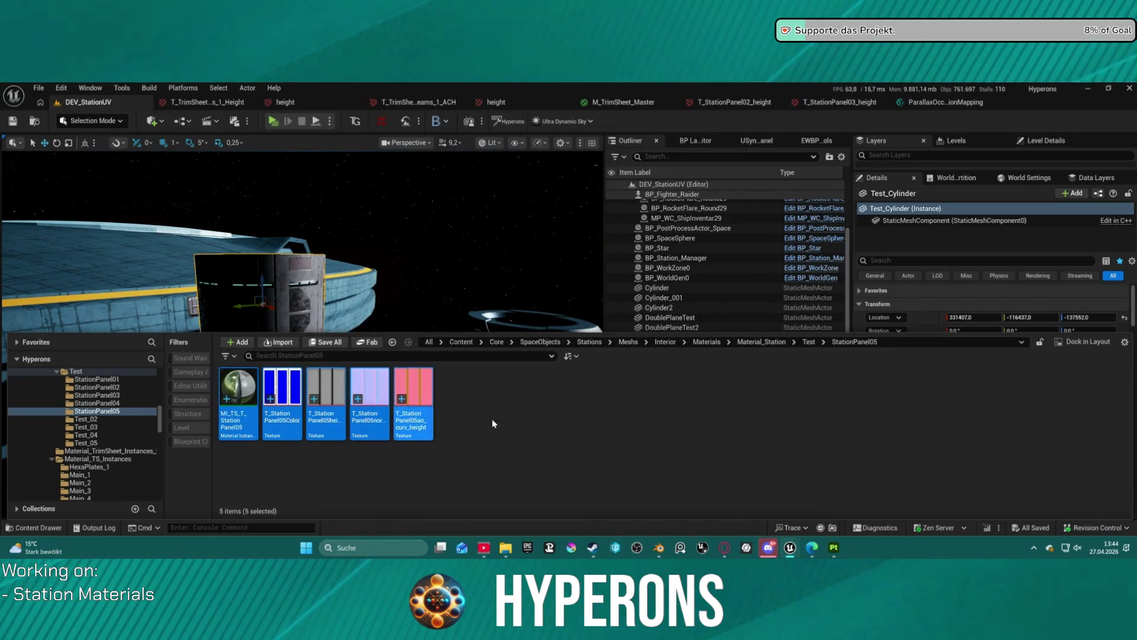
right_click(427, 409)
click(282, 403)
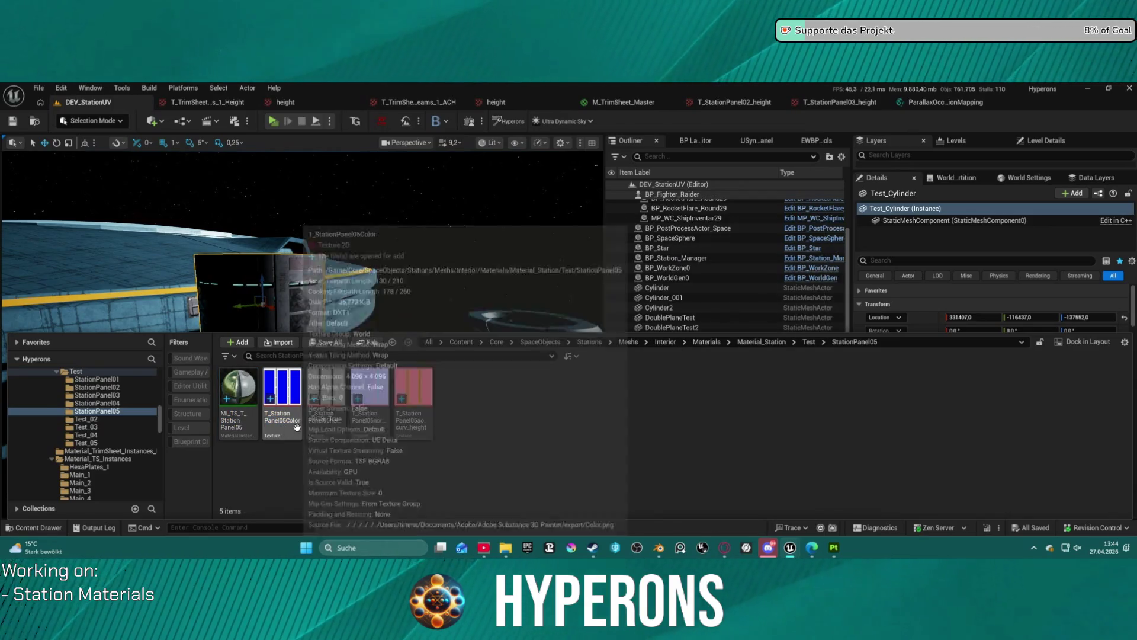
shift+click(429, 422)
right_click(429, 422)
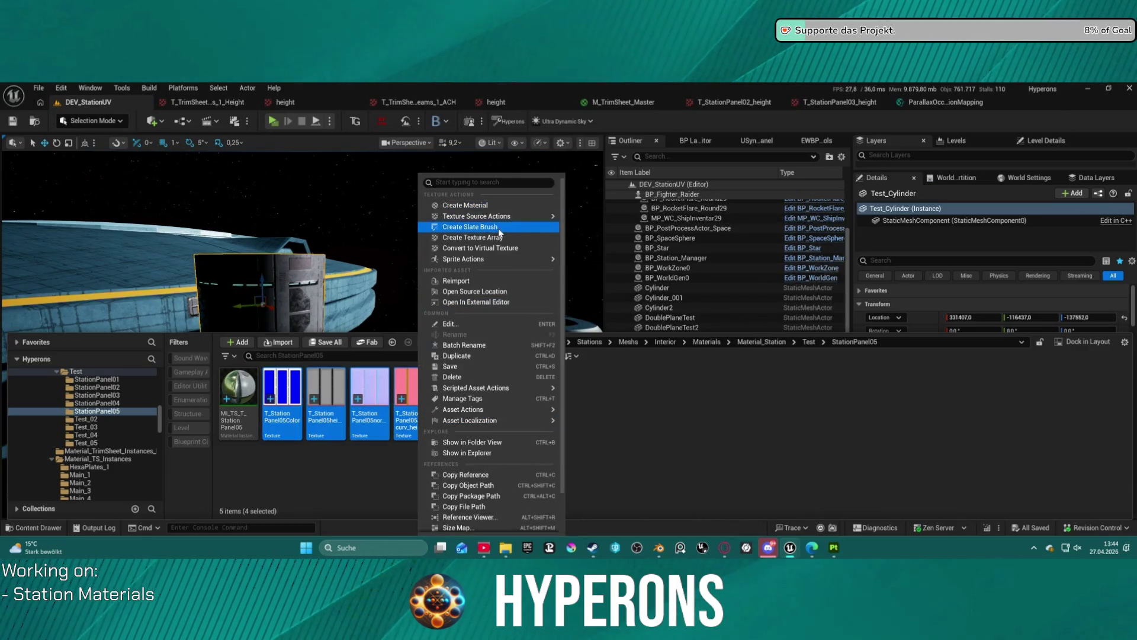
click(484, 351)
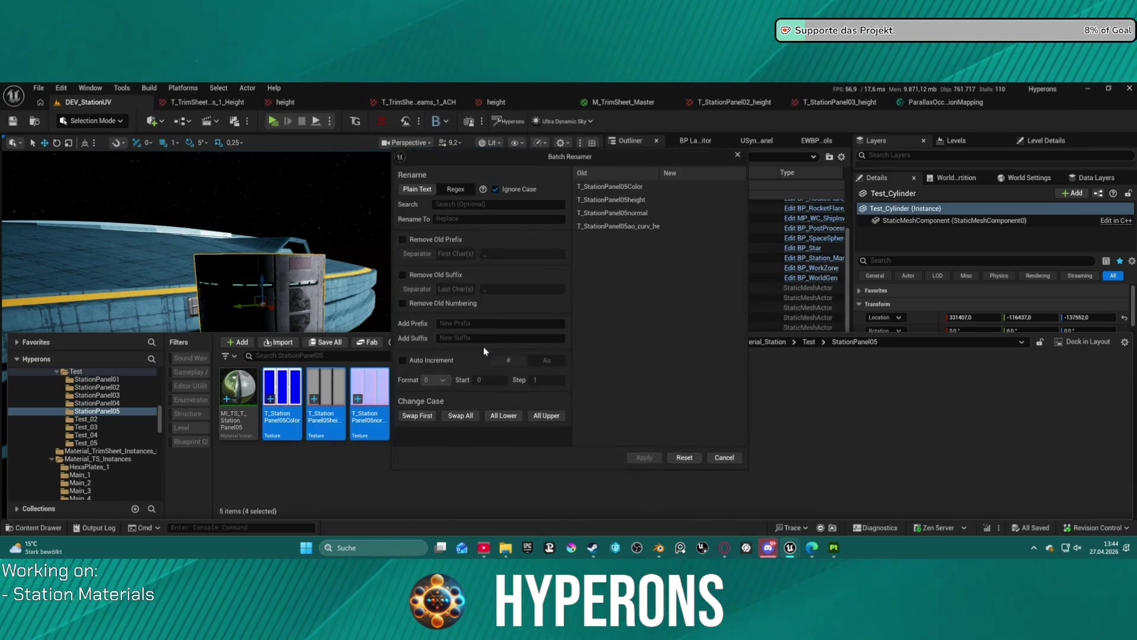
text(T_StationPanel05)
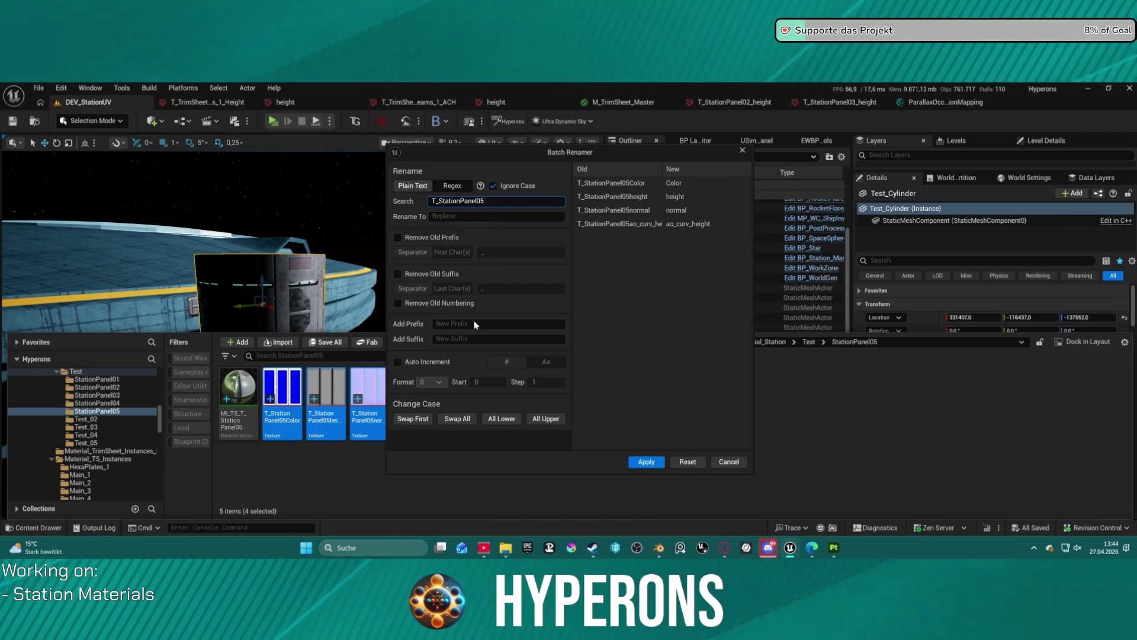
click(467, 323)
text(T_StationPanel05)
text(_)
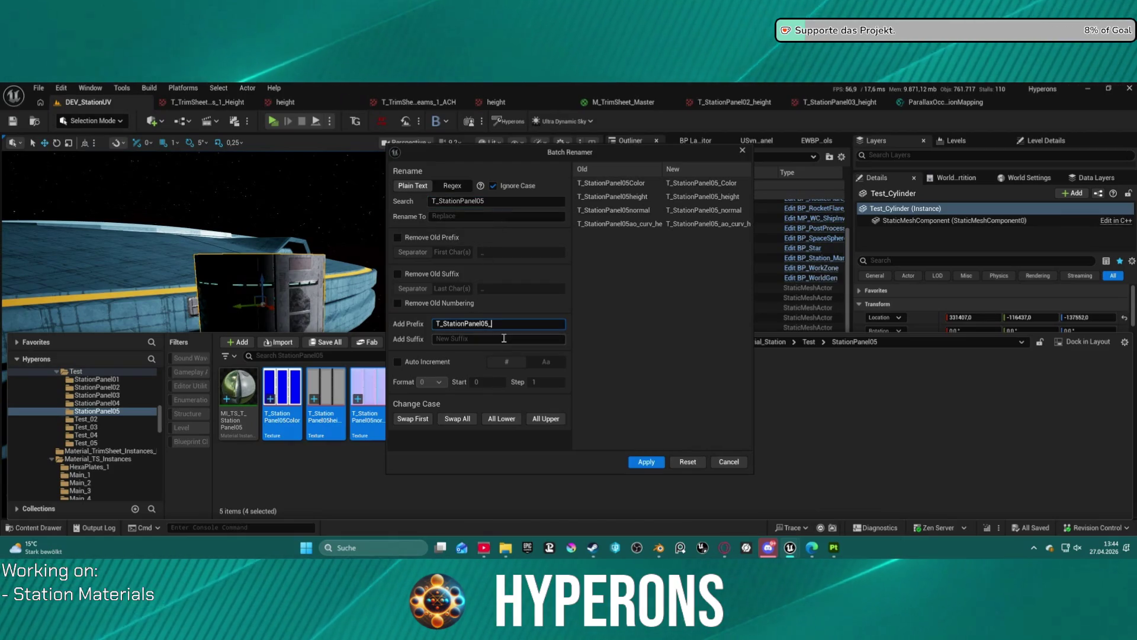
click(655, 462)
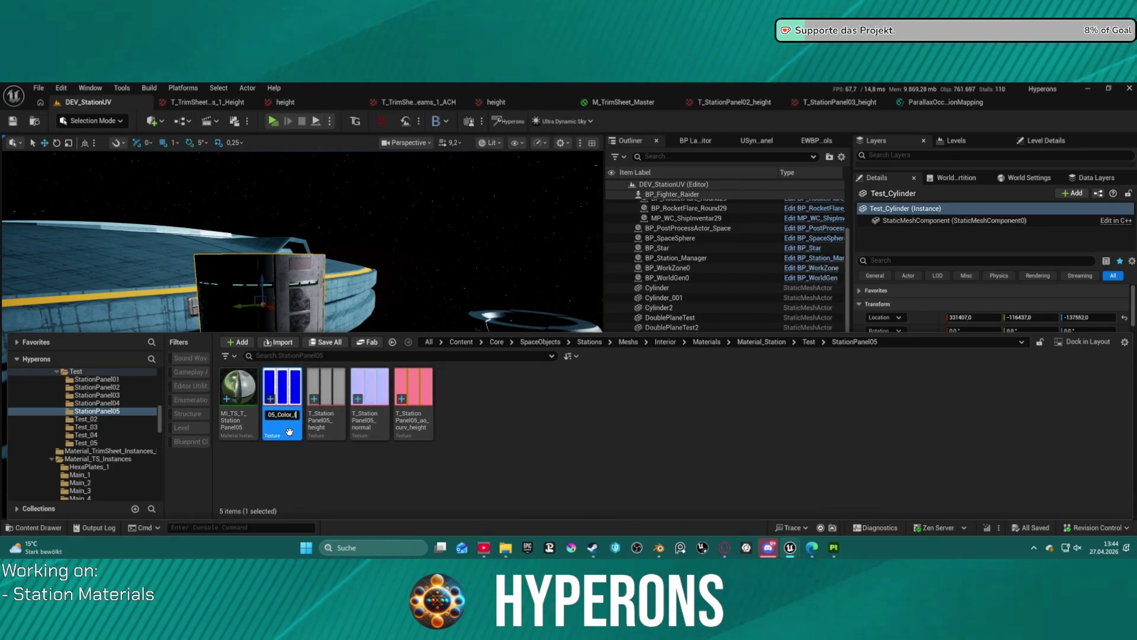
key(Return)
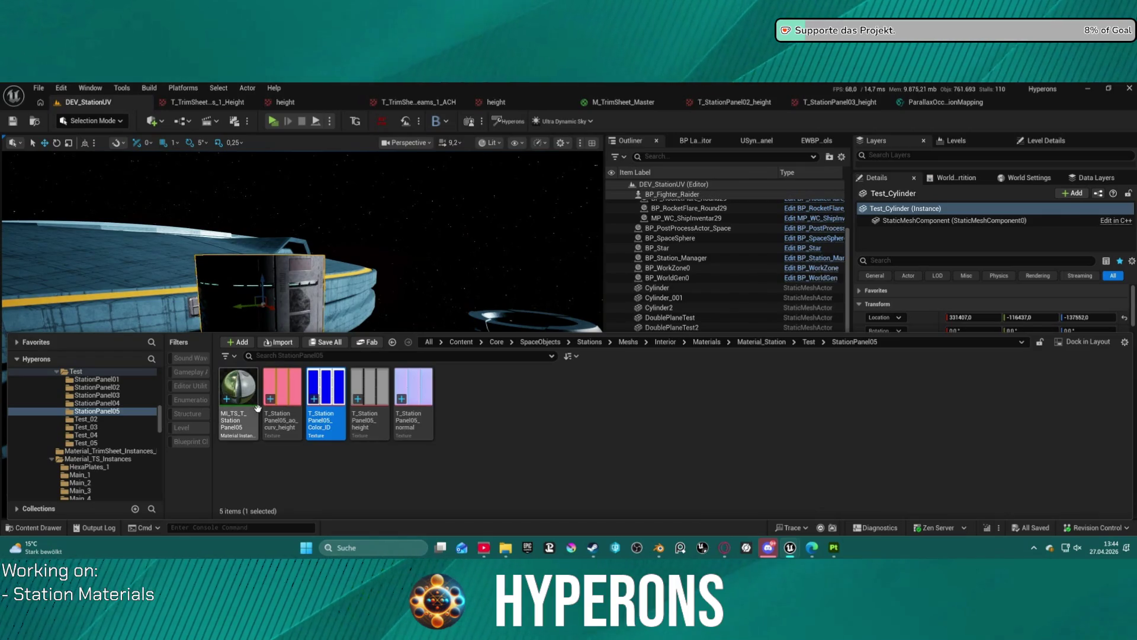
Fly toward the station wall and apply MI_TS_T_StationPanel05 to the test plane Plane2
right_click(446, 245)
scroll(302, 332, up, 2)
key(w)
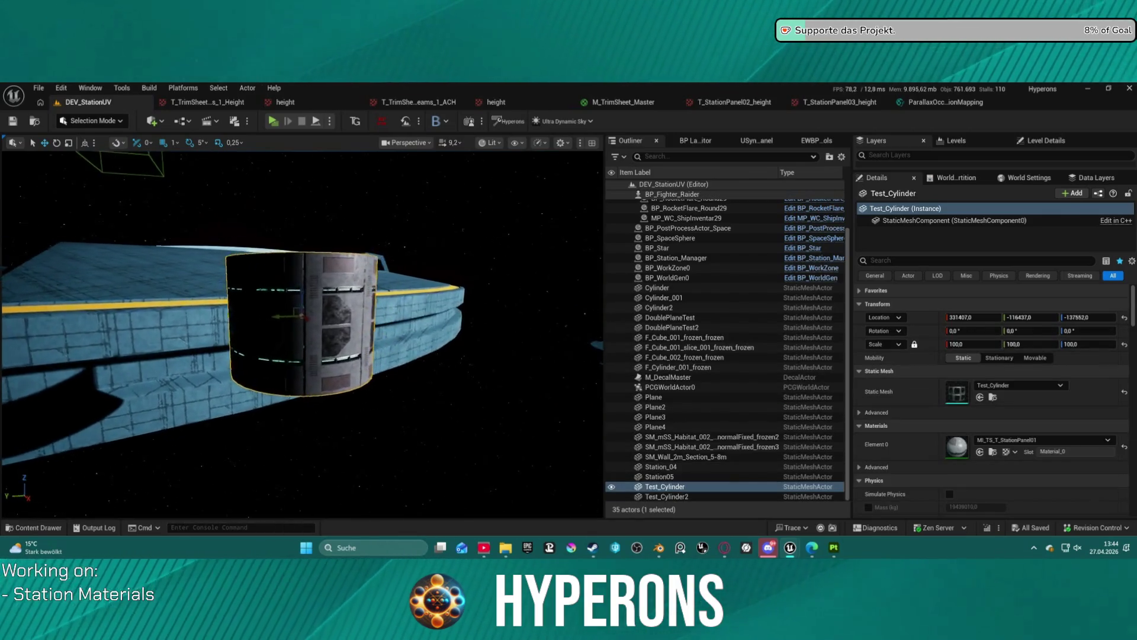
key(w)
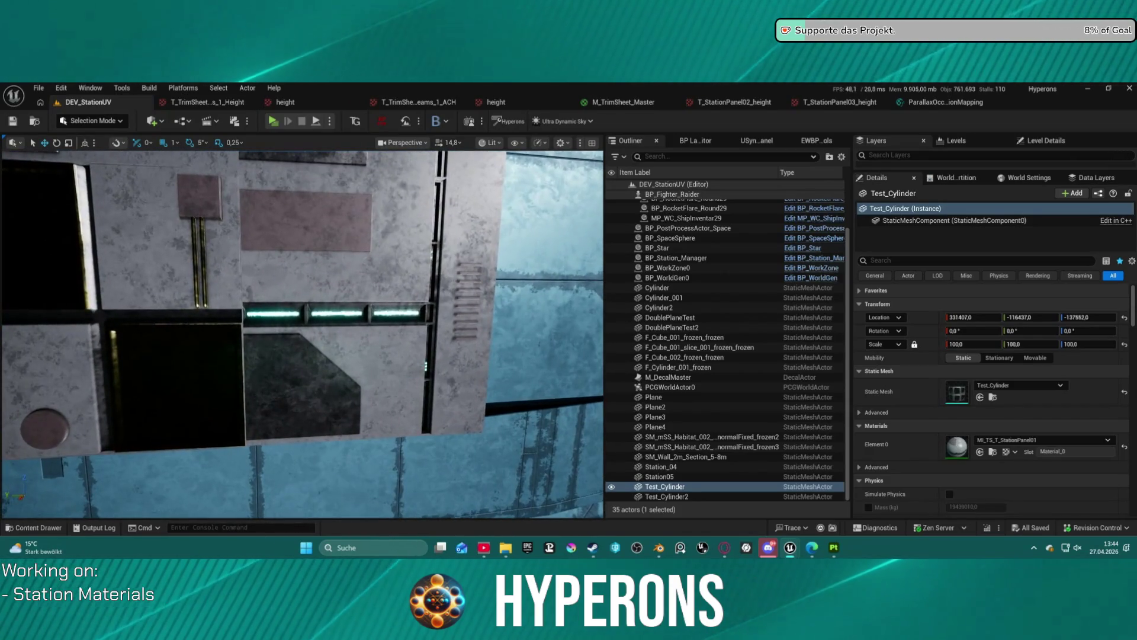
click(426, 381)
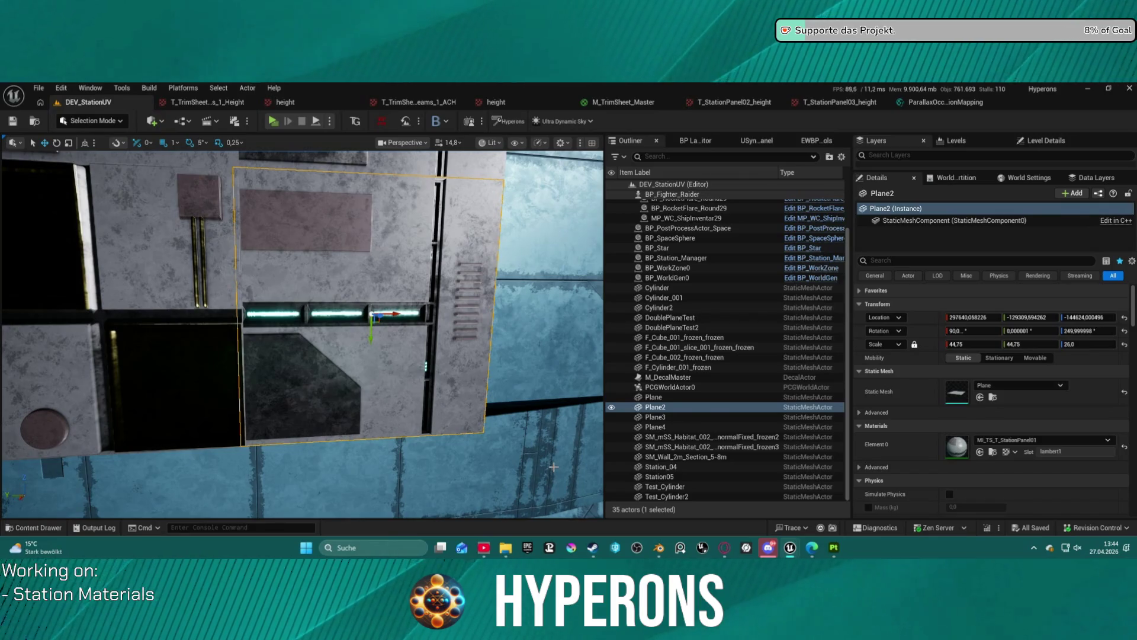
key(ctrl+space)
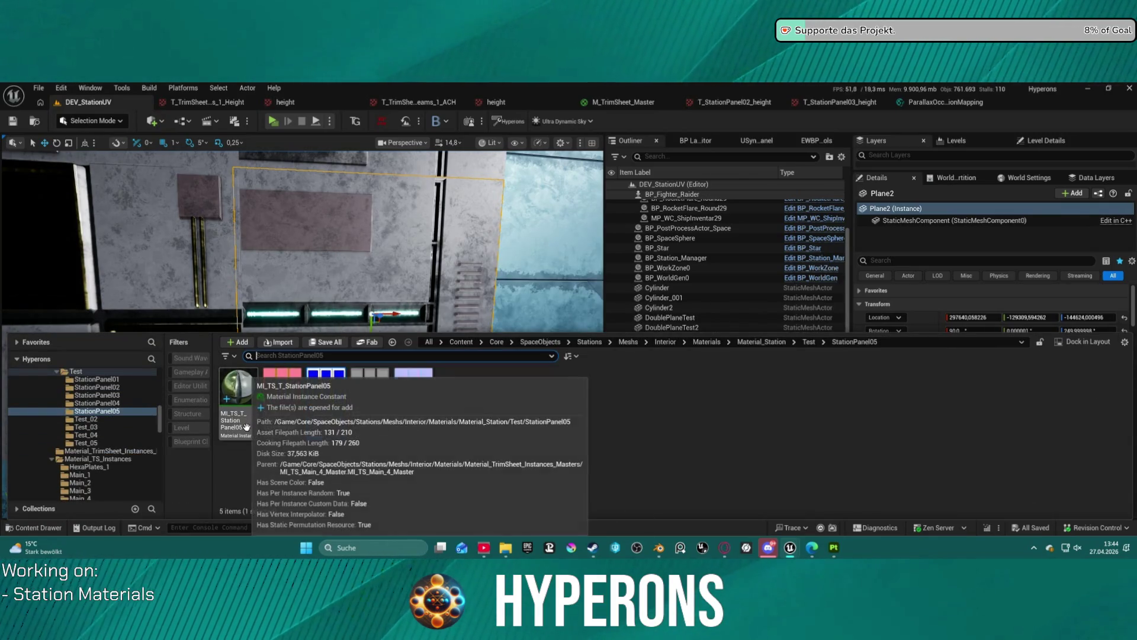
mouse_move(246, 427)
mouse_down()
mouse_move(315, 265)
mouse_move(342, 281)
mouse_up()
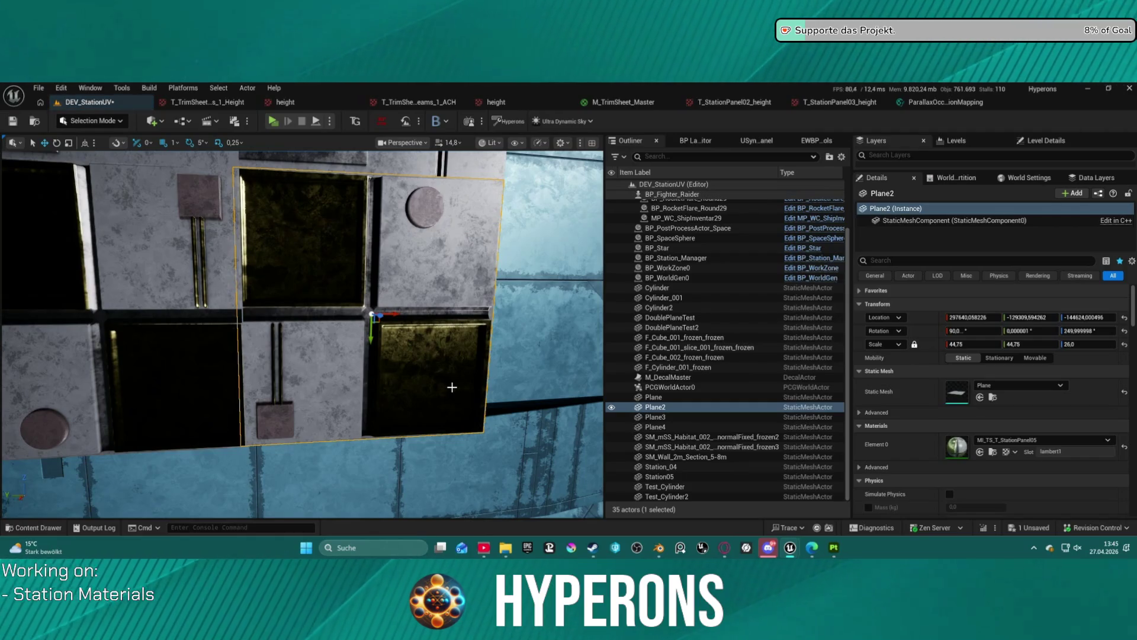
Assign ao_curv_height, height, Color_ID and normal textures to T_AC, T_Height, T_ID, T_Normal and save
key(ctrl+space)
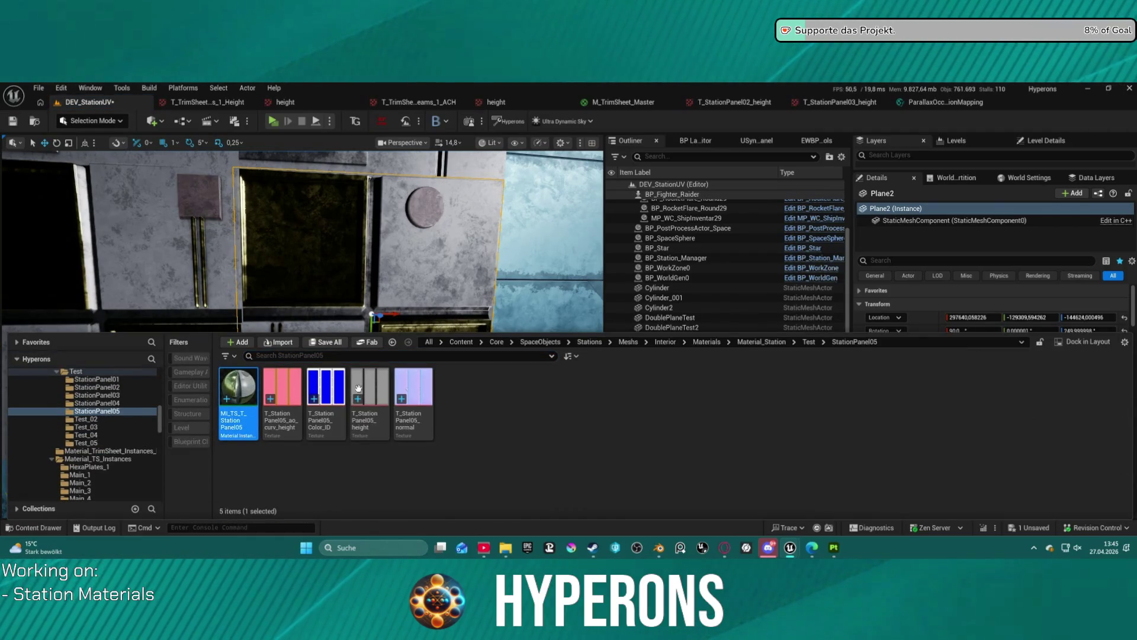
key(ctrl+space)
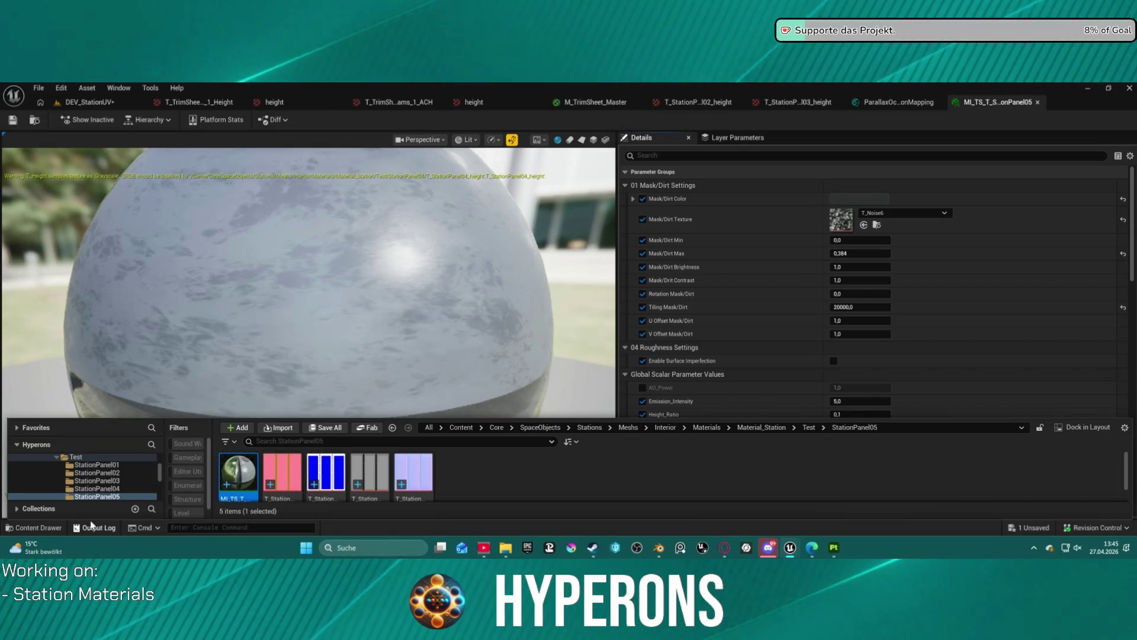
scroll(107, 471, down, 1)
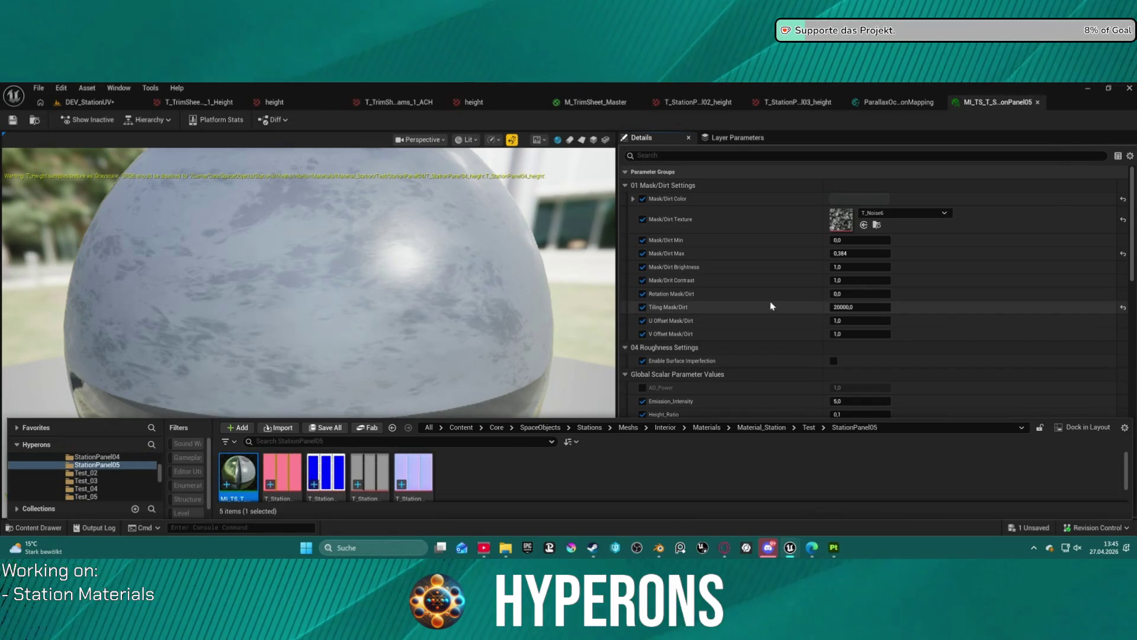
scroll(797, 250, down, 6)
scroll(798, 249, down, 3)
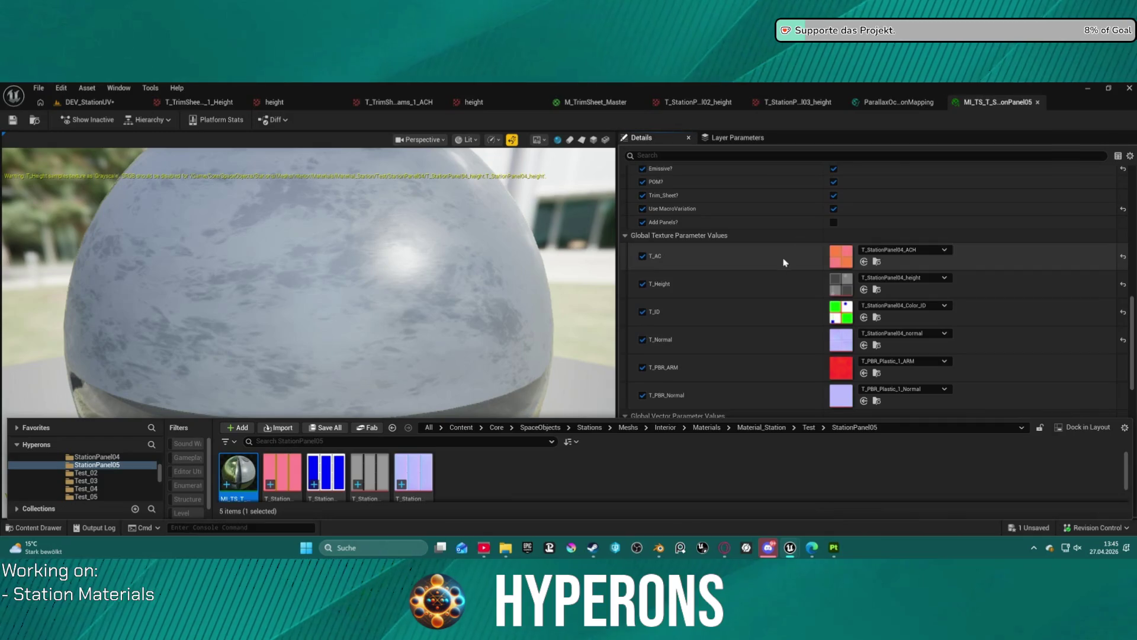
mouse_move(281, 464)
mouse_down()
mouse_move(812, 246)
mouse_move(838, 210)
mouse_up()
mouse_move(352, 477)
mouse_down()
mouse_move(533, 296)
mouse_move(841, 236)
mouse_up()
mouse_move(326, 466)
mouse_down()
mouse_move(826, 323)
mouse_move(844, 264)
mouse_up()
mouse_move(413, 502)
mouse_down()
mouse_move(770, 362)
mouse_move(853, 303)
mouse_up()
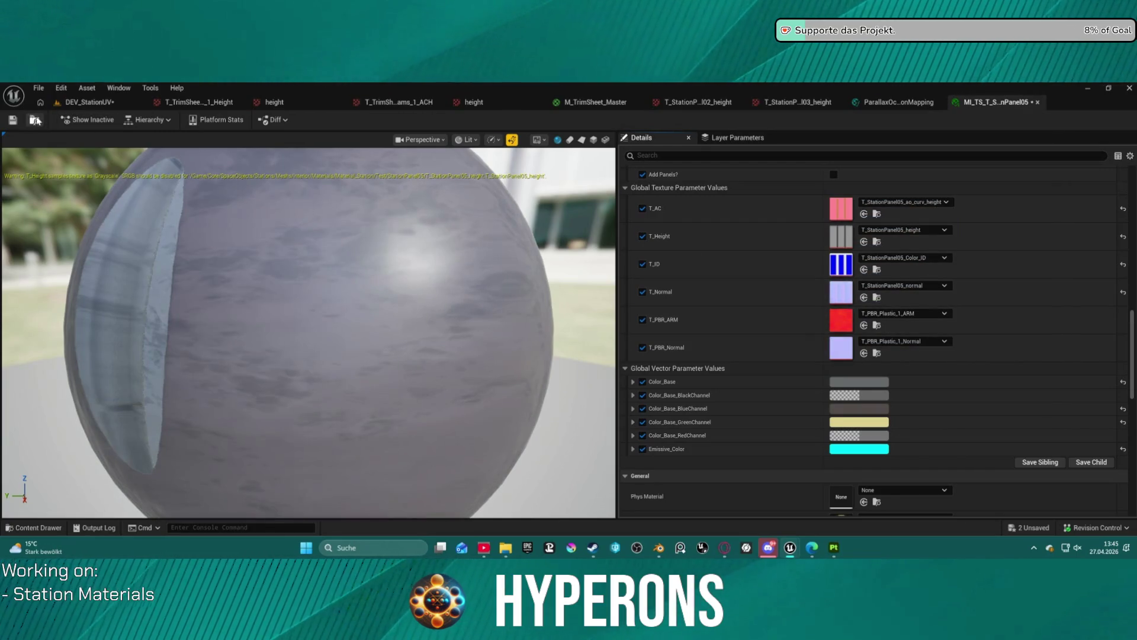
click(14, 119)
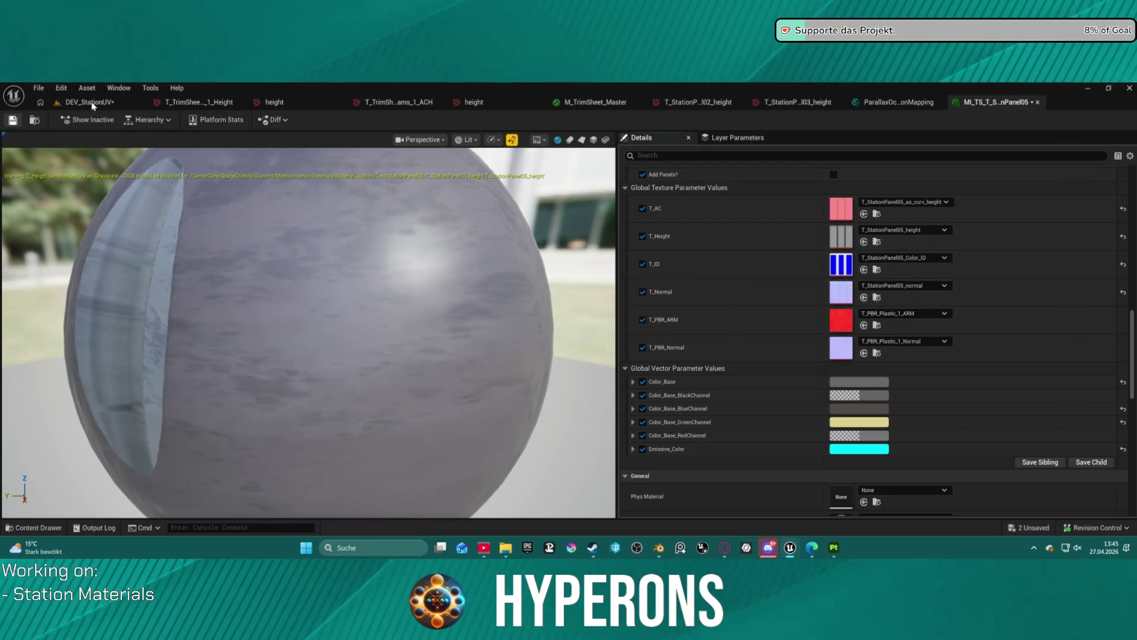
click(95, 103)
scroll(302, 331, down, 10)
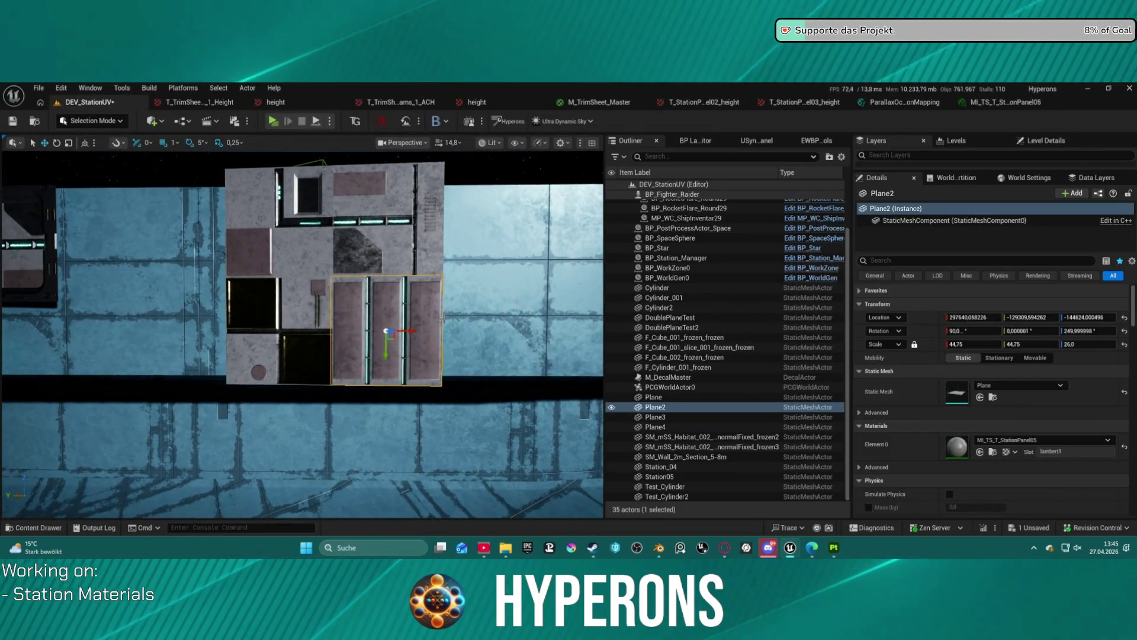
Assign MI_TS_T_StationPanel05 to Test_Cylinder's Element 0 via Use Selected Asset
mouse_move(302, 332)
mouse_down()
mouse_move(355, 284)
mouse_move(438, 267)
mouse_up()
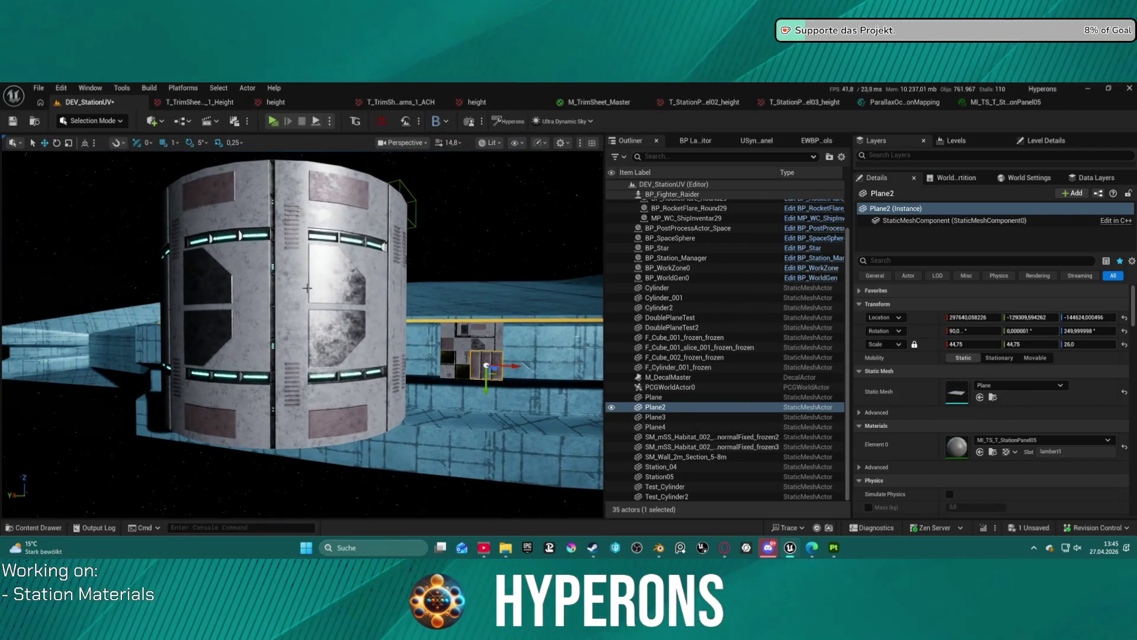
click(340, 311)
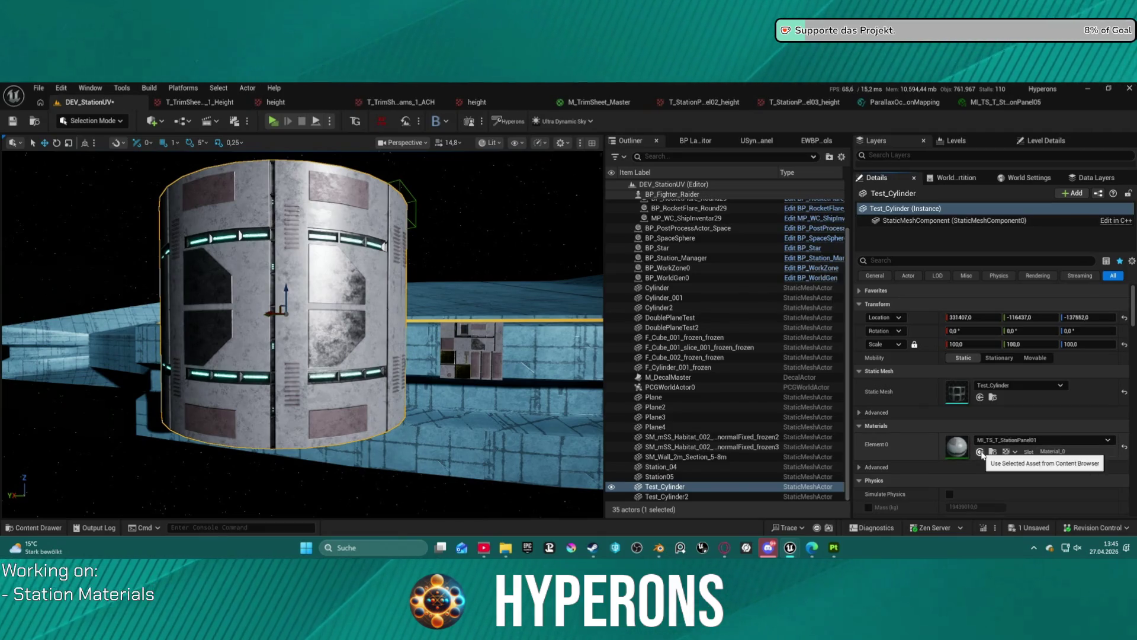
drag(355, 308, 385, 302)
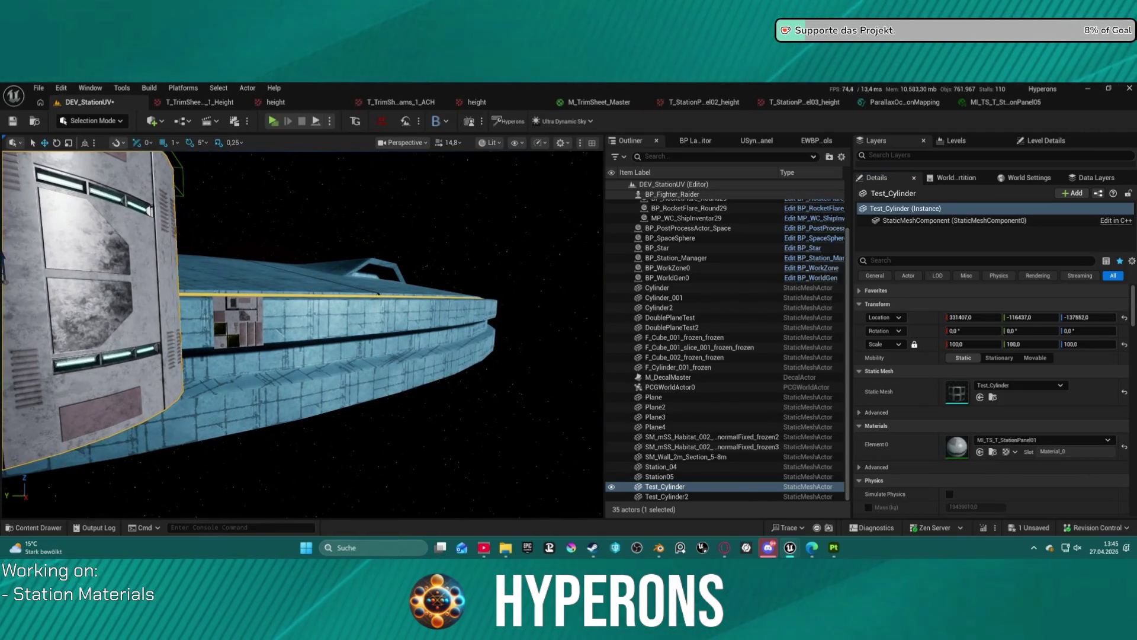
click(250, 332)
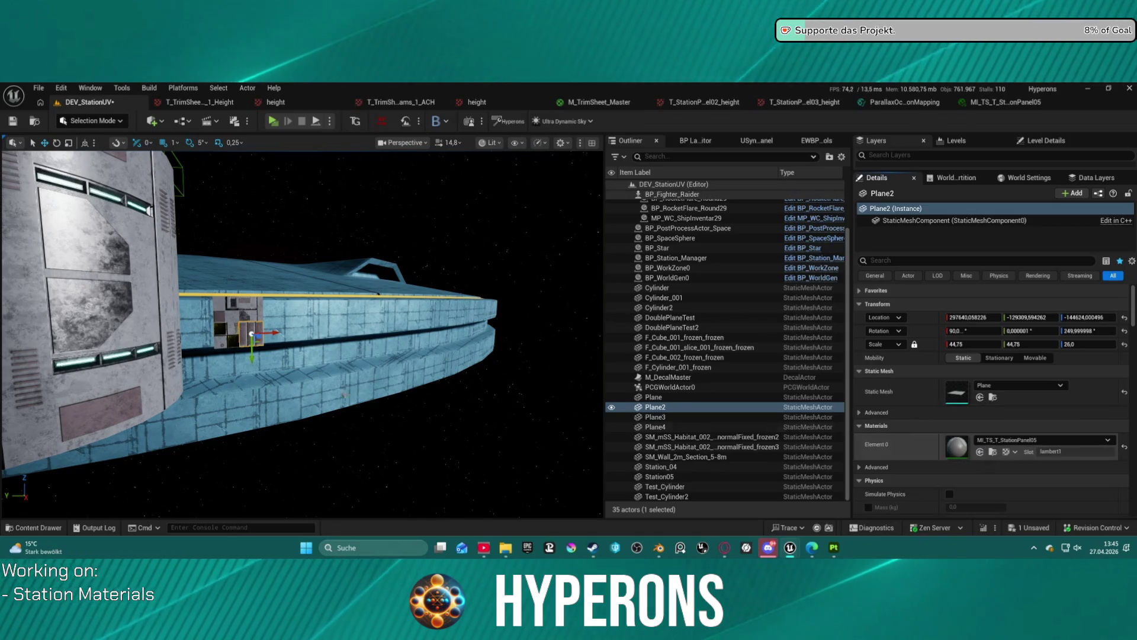
click(665, 486)
shift+click(909, 450)
Fly around Test_Cylinder to inspect the new panels, then bring back the MI_TS_T_StationPanel05 editor
key(f)
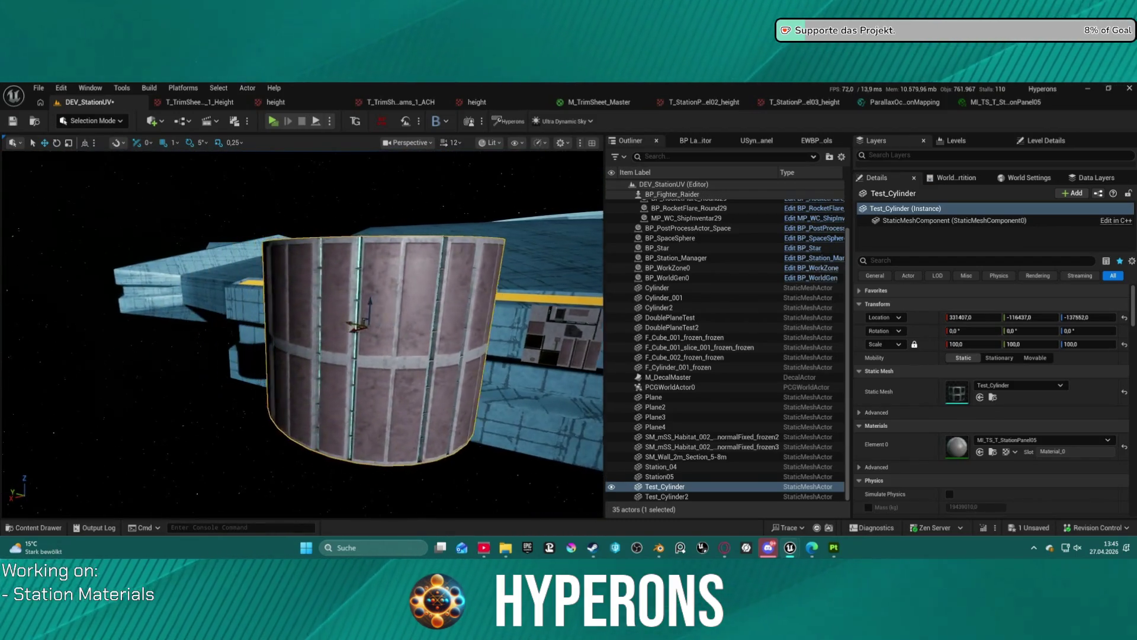
key(w)
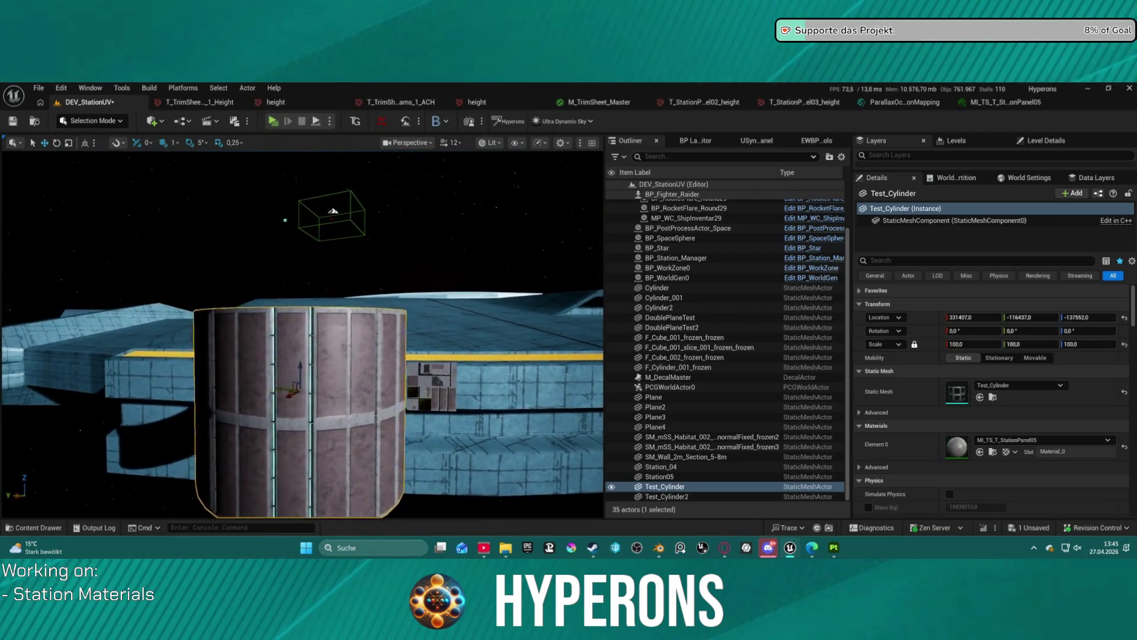
key(a)
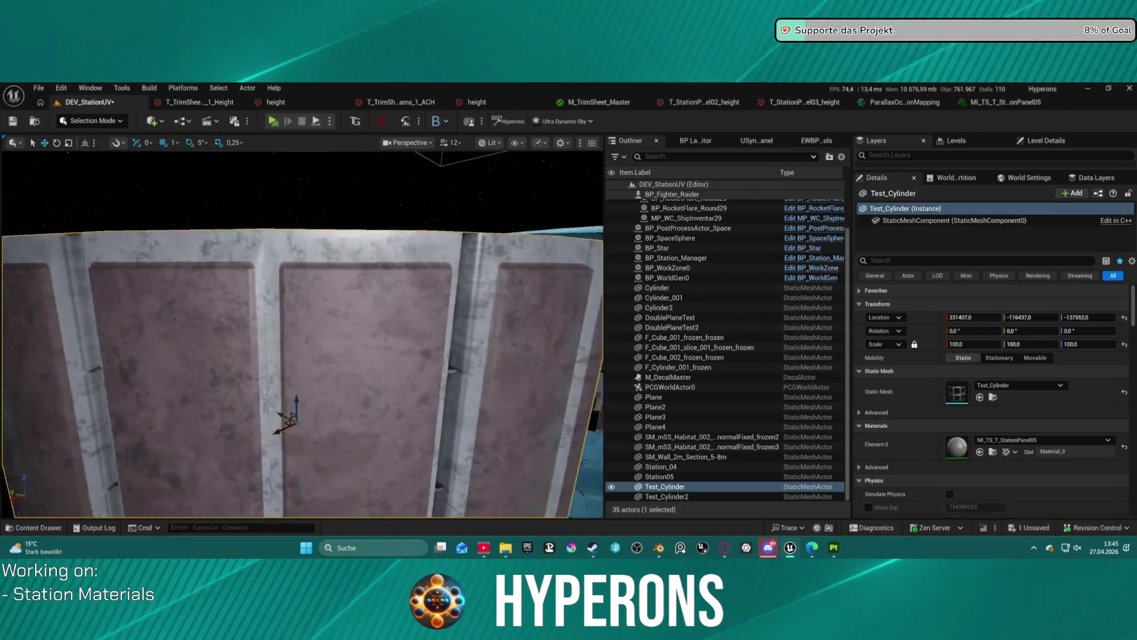
key(s)
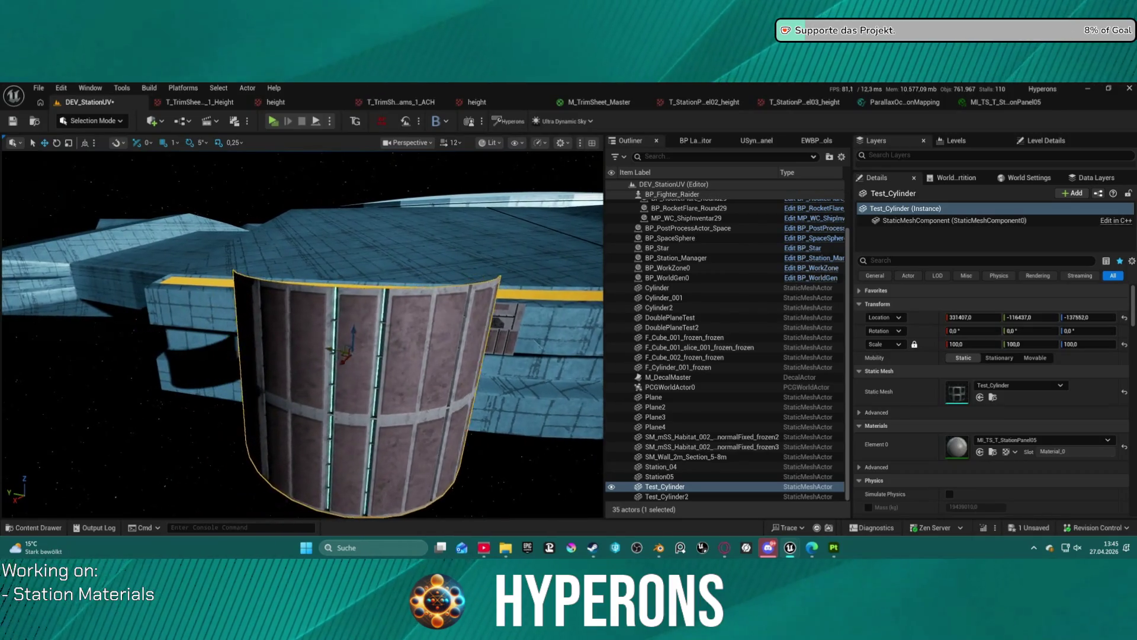
key(d)
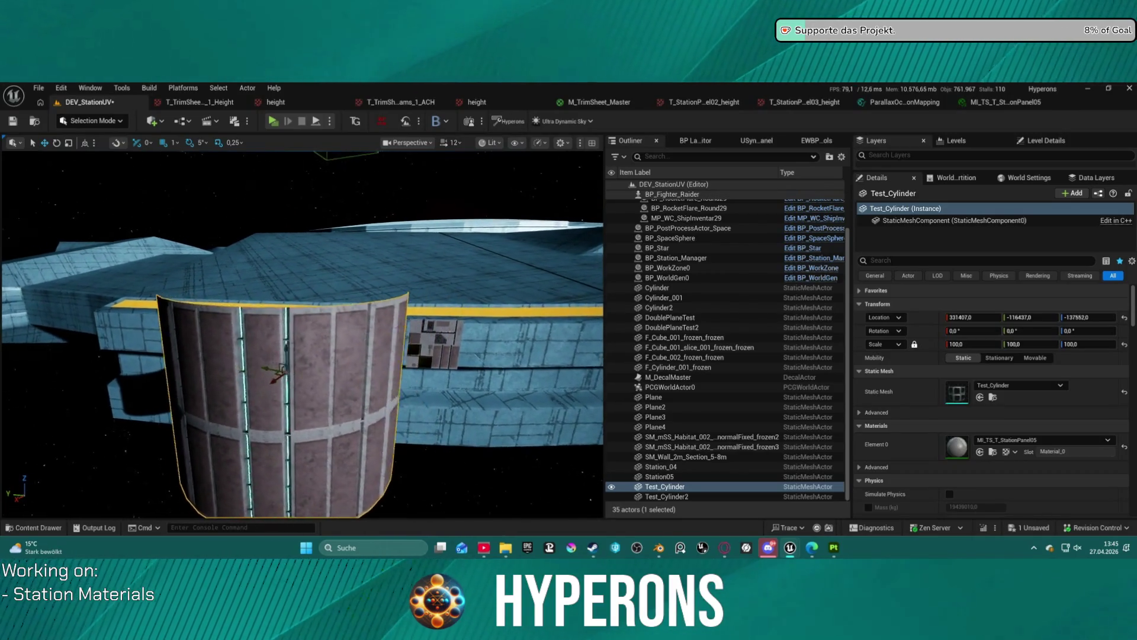
key(a)
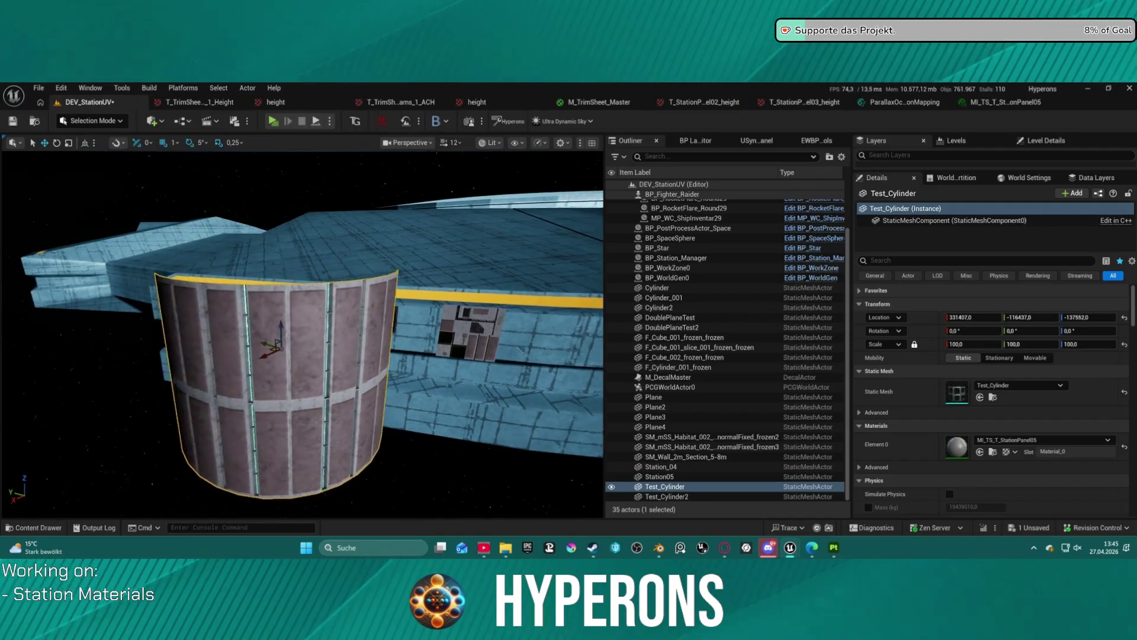
key(w)
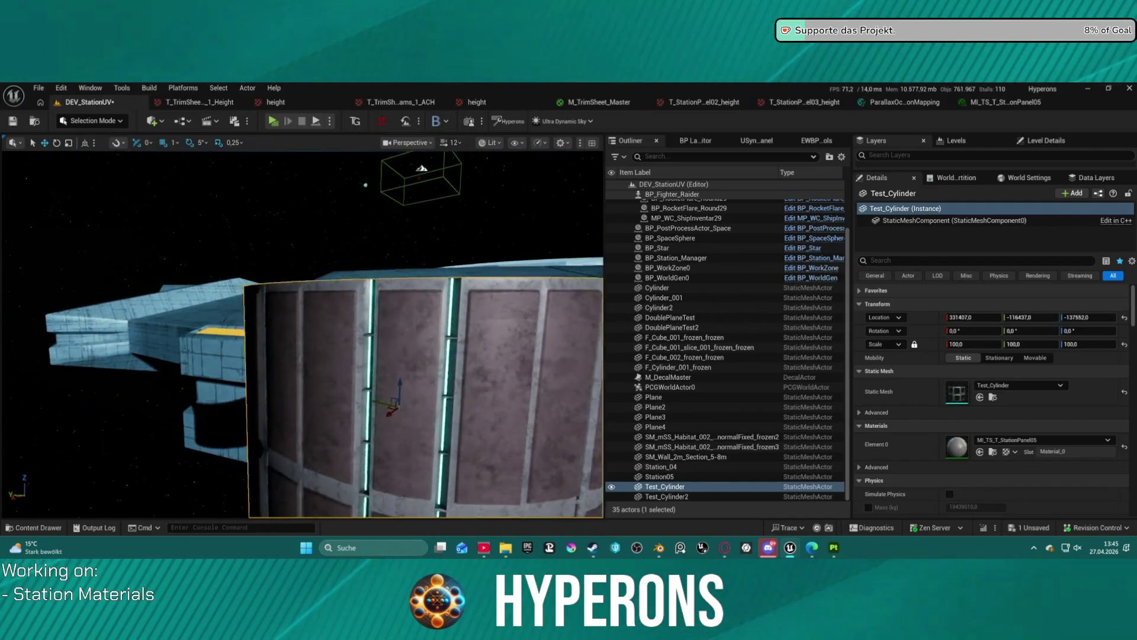
key(d)
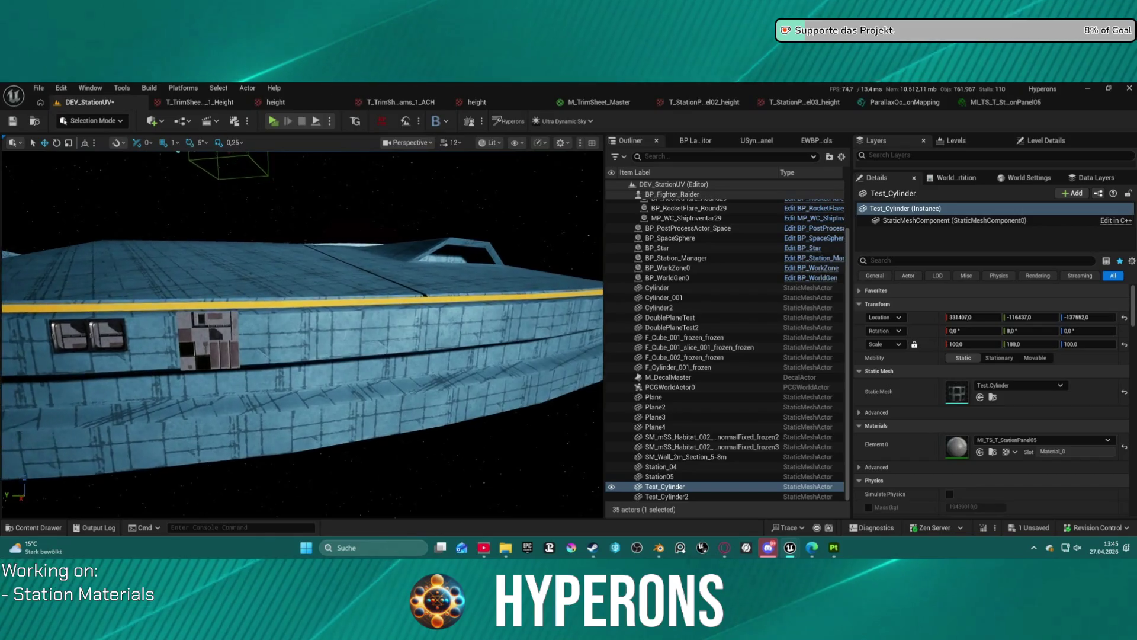
key(a)
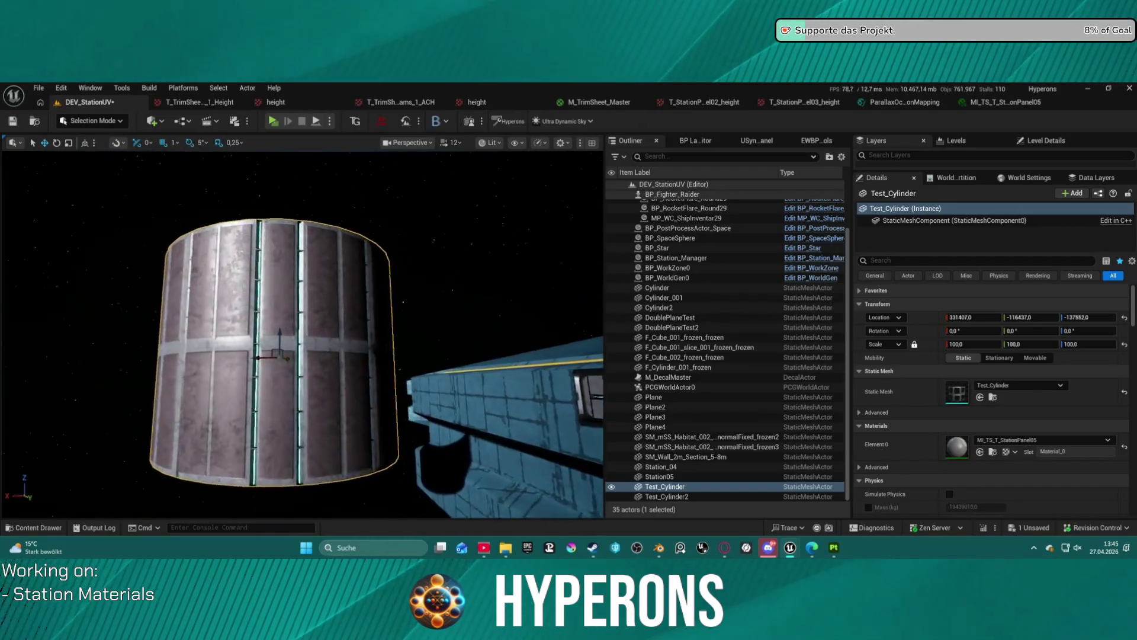
key(s)
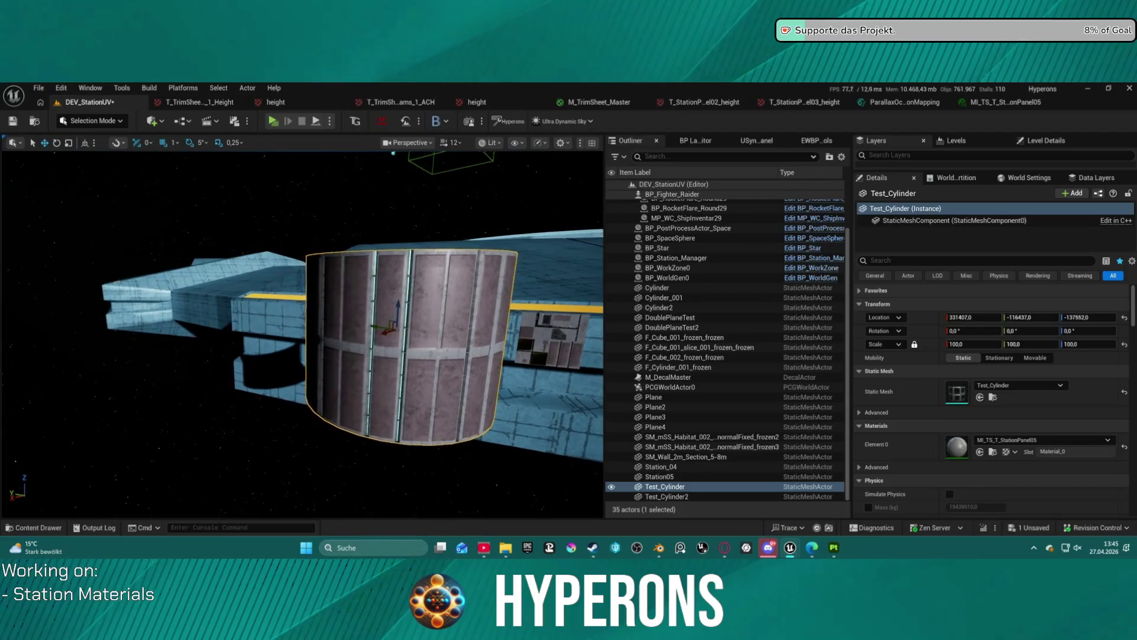
key(w)
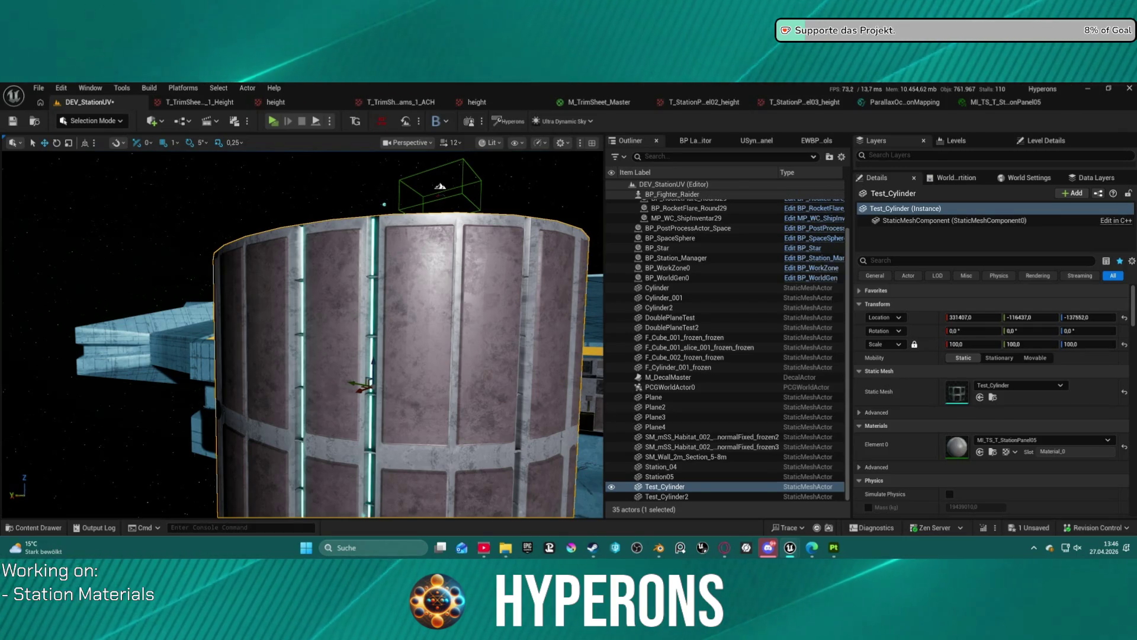
click(1019, 106)
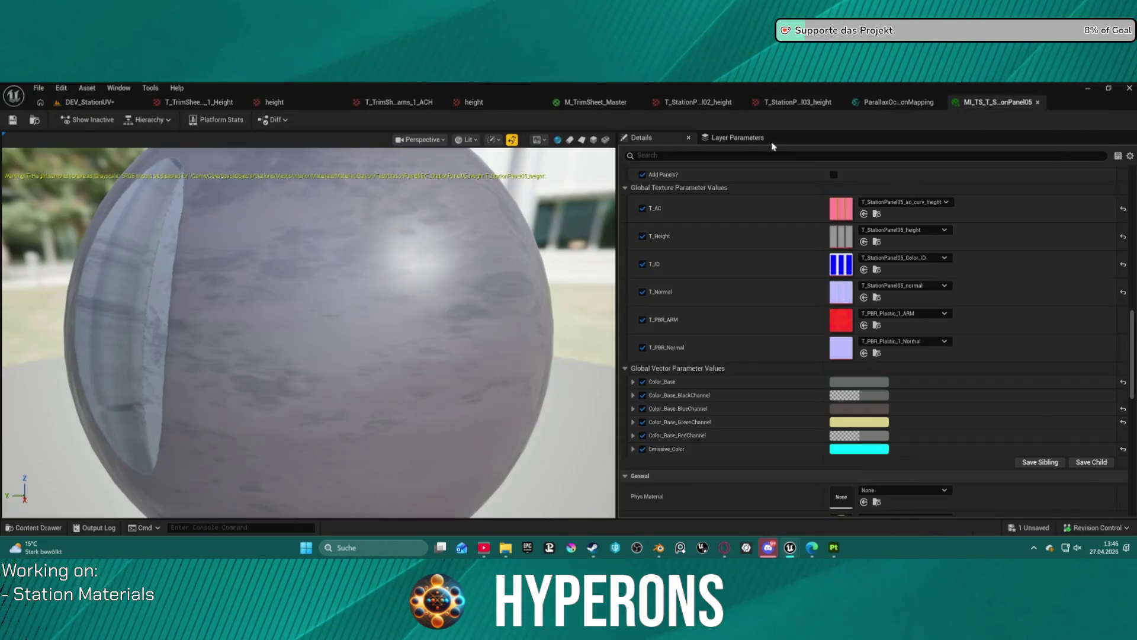
Close the MI_TS_T_StationPanel05 editor, return to DEV_StationUV, and focus on Cylinder_001
click(1038, 102)
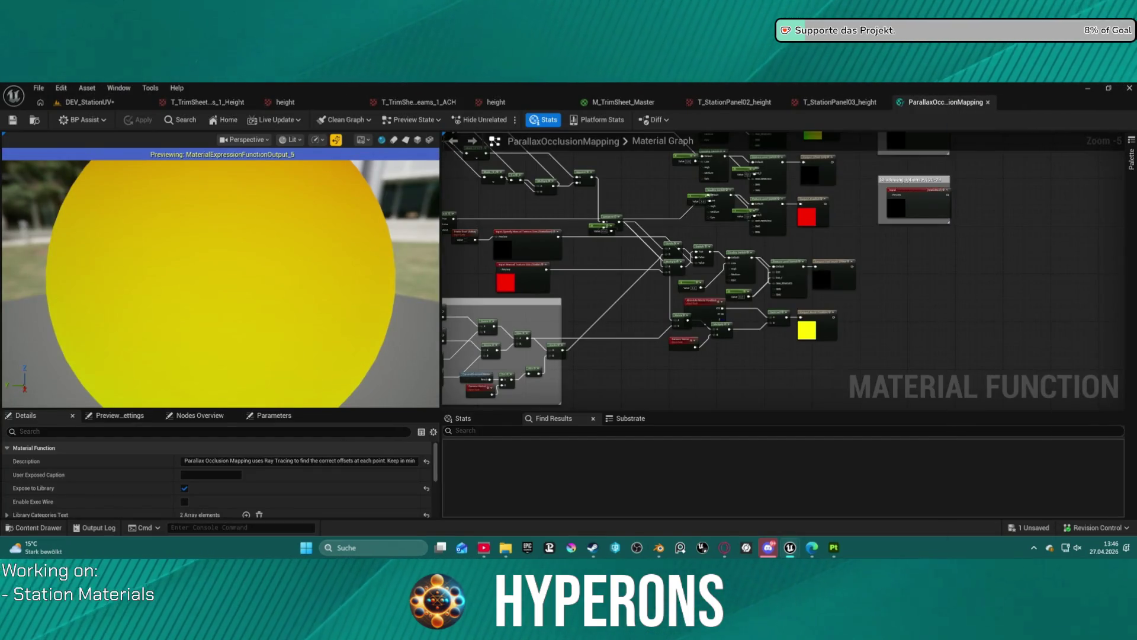
click(78, 103)
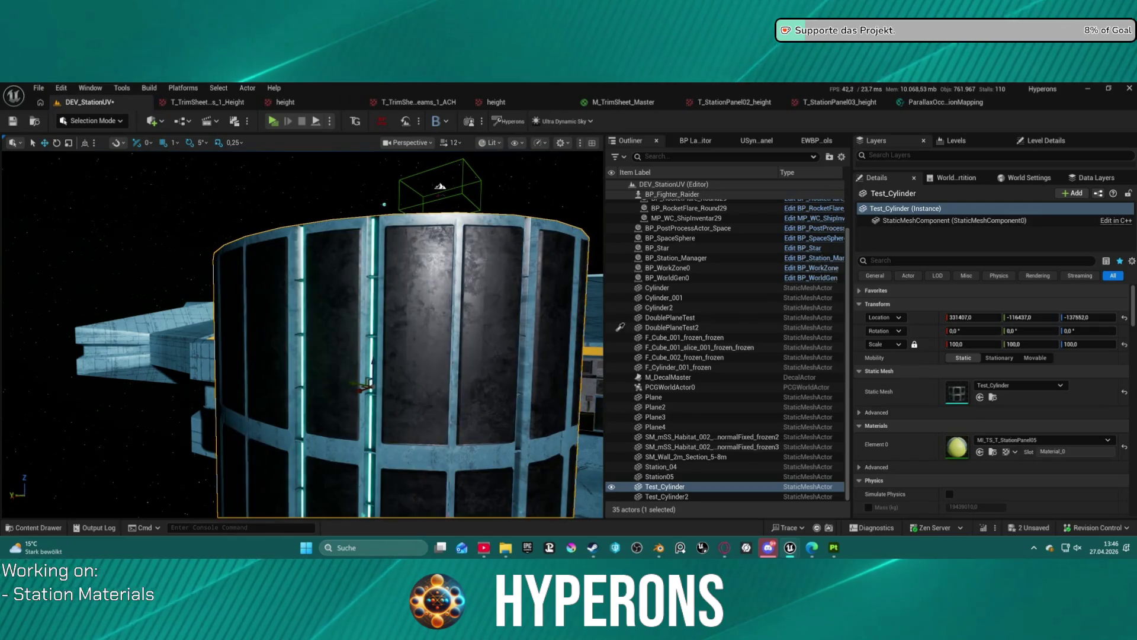
double_click(663, 297)
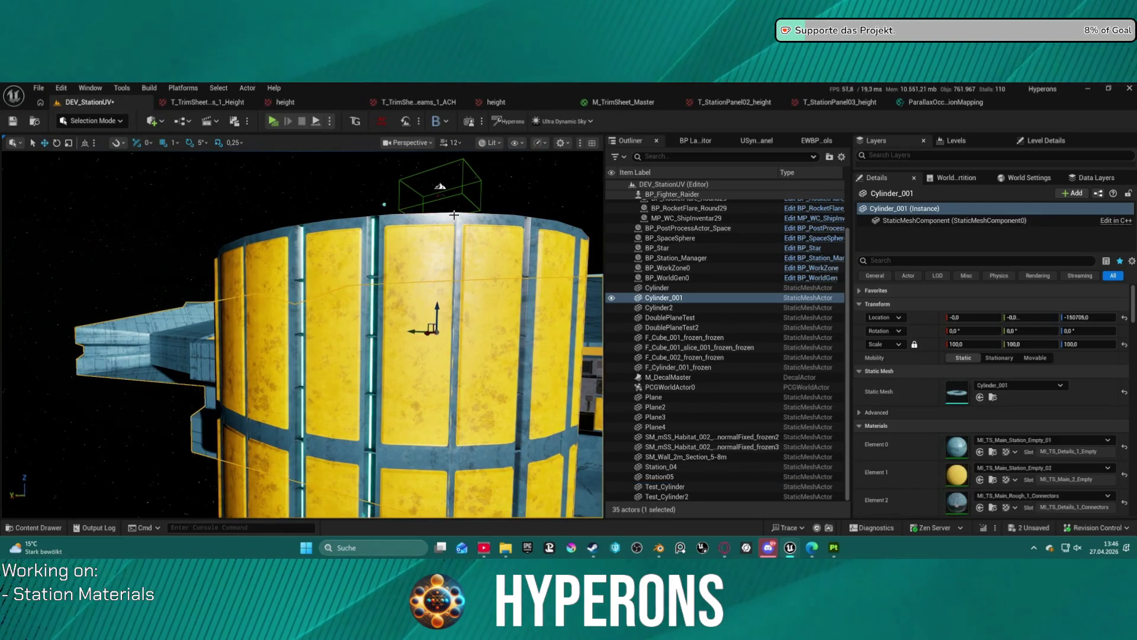